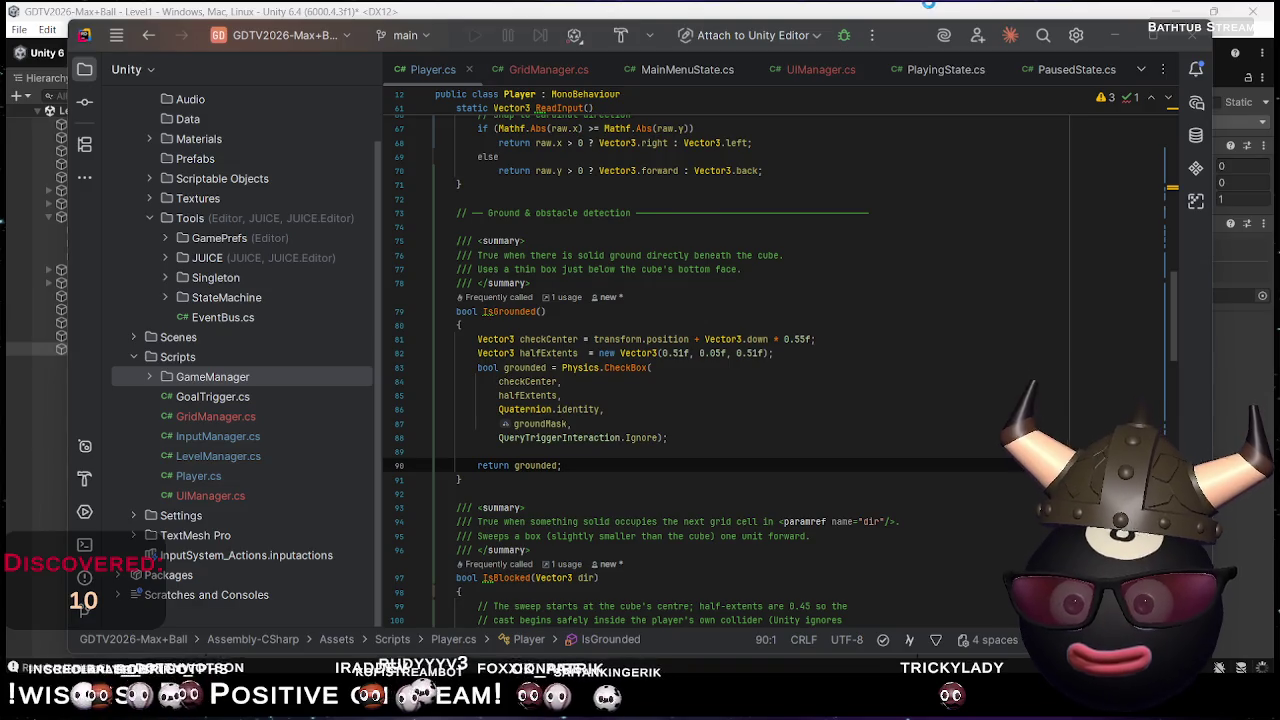
Add Scenes/Level1 to the Build Profiles scene list at index 0, above Level2, and save the scene
key("alt+Tab")
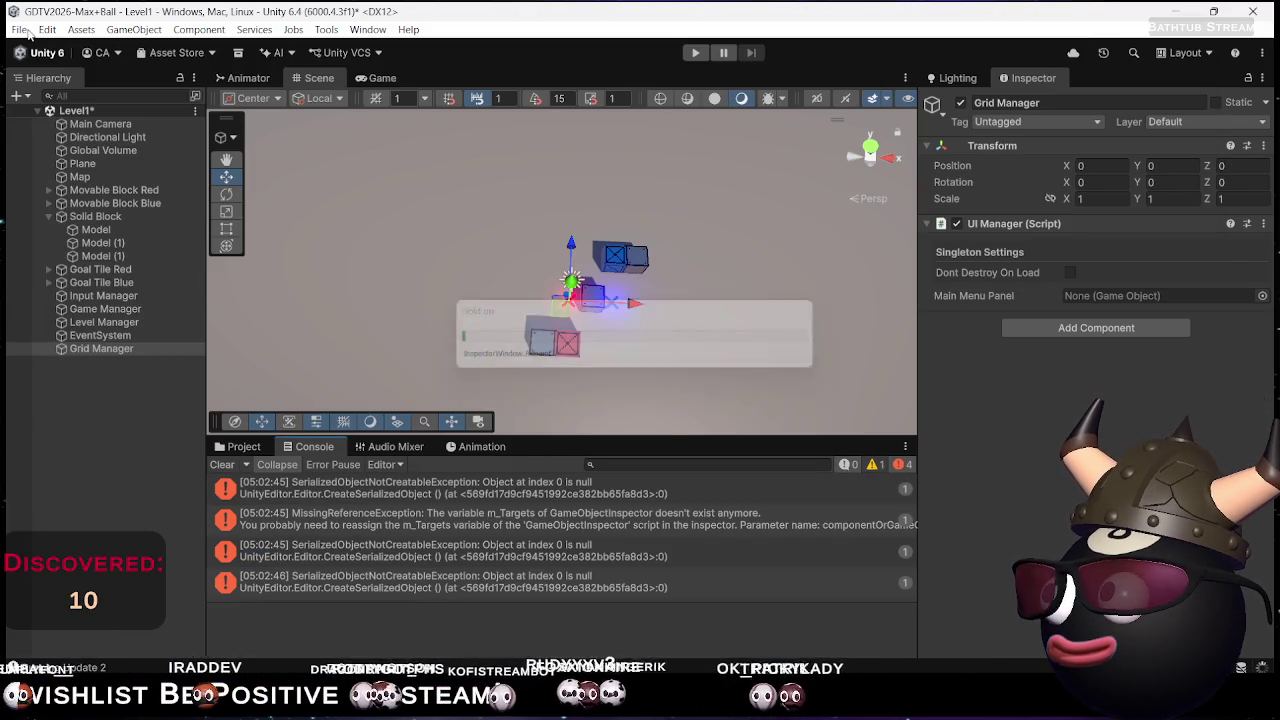
left_click(20, 29)
left_click(91, 230)
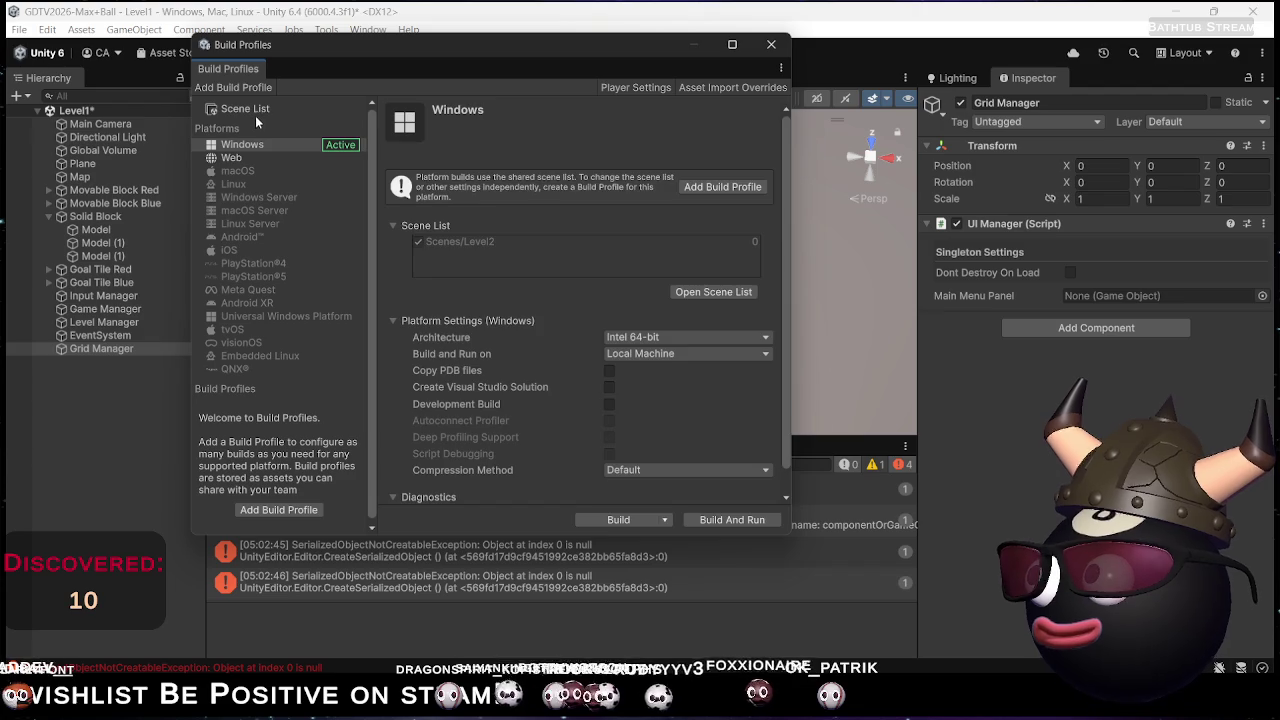
left_click(255, 112)
left_click(686, 255)
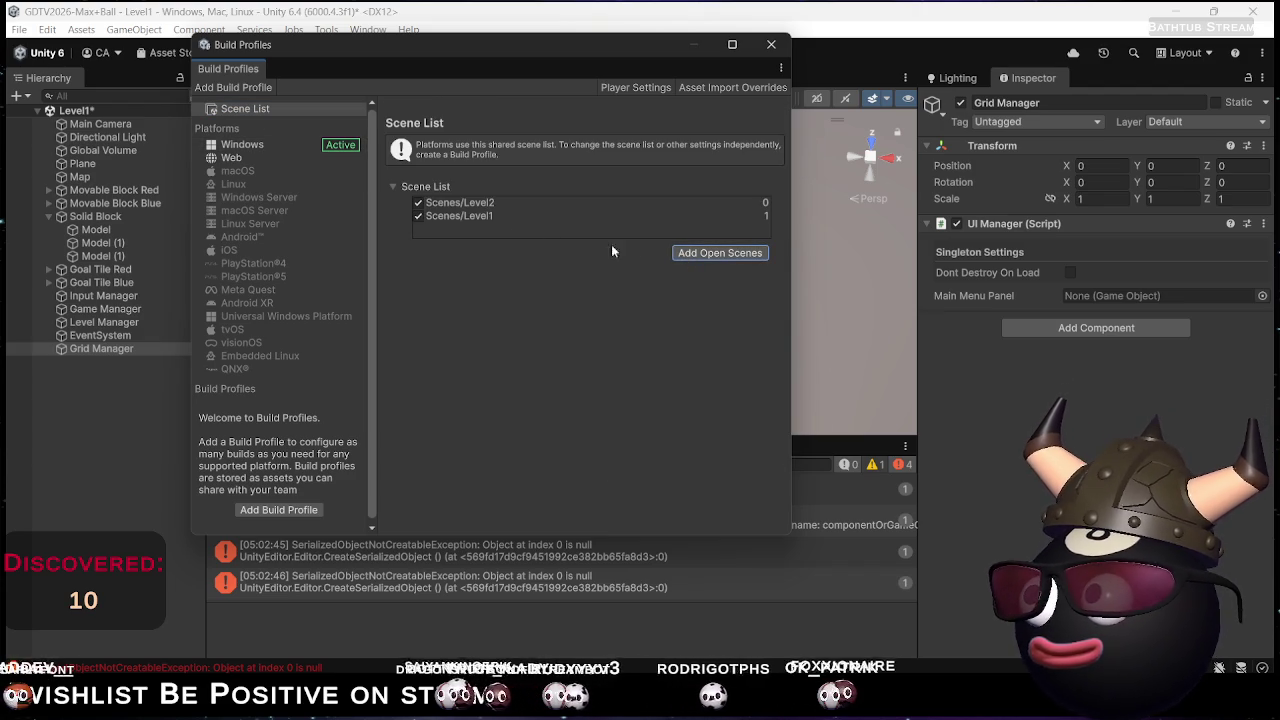
left_click_drag(528, 216, 528, 201)
key("ctrl+s")
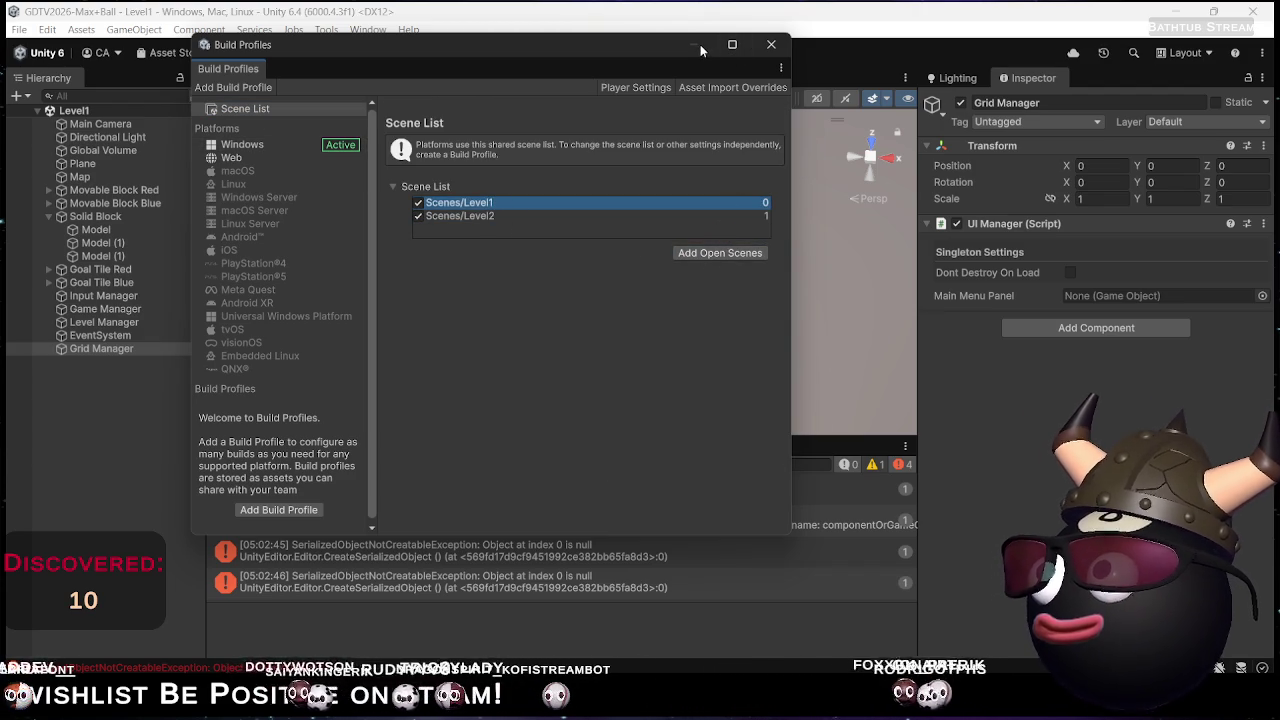
left_click(777, 53)
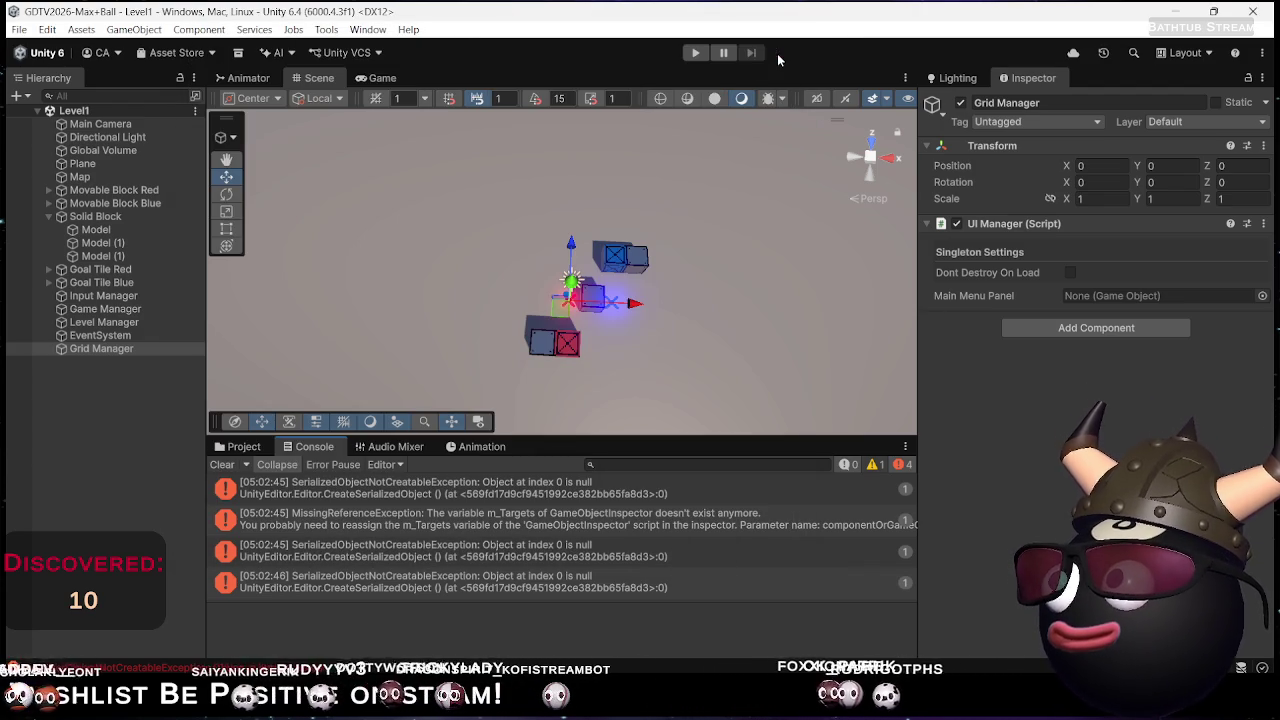
Start Play mode on Level1 and maneuver the blue block around the grid
key("ctrl+p")
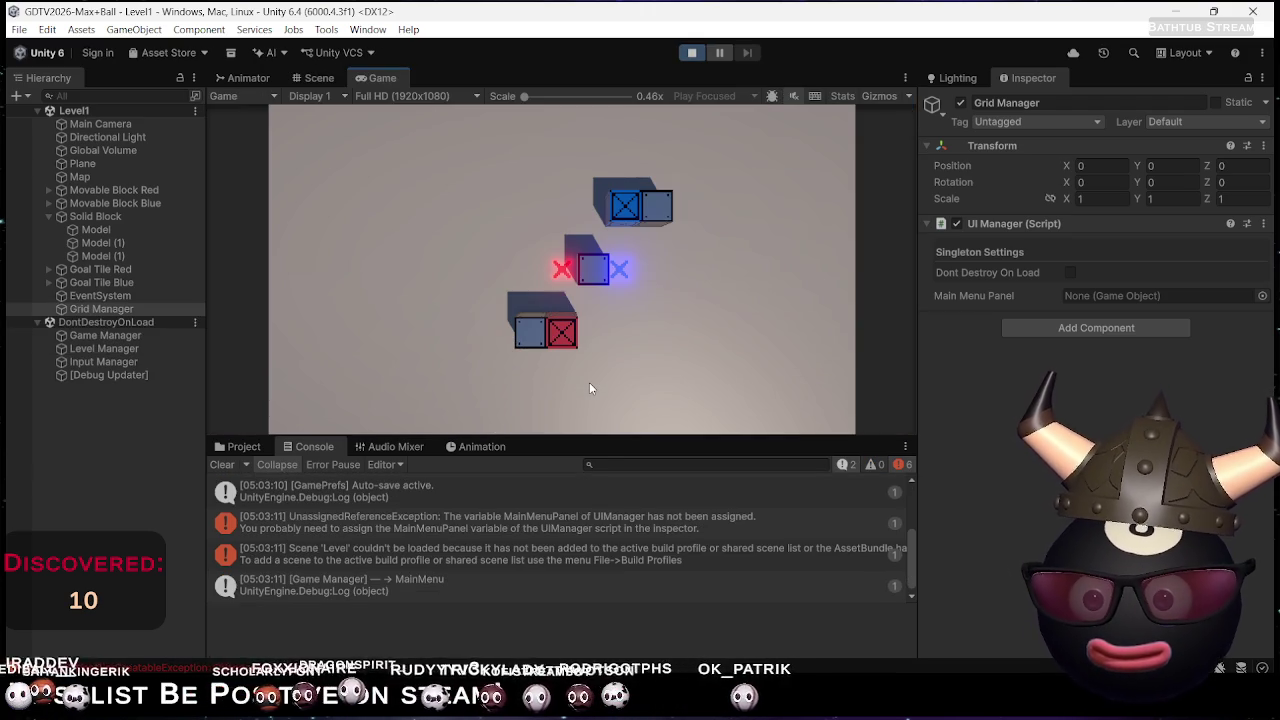
key("Down")
key("Up")
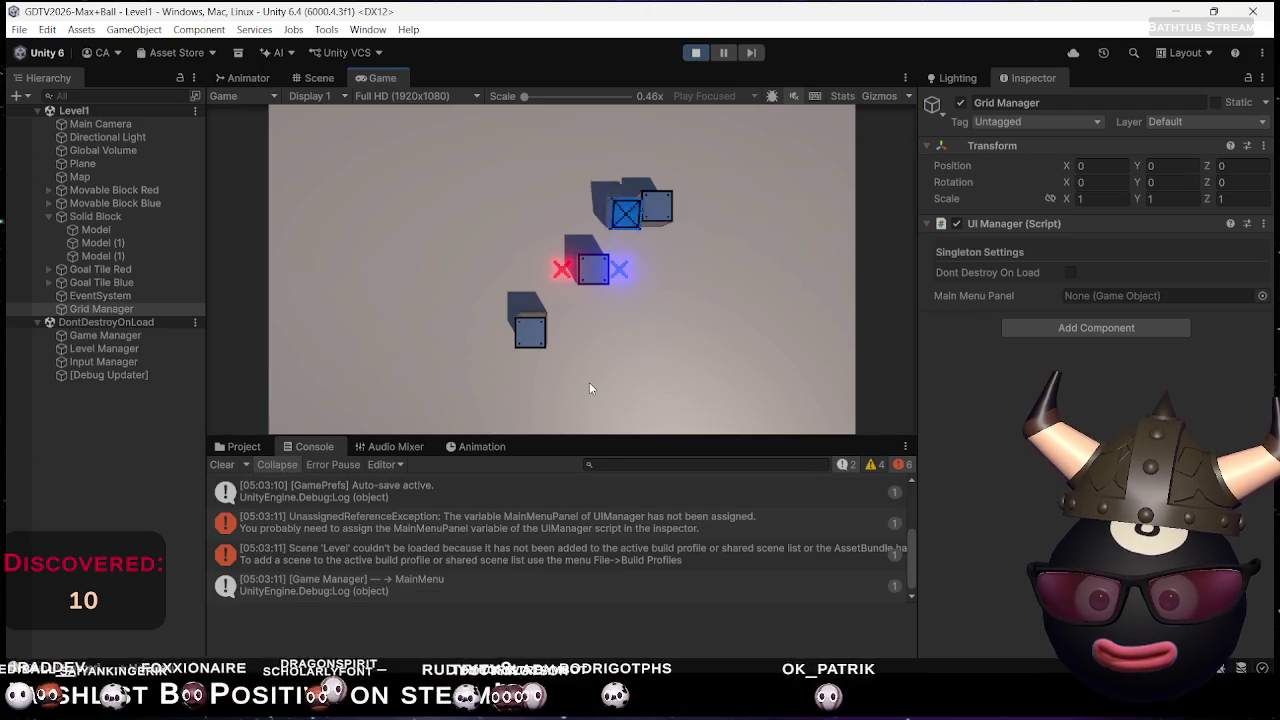
key("Down")
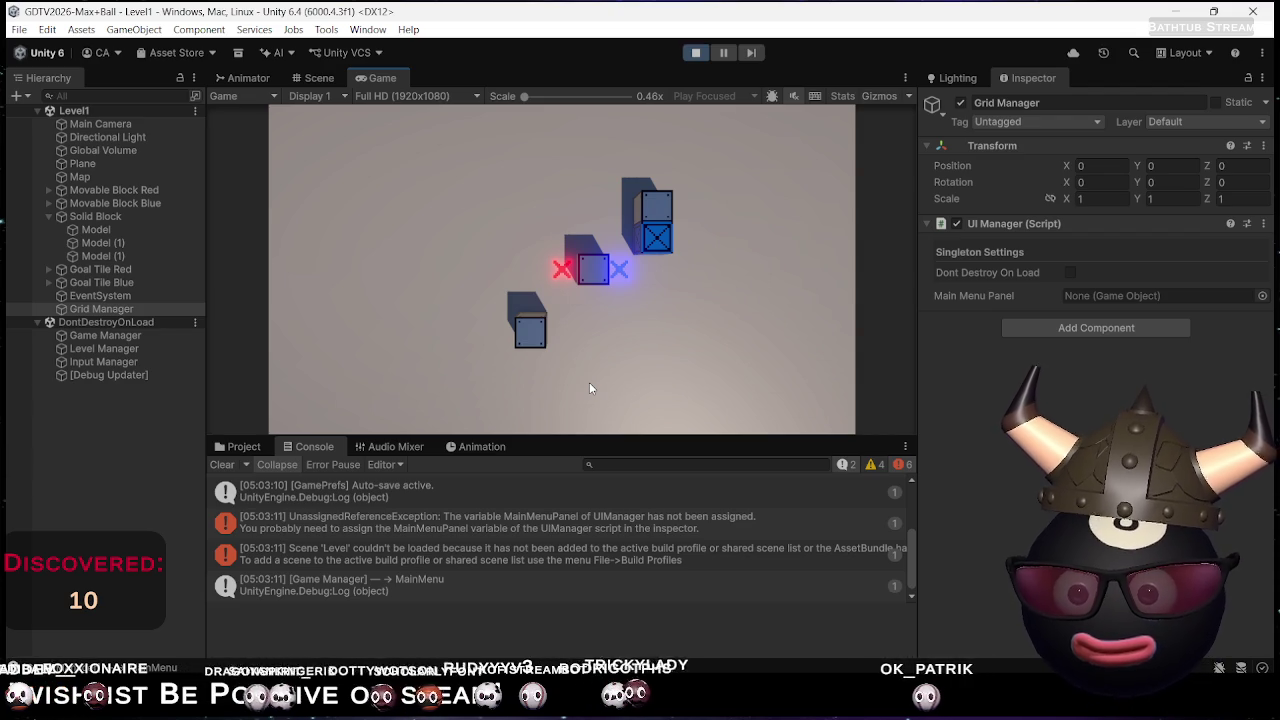
Bring the red block up and land both red and blue blocks on their goals, then stop the game
key("Up")
key("Up")
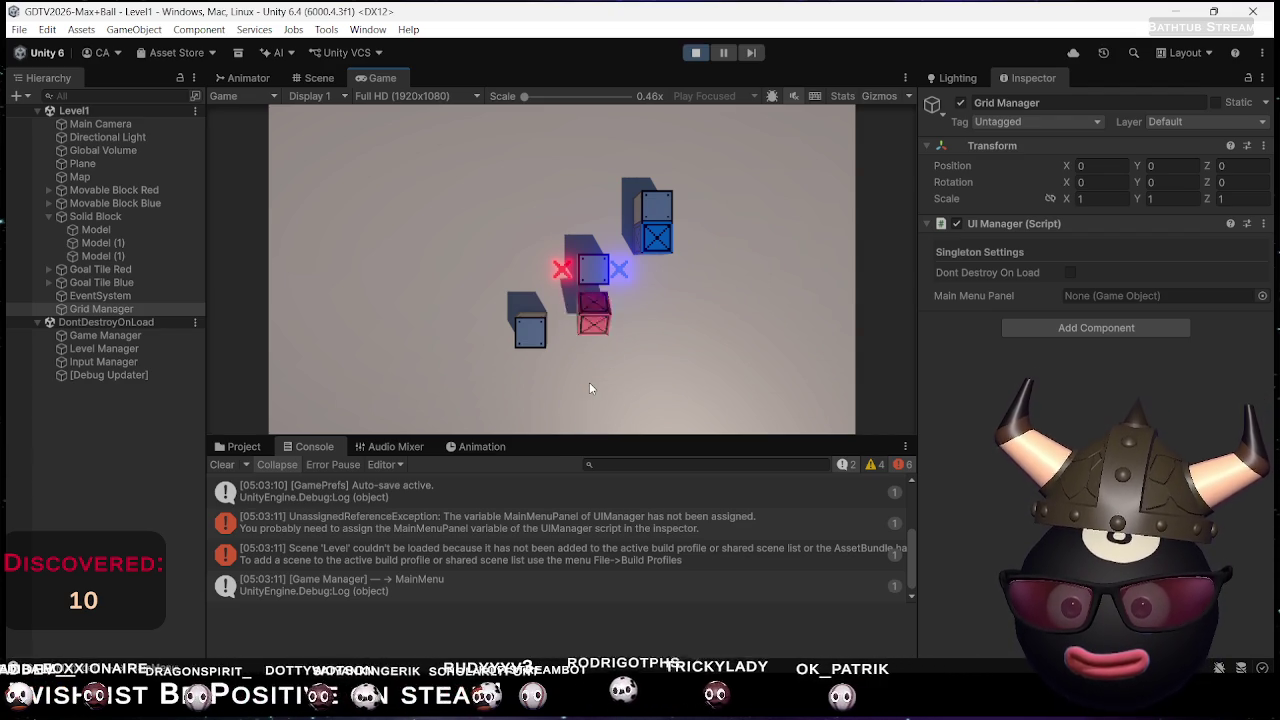
key("Left")
key("Up")
key("Up")
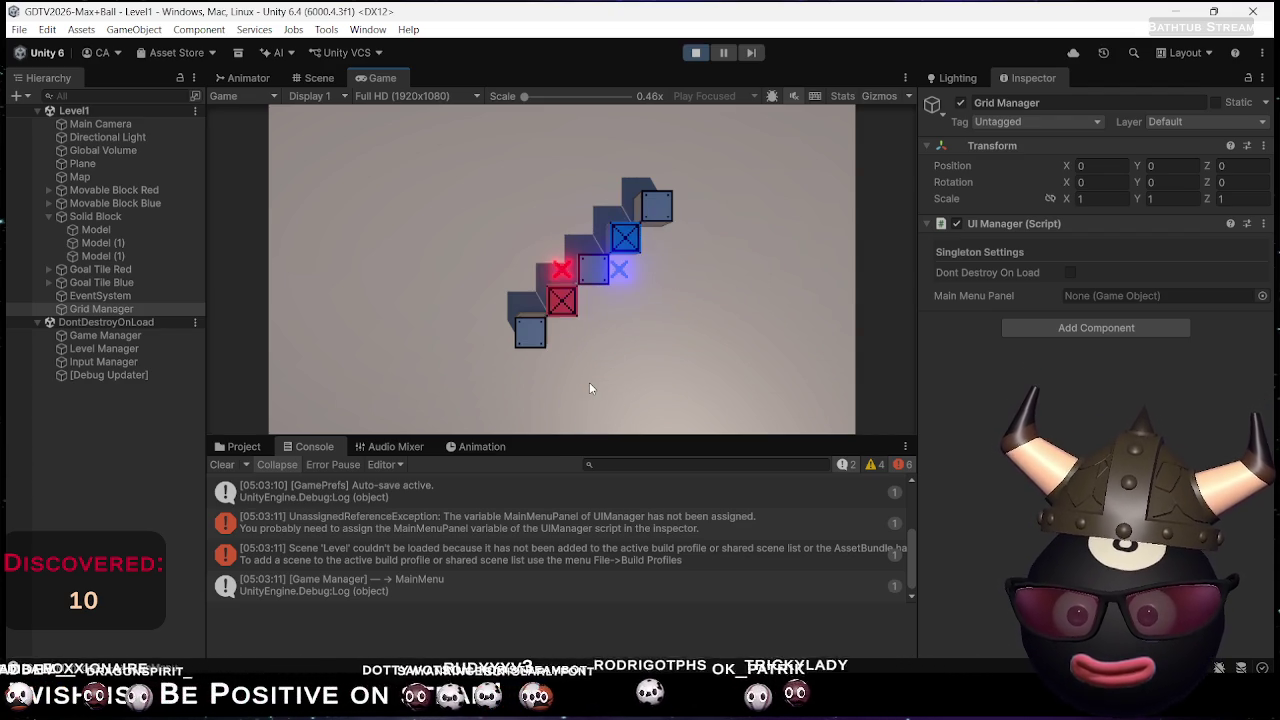
key("Up")
key("Right")
key("Right")
key("Up")
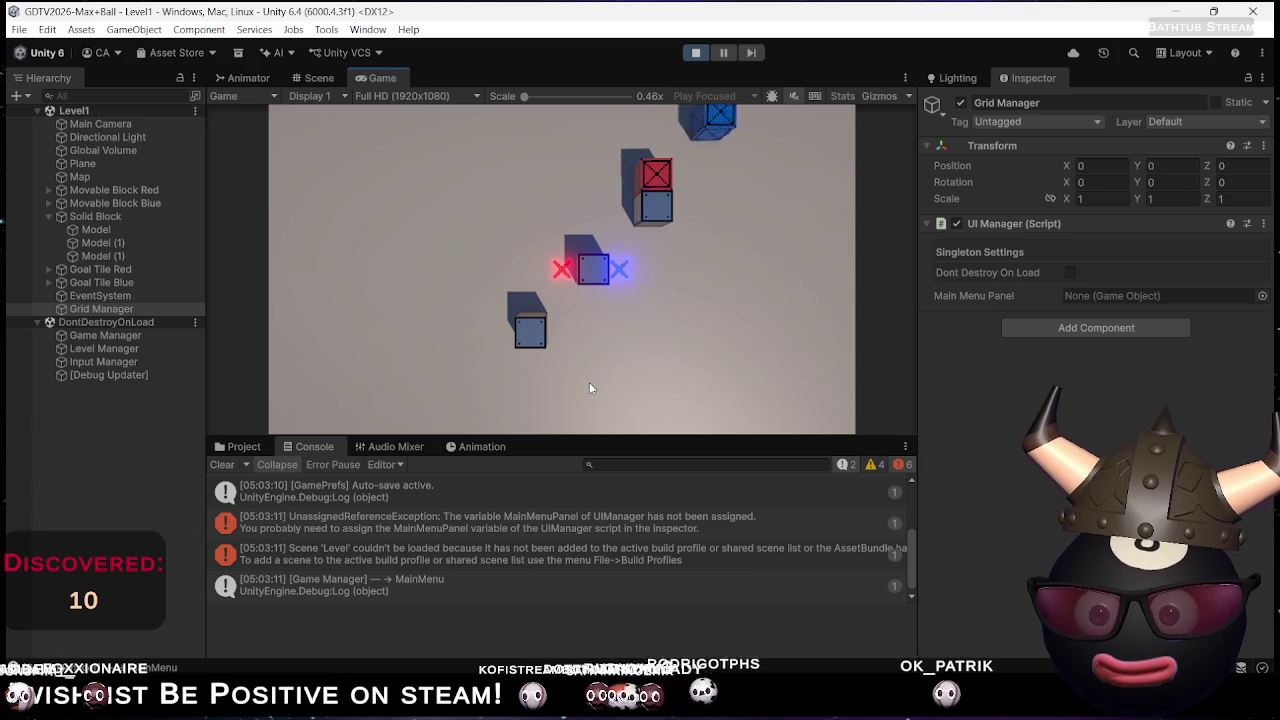
key("Left")
key("Left")
key("Left")
key("Down")
key("Down")
key("Down")
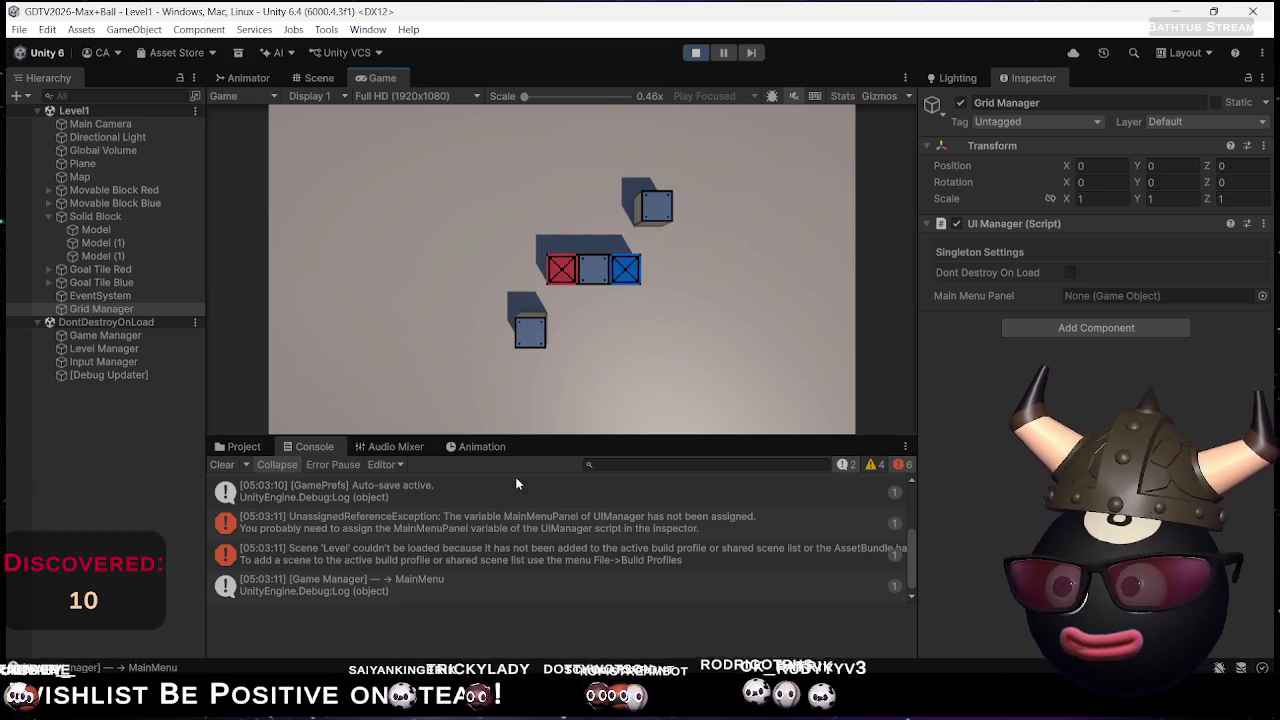
scroll(468, 546, "down", 1)
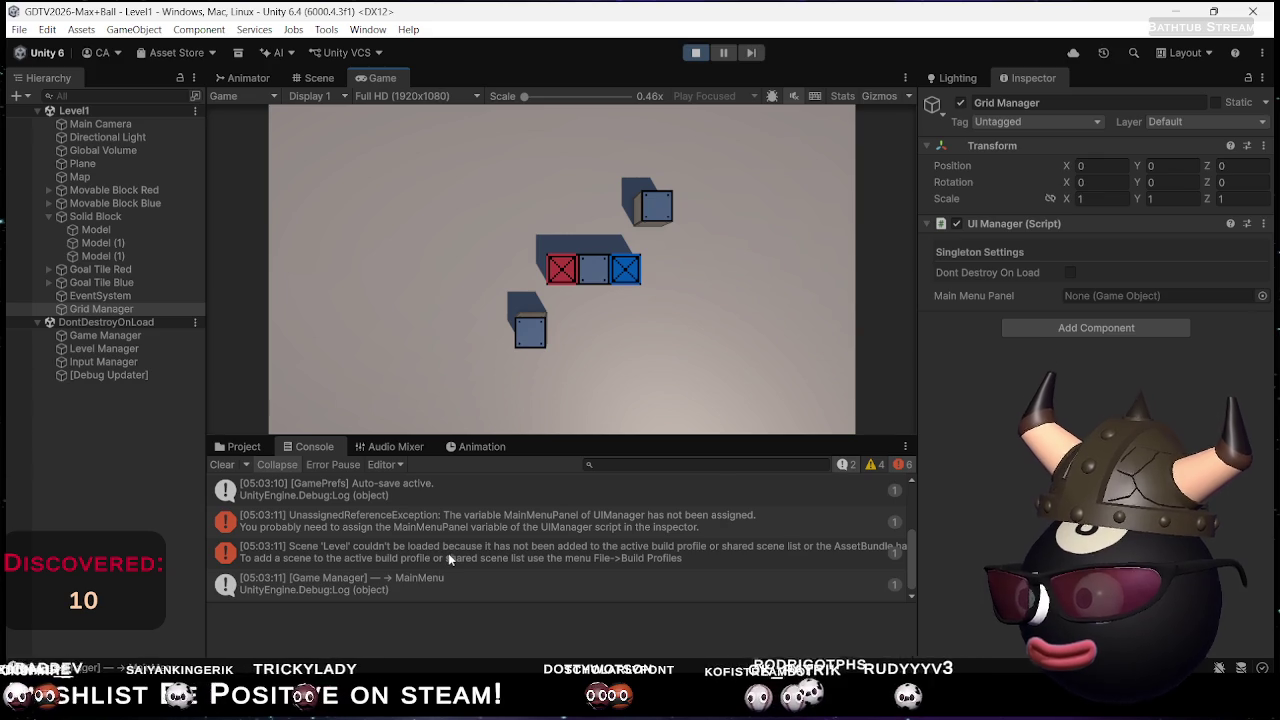
left_click(696, 52)
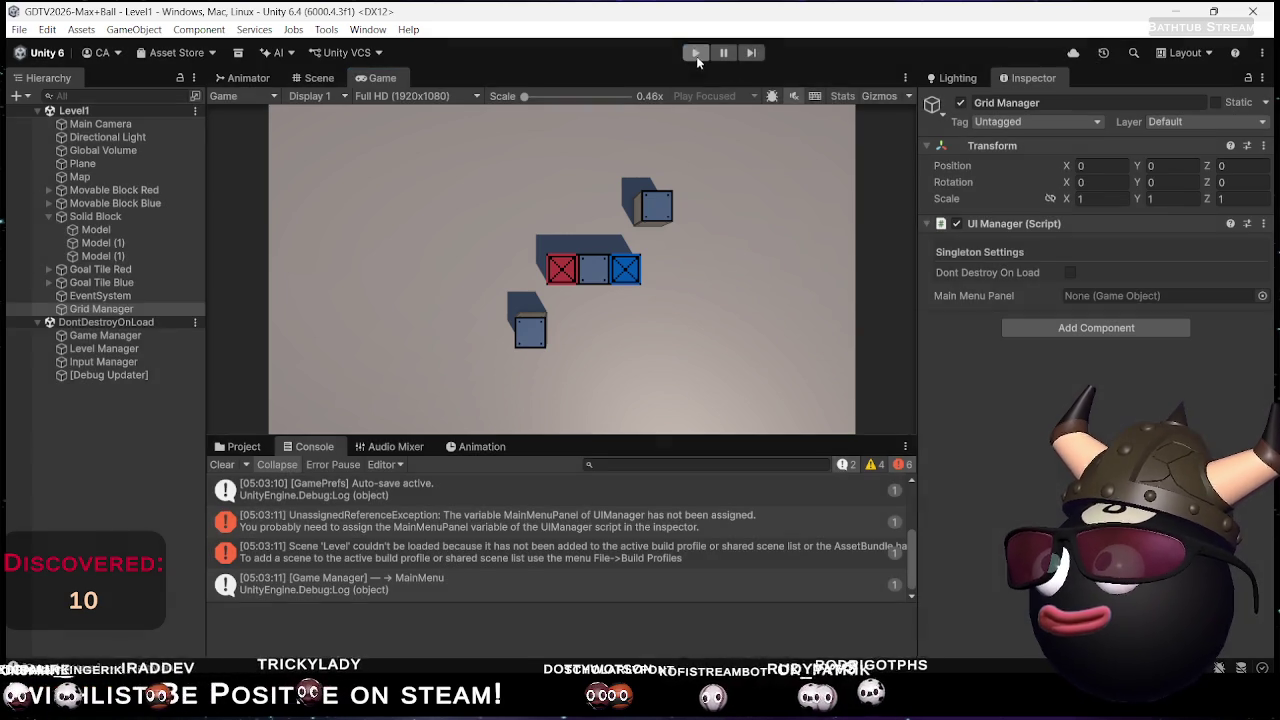
key("alt+Tab")
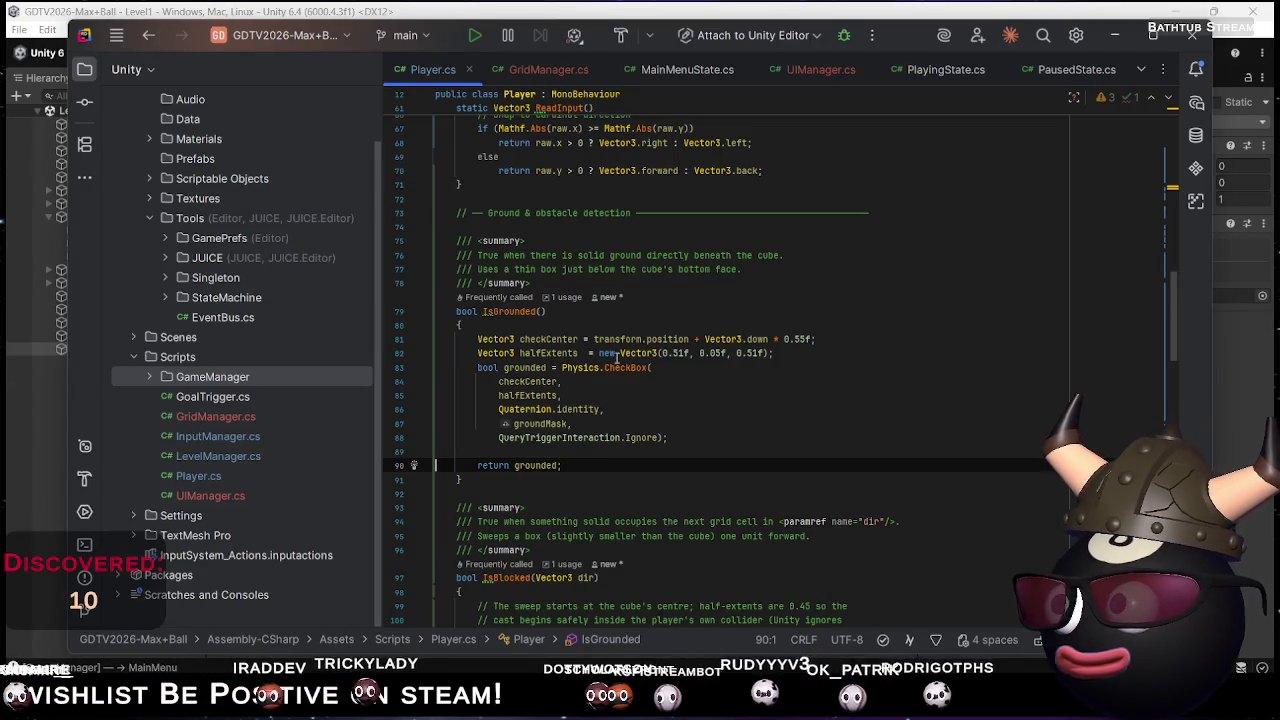
In LevelManager.cs, append + currentIndex to the loaded scene name on line 20
double_click(216, 450)
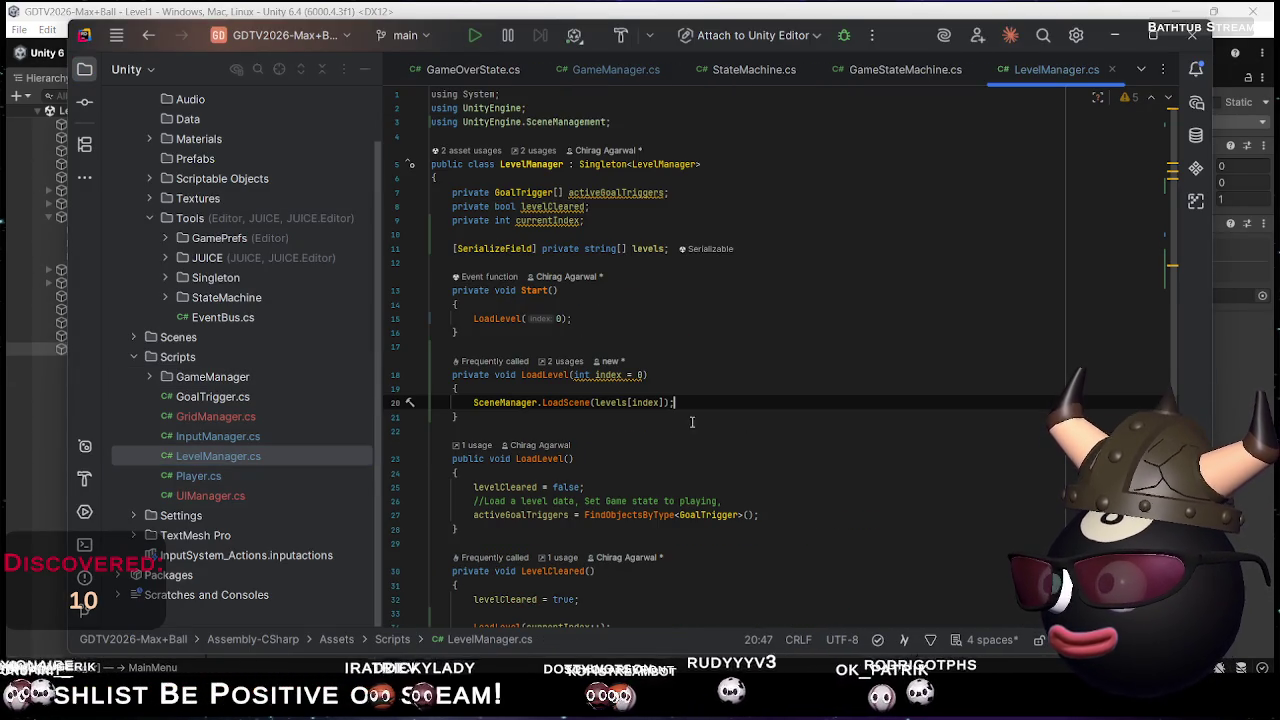
key("Left")
key("Left")
key("Left")
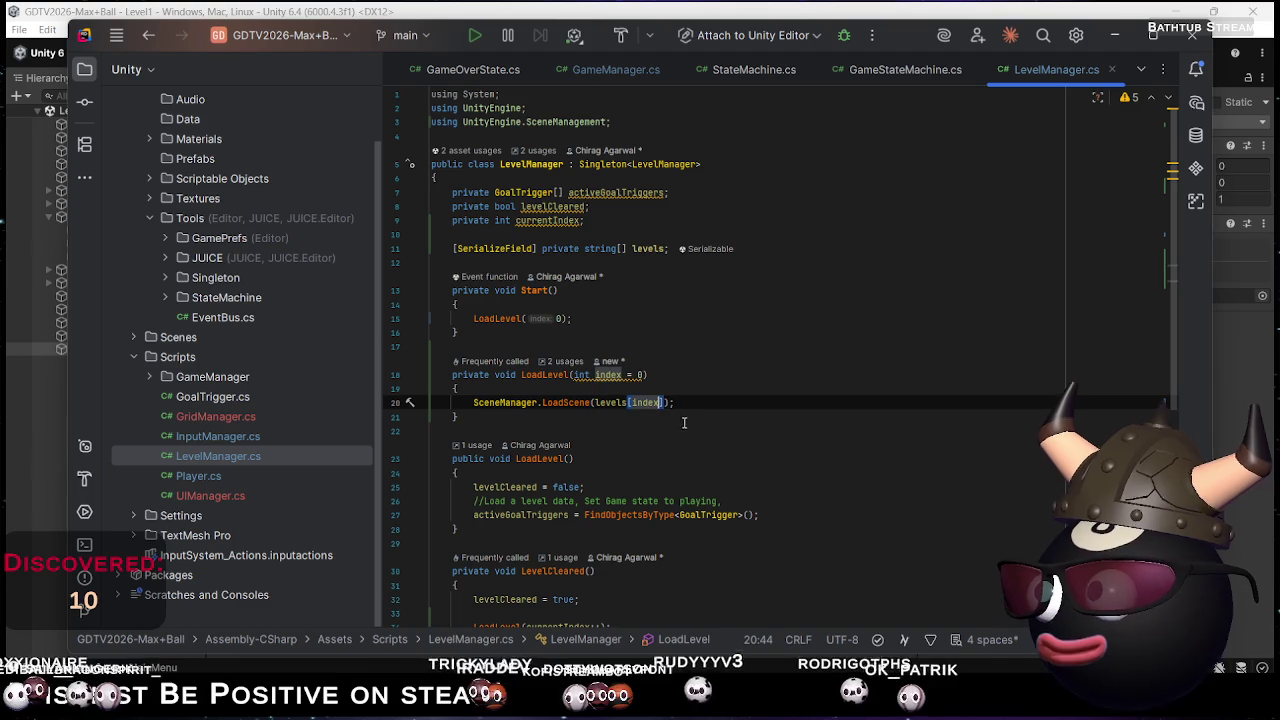
key("Right")
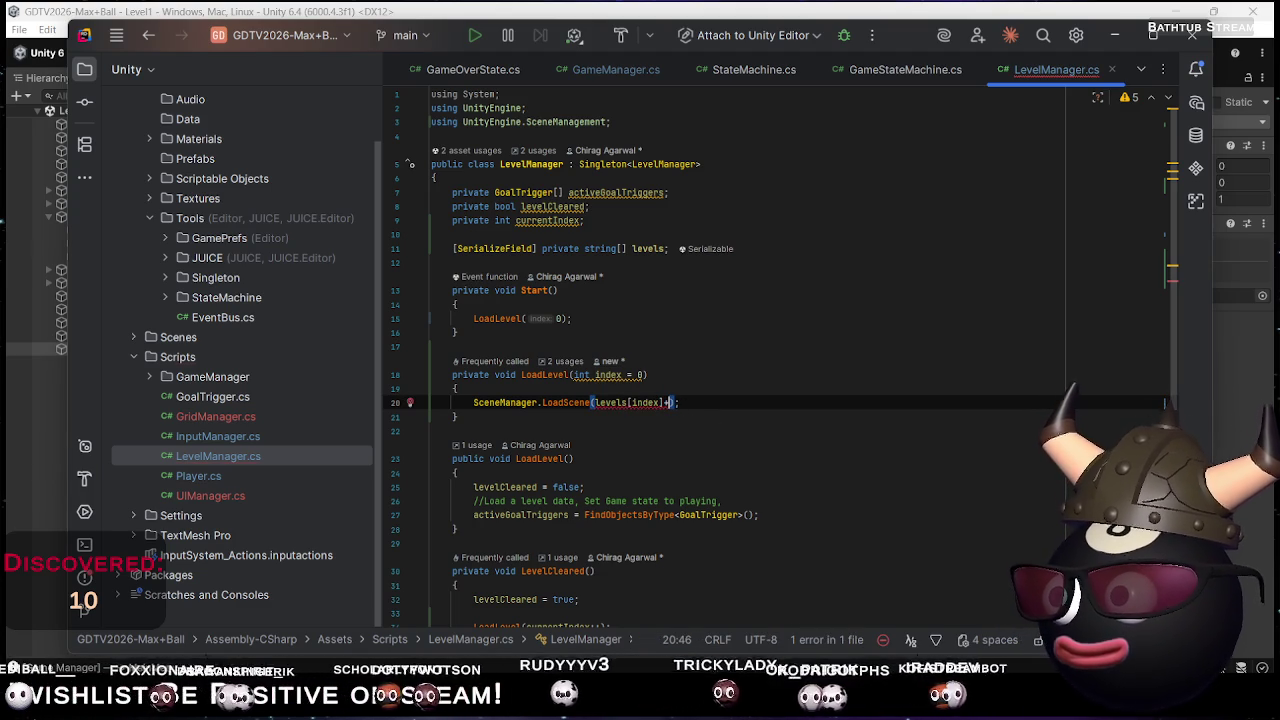
type("ac")
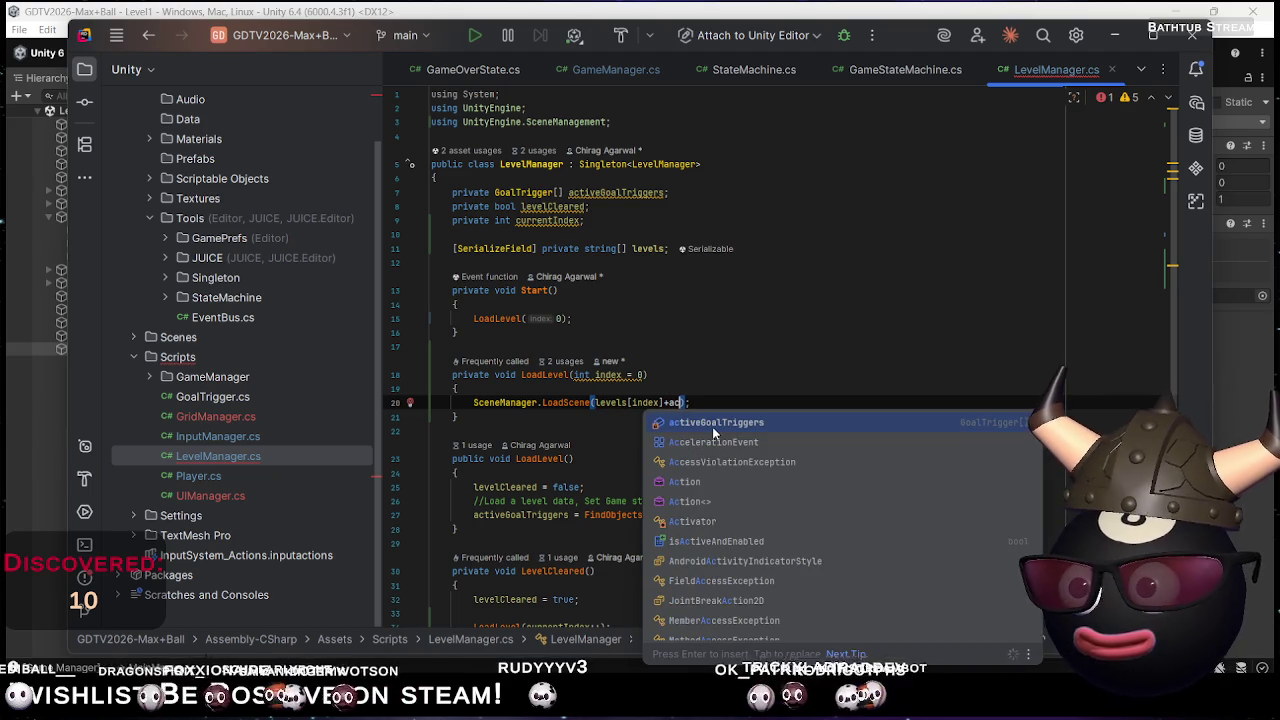
key("BackSpace")
key("BackSpace")
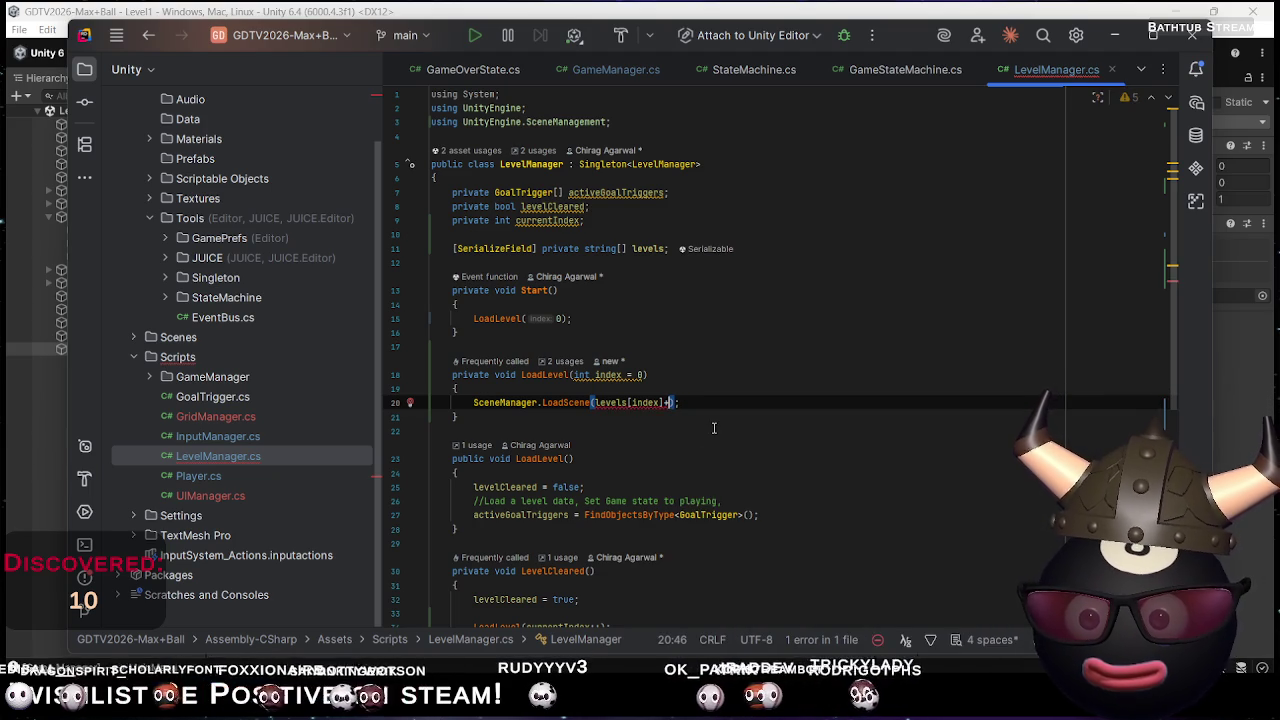
type("cu")
key("Return")
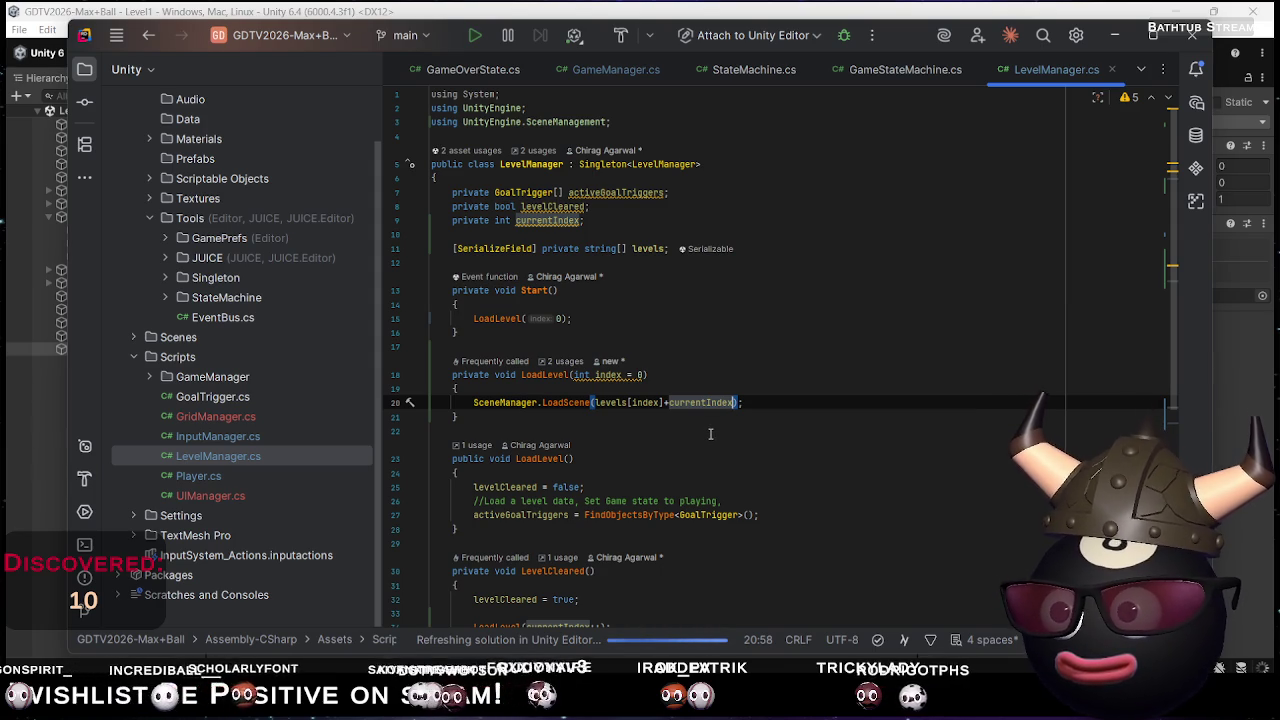
Change LoadLevel(currentIndex++) to LoadLevel(currentIndex) with currentIndex++ on its own line above, and save
scroll(746, 440, "down", 6)
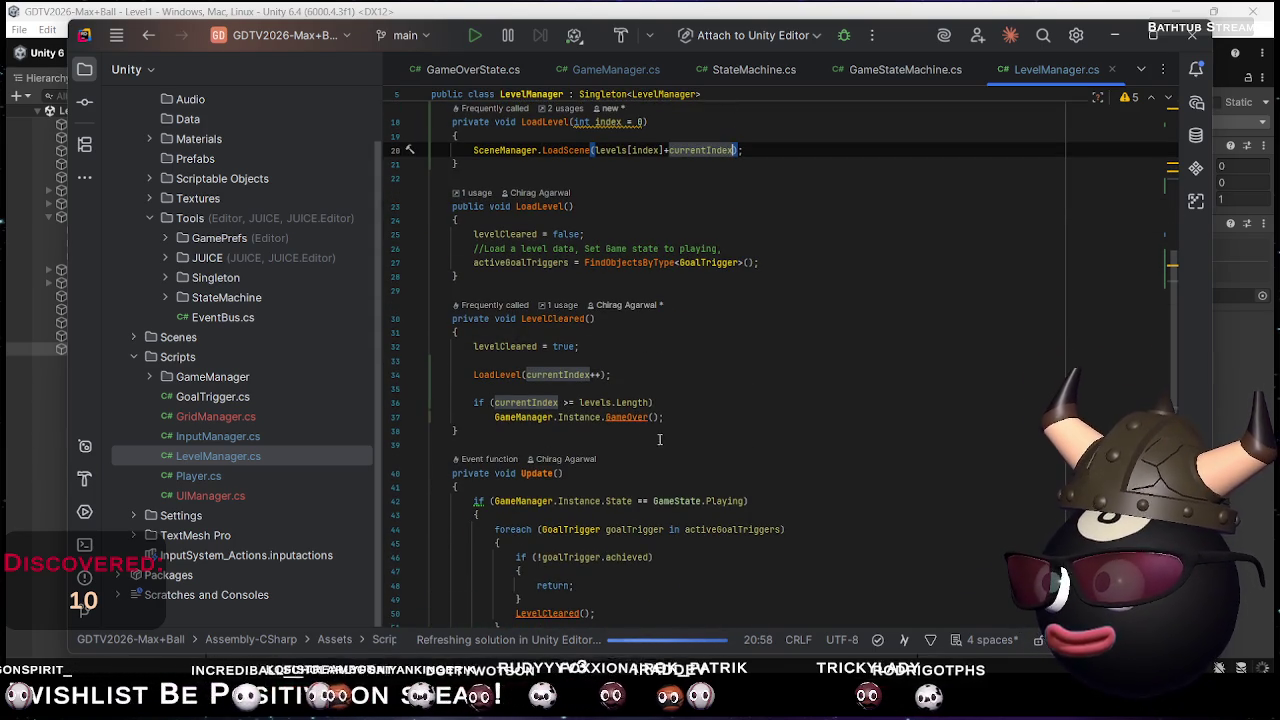
left_click(600, 374)
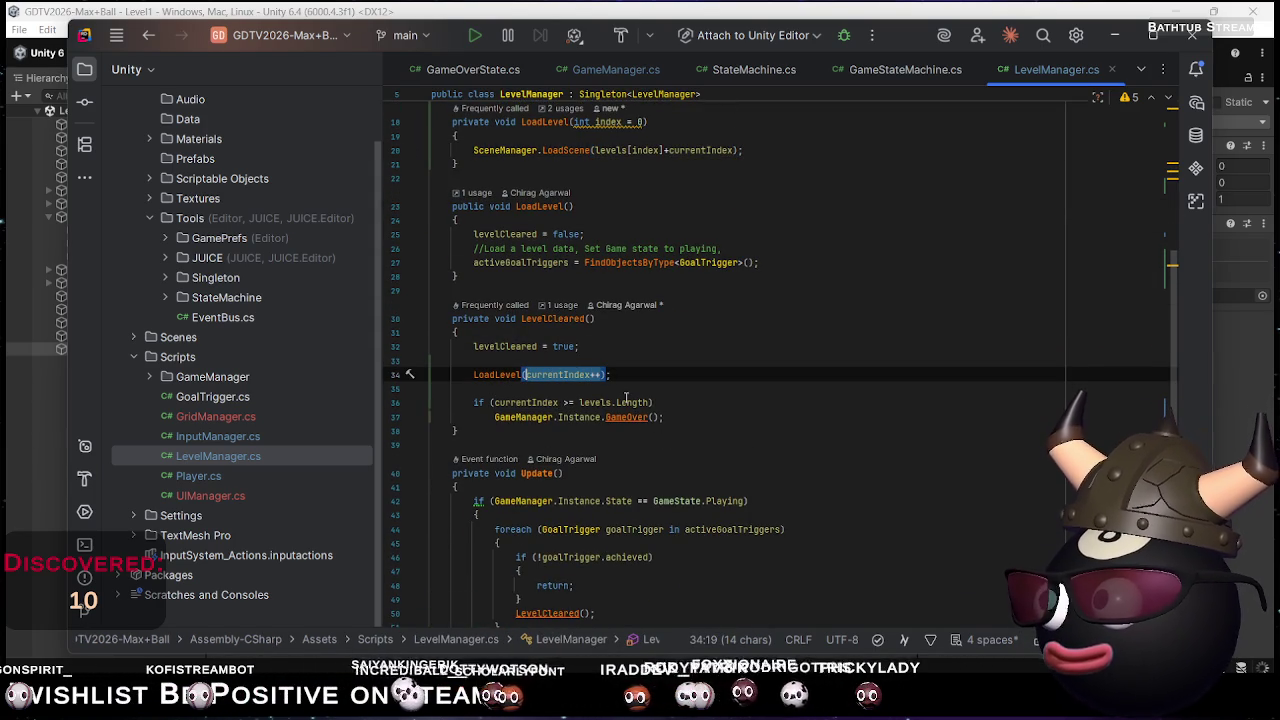
key("BackSpace")
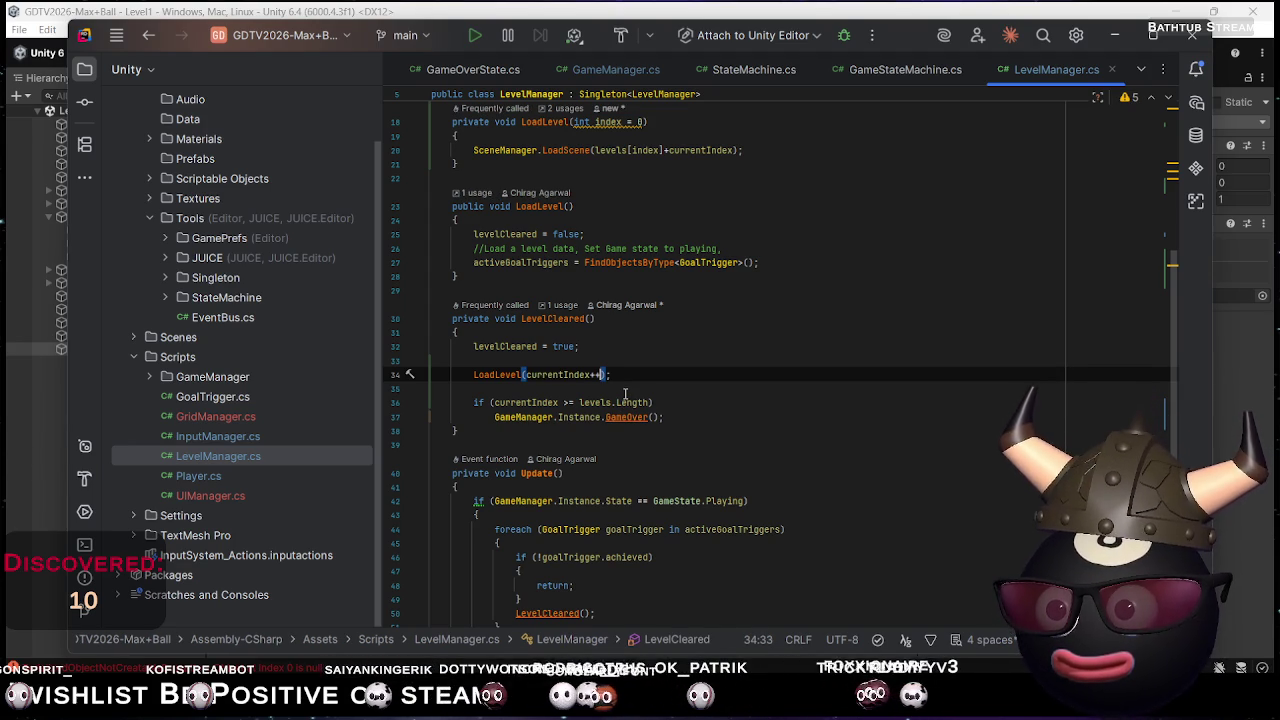
key("BackSpace")
key("BackSpace")
key("Up")
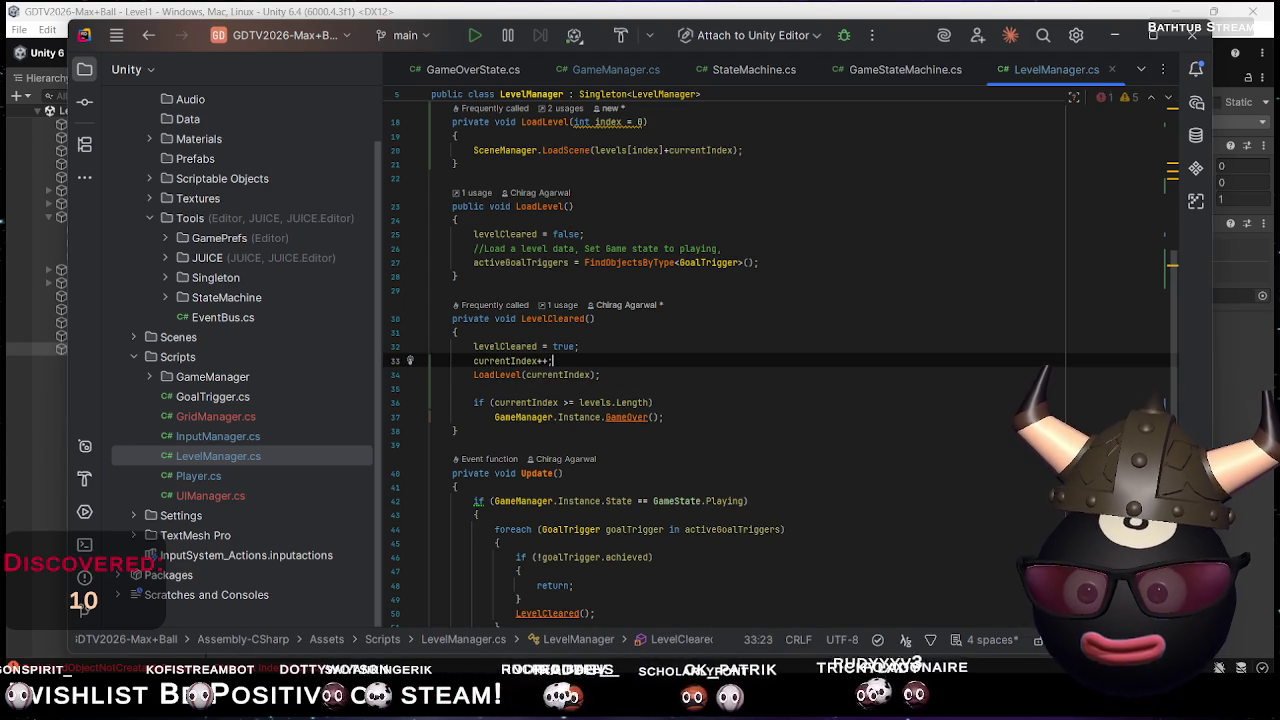
key("ctrl+s")
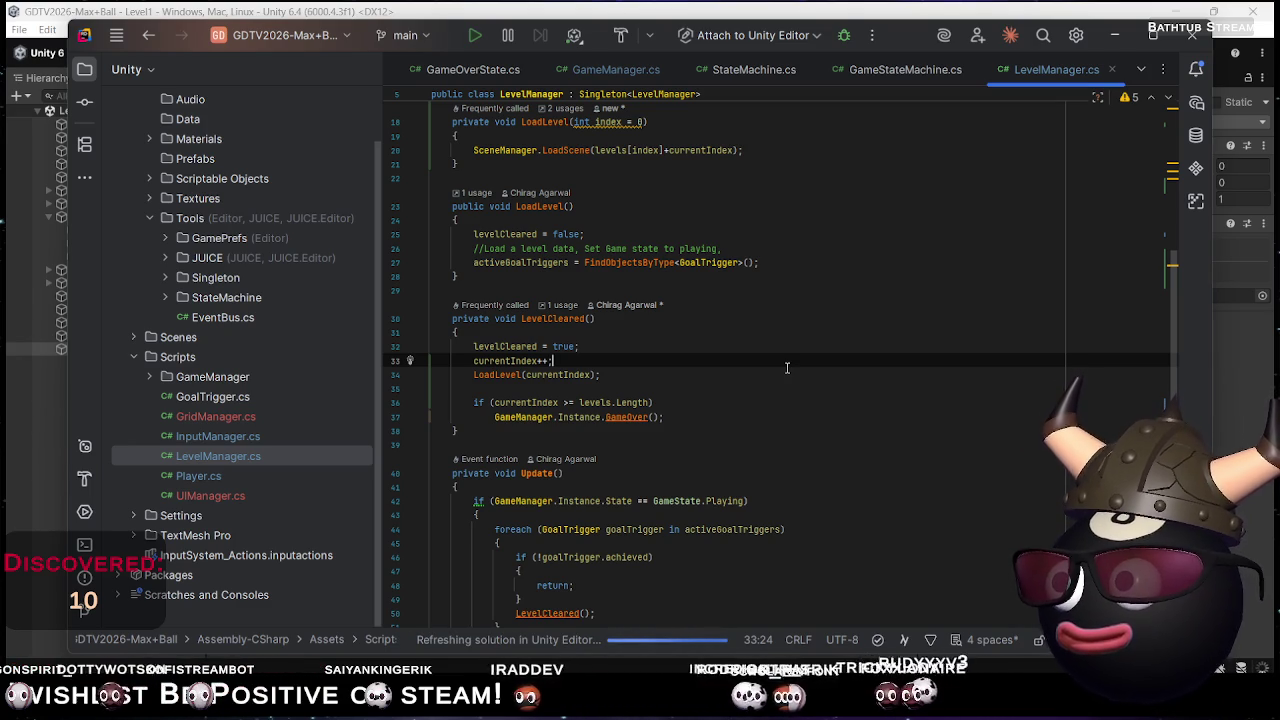
scroll(787, 368, "up", 2)
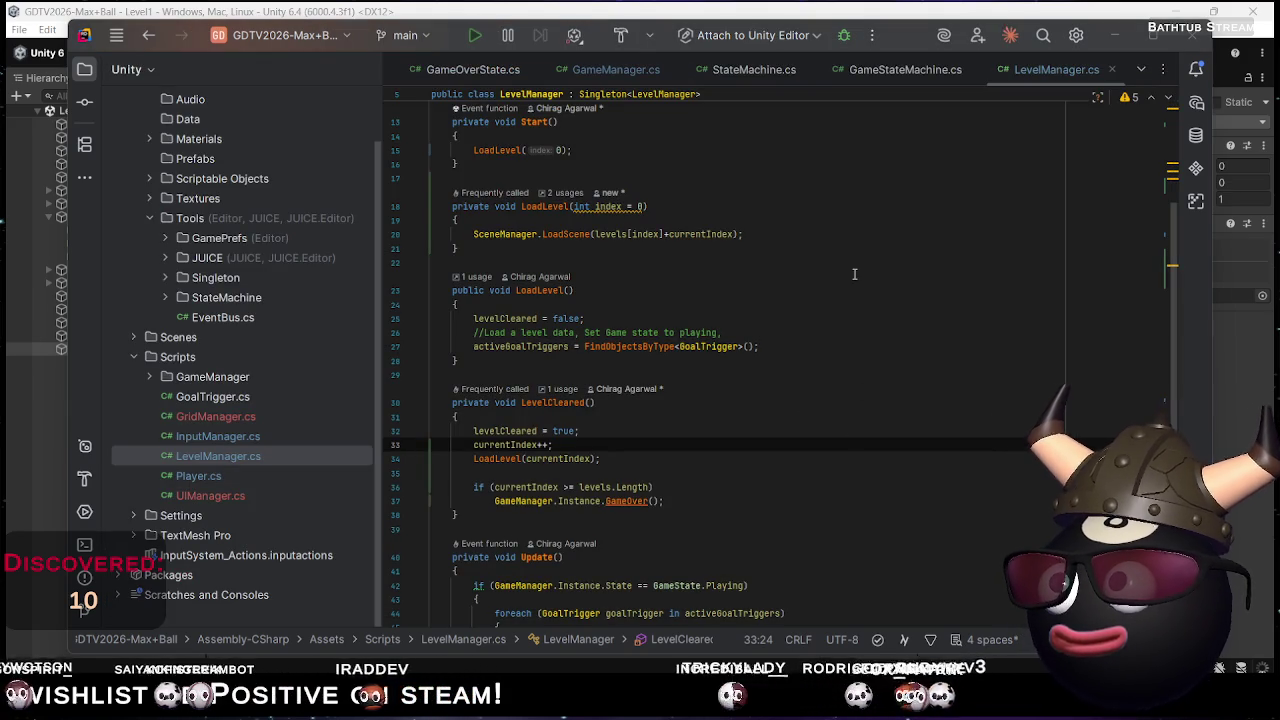
left_click(940, 8)
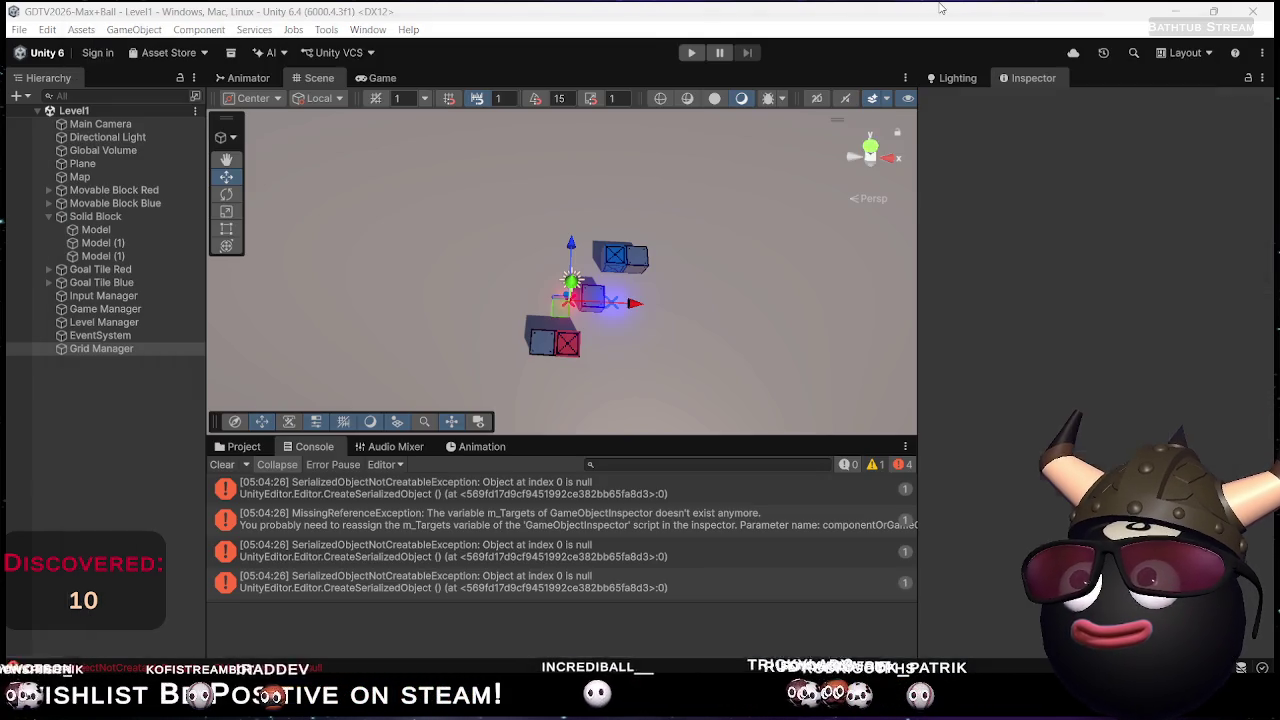
Start Play mode and move both coloured blocks around the Level1 grid
left_click(695, 52)
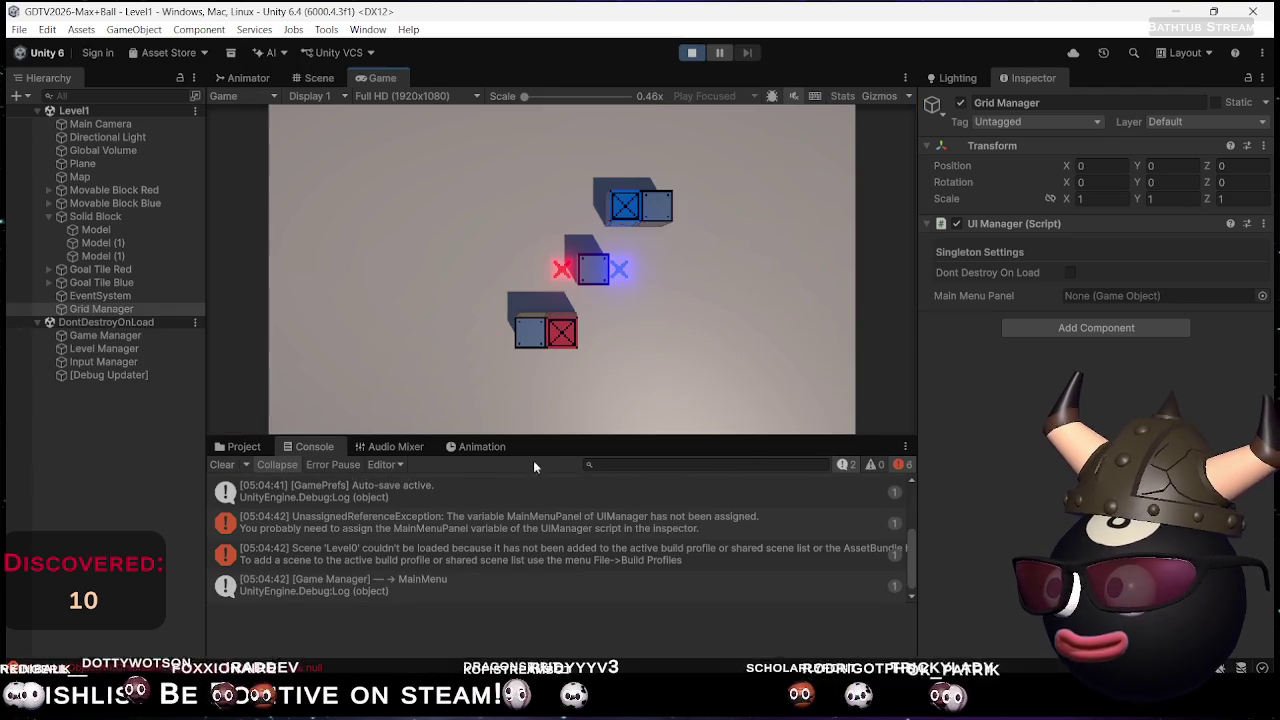
key("Down")
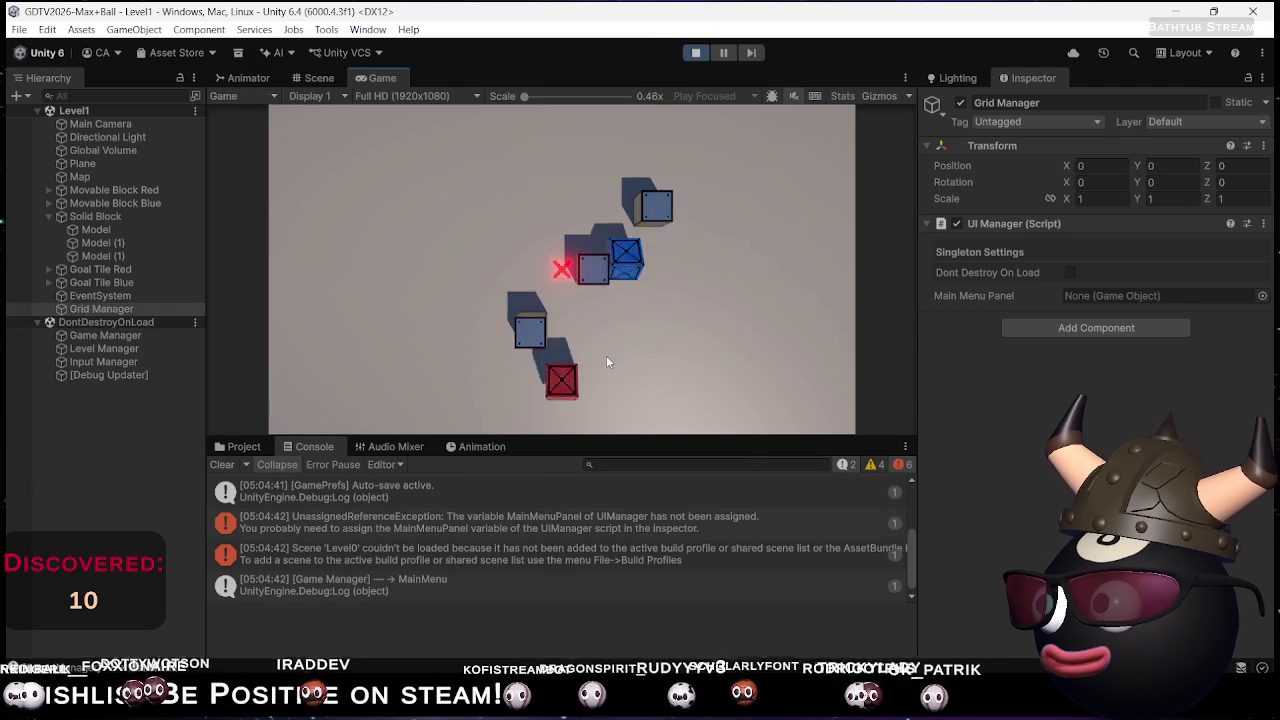
key("Left")
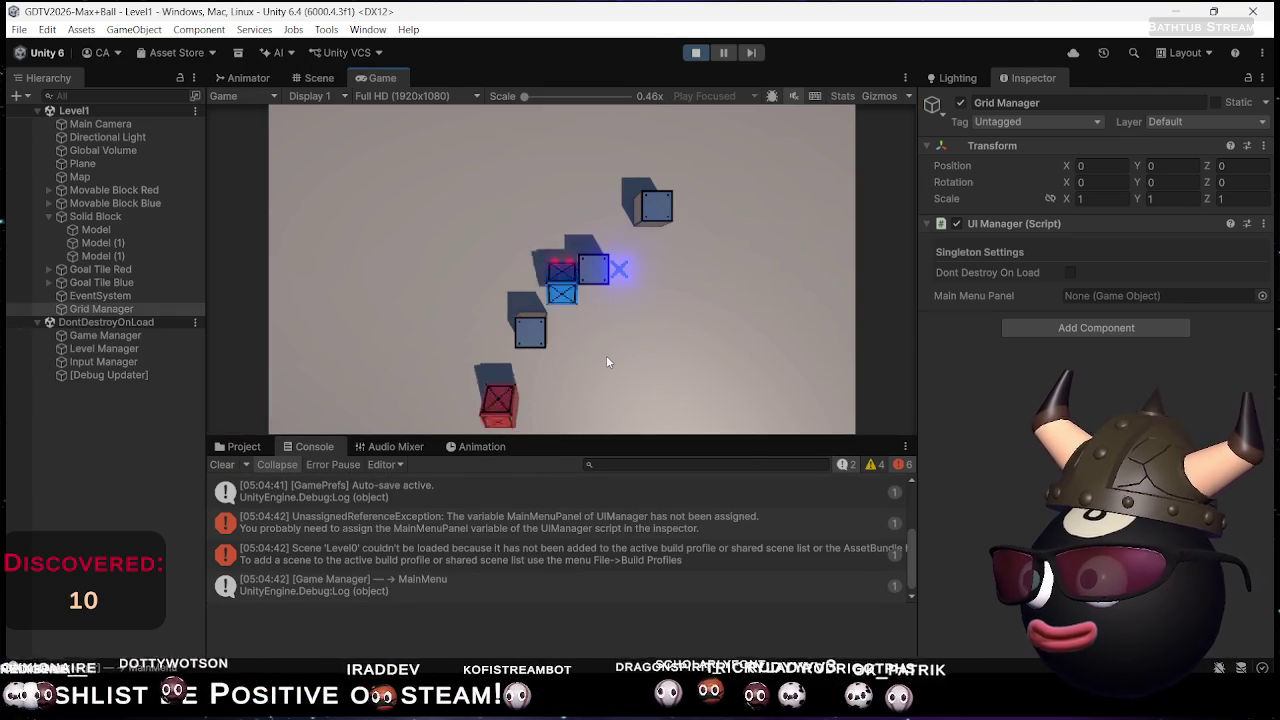
key("Up")
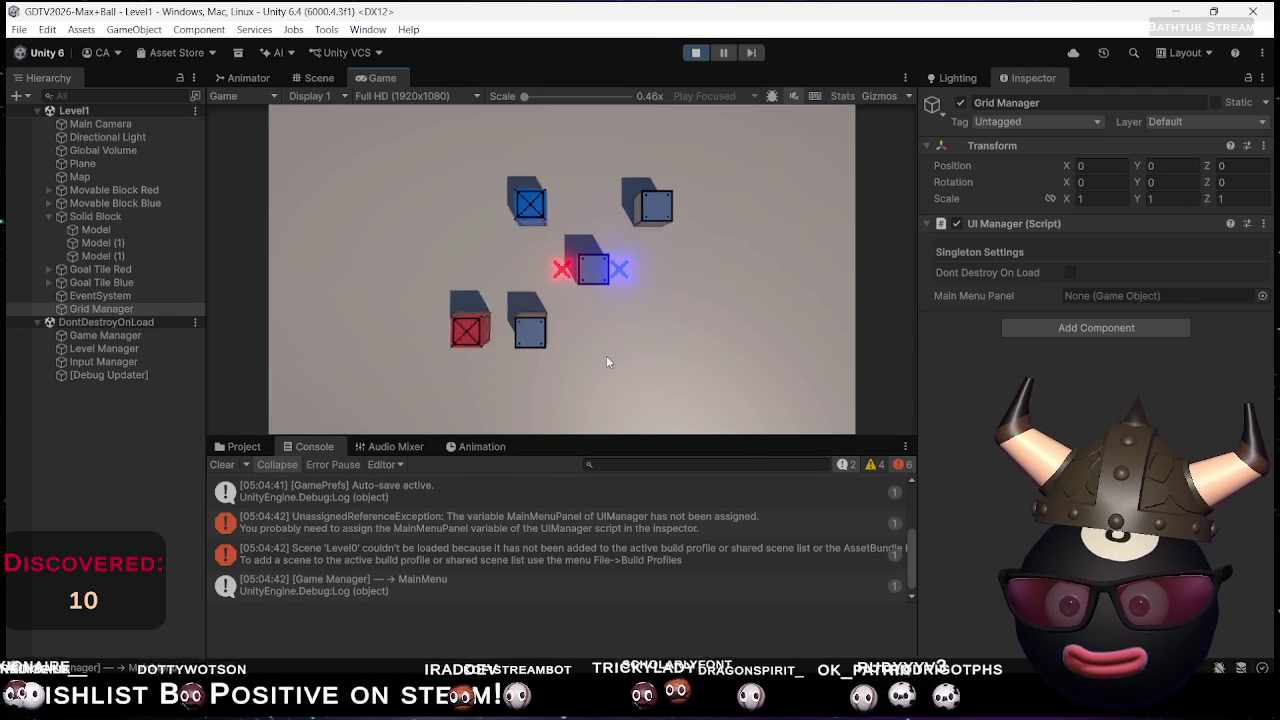
key("Down")
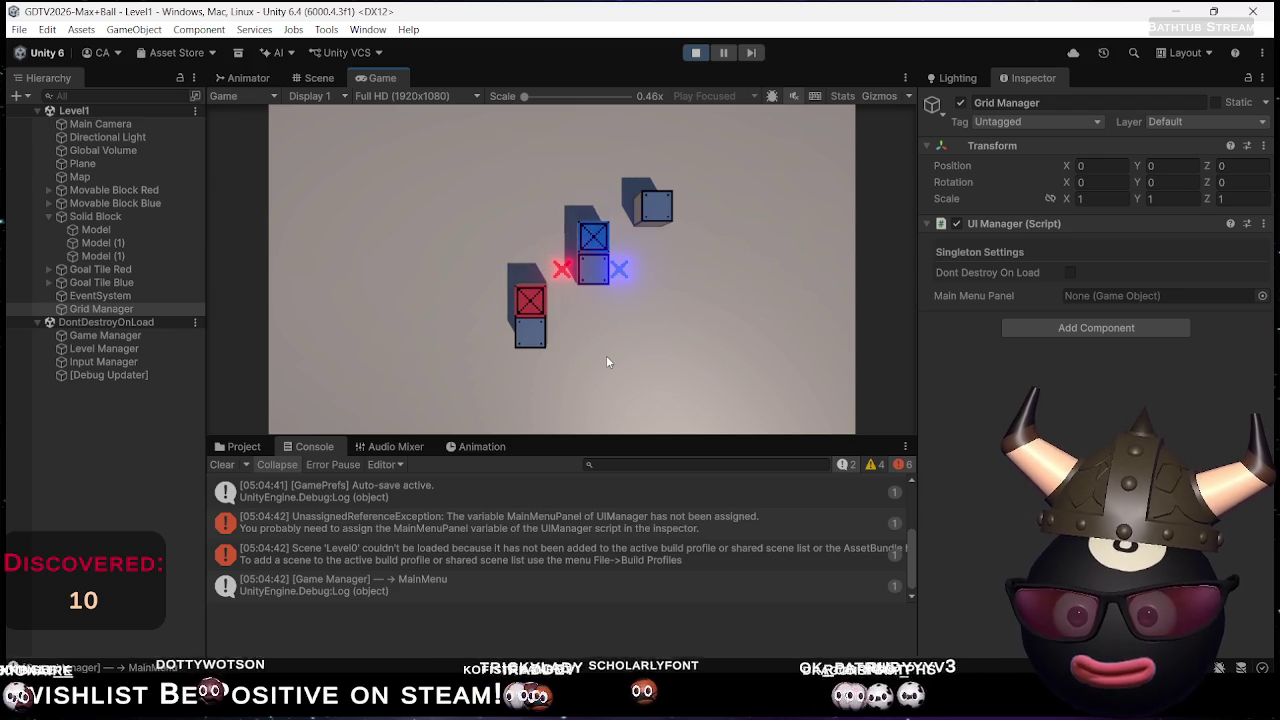
key("Down")
key("Right")
key("Right")
key("Right")
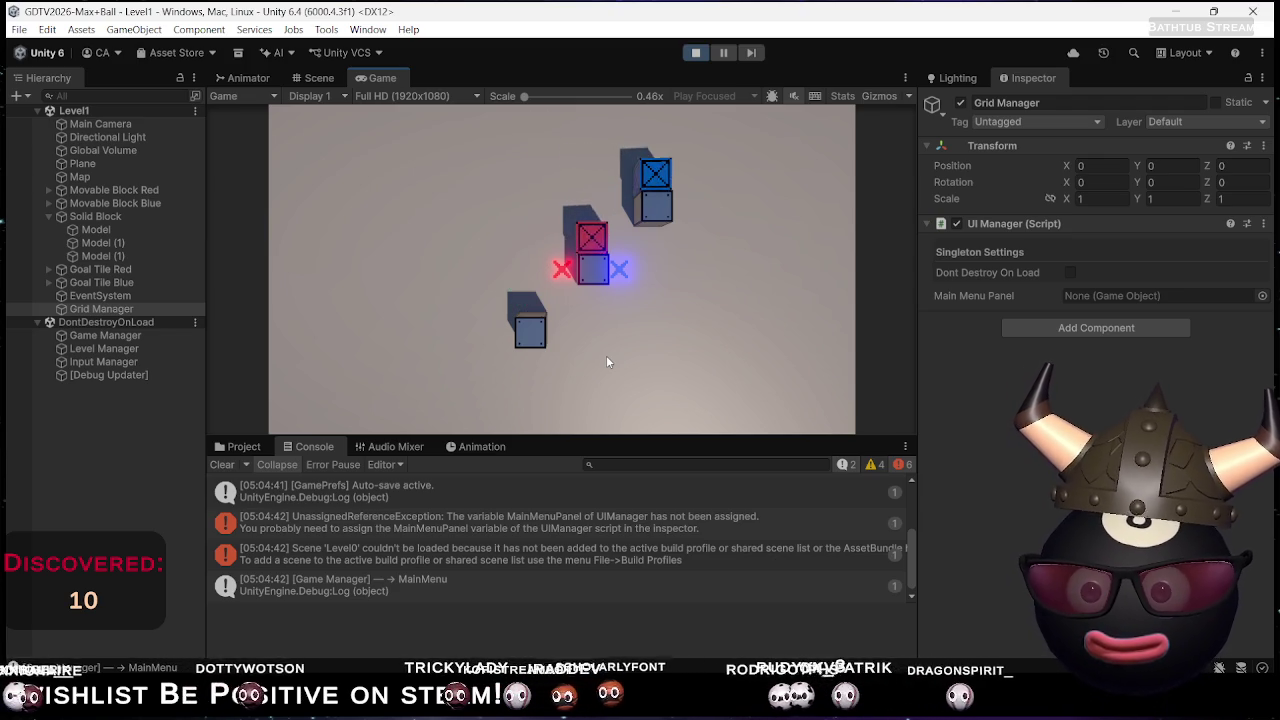
key("Down")
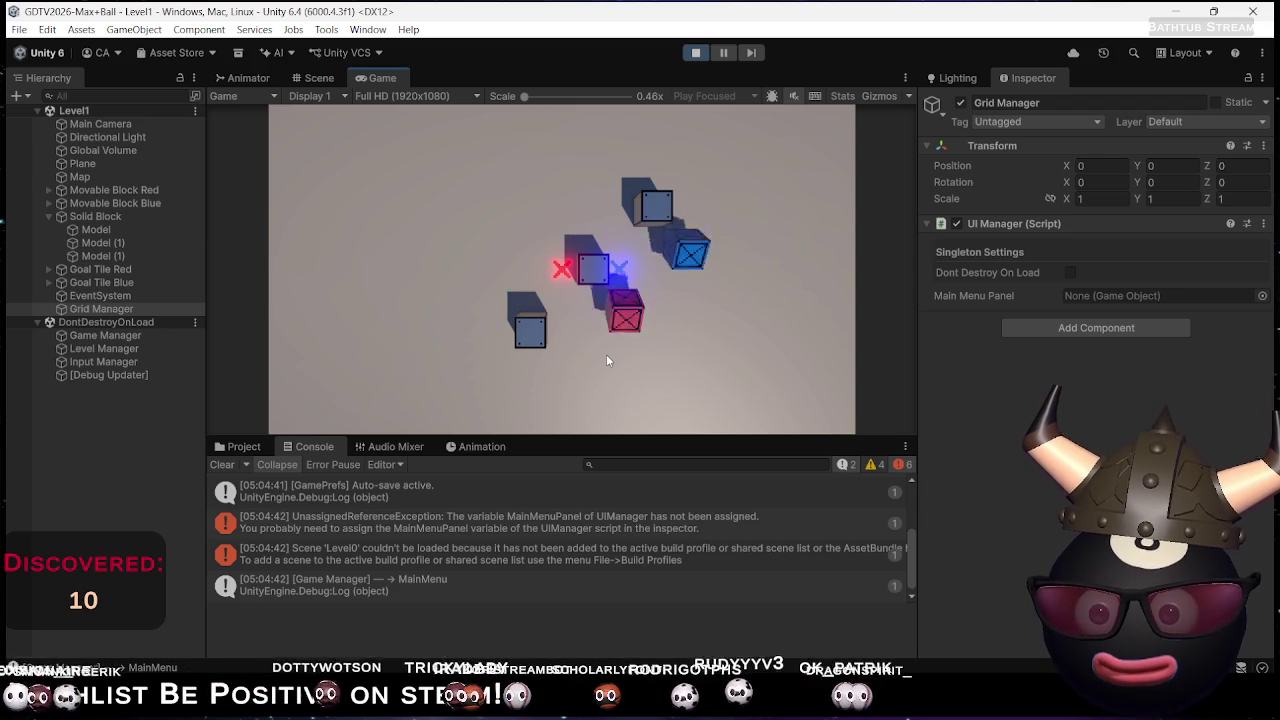
key("Left")
key("Up")
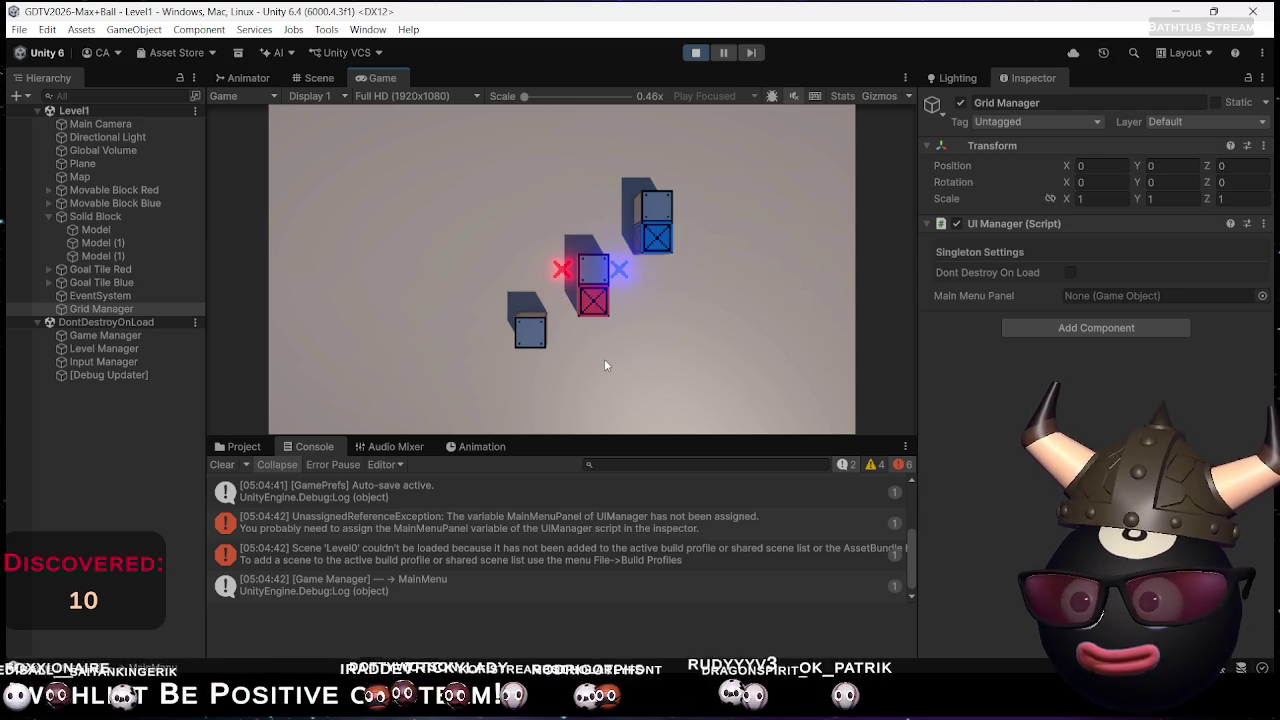
Push the red and blue blocks up onto their goal marks, then stop the game
key("Left")
key("Down")
key("Down")
key("Left")
key("Down")
key("Left")
key("Up")
key("Up")
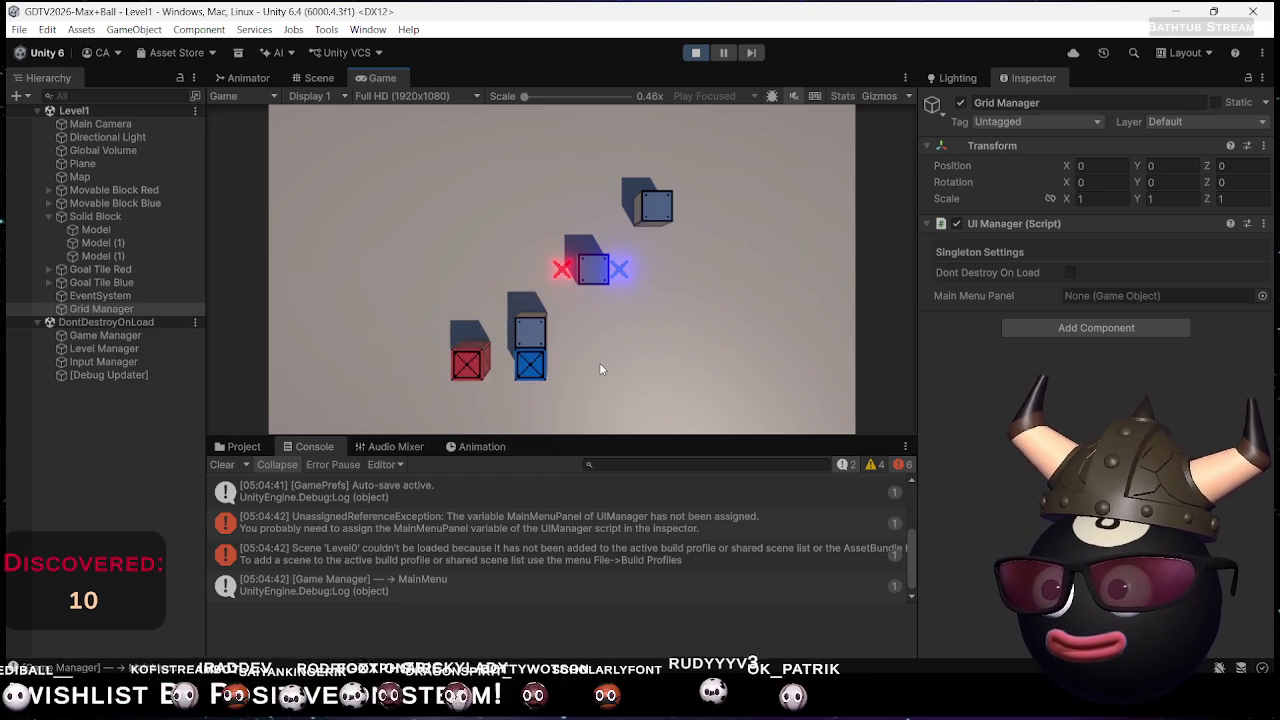
key("Down")
key("Right")
key("Right")
key("Right")
key("Up")
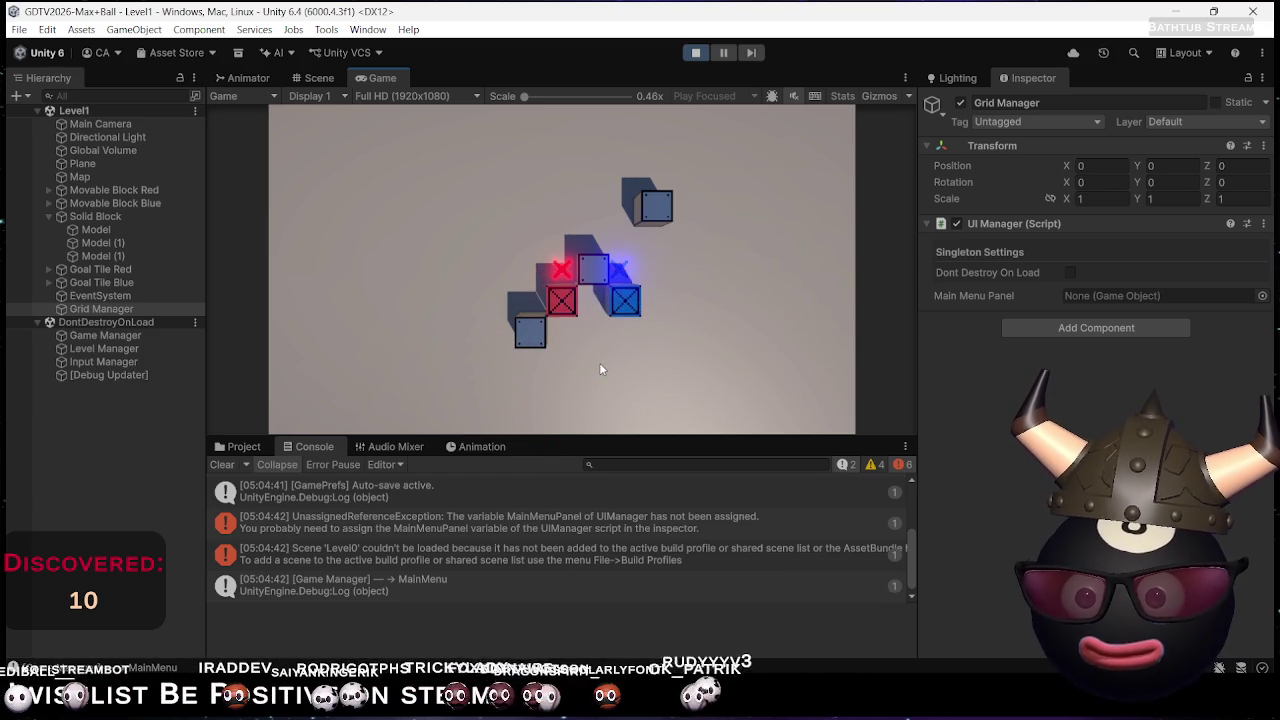
key("Up")
scroll(529, 563, "down", 1)
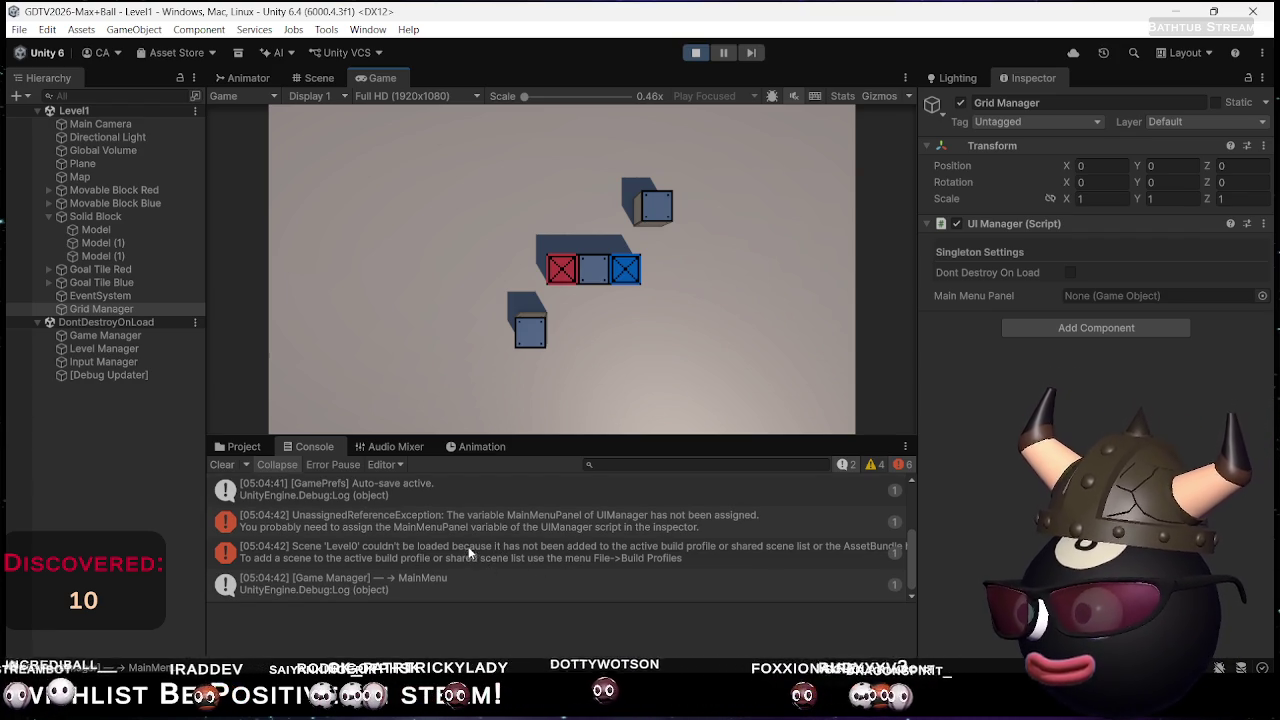
left_click(695, 55)
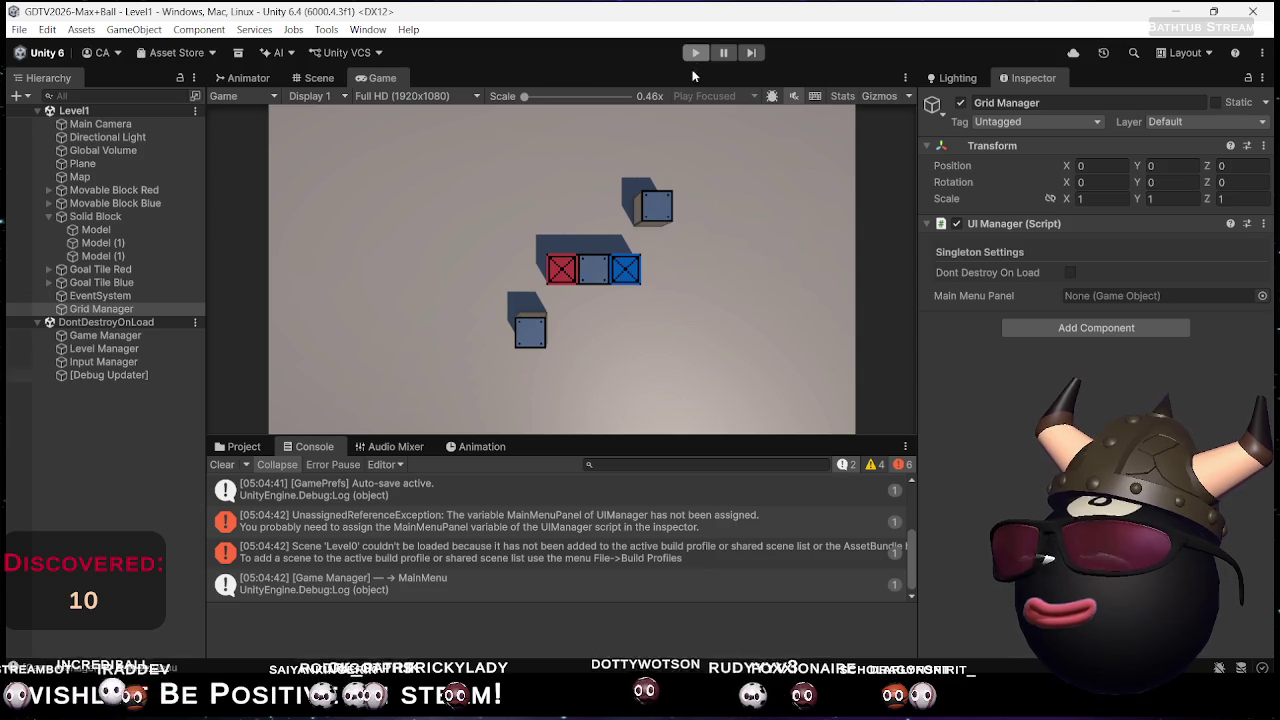
In Assets/Scenes, rename scene file Level1 to Level0 and Level2 to Level1
left_click(244, 447)
left_click(403, 499)
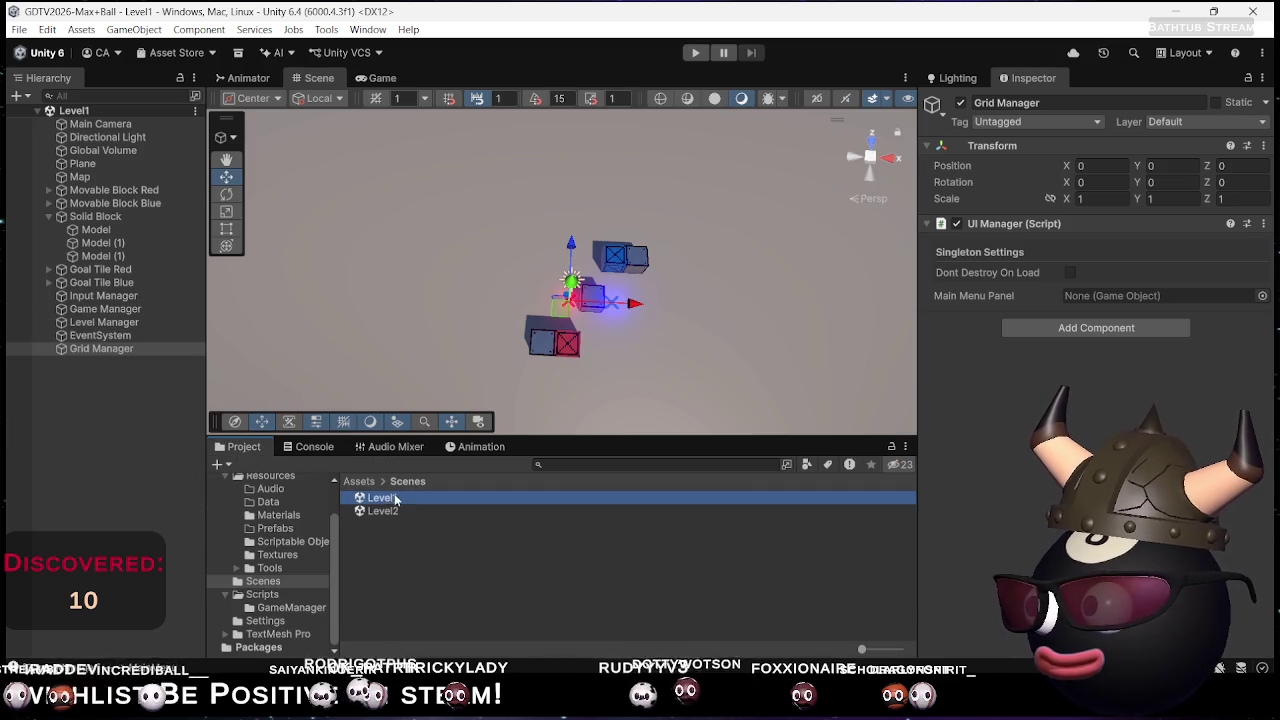
left_click(398, 499)
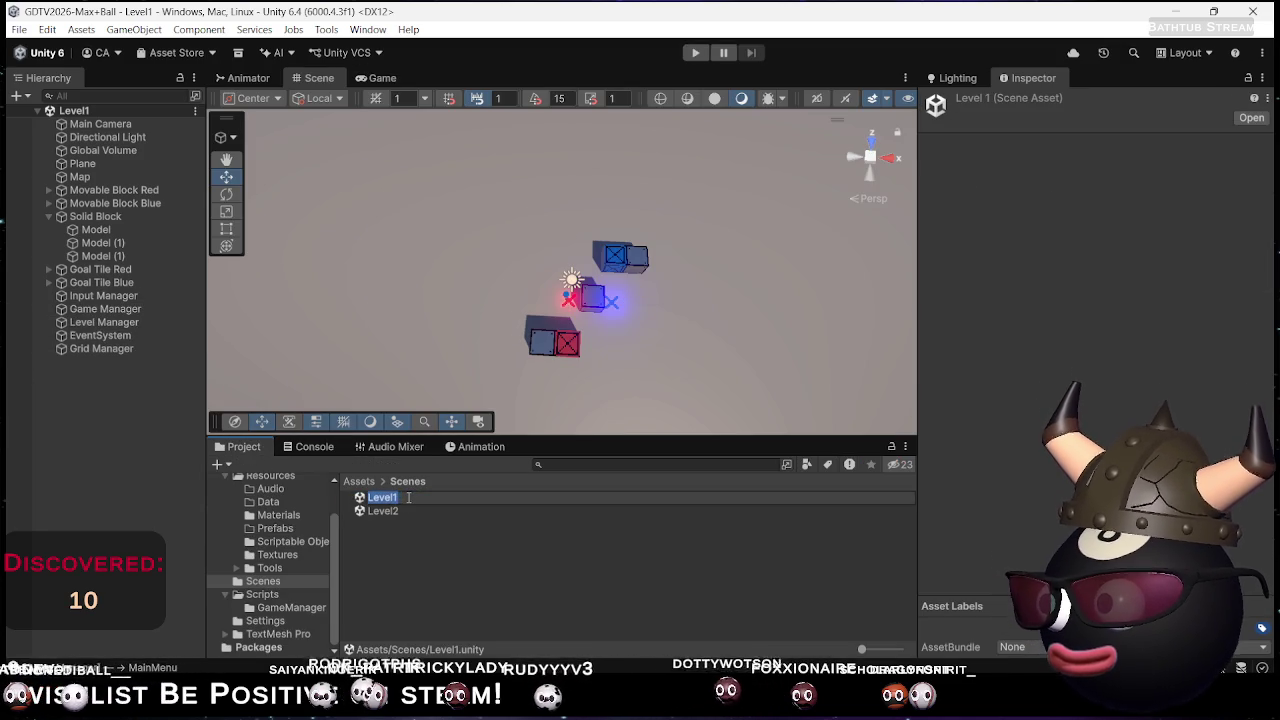
type("0")
key("Return")
key("Down")
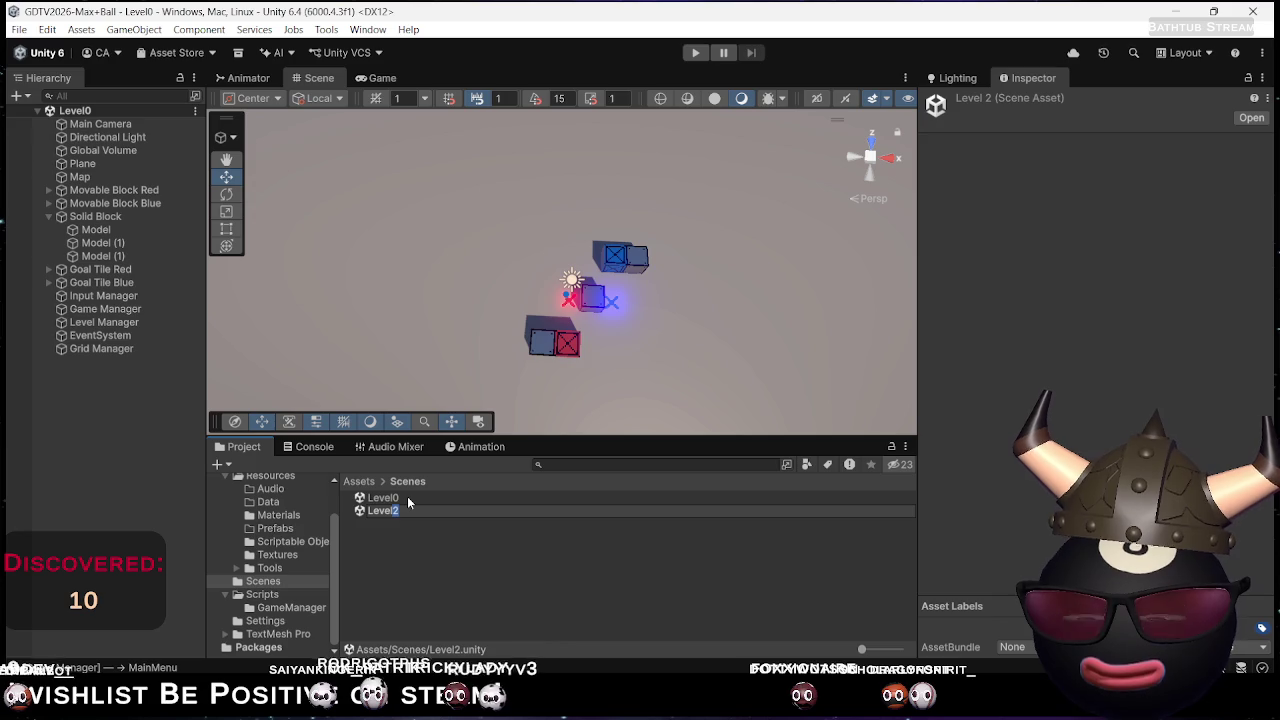
type("1")
key("Return")
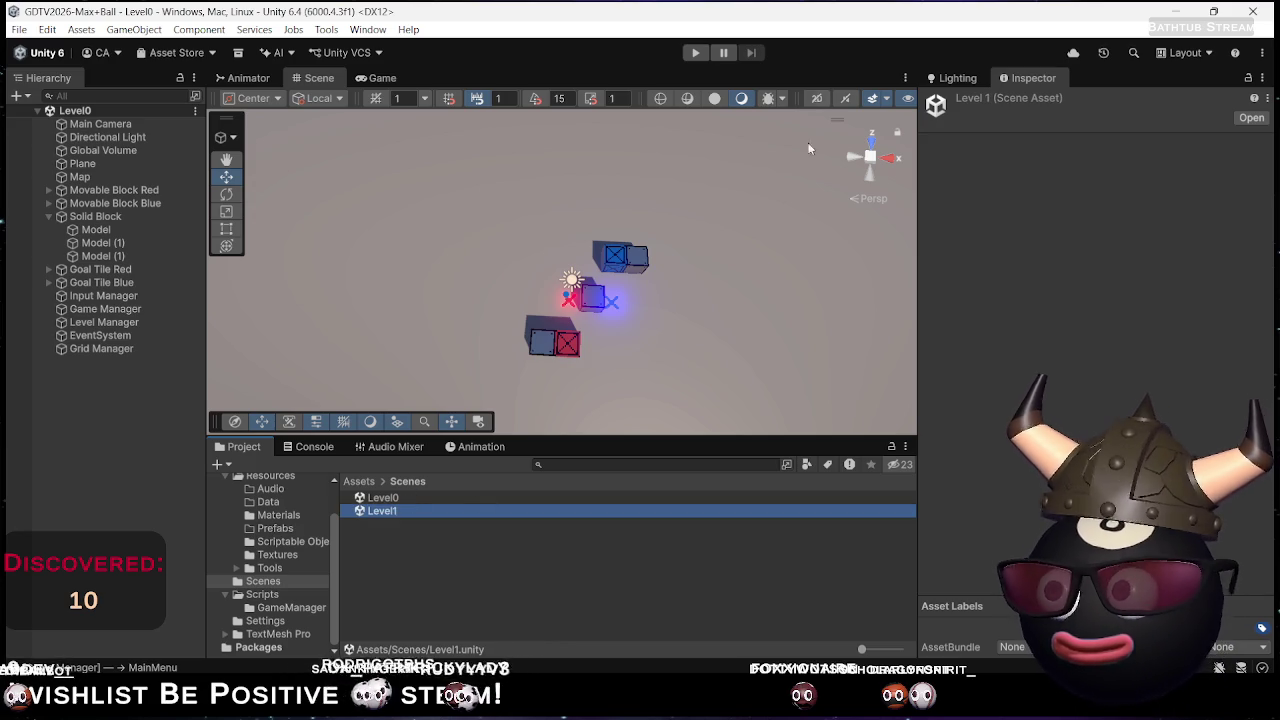
Play Level0, push both blocks down, right and up onto their goals, and view the Console
left_click(695, 52)
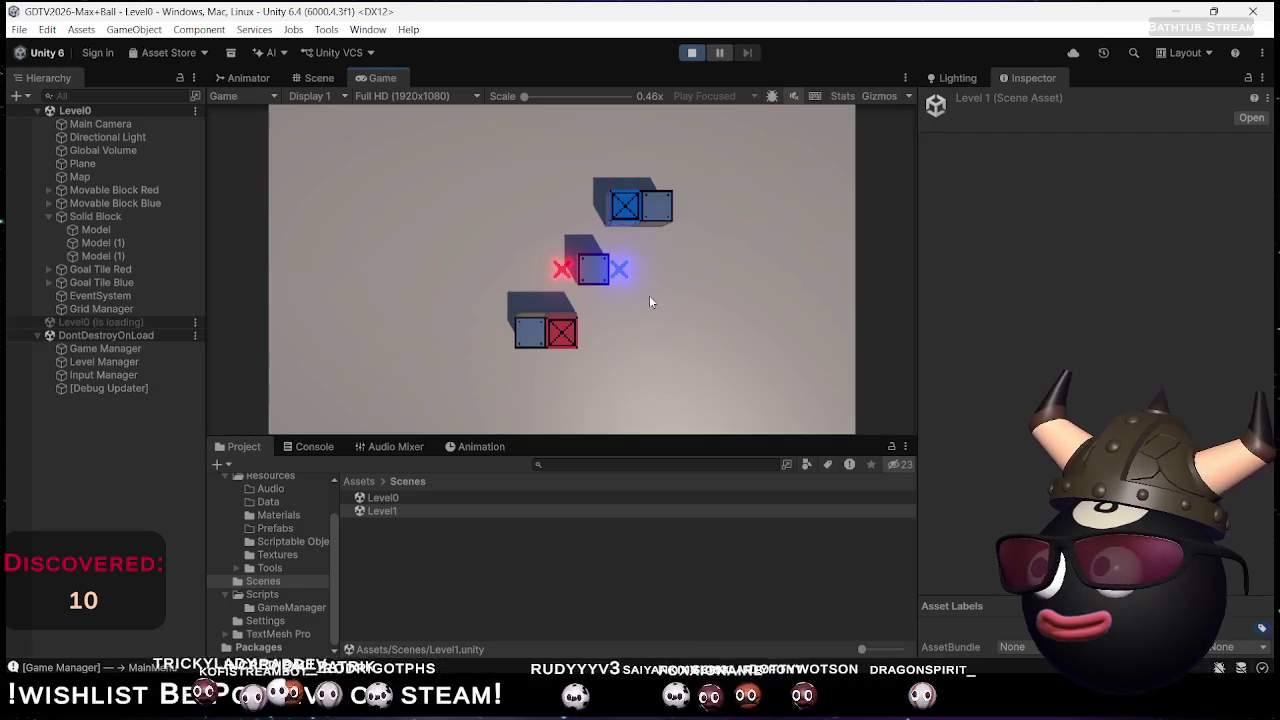
key("Down")
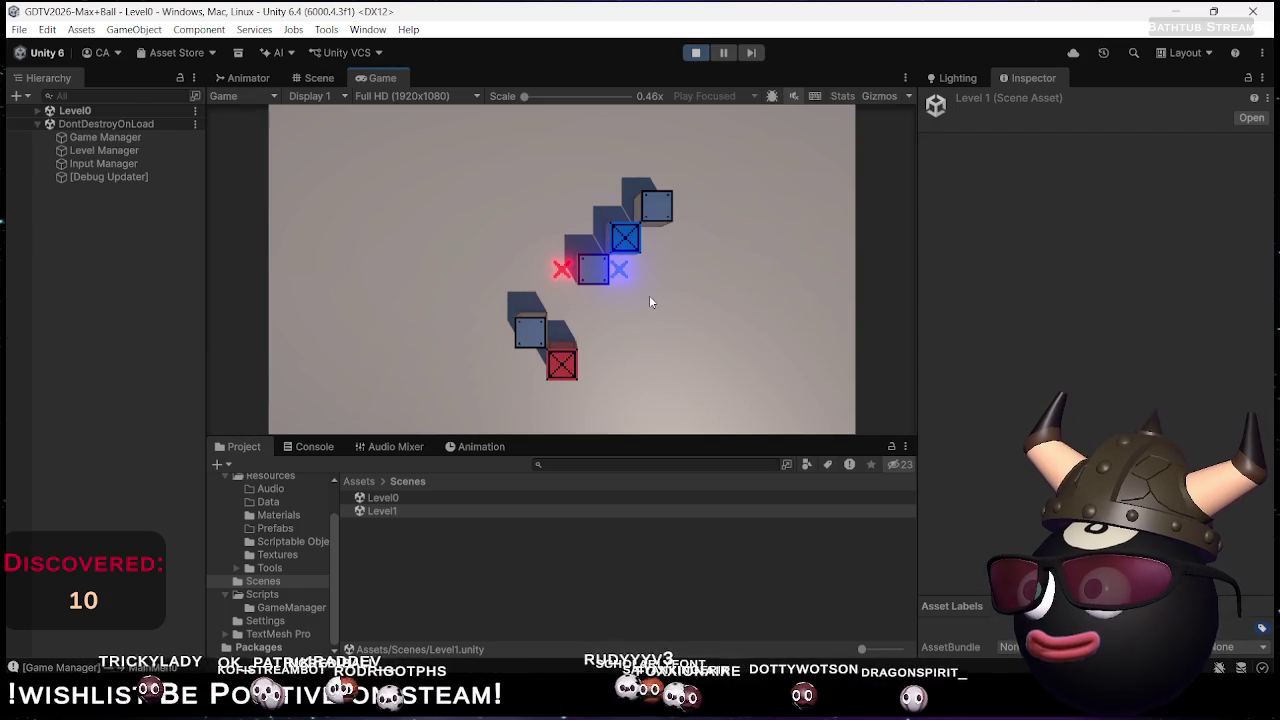
key("Down")
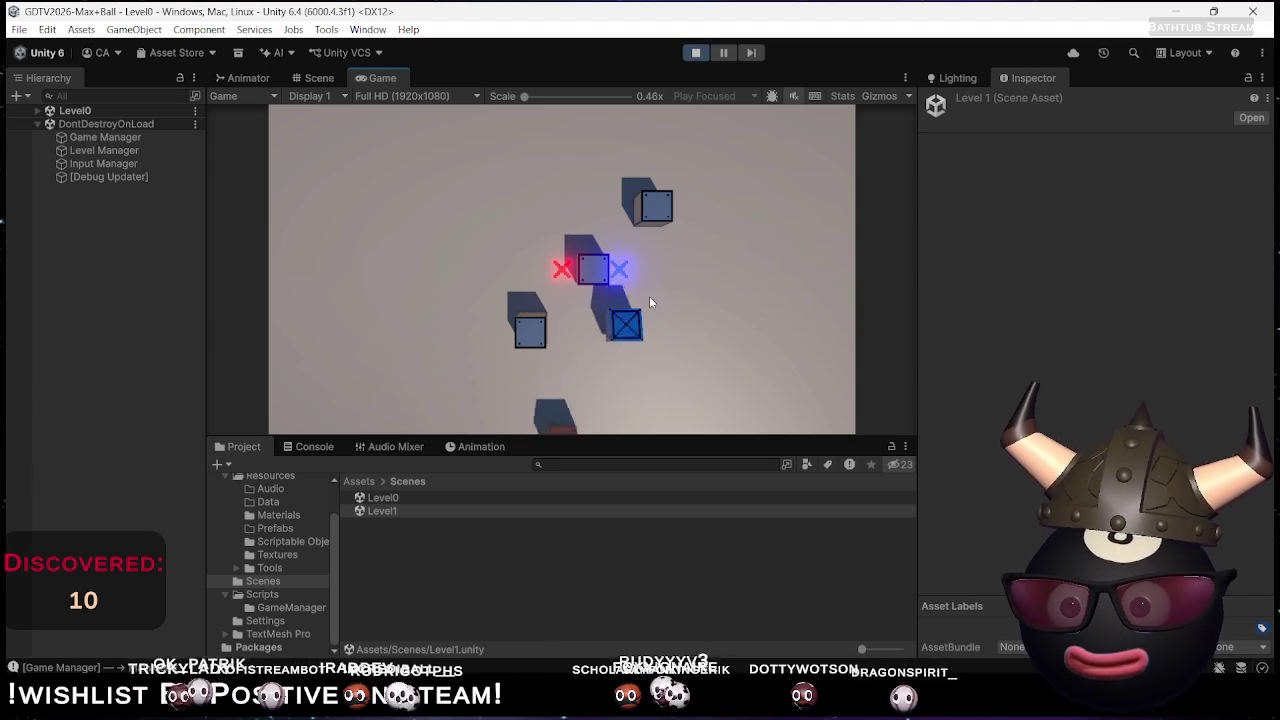
key("Down")
key("Down")
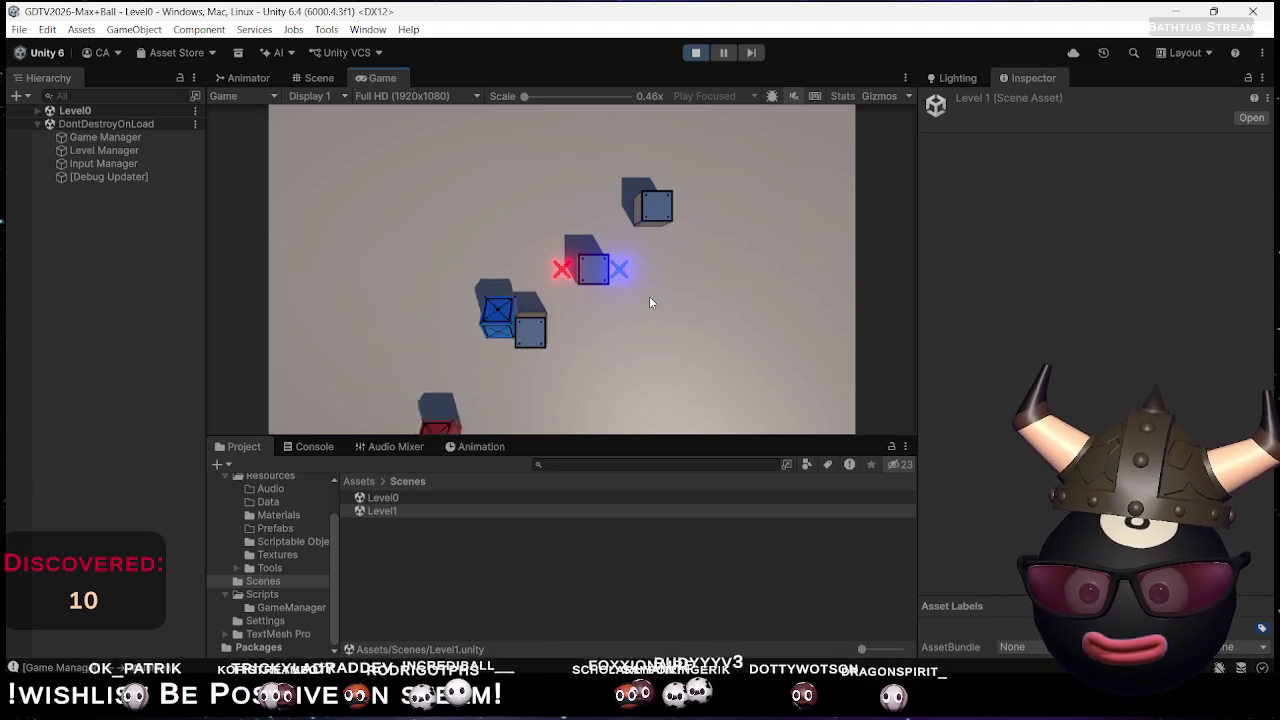
key("Right")
key("Right")
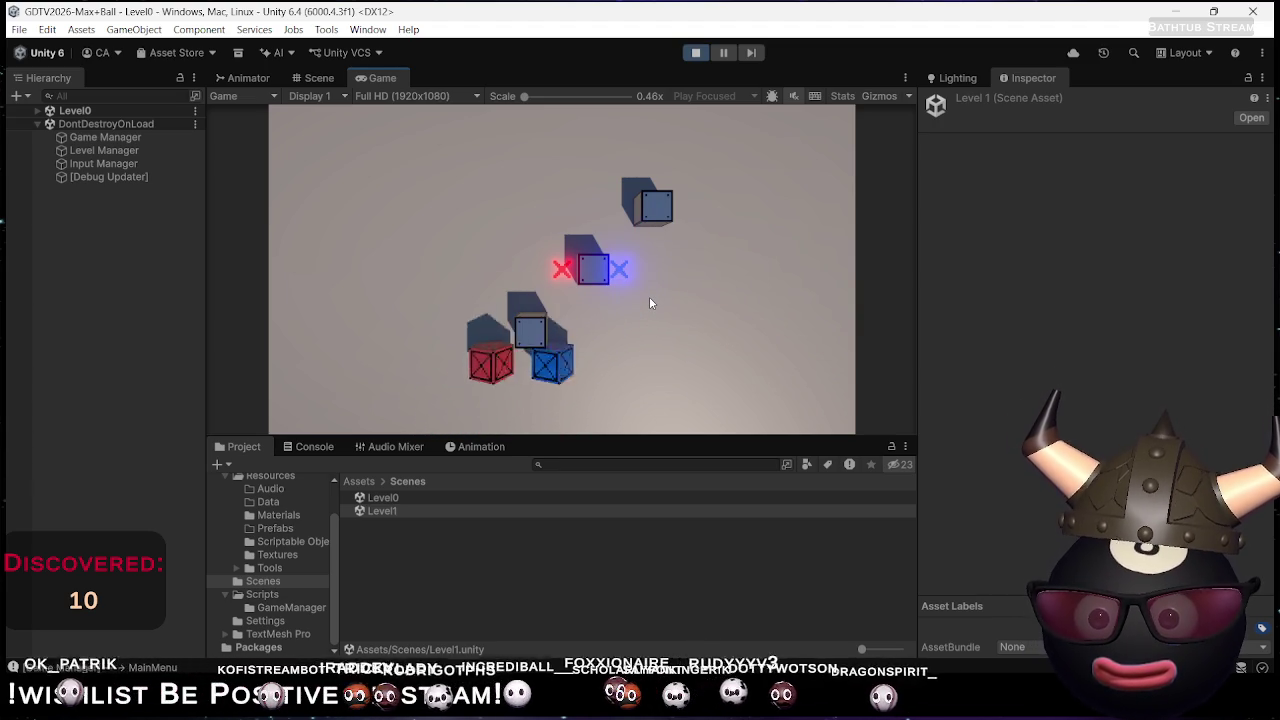
key("Up")
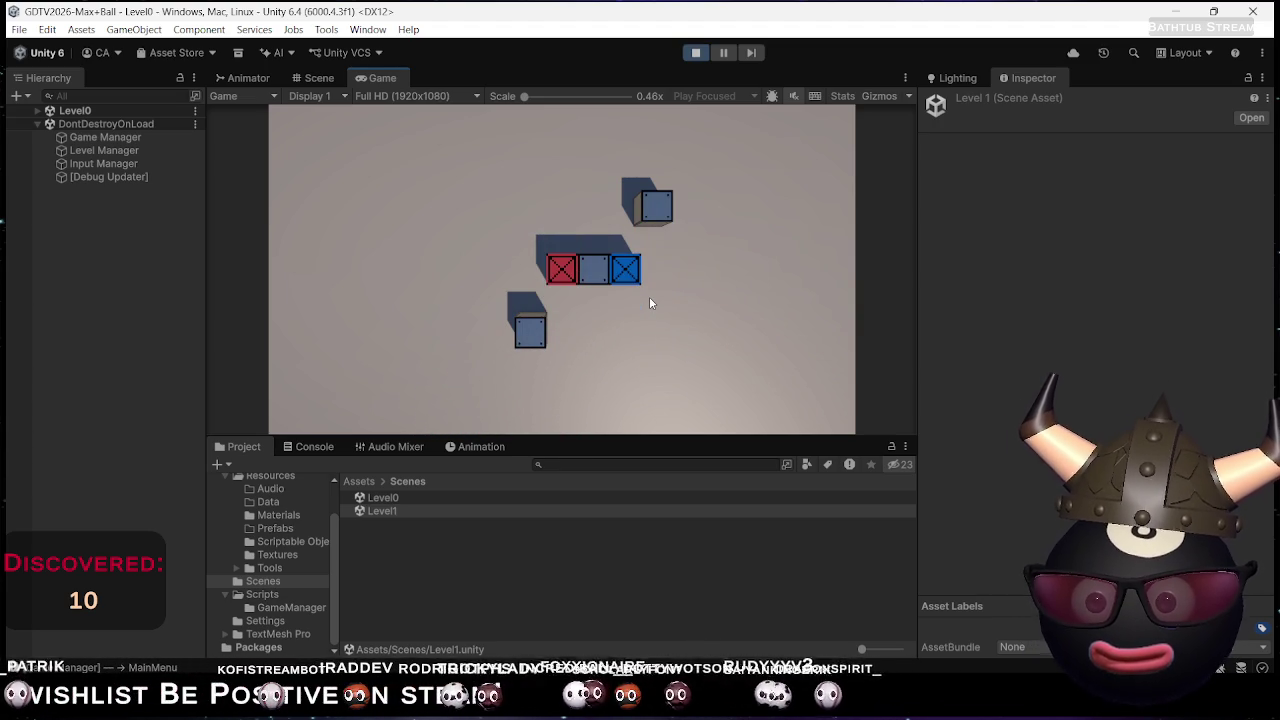
left_click(305, 446)
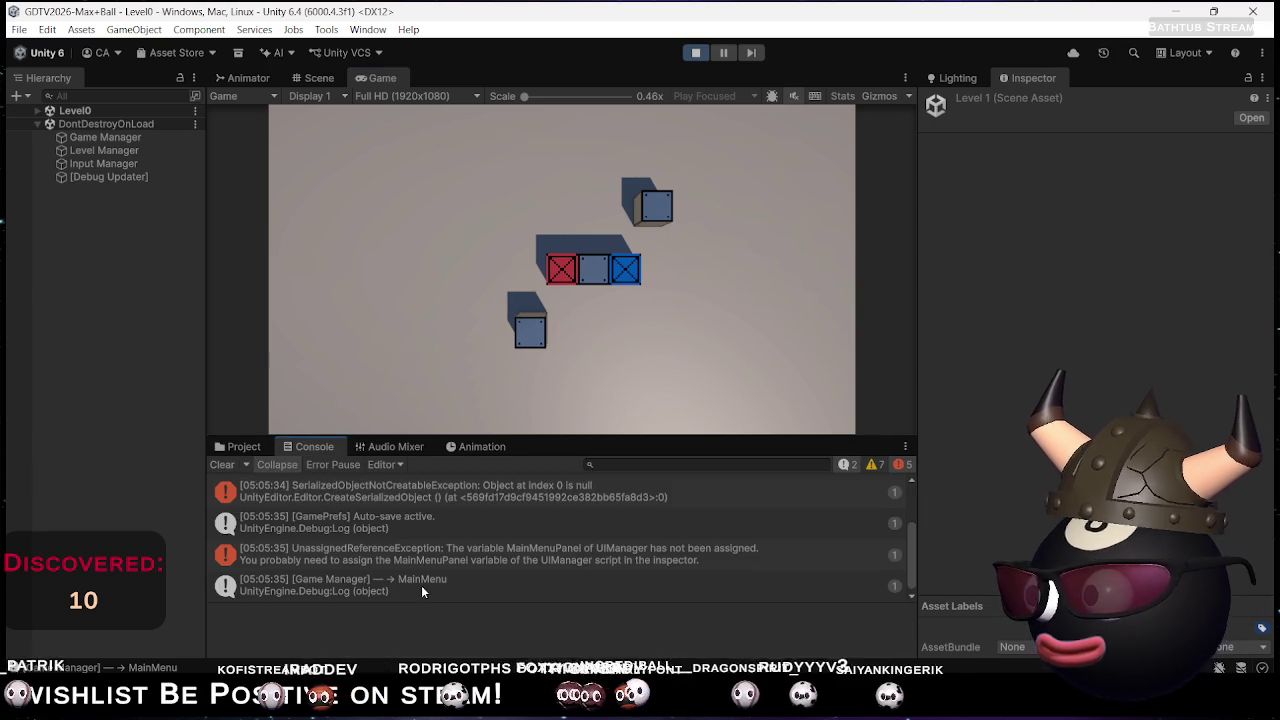
Open UIManager.cs from the unassigned MainMenuPanel exception in the Console, then exit Play mode
left_click(466, 556)
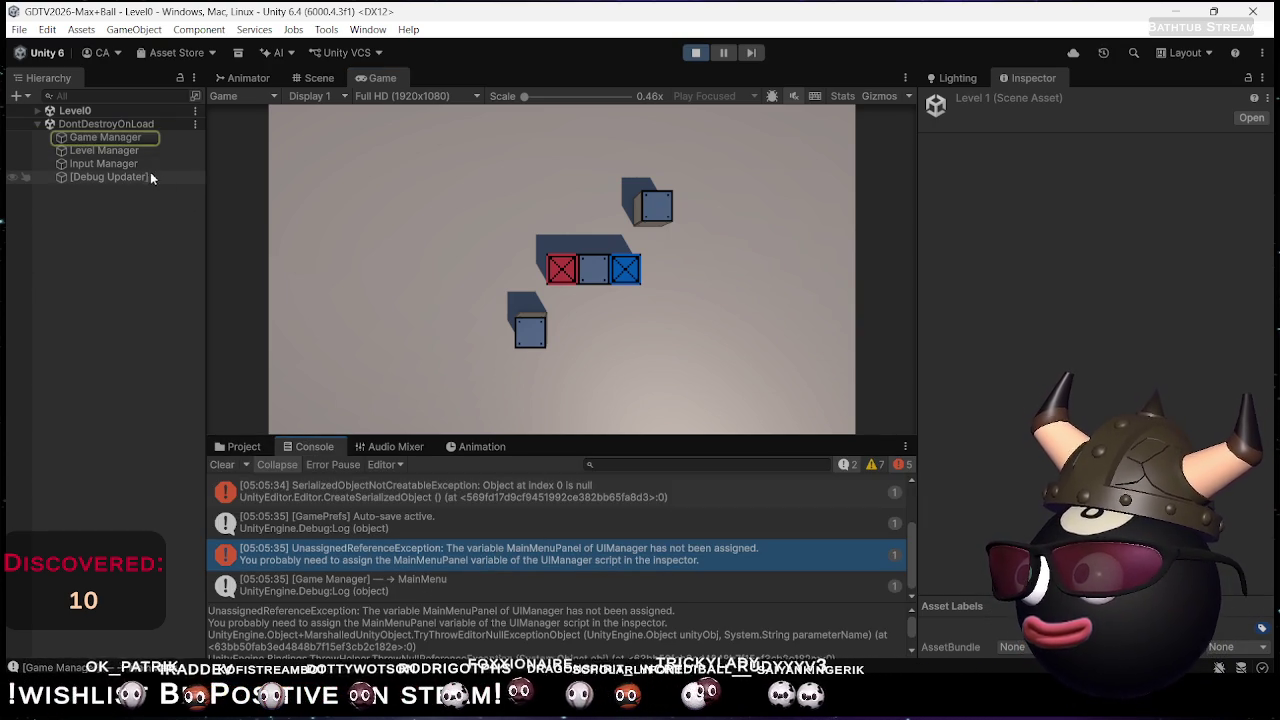
left_click(87, 141)
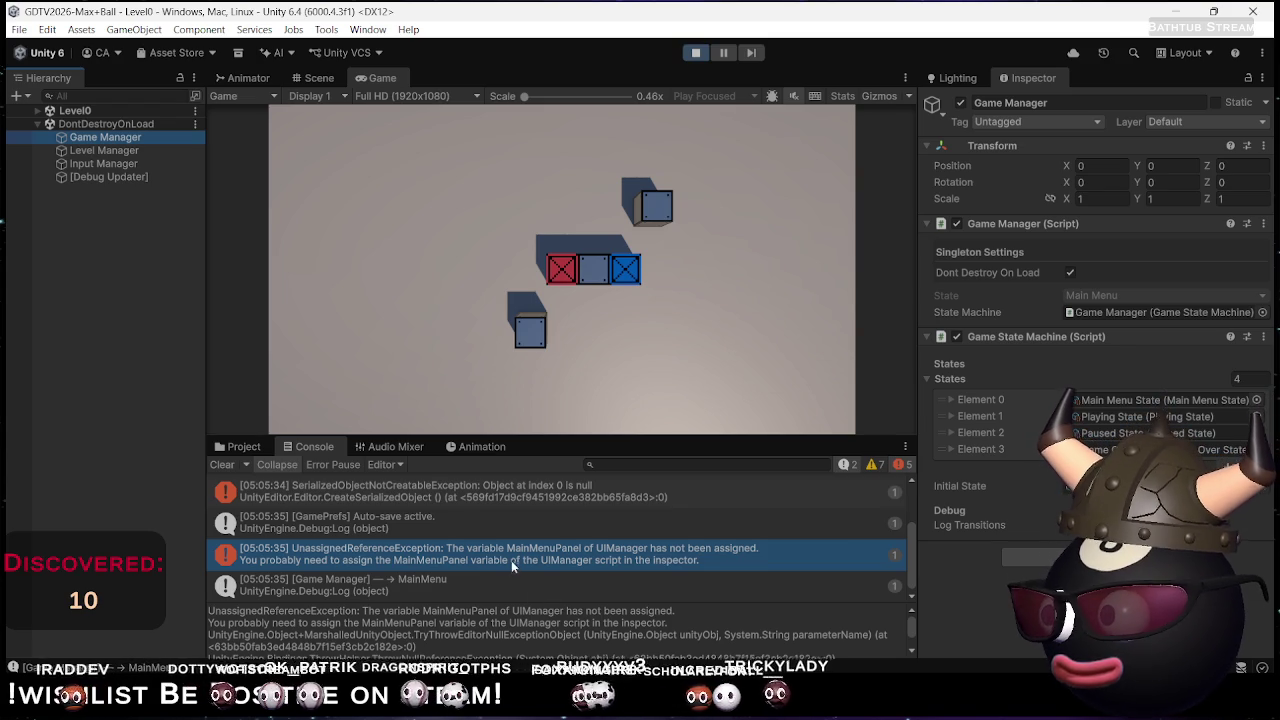
left_click(450, 556)
double_click(450, 556)
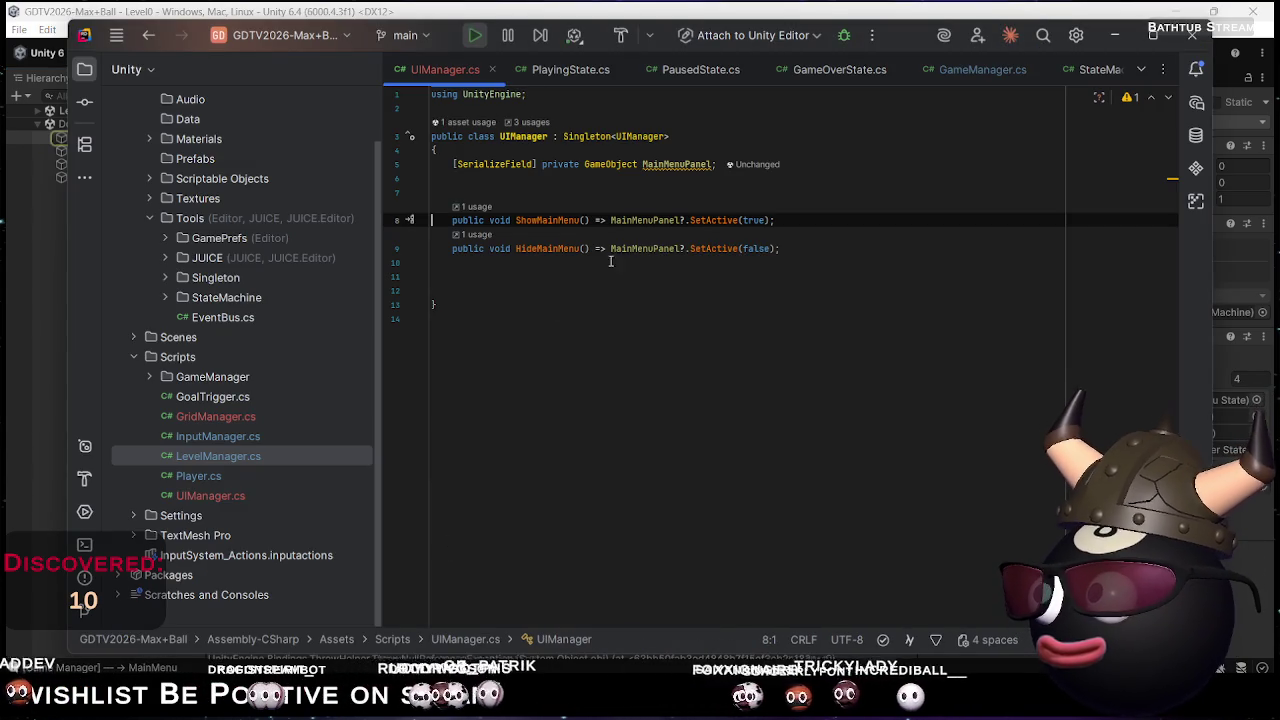
key("alt+Tab")
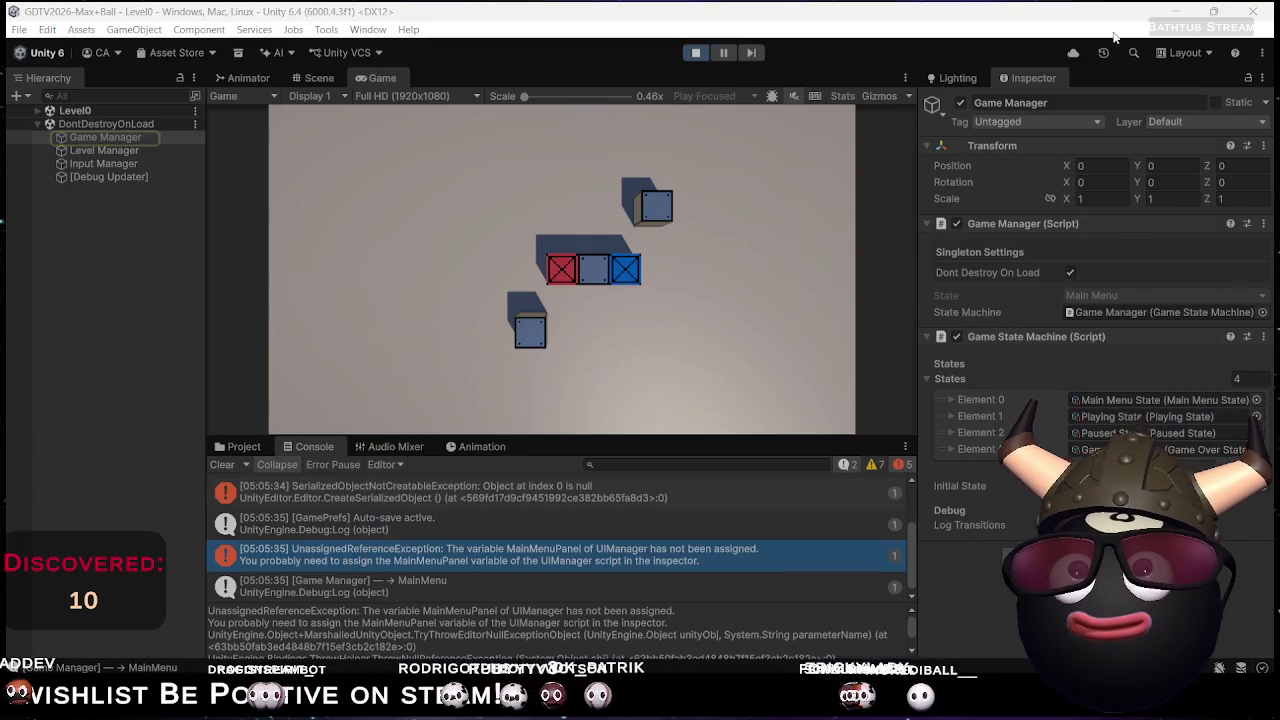
key("ctrl+p")
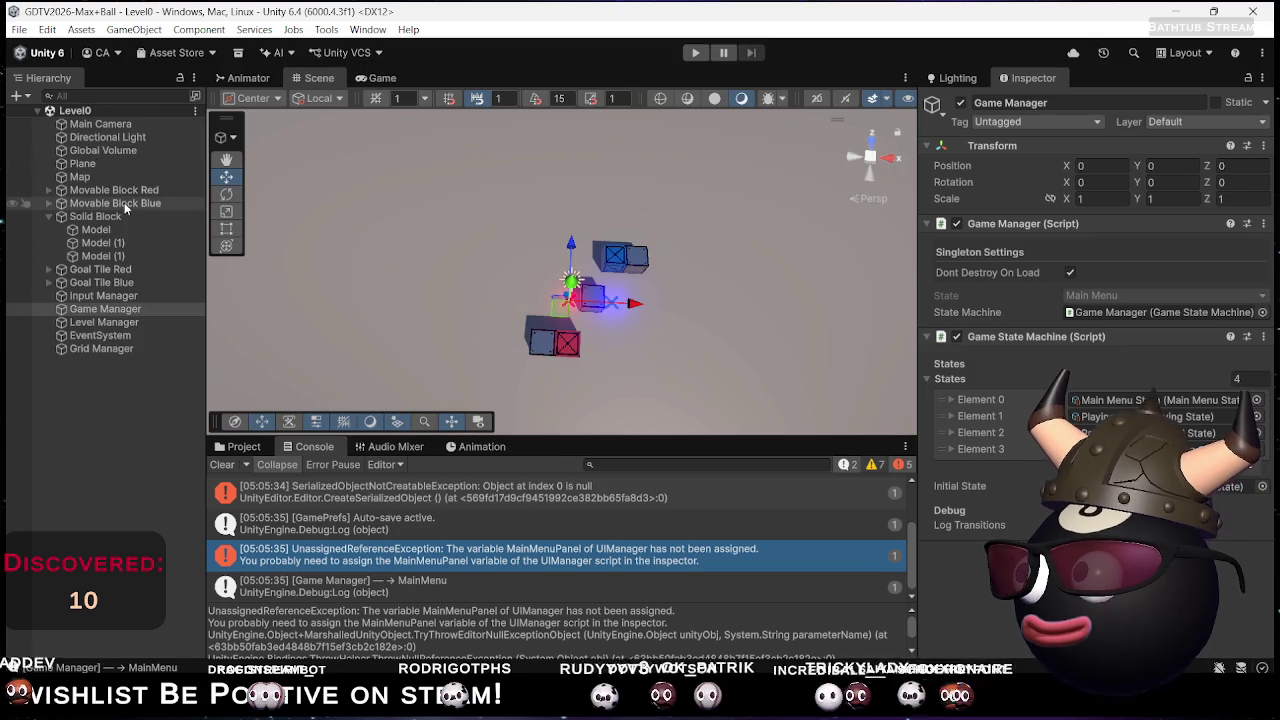
Rename the Hierarchy object Grid Manager, which holds the UI Manager script, to 'UI Manager'
left_click(98, 351)
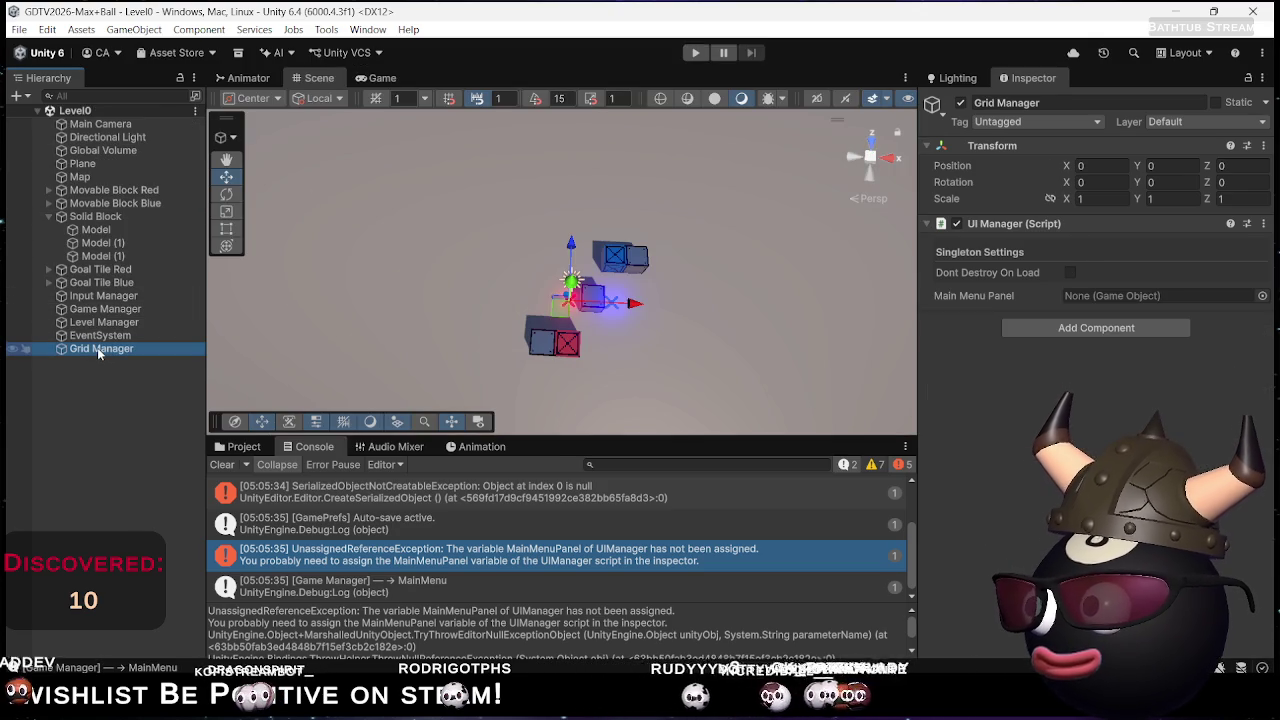
left_click(83, 352)
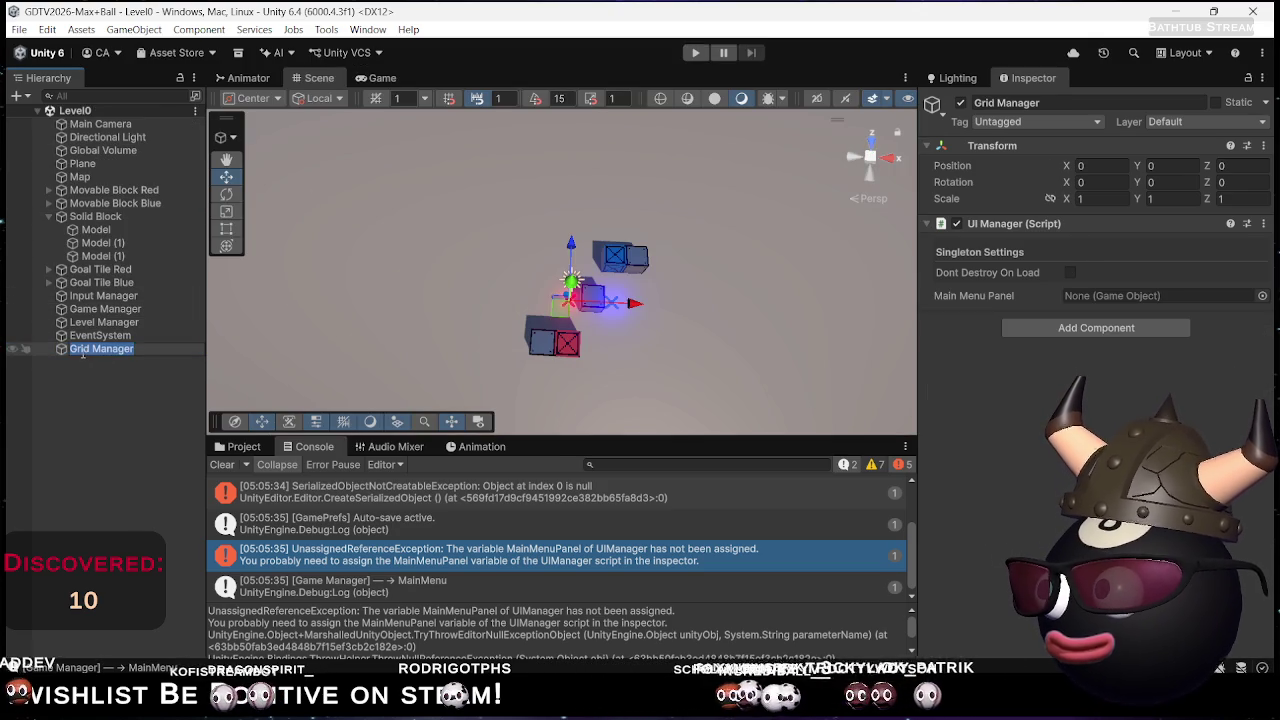
type("UI")
key("Return")
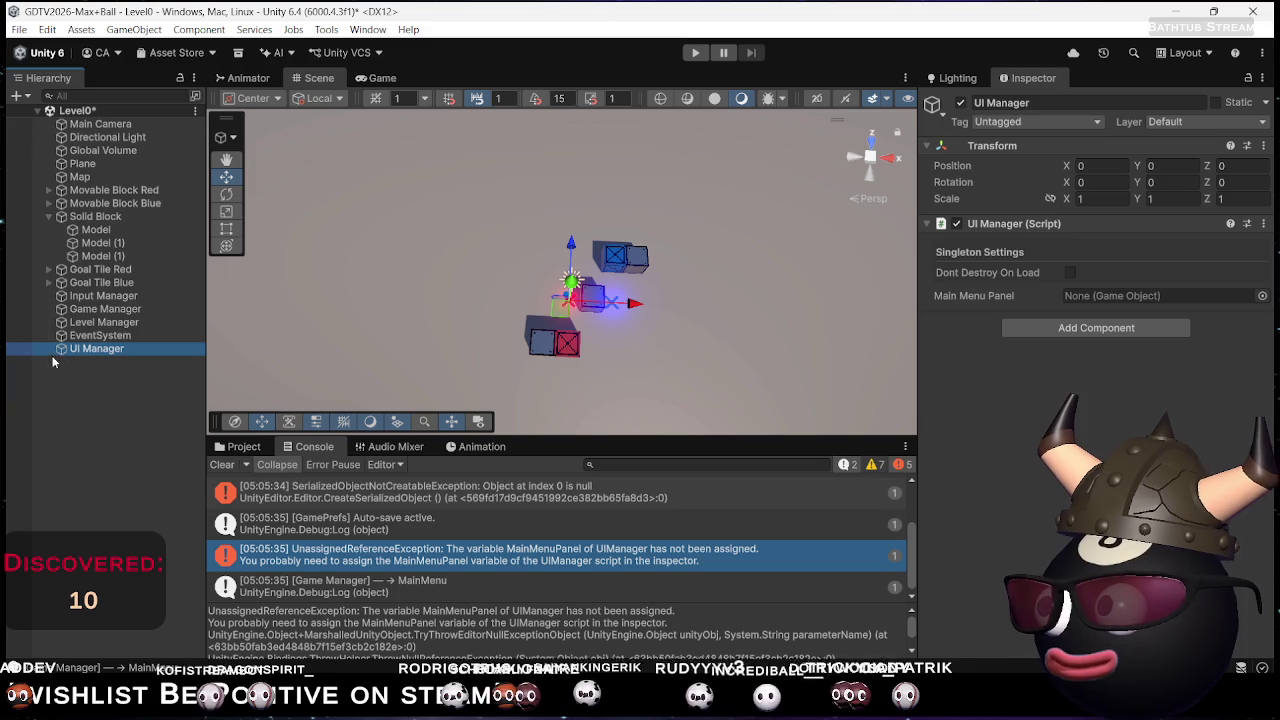
right_click(87, 352)
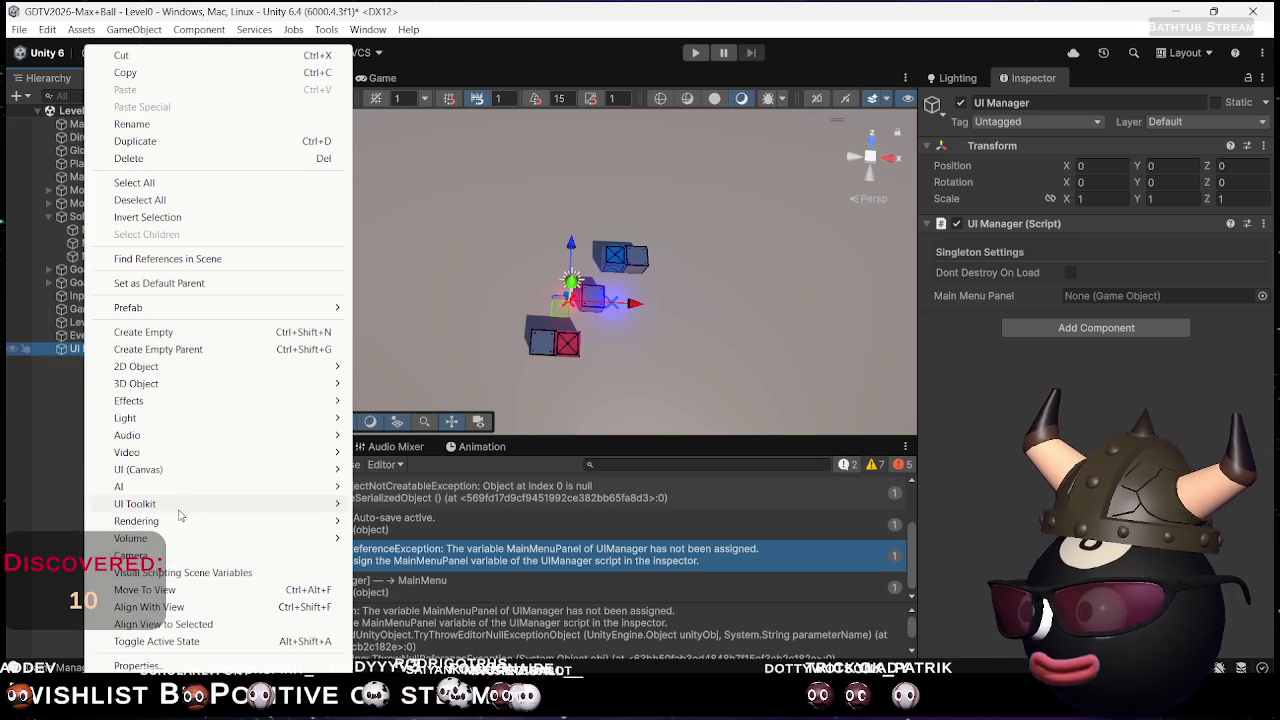
Create a TextMeshPro button named 'Play Button' on a canvas under UI Manager and view it in Game view
mouse_move(229, 473)
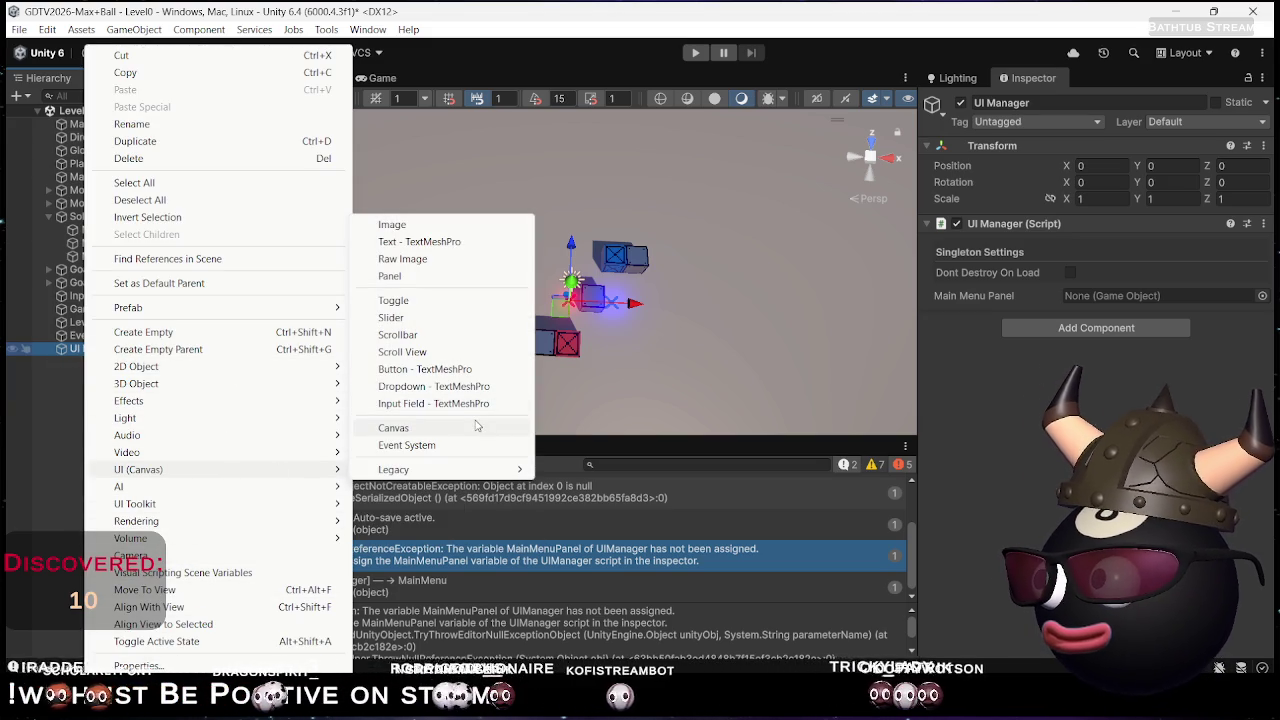
left_click(440, 369)
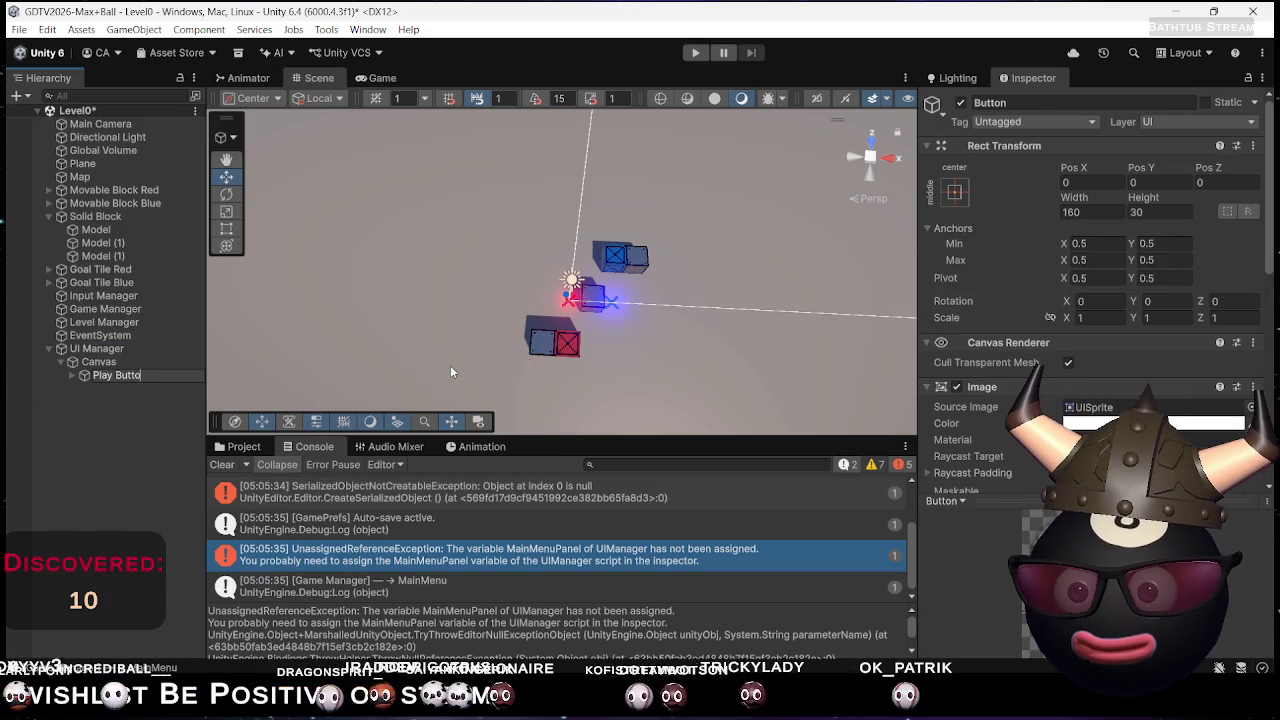
type("n")
key("Return")
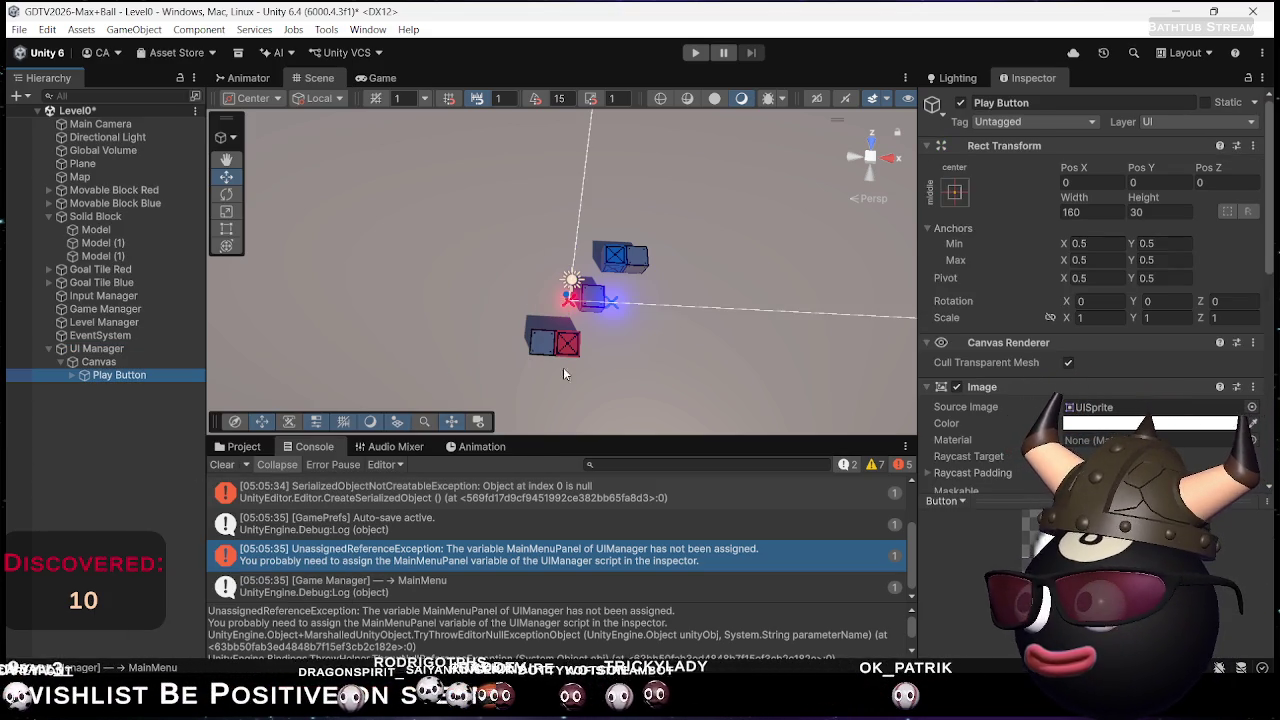
left_click(380, 78)
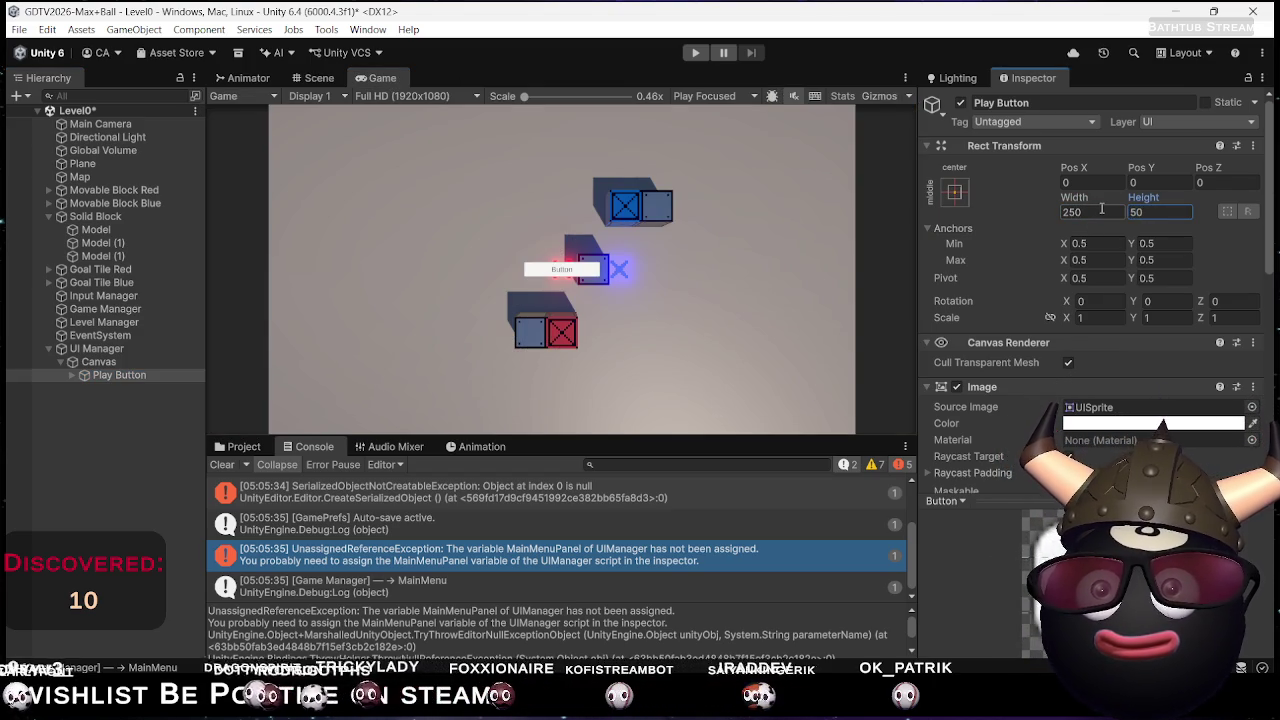
left_click(72, 375)
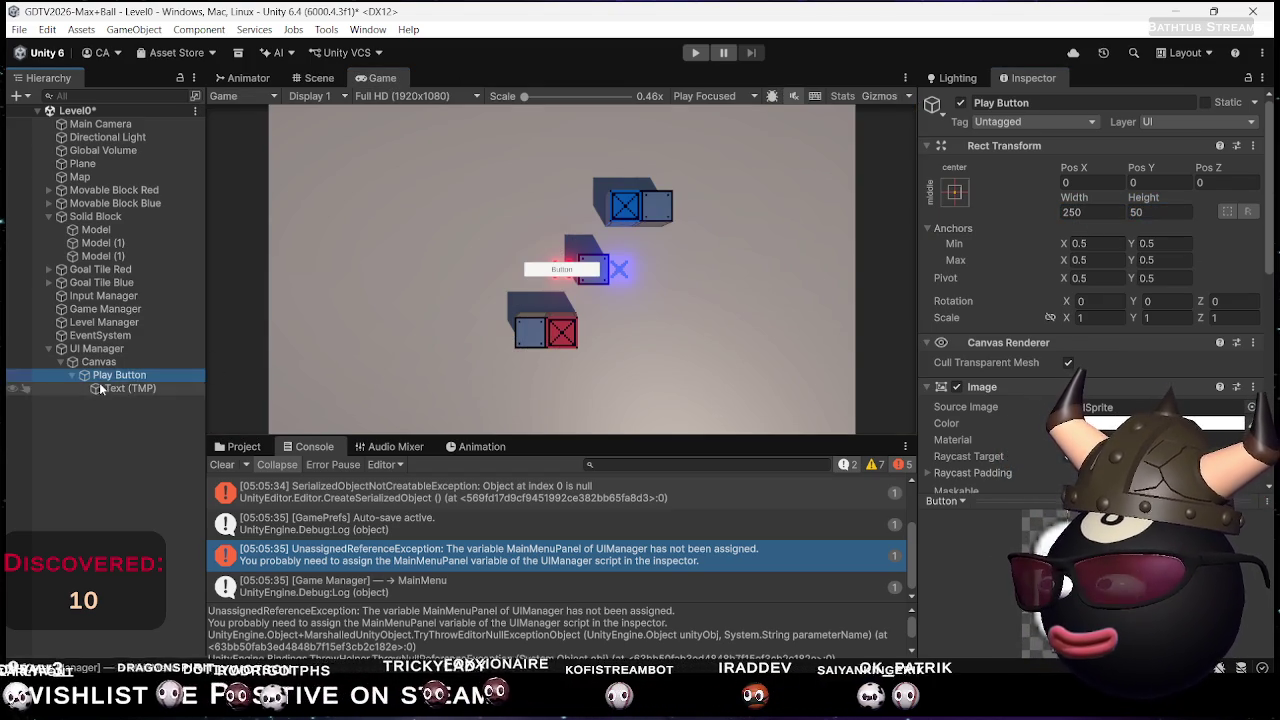
Set the button label to 'Play' in small caps at font size 43.37, and save the scene
left_click(110, 388)
scroll(1076, 295, "down", 5)
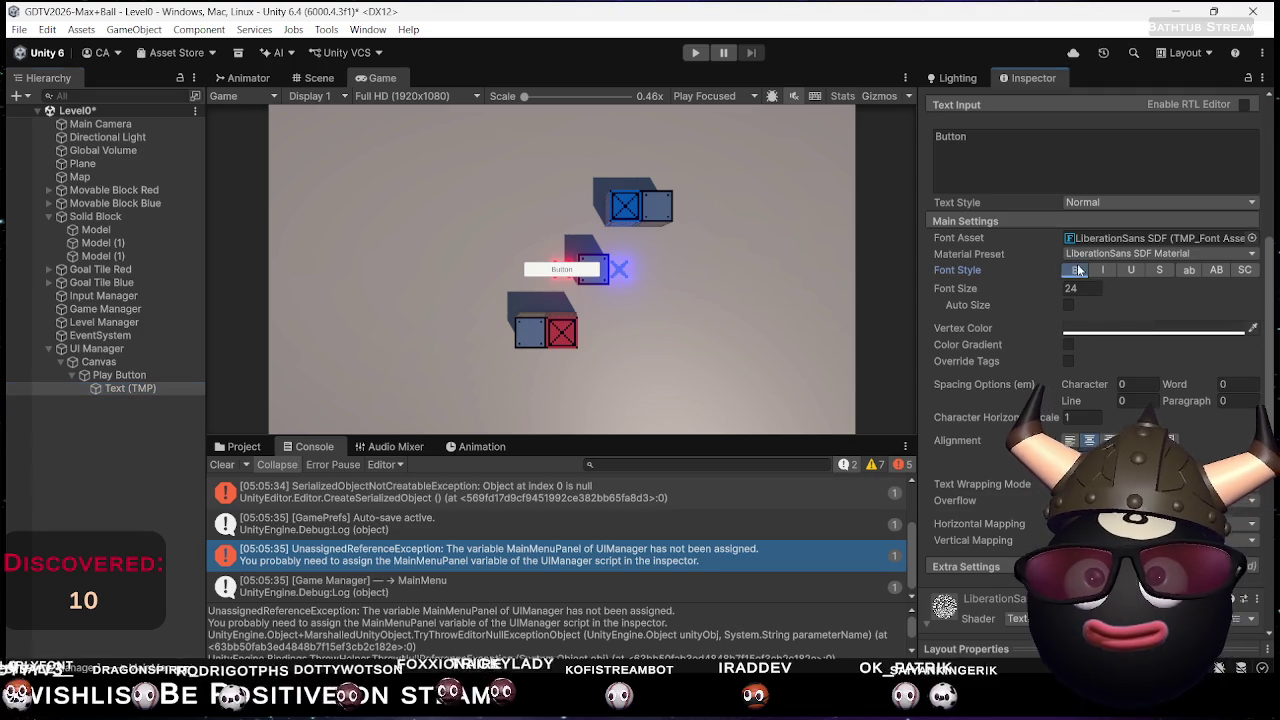
left_click(1244, 270)
mouse_move(955, 288)
left_mouse_down()
mouse_move(1103, 286)
mouse_move(297, 294)
left_mouse_up()
left_click(1188, 152)
key("ctrl+a")
type("Play")
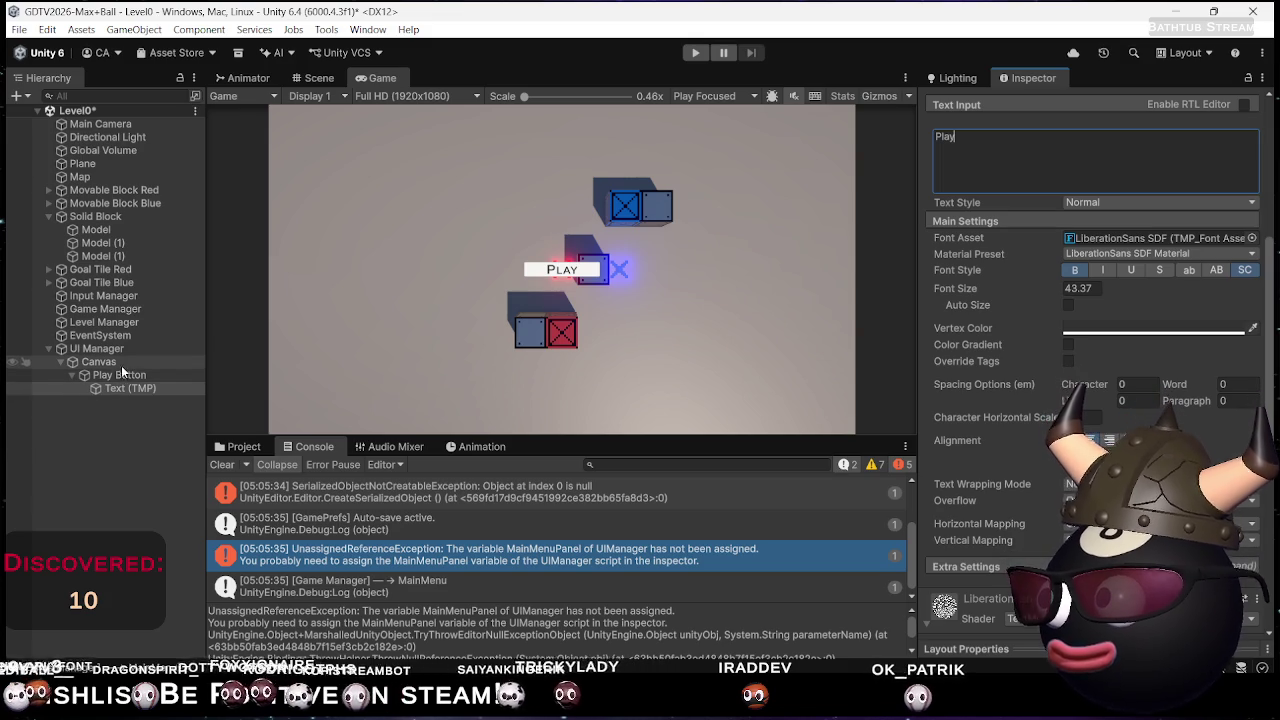
key("ctrl+s")
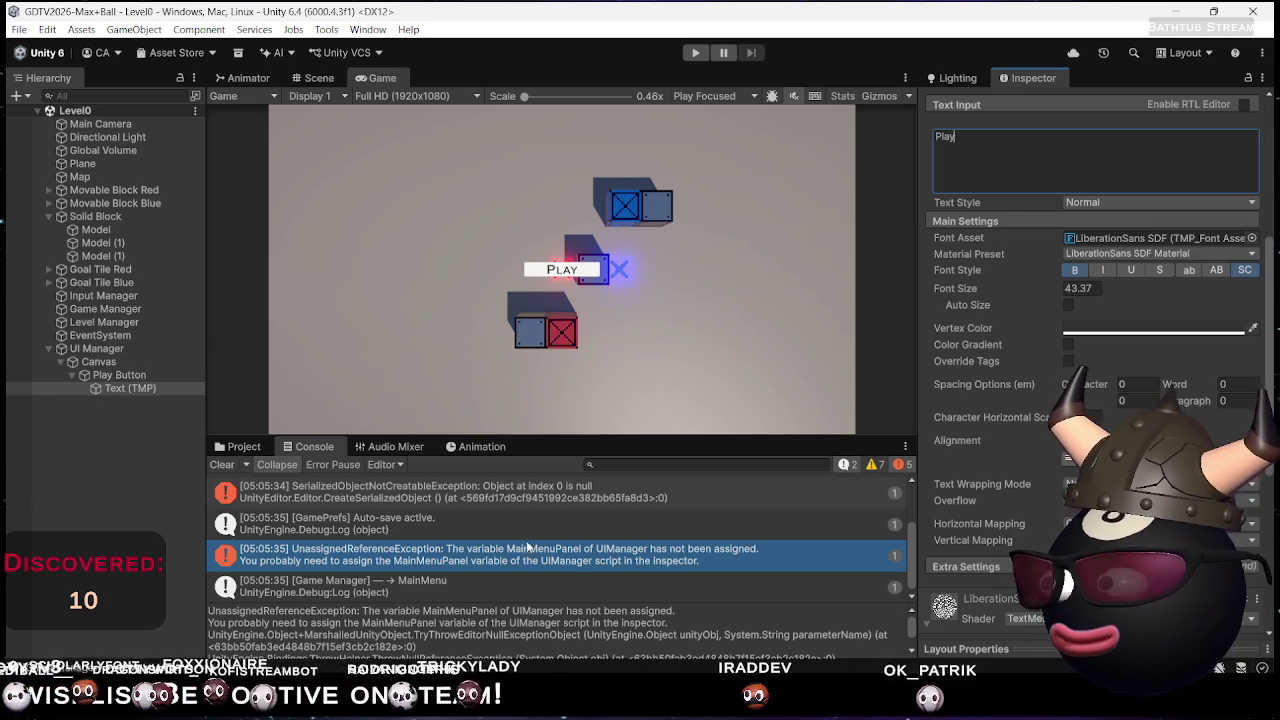
Assign Canvas as UI Manager's Main Menu Panel, enable Dont Destroy On Load, and save
key("alt+Tab")
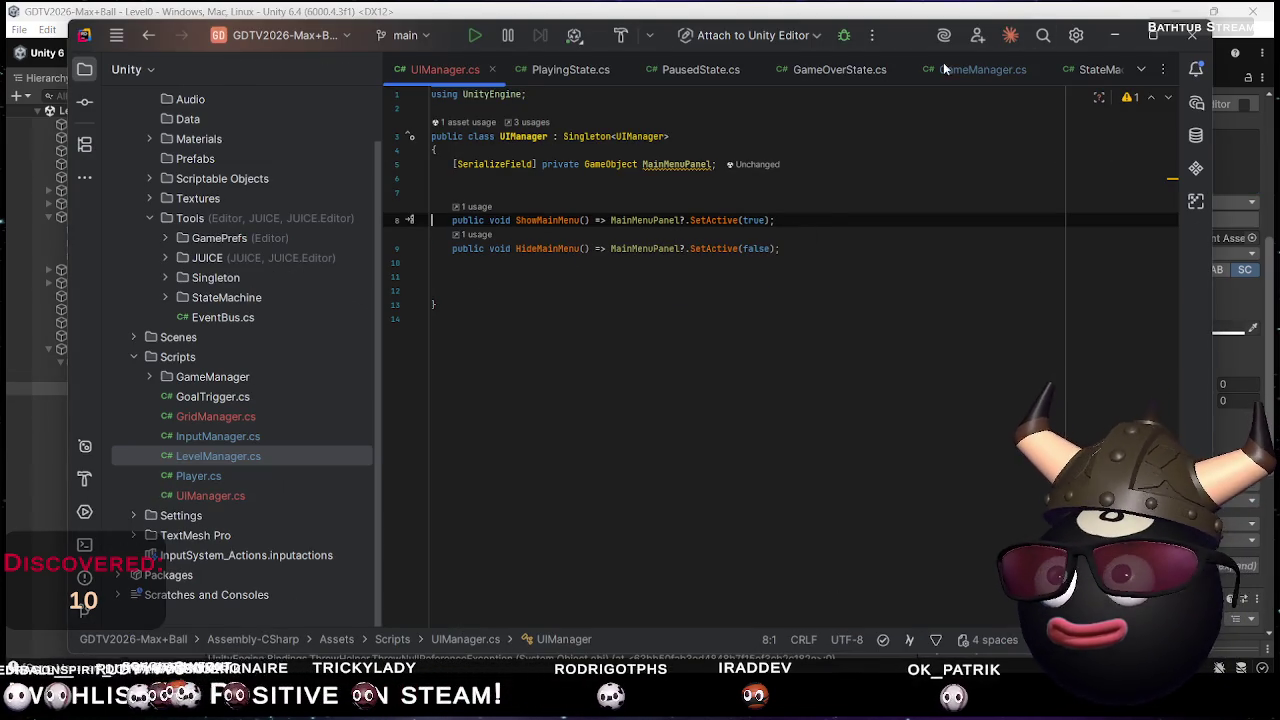
left_click(845, 8)
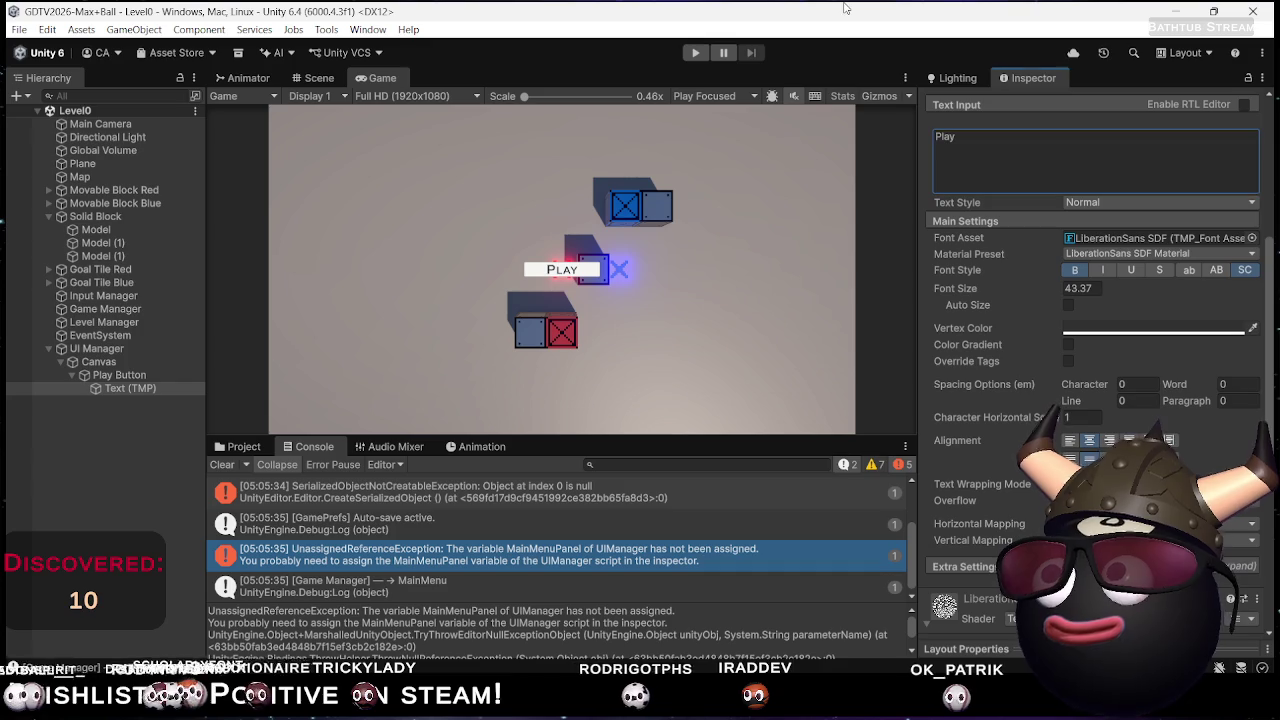
left_click(121, 347)
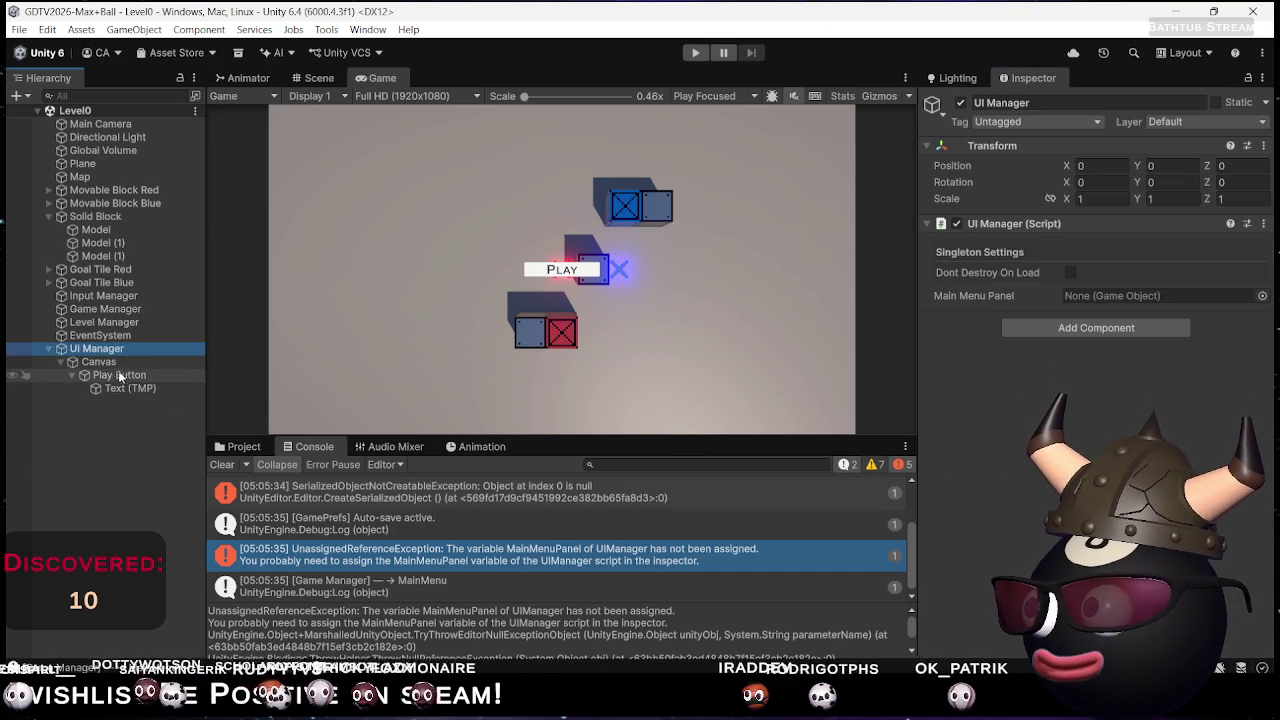
mouse_move(106, 362)
left_mouse_down()
mouse_move(1219, 296)
mouse_move(1205, 295)
left_mouse_up()
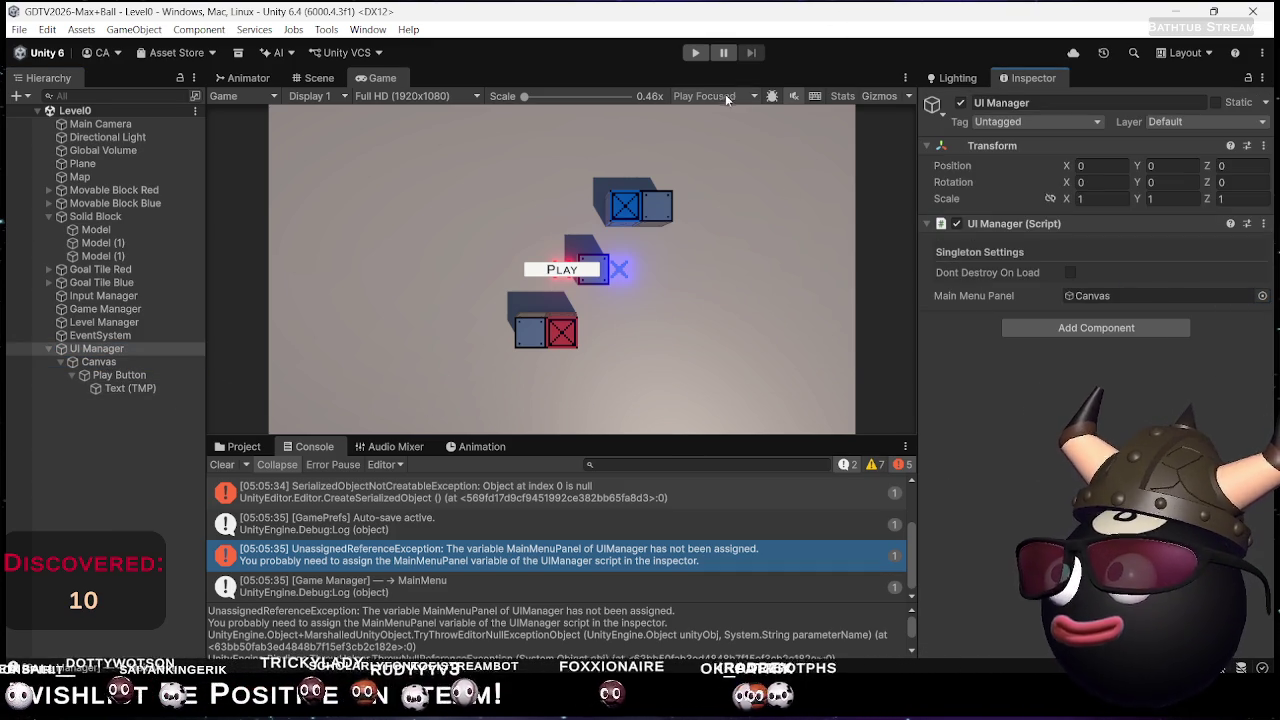
left_click(1070, 273)
key("ctrl+s")
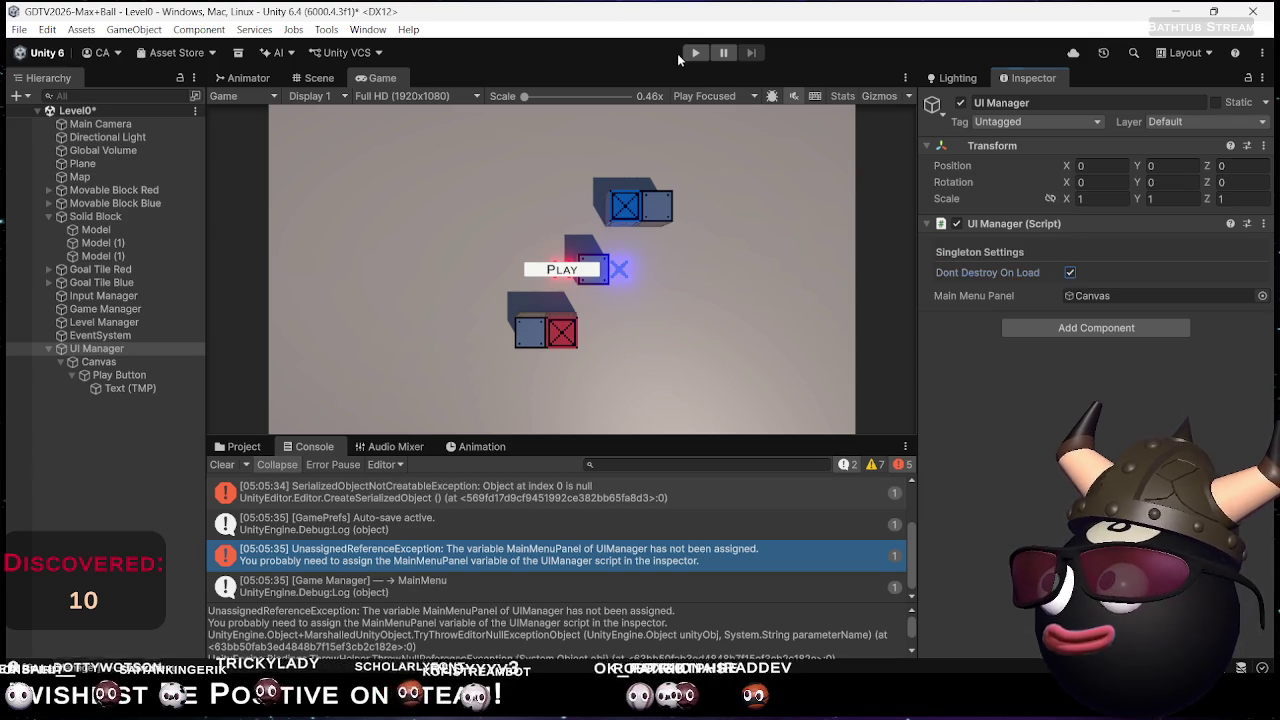
Play-test Level0 with the Play button over the board, then stop Play mode
left_click(682, 52)
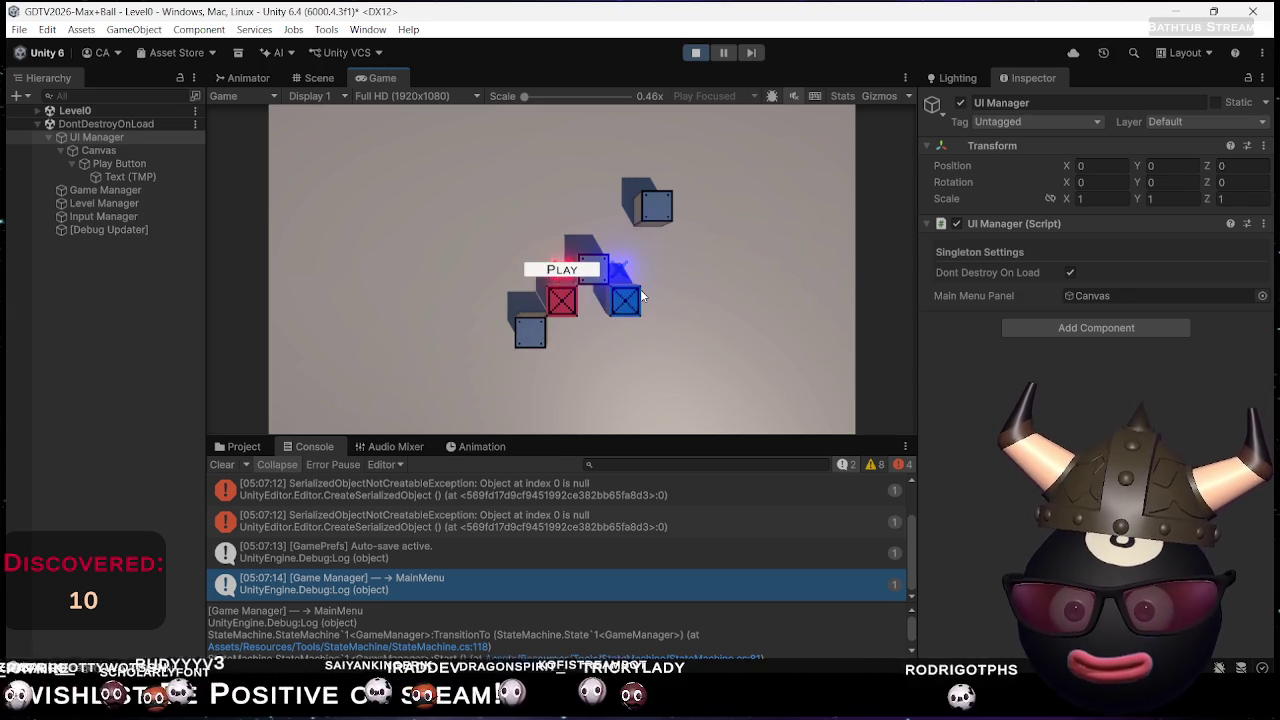
scroll(598, 535, "up", 3)
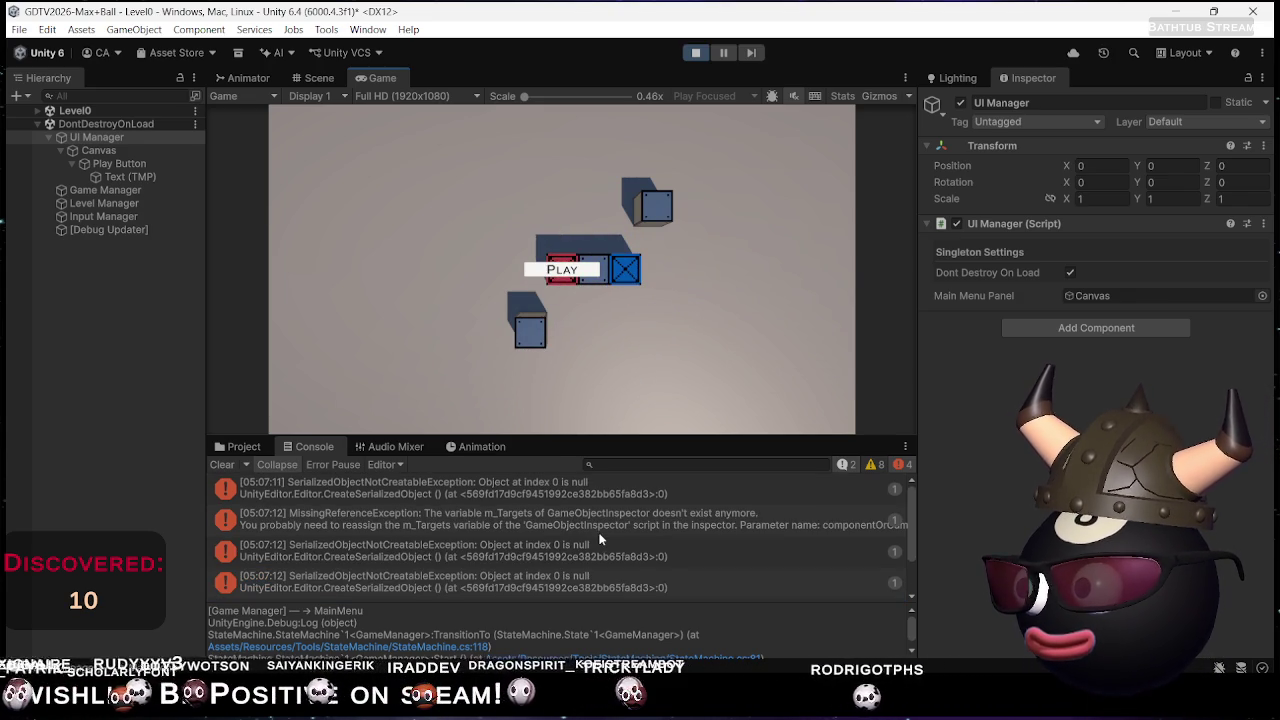
scroll(567, 526, "down", 3)
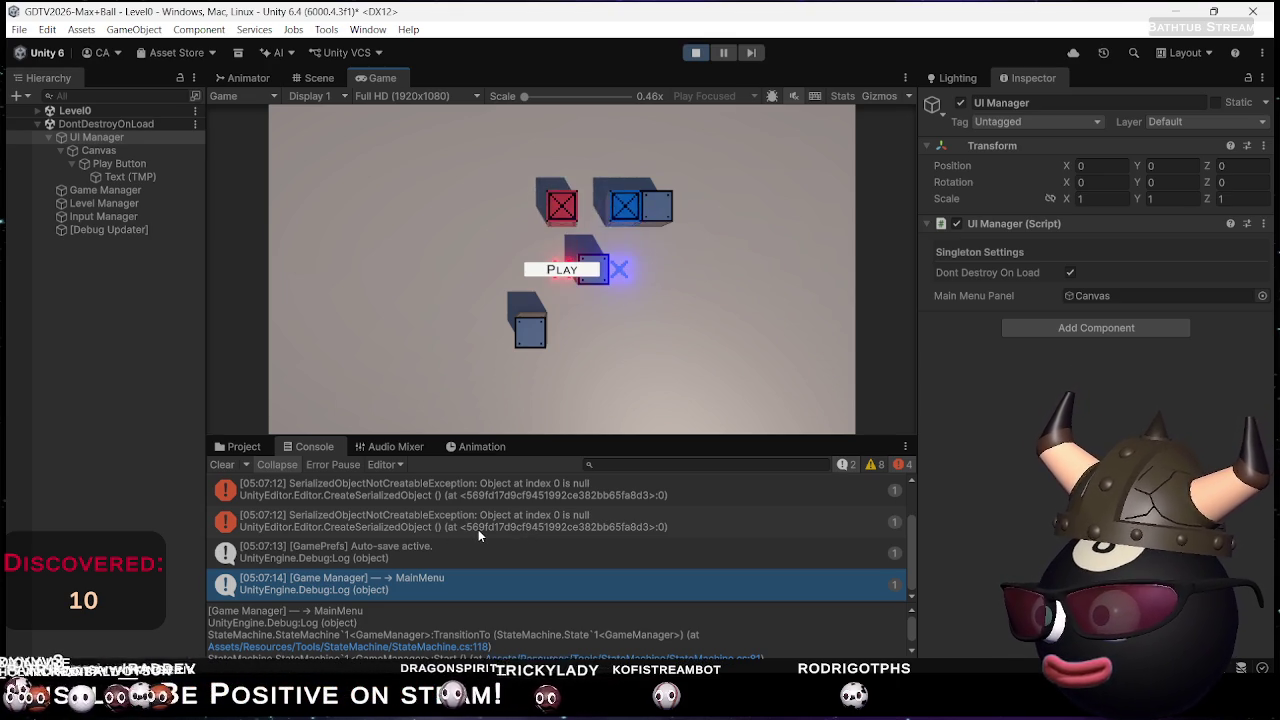
scroll(478, 535, "up", 3)
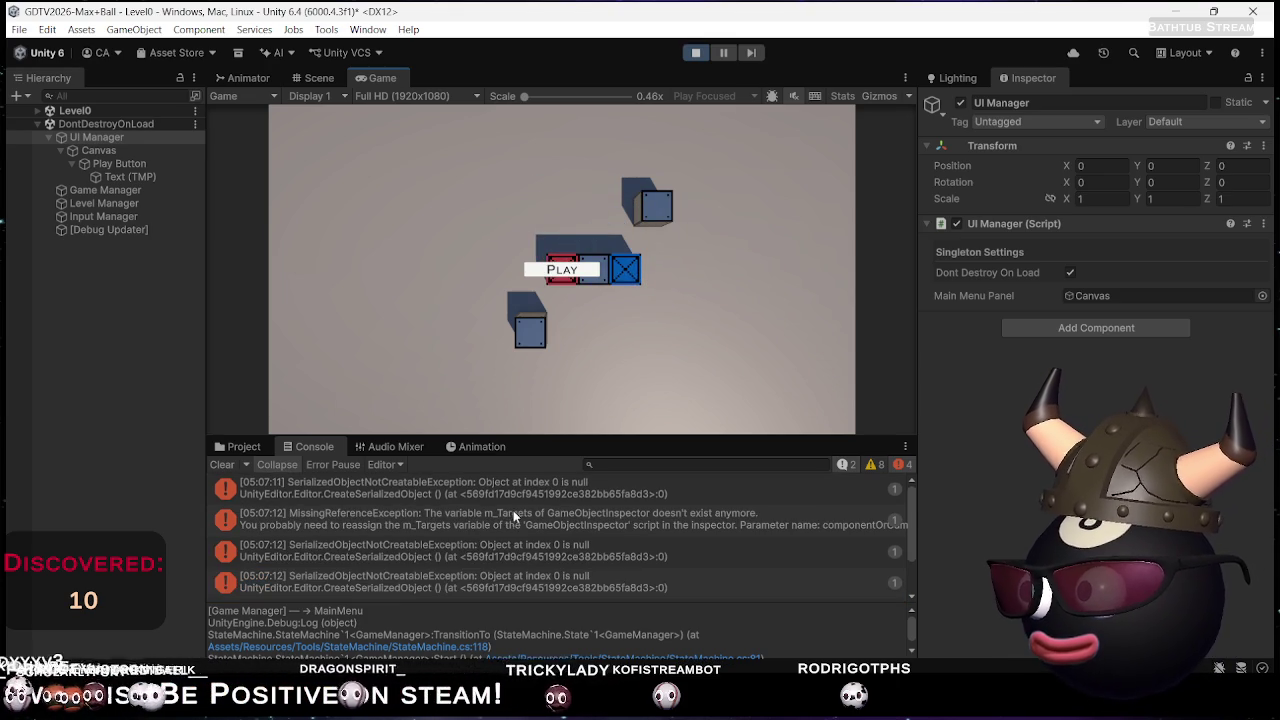
scroll(510, 511, "down", 2)
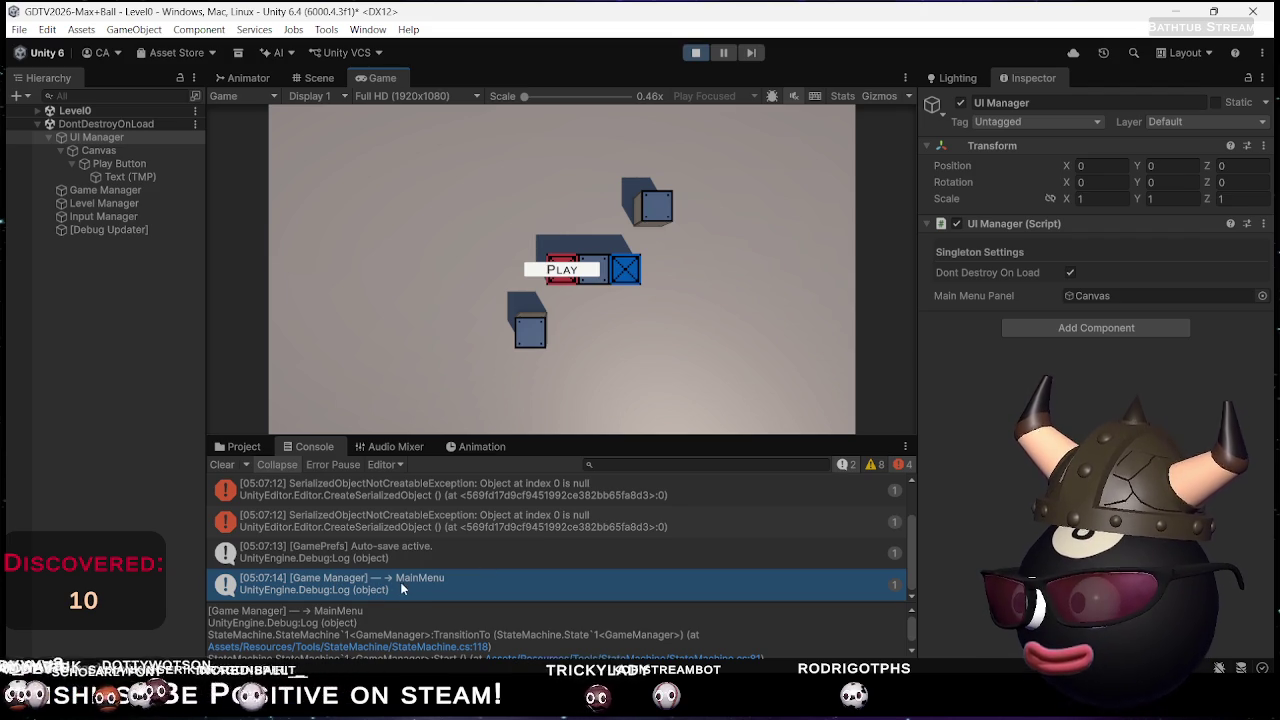
left_click(696, 52)
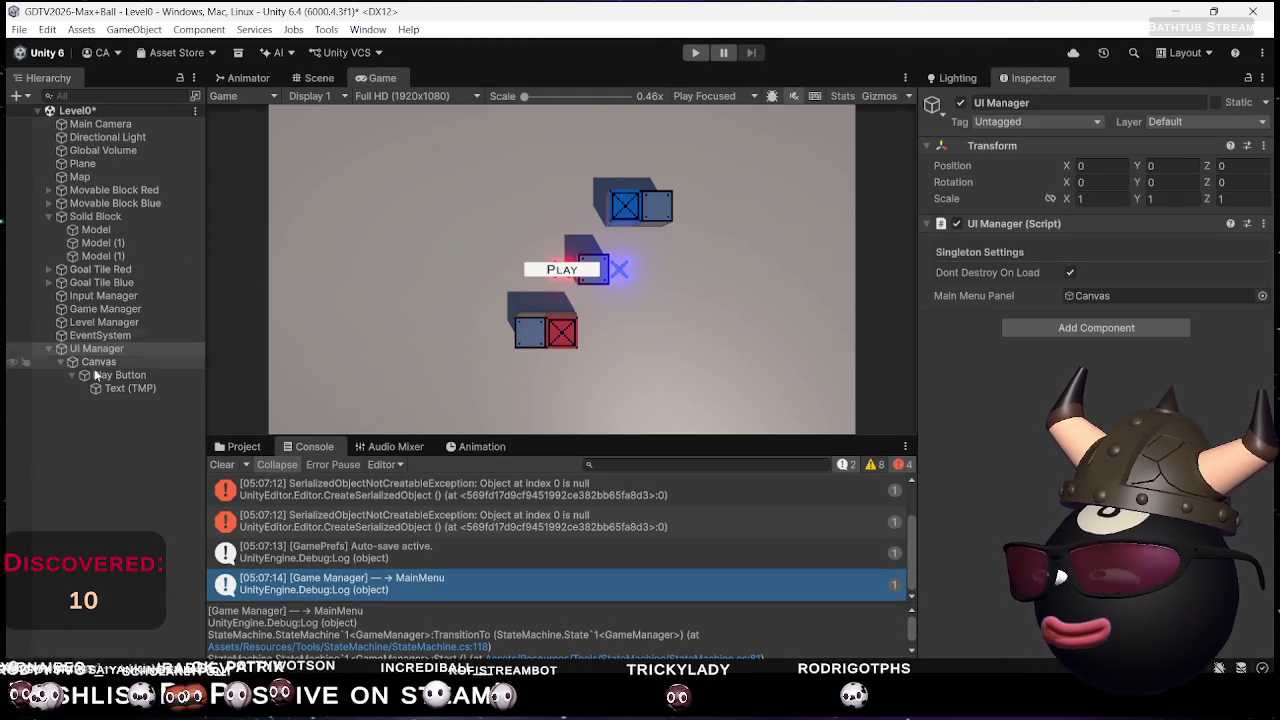
Add an On Click entry to Play Button calling GameManager.StartGame, then run the game again
left_click(118, 374)
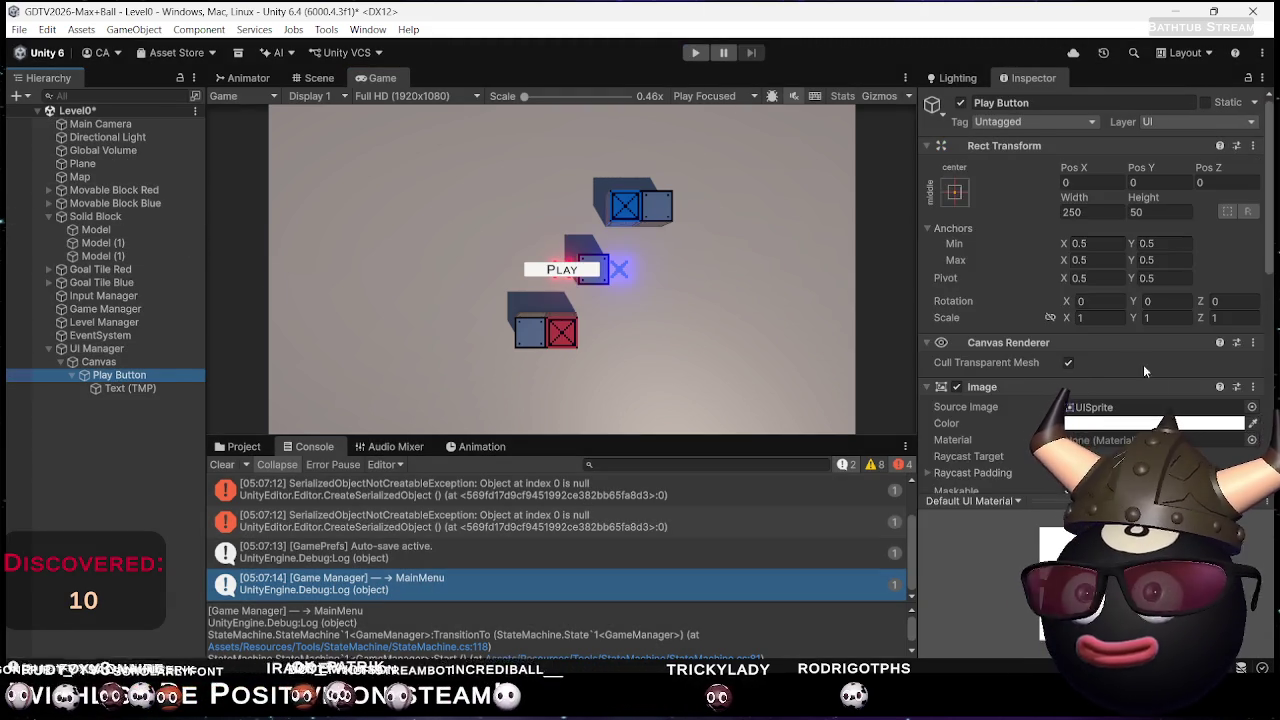
scroll(1133, 360, "down", 5)
left_click(1229, 452)
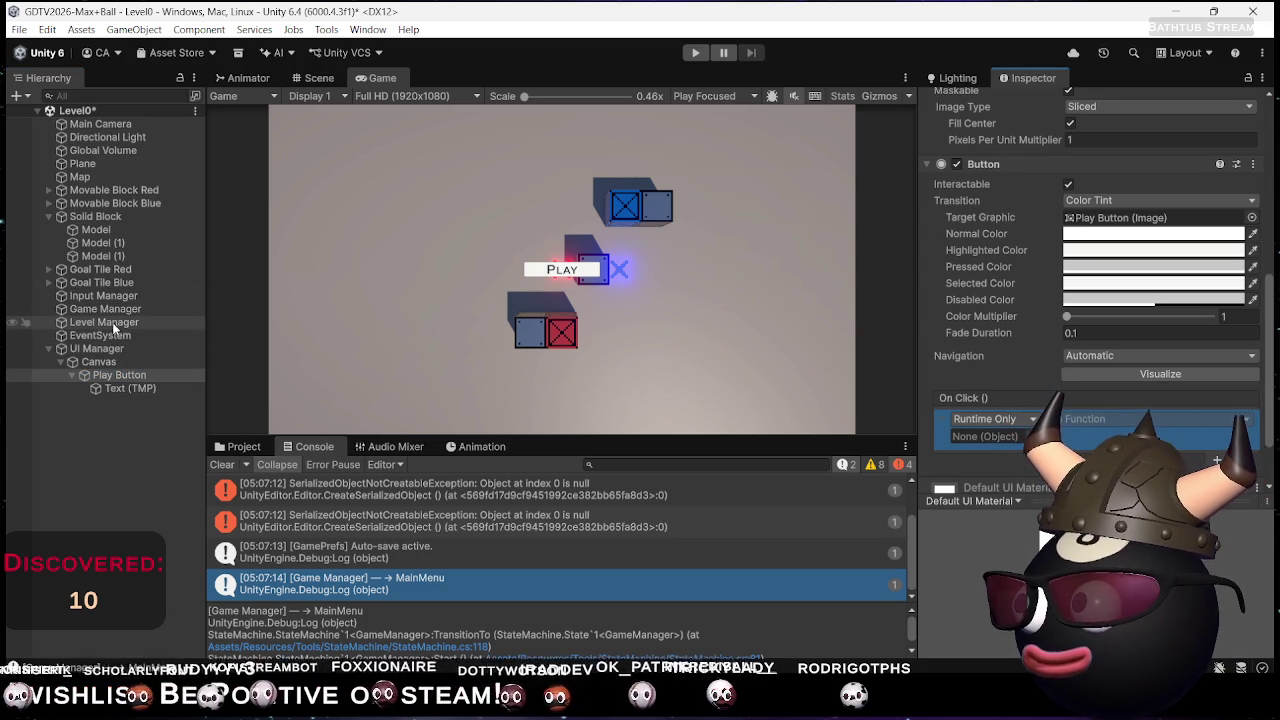
mouse_move(109, 321)
left_mouse_down()
mouse_move(400, 380)
mouse_move(1000, 437)
left_mouse_up()
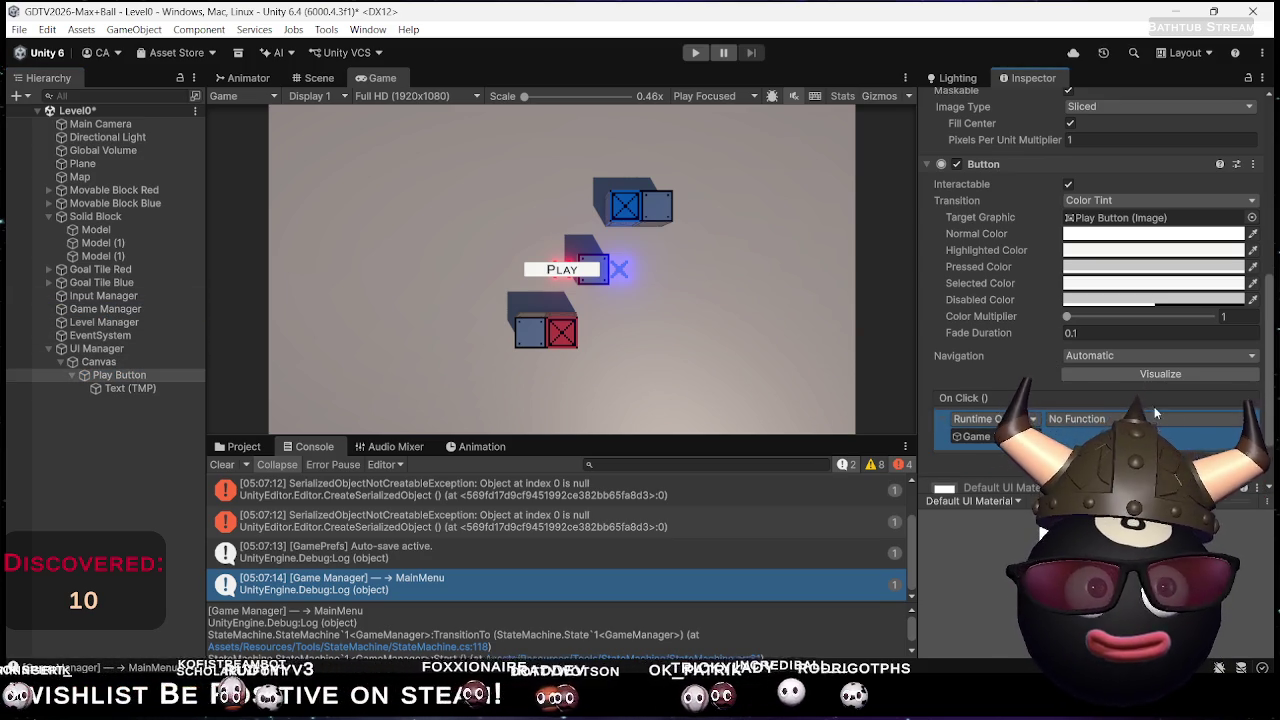
left_click(1150, 419)
mouse_move(1100, 462)
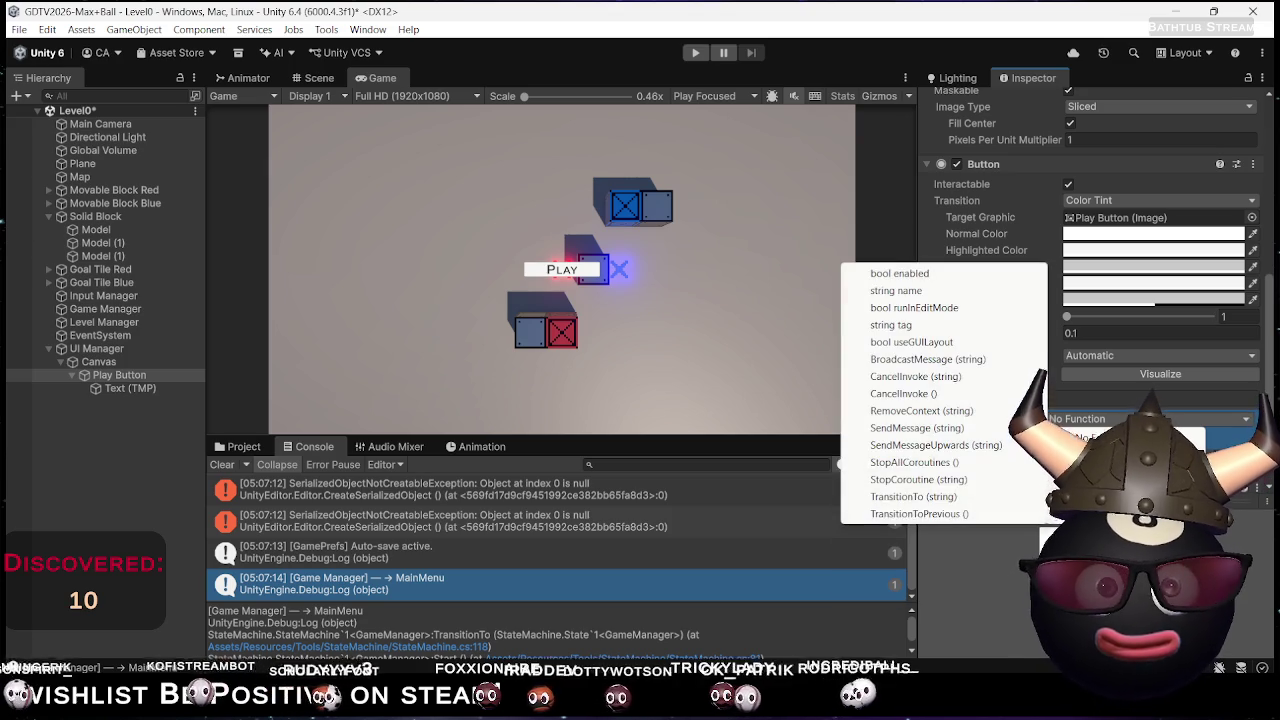
left_click(903, 462)
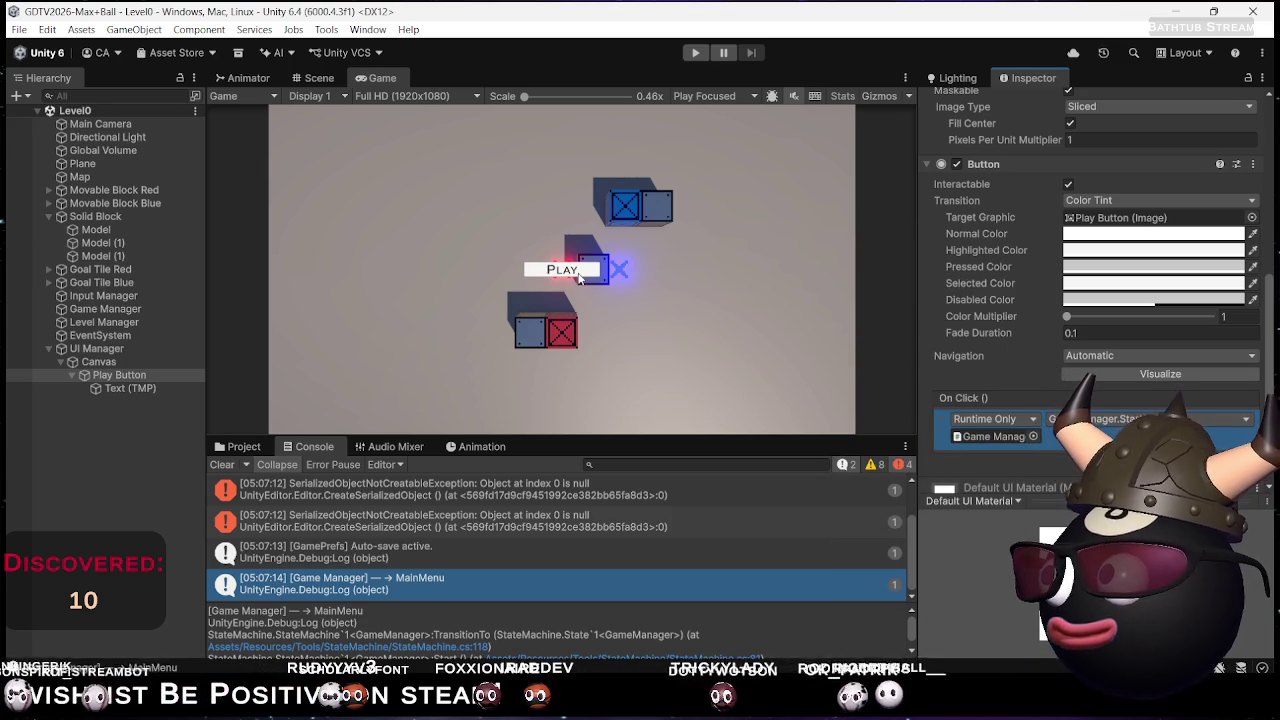
left_click(695, 52)
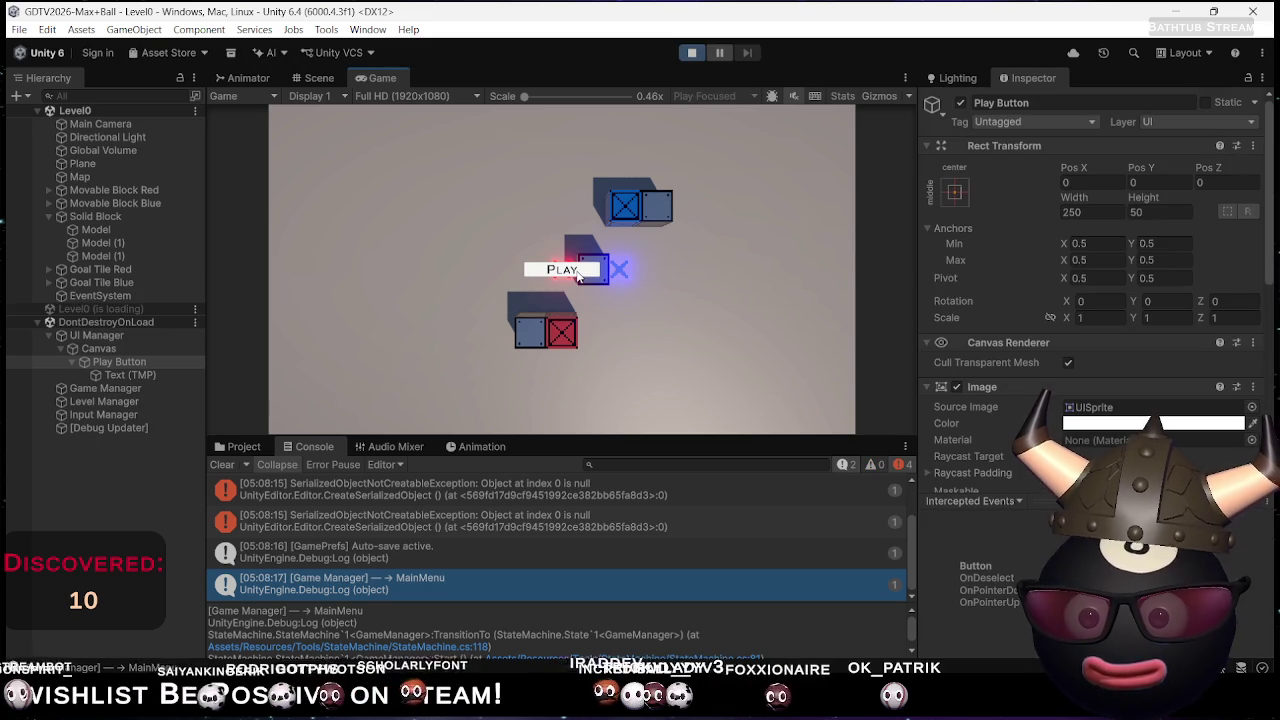
Start the level from the in-game PLAY button and nudge the X blocks toward their goals
left_click(578, 276)
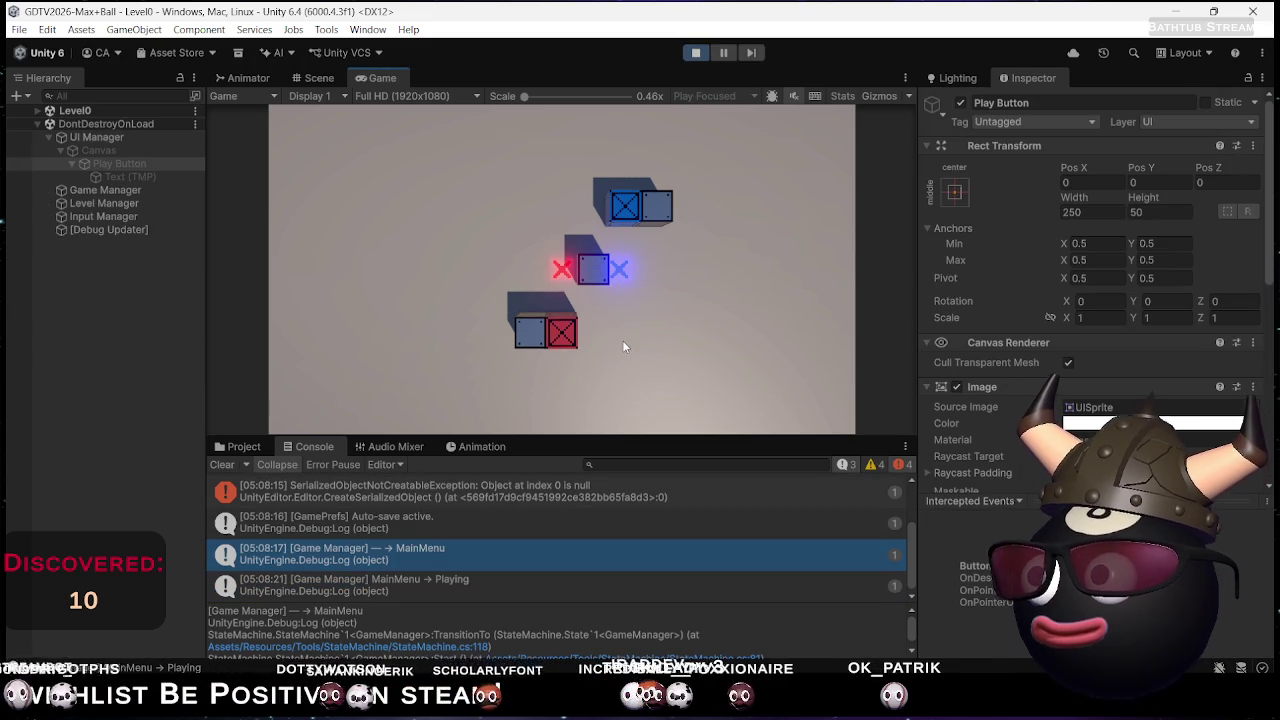
key("Right")
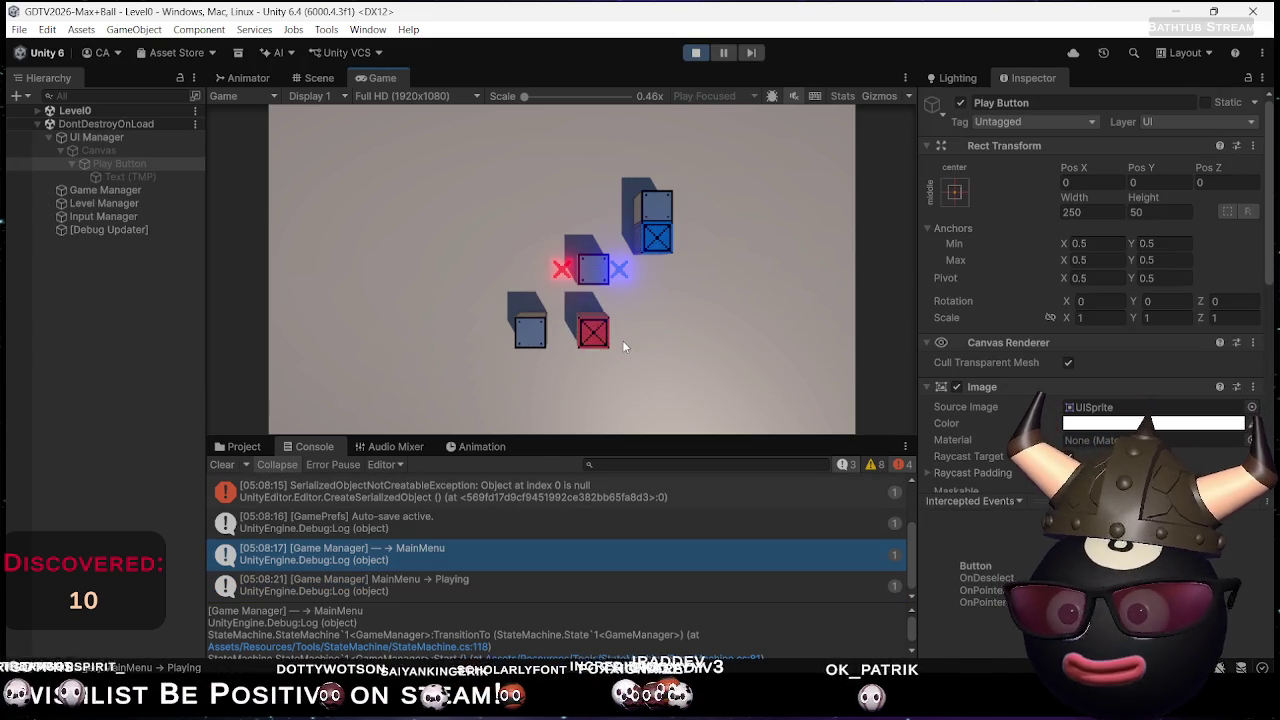
key("Down")
key("Left")
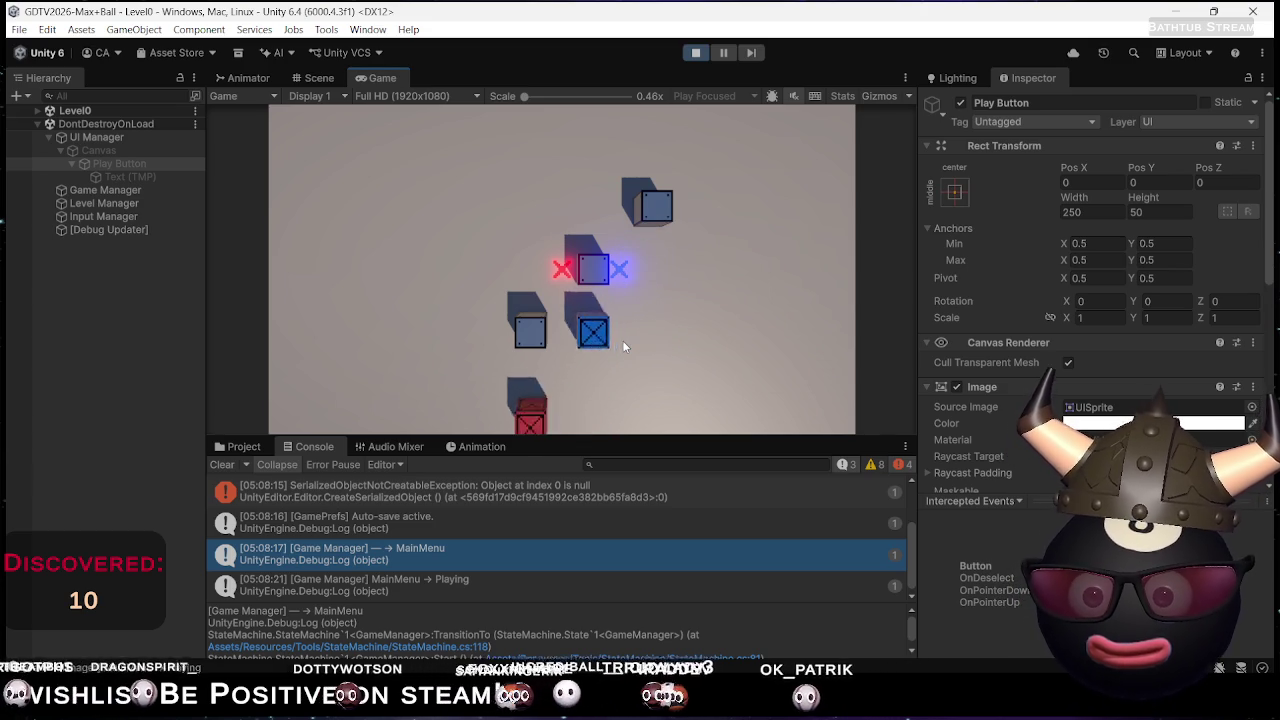
key("Right")
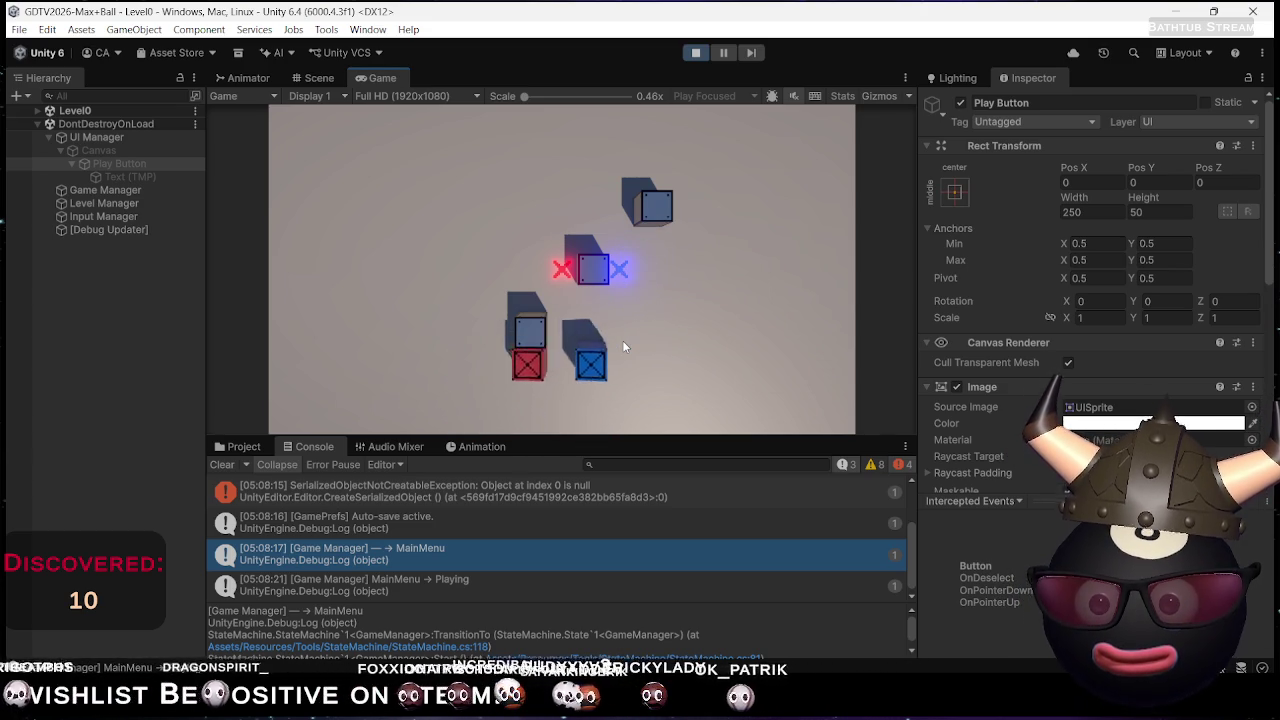
key("Up")
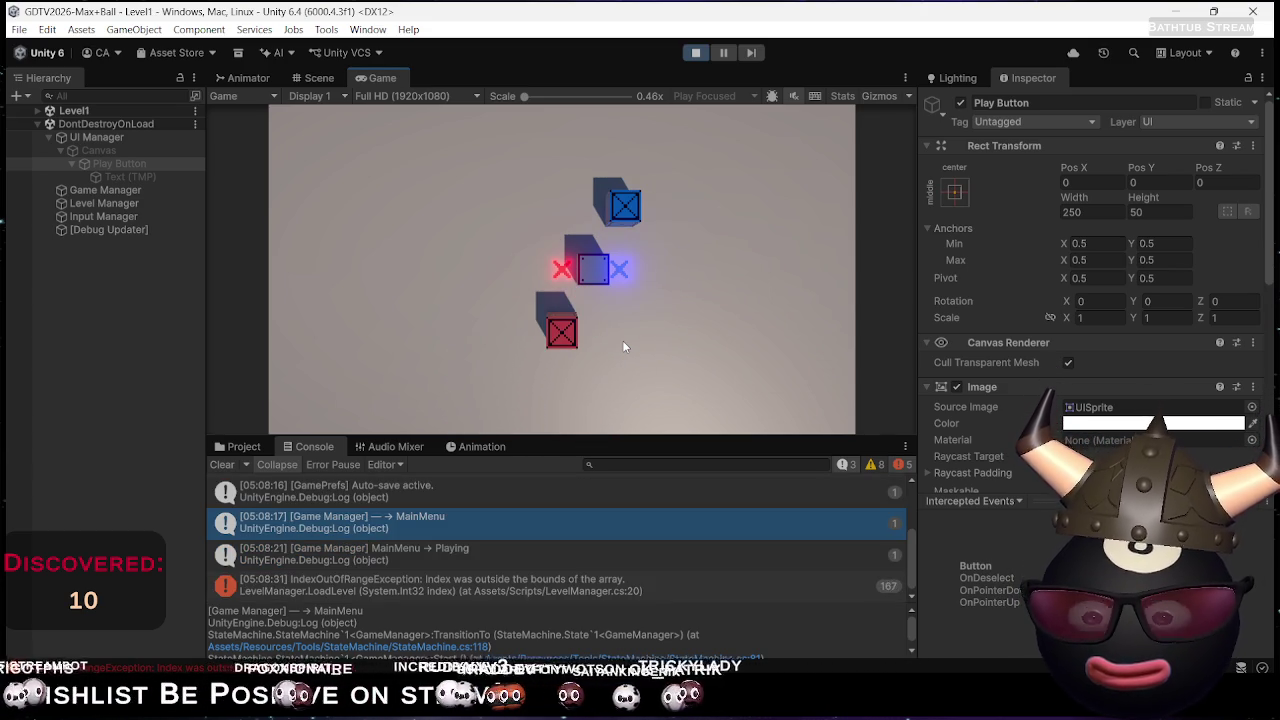
Steer the red and blue crates around the grey block onto their X targets
key("Left")
key("Down")
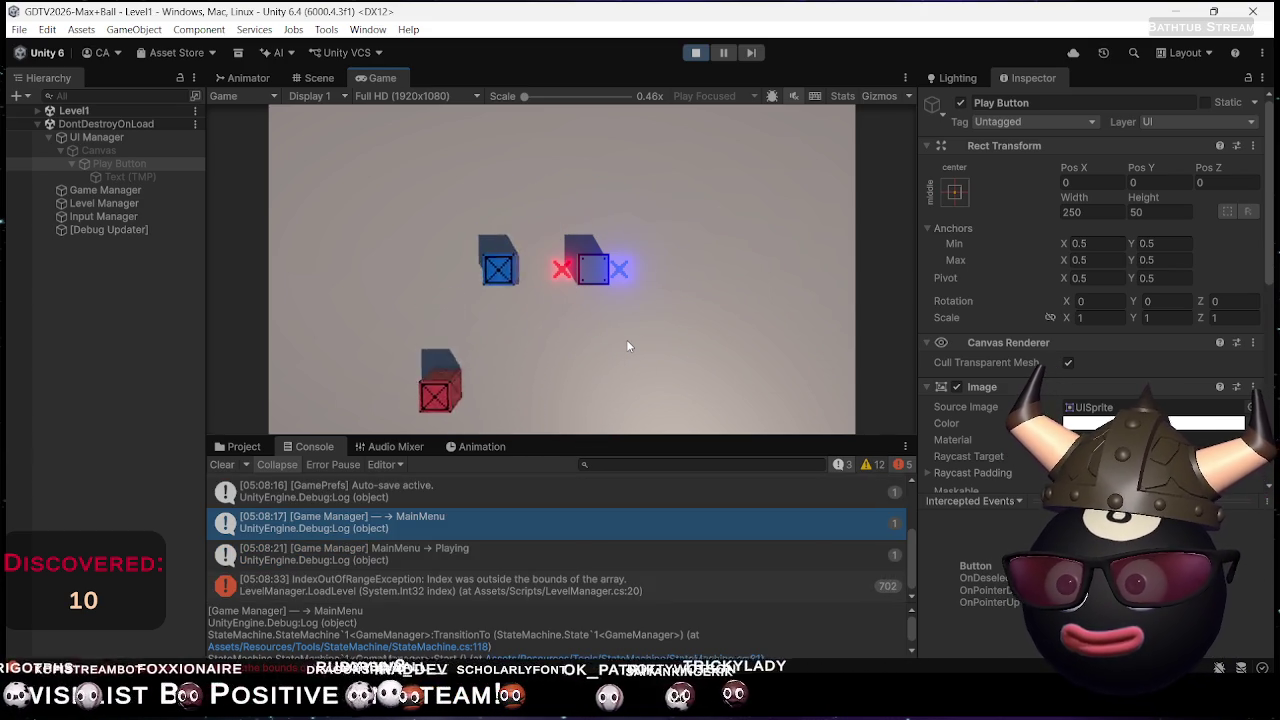
key("Right")
key("Up")
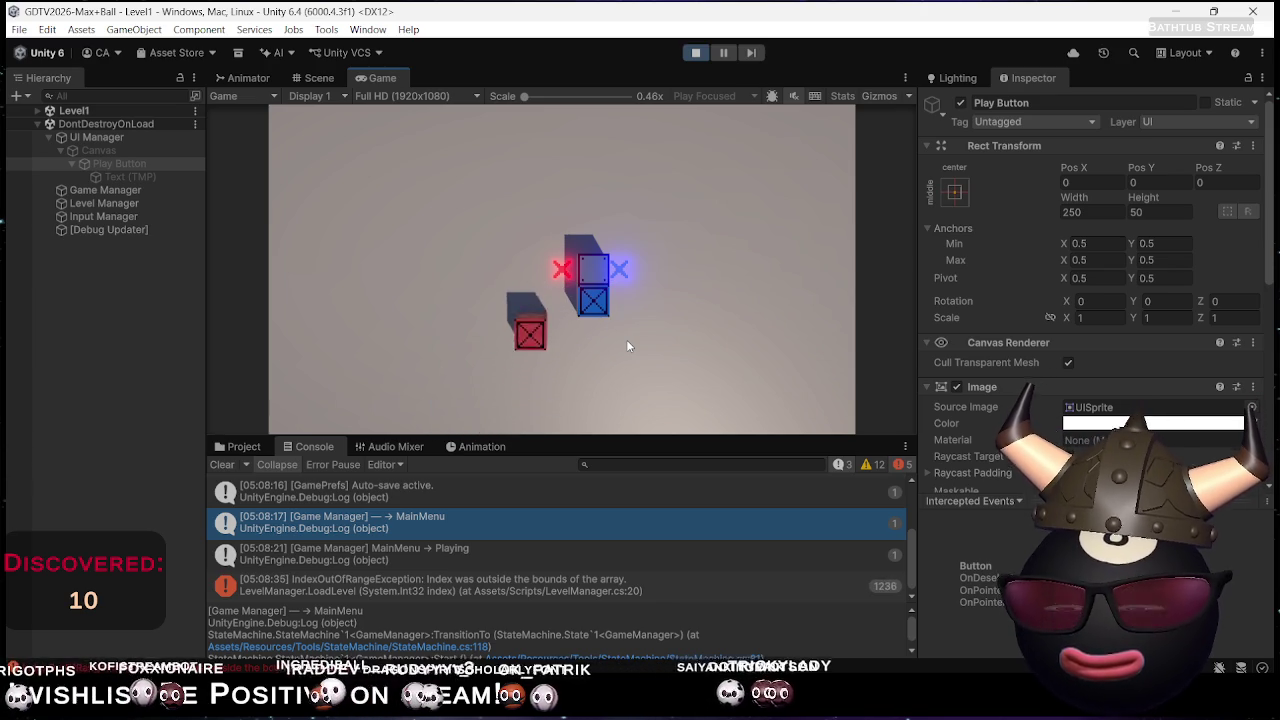
key("Right")
key("Up")
key("Down")
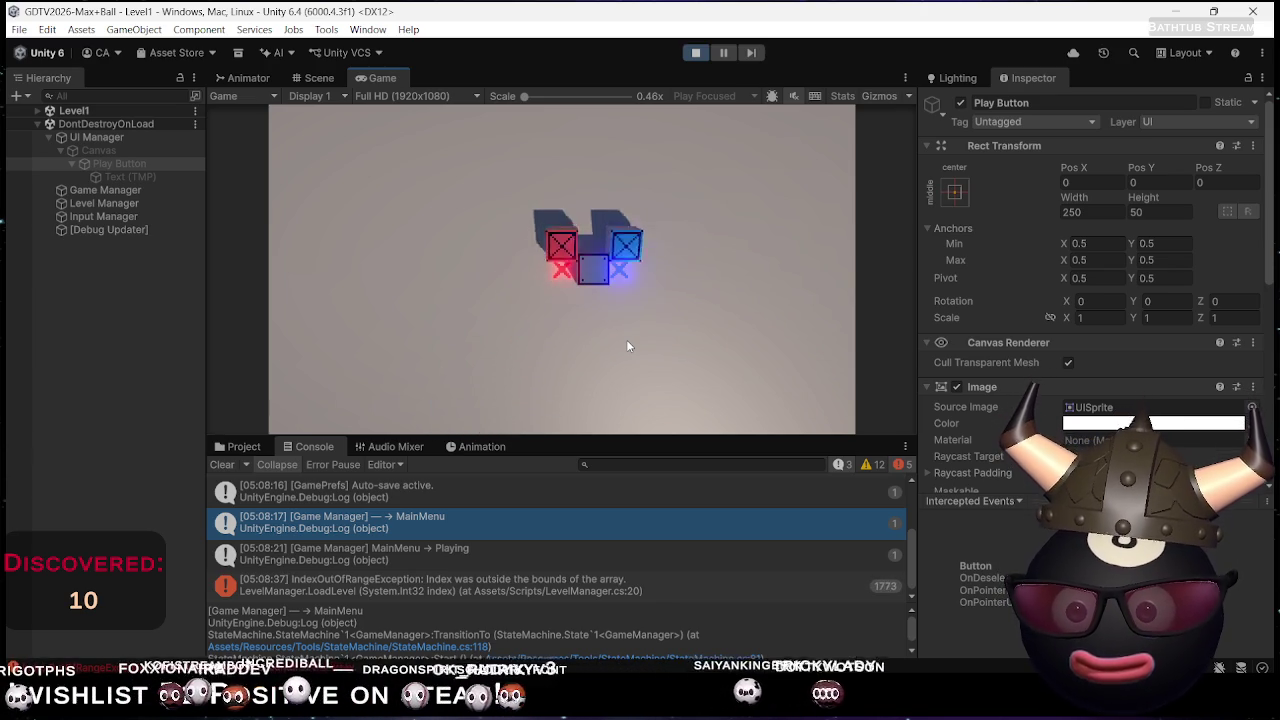
Open LevelManager.cs from the console error and rename LoadLevel(int index) to LoadLevelIndex
double_click(492, 579)
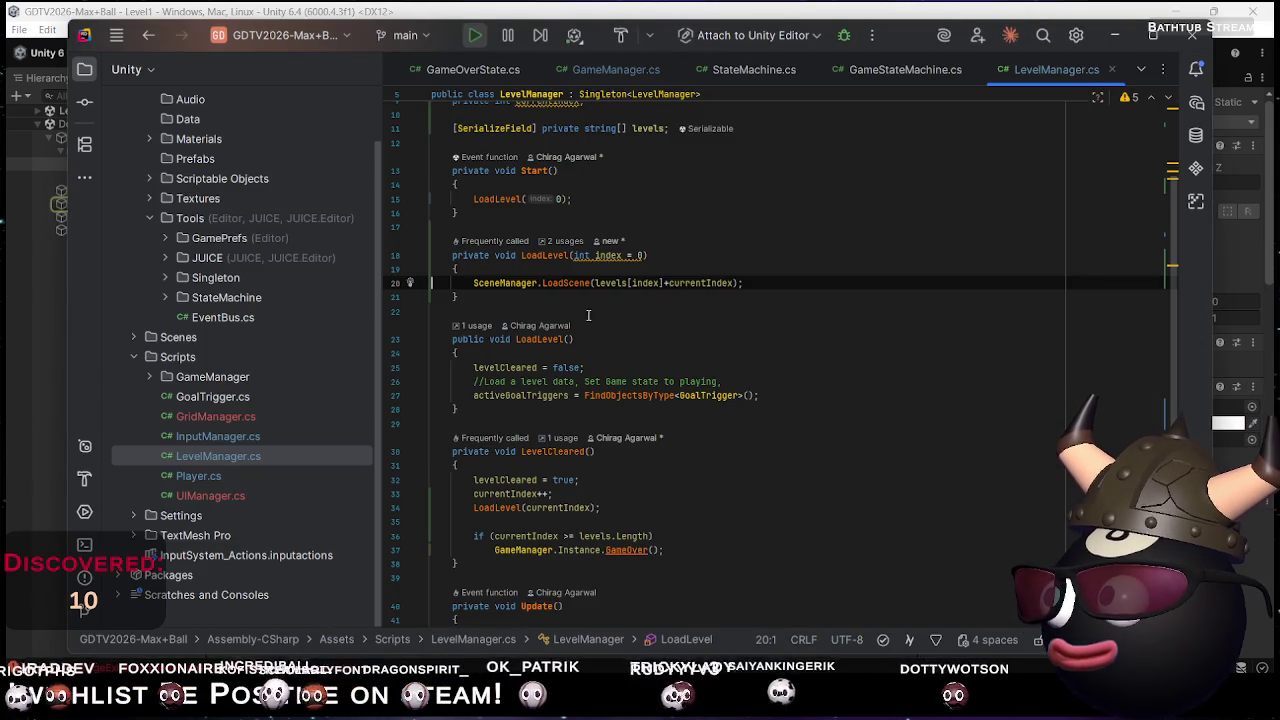
scroll(628, 388, "down", 4)
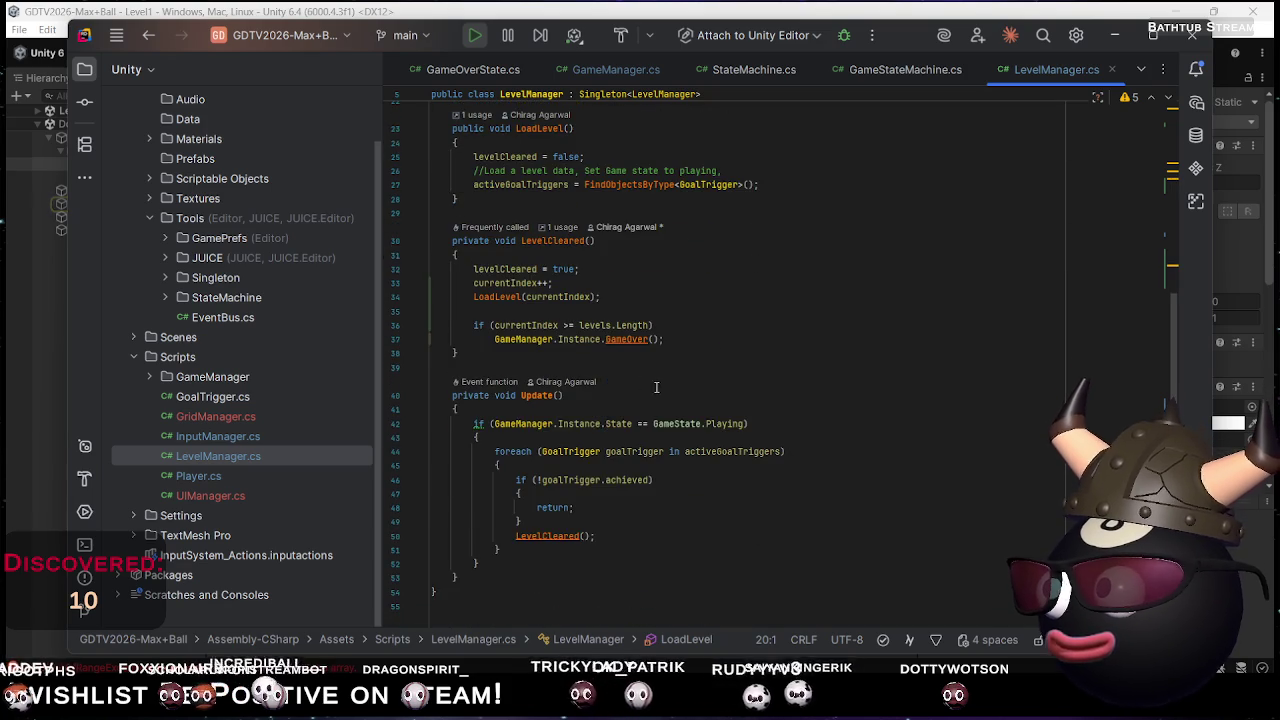
scroll(640, 380, "up", 5)
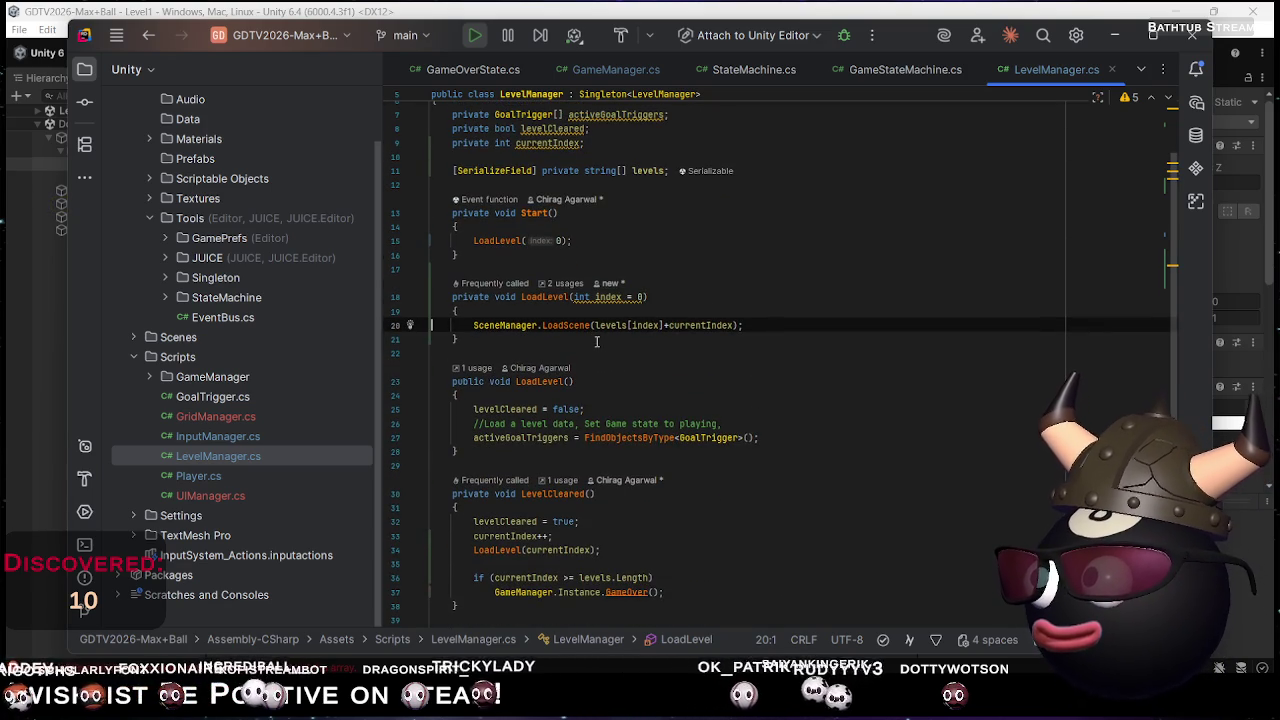
double_click(540, 297)
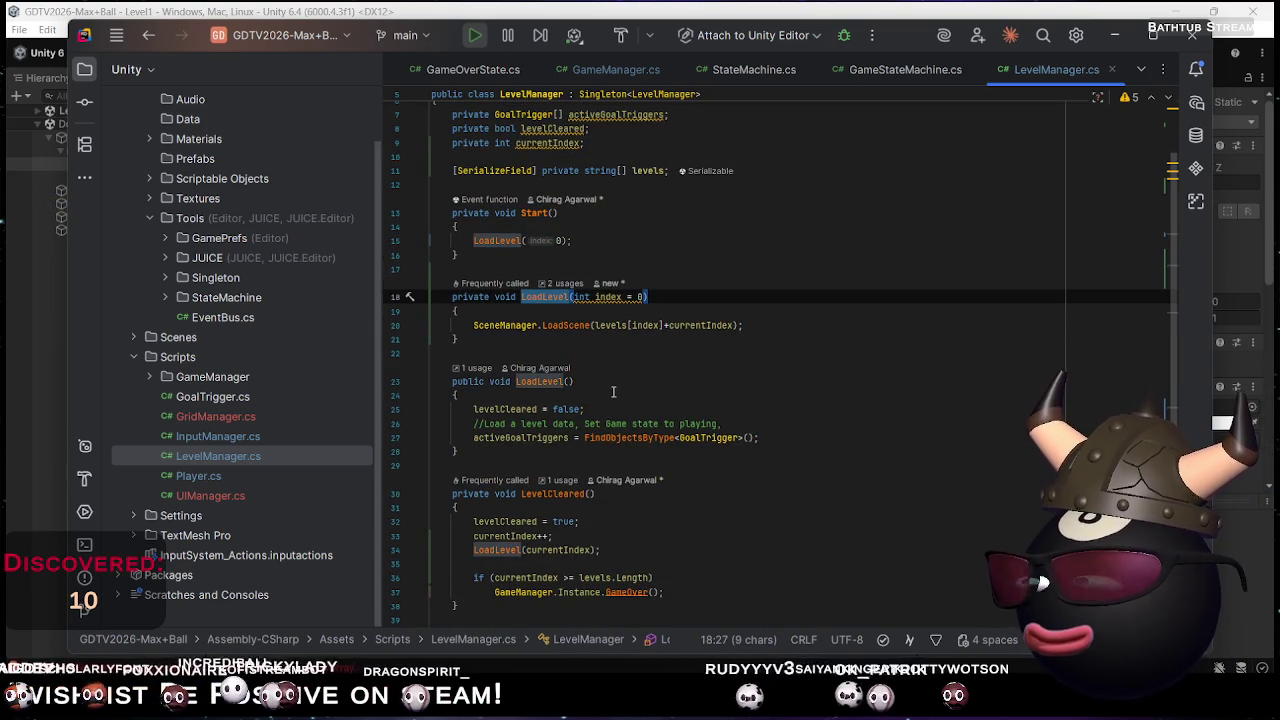
left_click(562, 241)
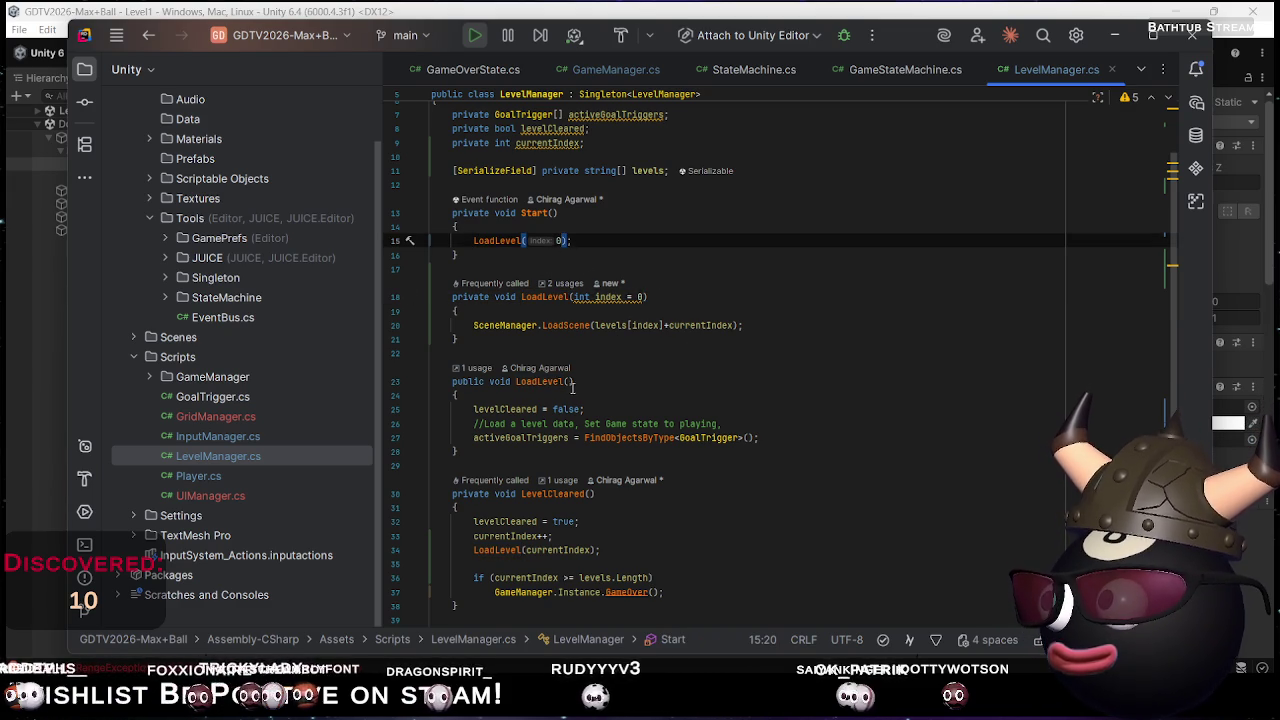
mouse_move(517, 381)
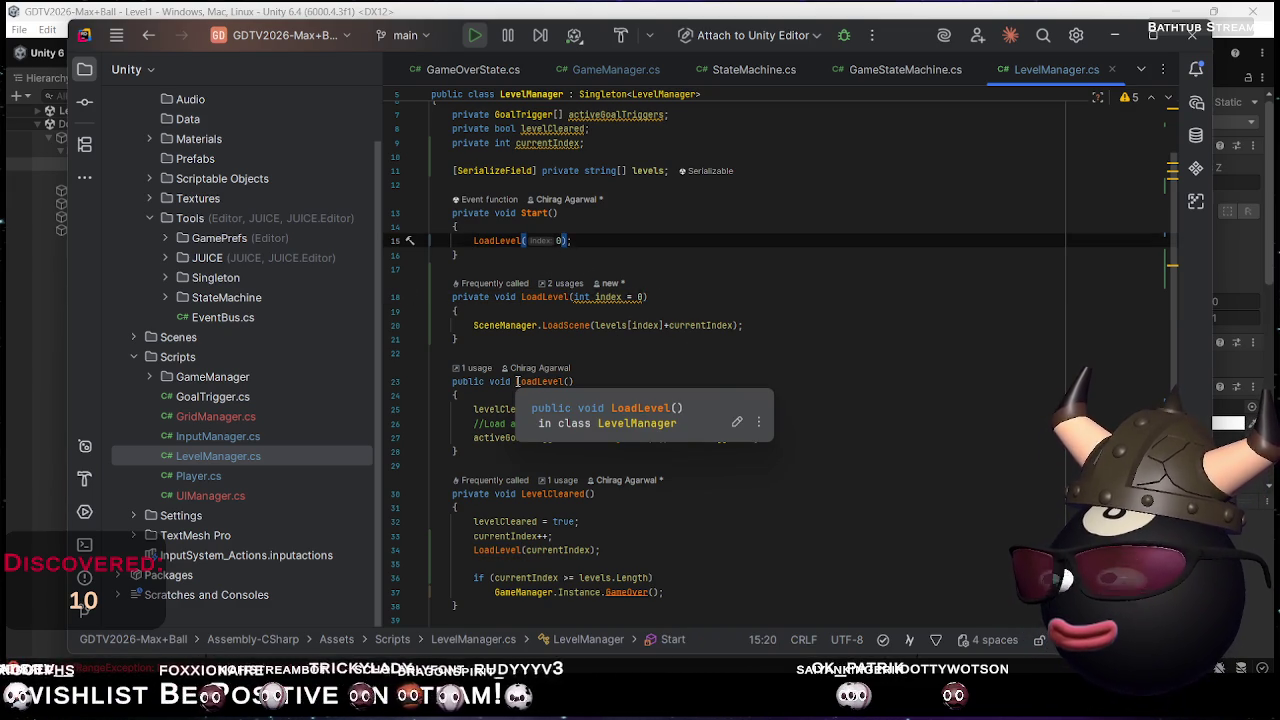
left_click(569, 297)
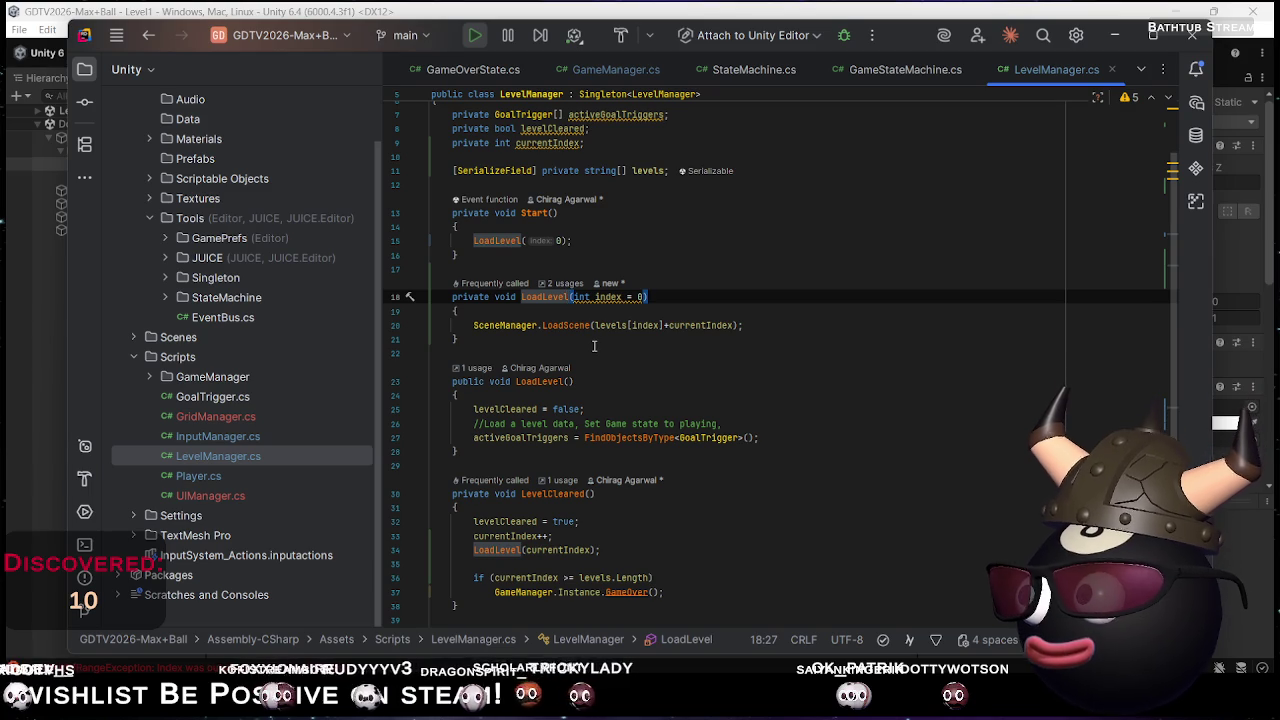
type("Index")
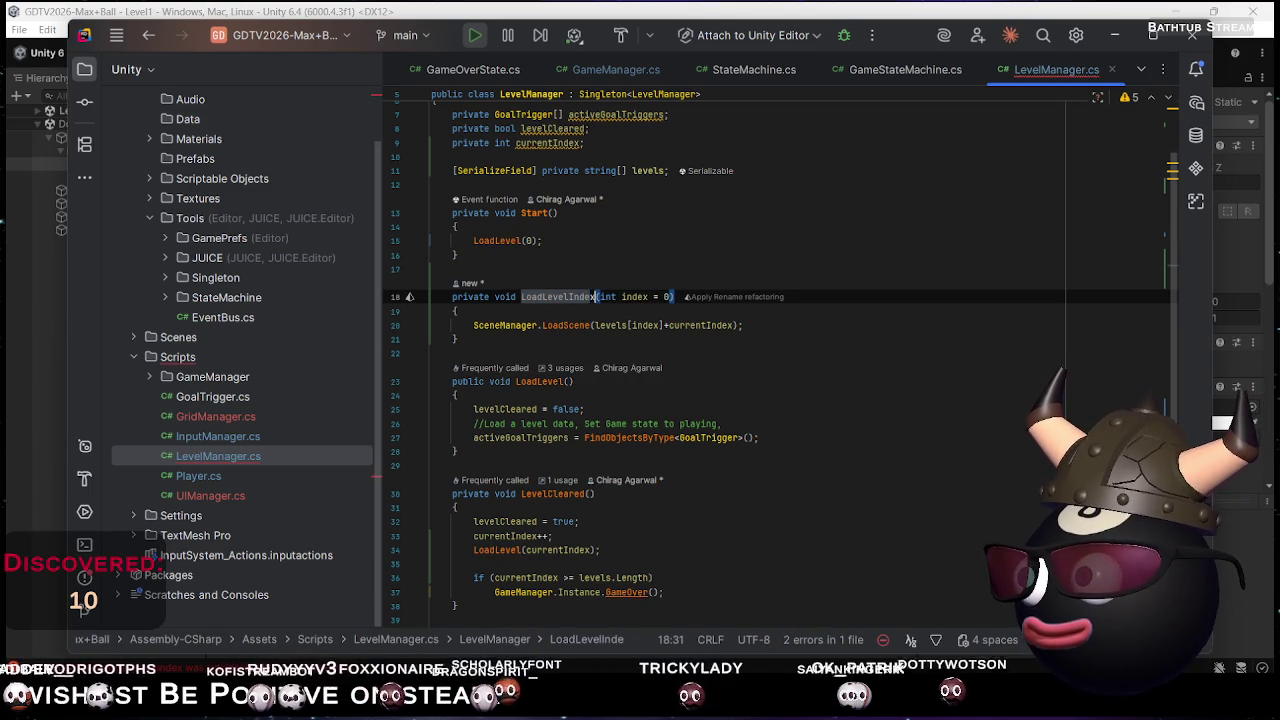
Change the LoadLevel calls in Start and LevelCleared to LoadLevelIndex
left_click(521, 240)
type("Inde")
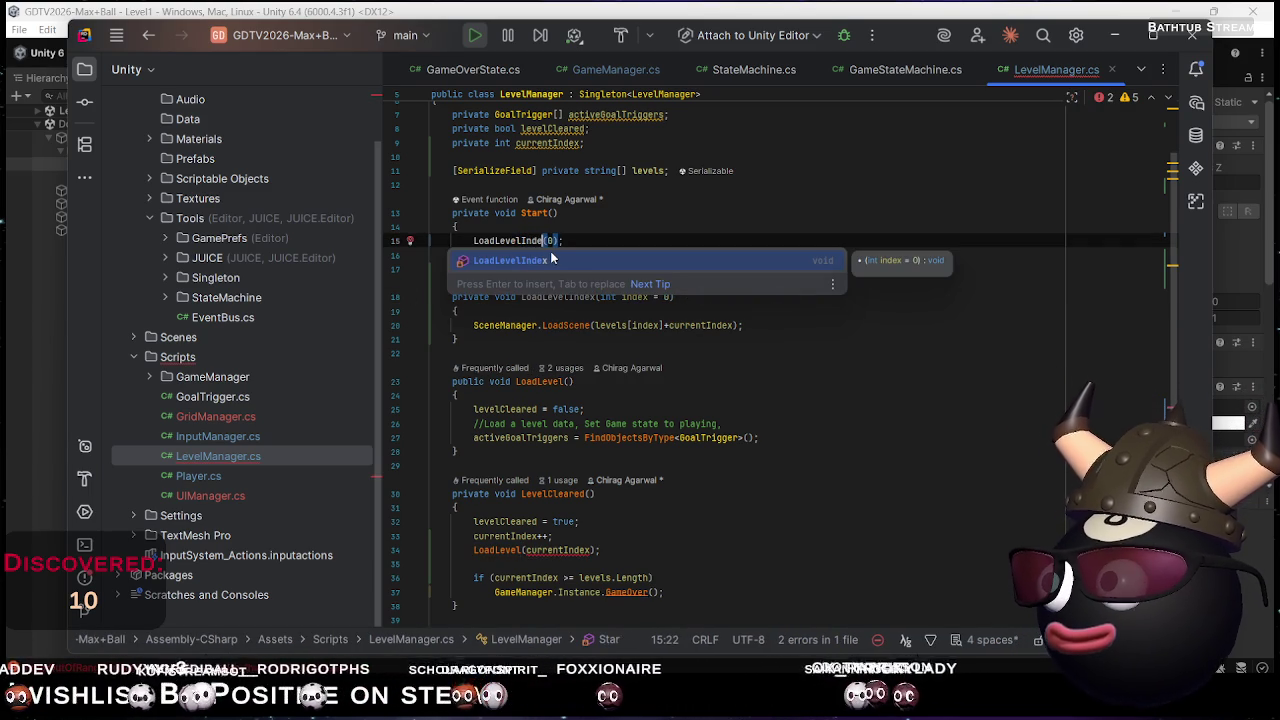
type("x")
key("Escape")
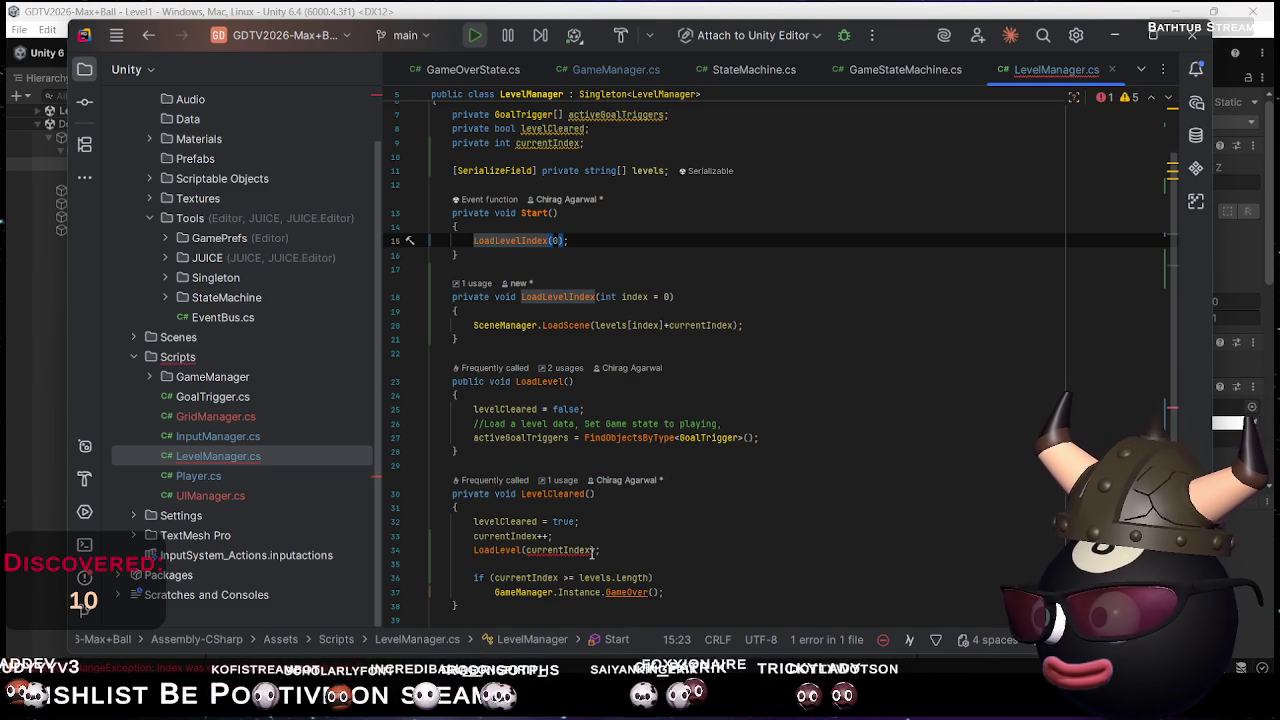
mouse_move(594, 552)
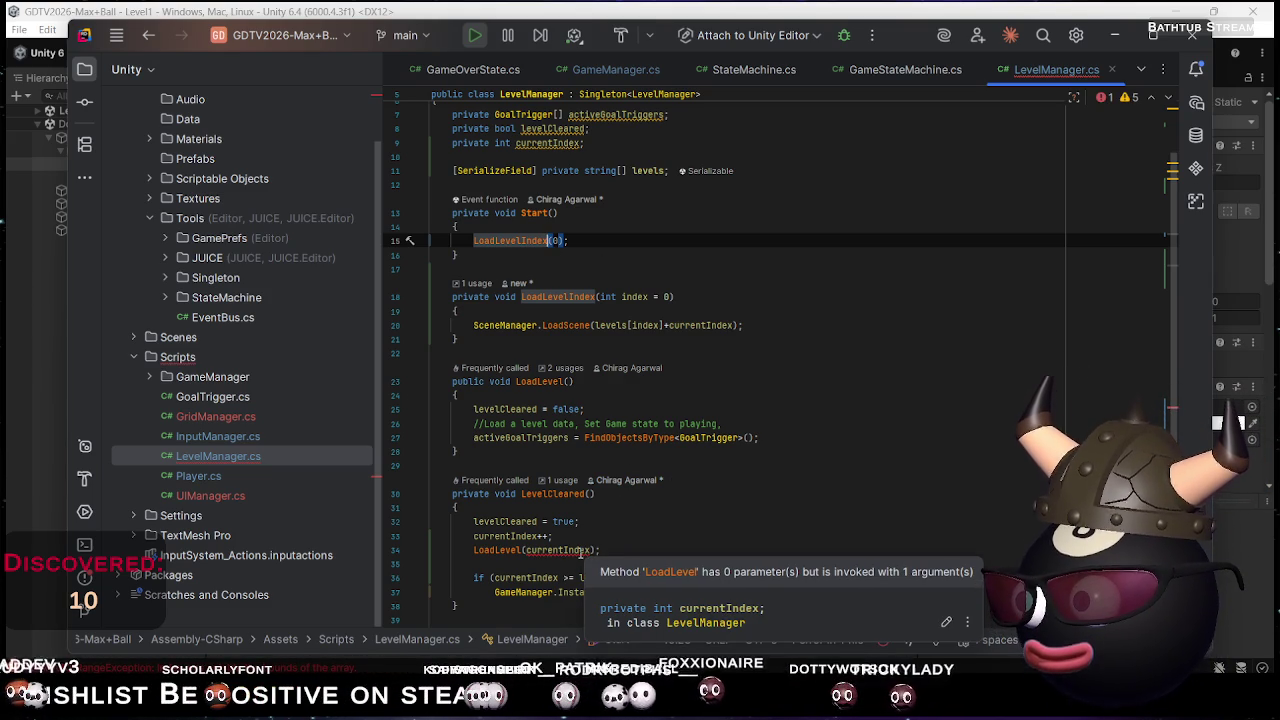
double_click(580, 550)
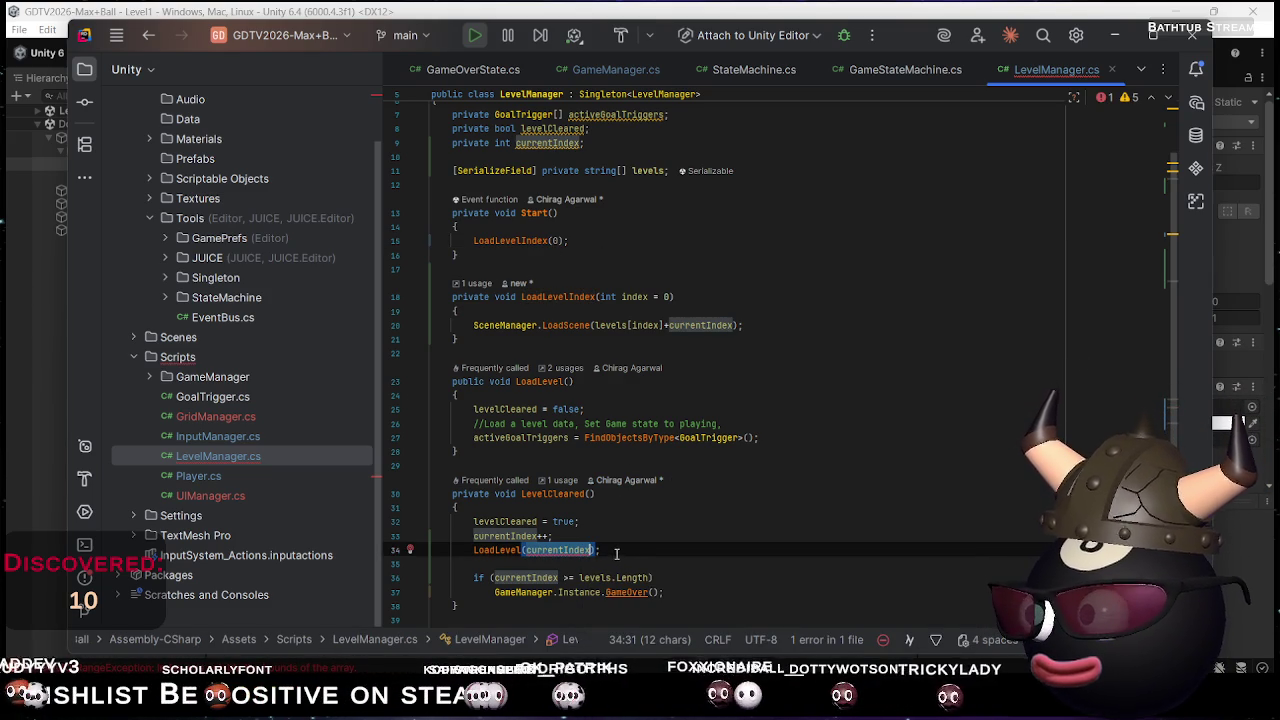
mouse_move(580, 552)
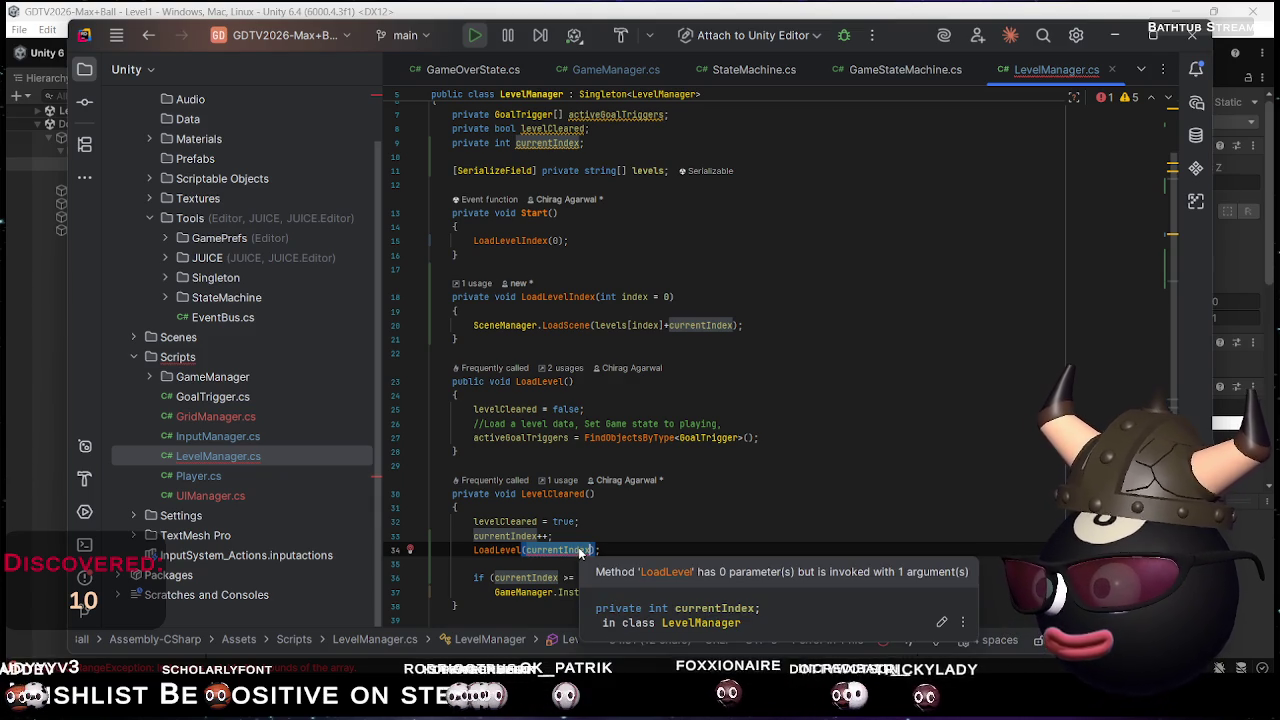
left_click(537, 552)
type("Index")
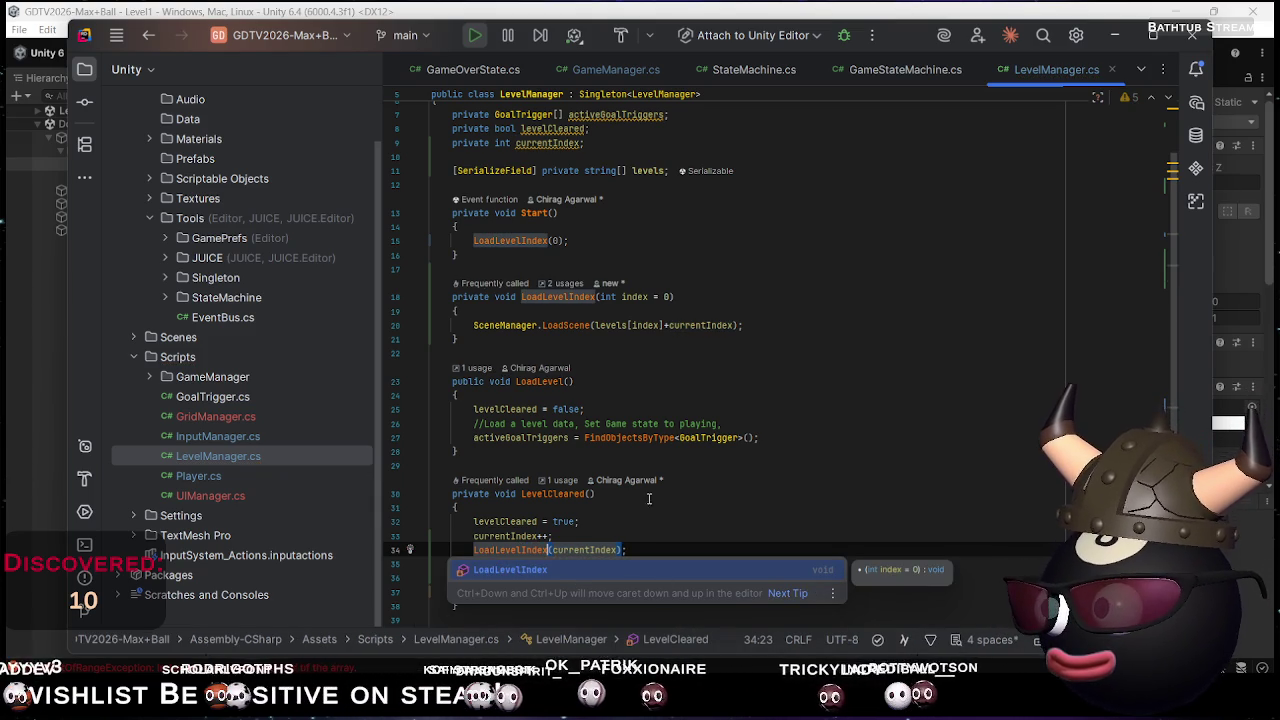
left_click(520, 465)
left_click(478, 369)
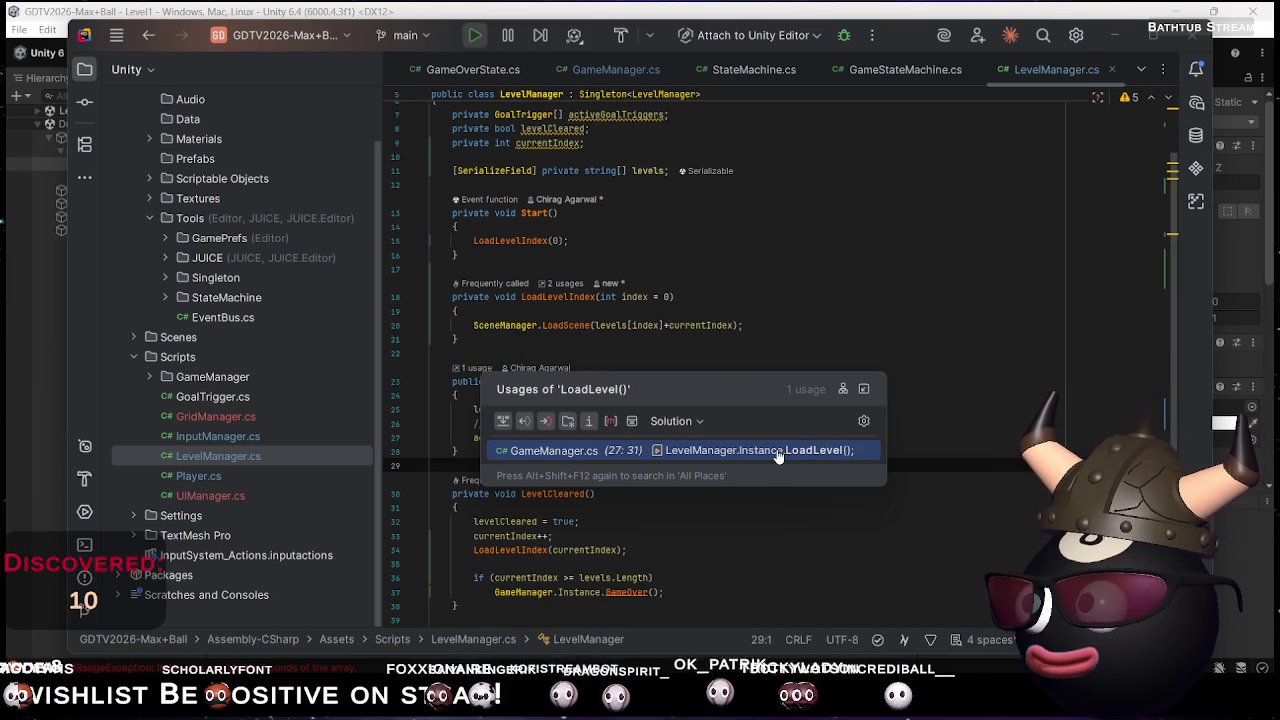
Add a LoadLevel(); line after the LoadScene call in LoadLevelIndex, then return to Unity
left_click(976, 367)
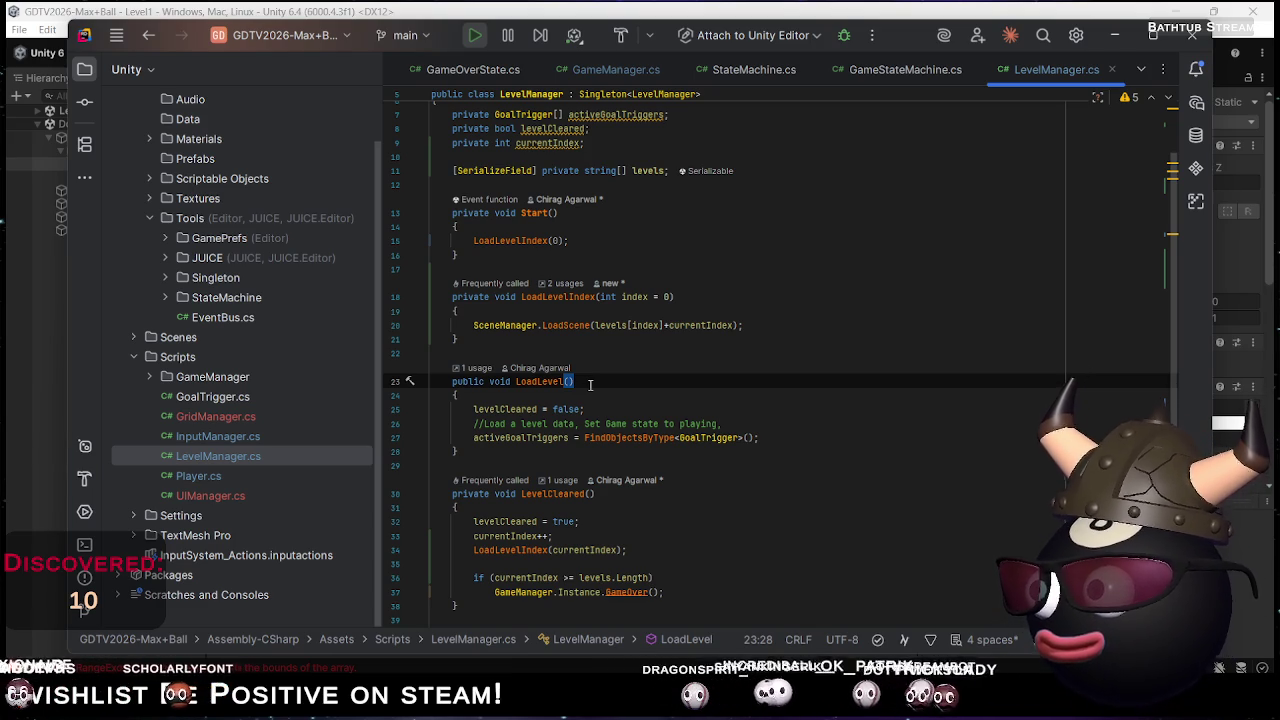
left_click_drag(516, 381, 588, 381)
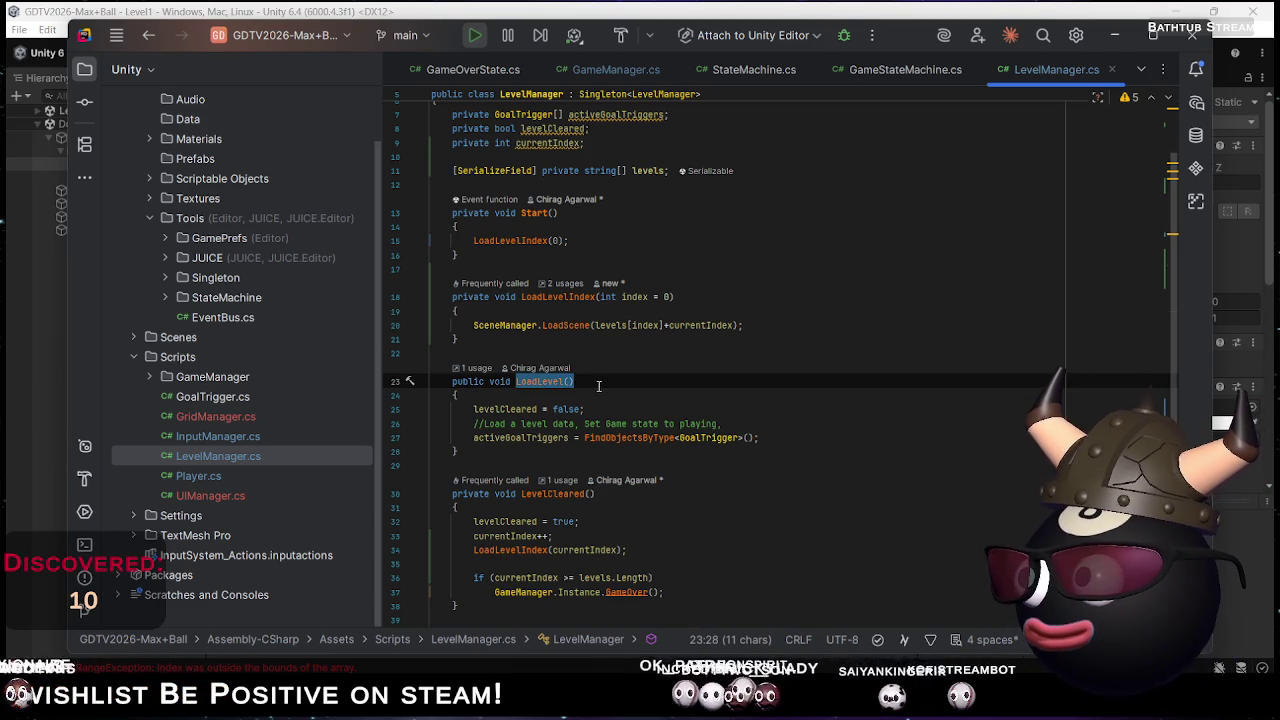
left_click(761, 327)
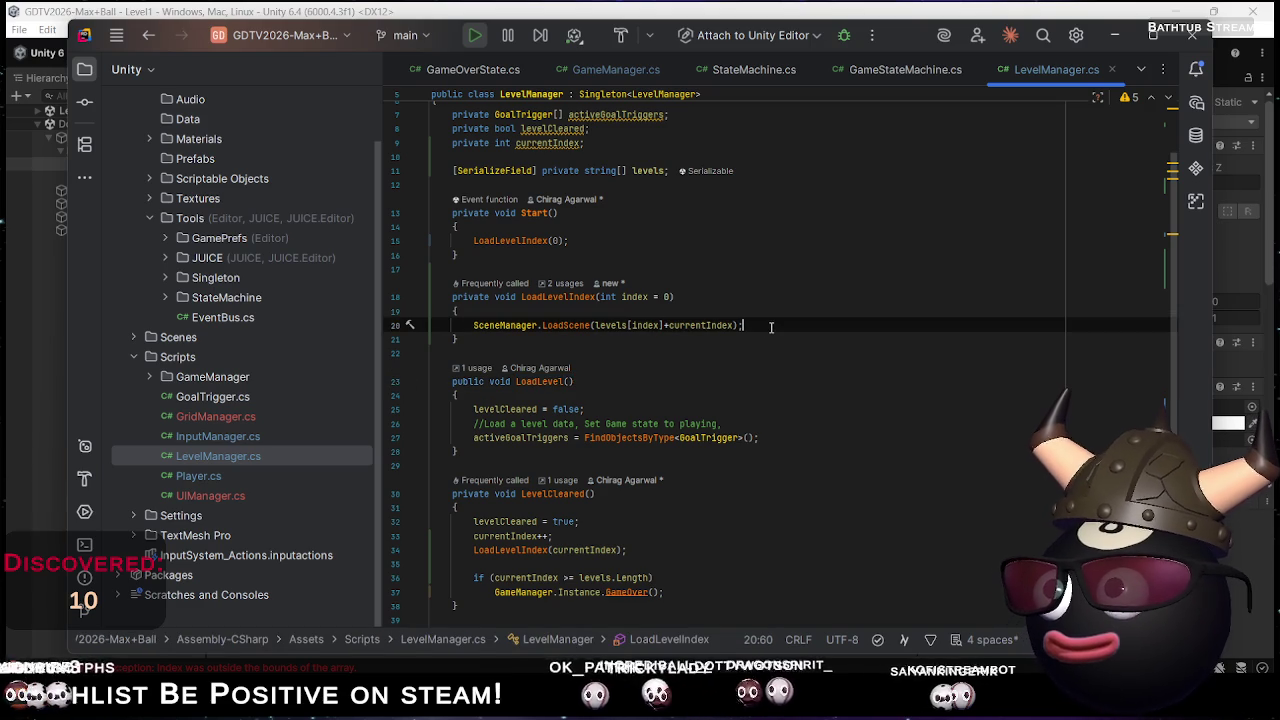
key("Return")
type("LoadLevel()")
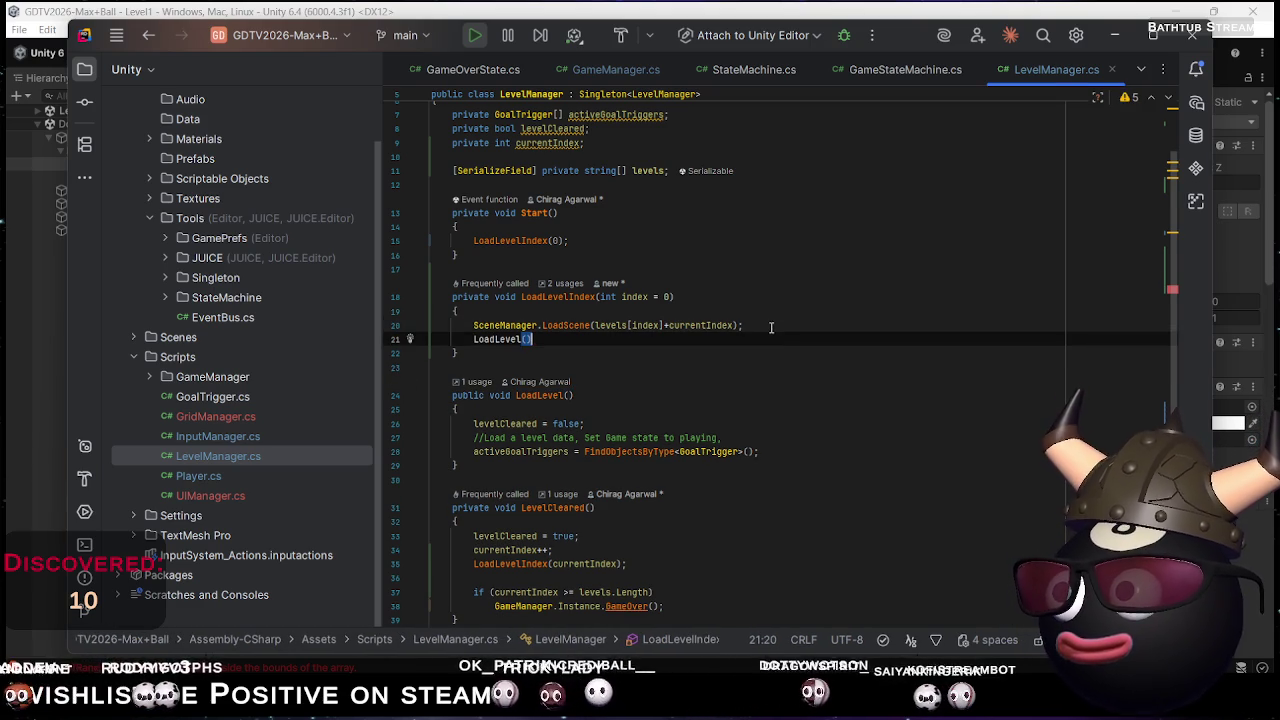
type(";")
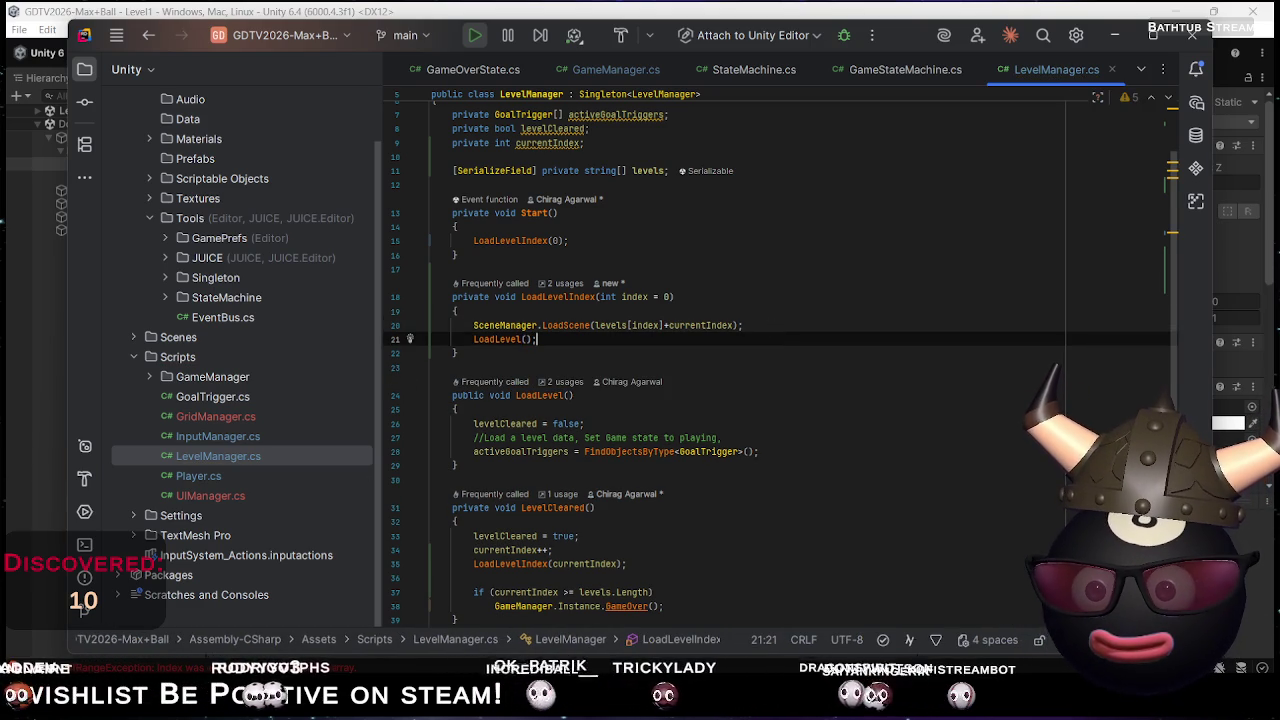
key("alt+Tab")
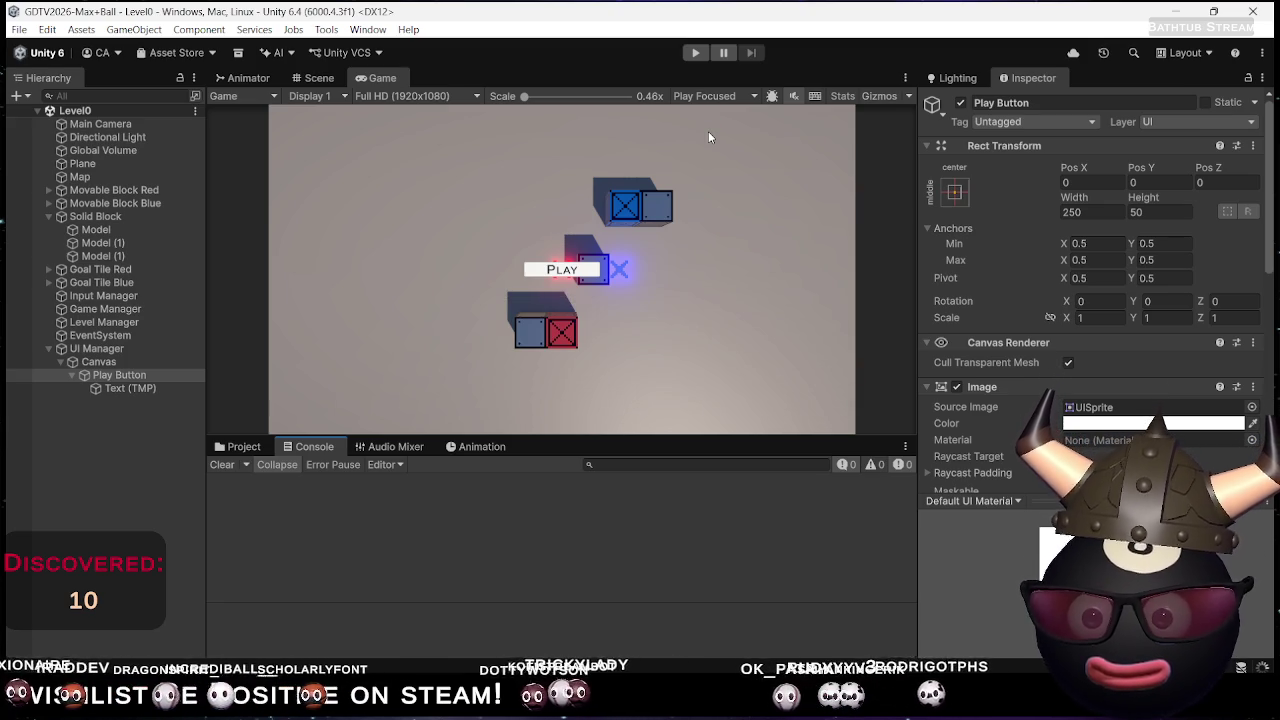
Play from the main menu, push both crates onto their targets, and open the resulting error
left_click(696, 53)
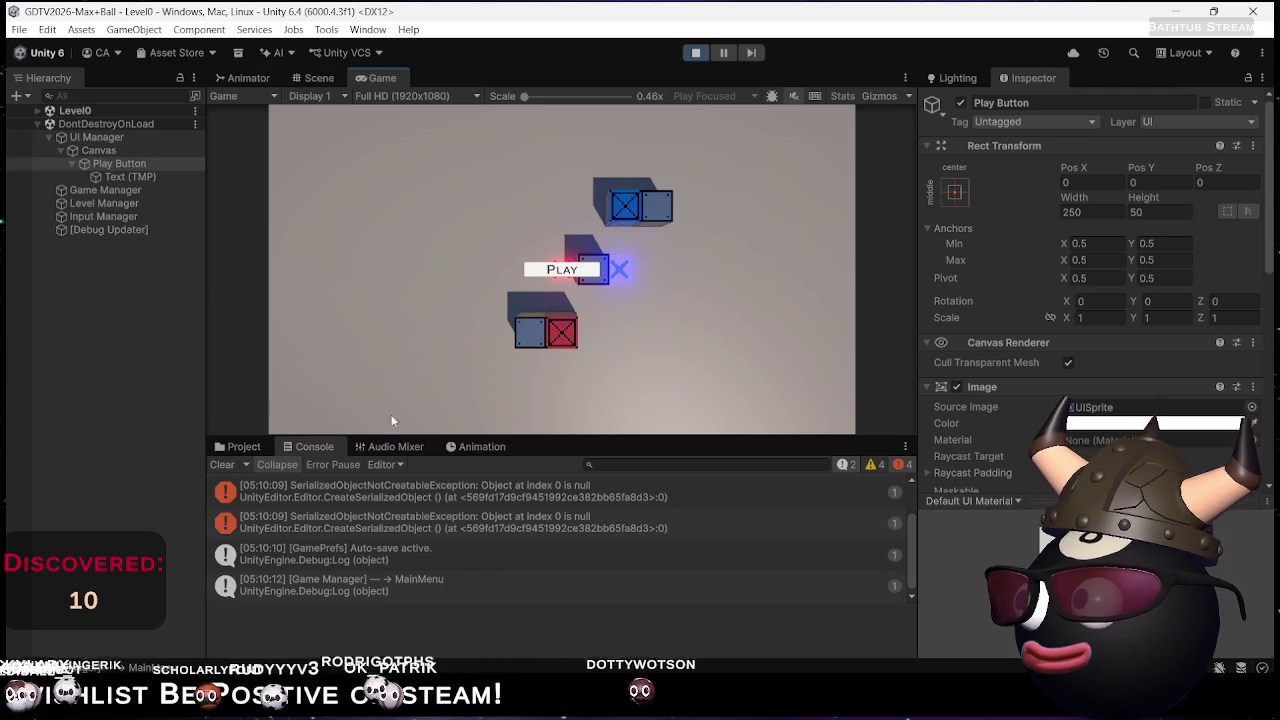
left_click(566, 271)
key("Down")
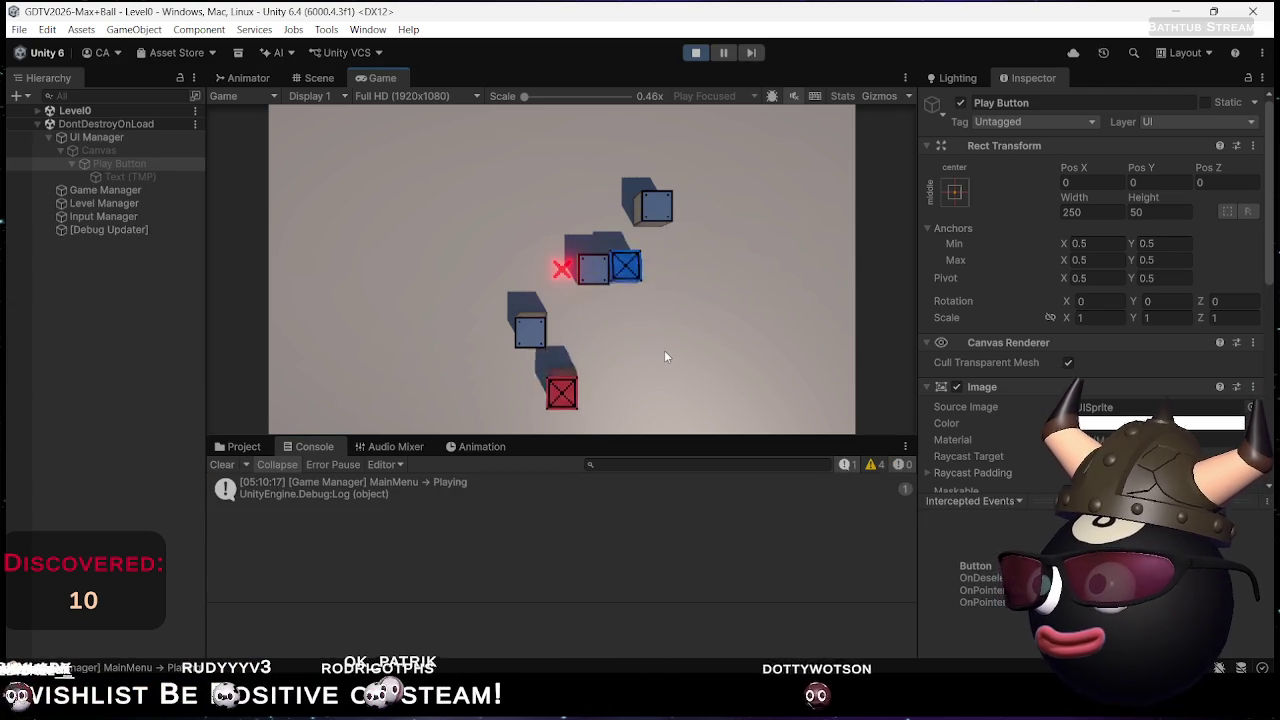
key("Left")
key("Up")
key("Right")
key("Right")
key("Up")
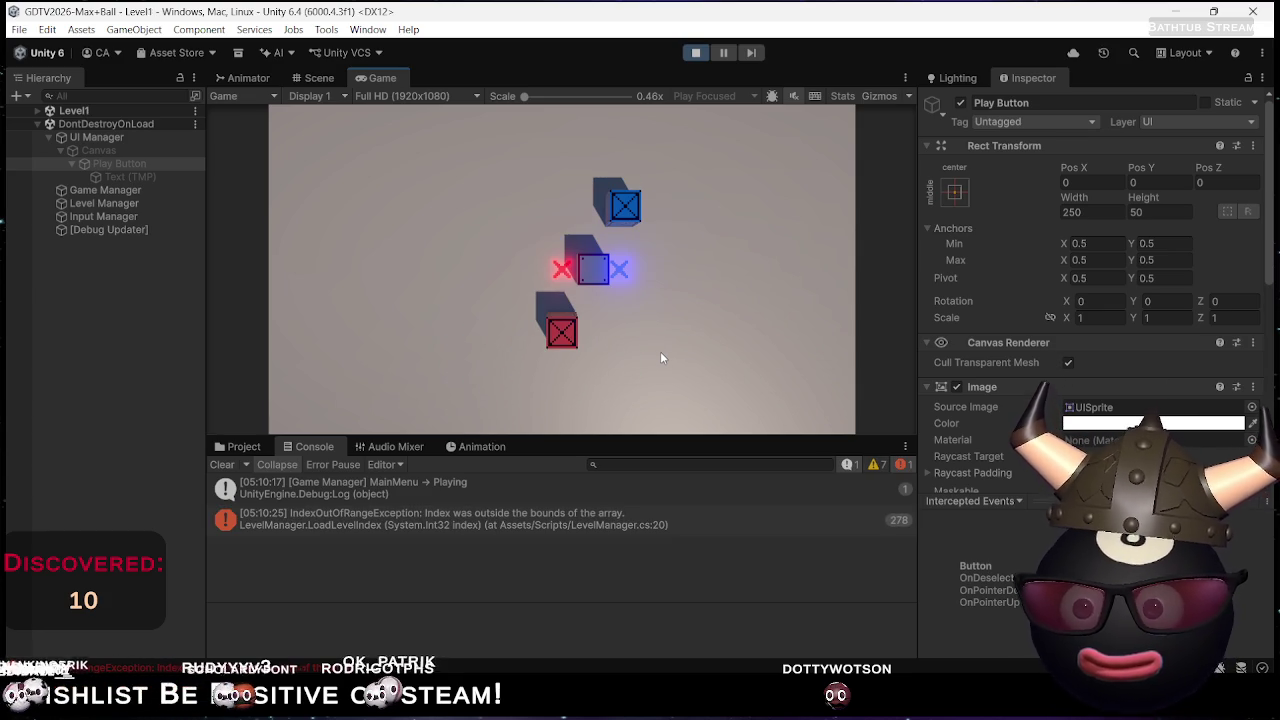
double_click(502, 525)
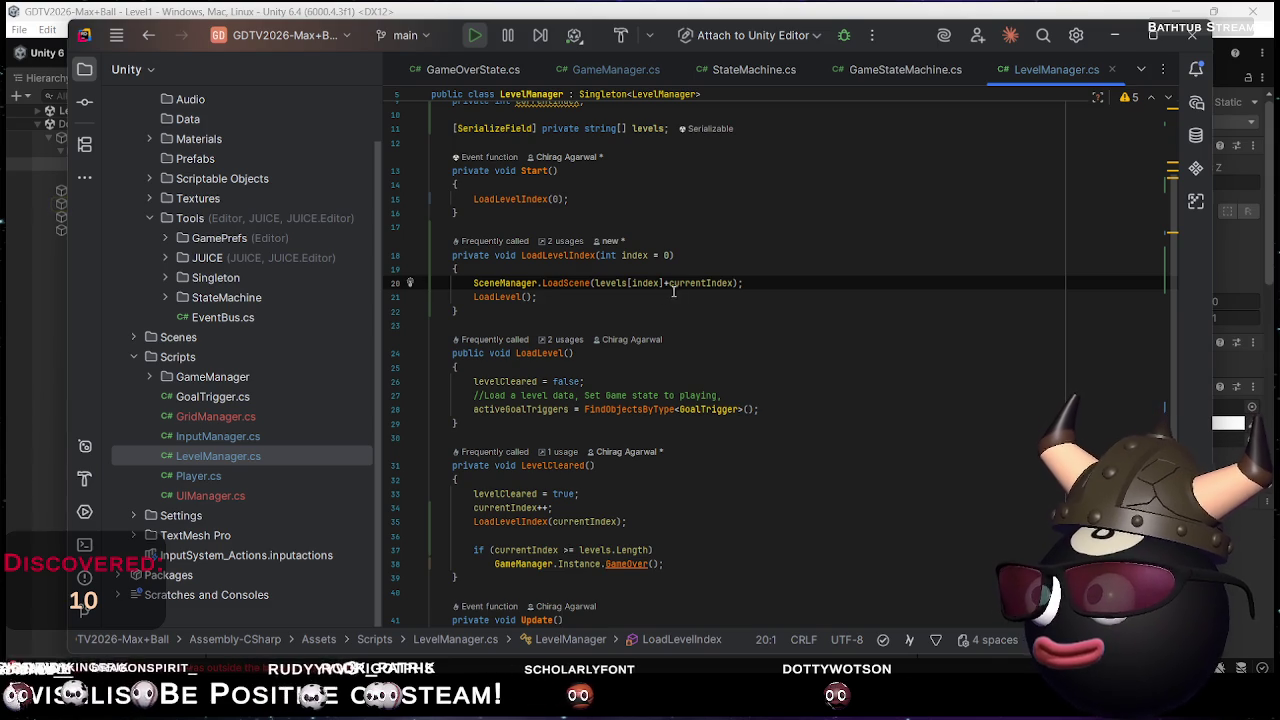
Replace index inside levels[...] on line 20 with 0
double_click(690, 285)
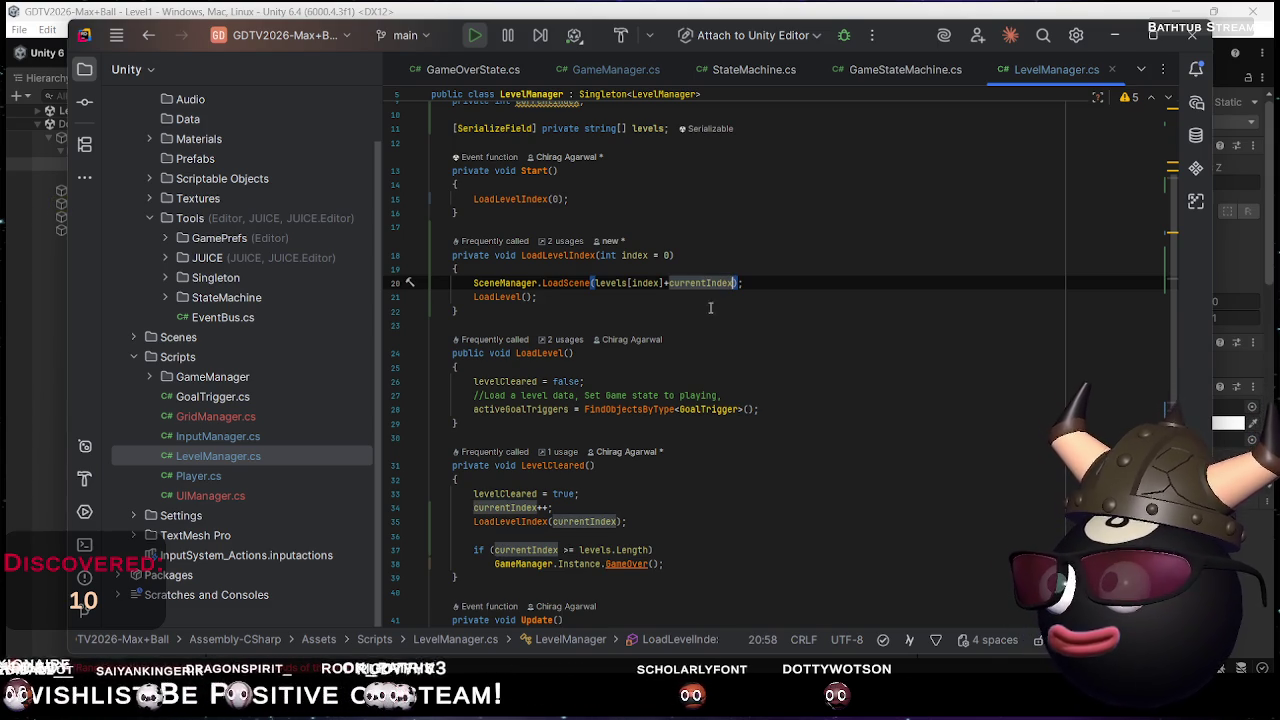
key("ctrl+shift+Left")
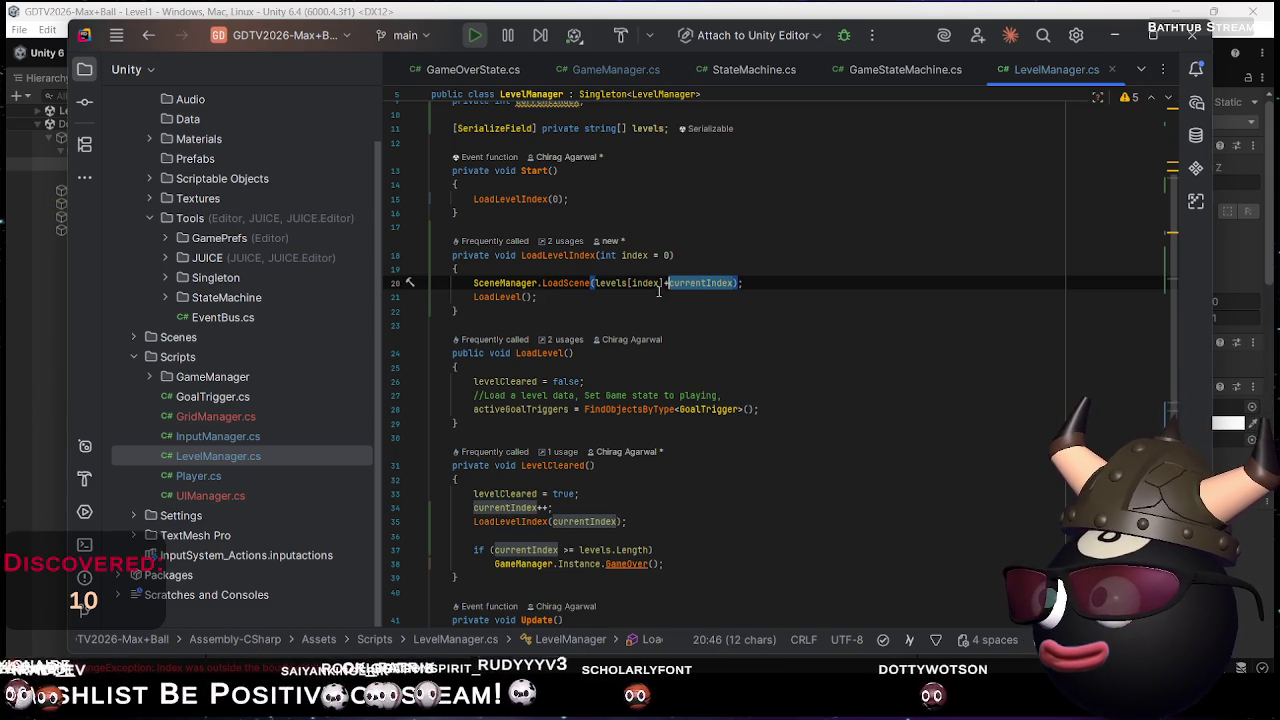
left_click(660, 283)
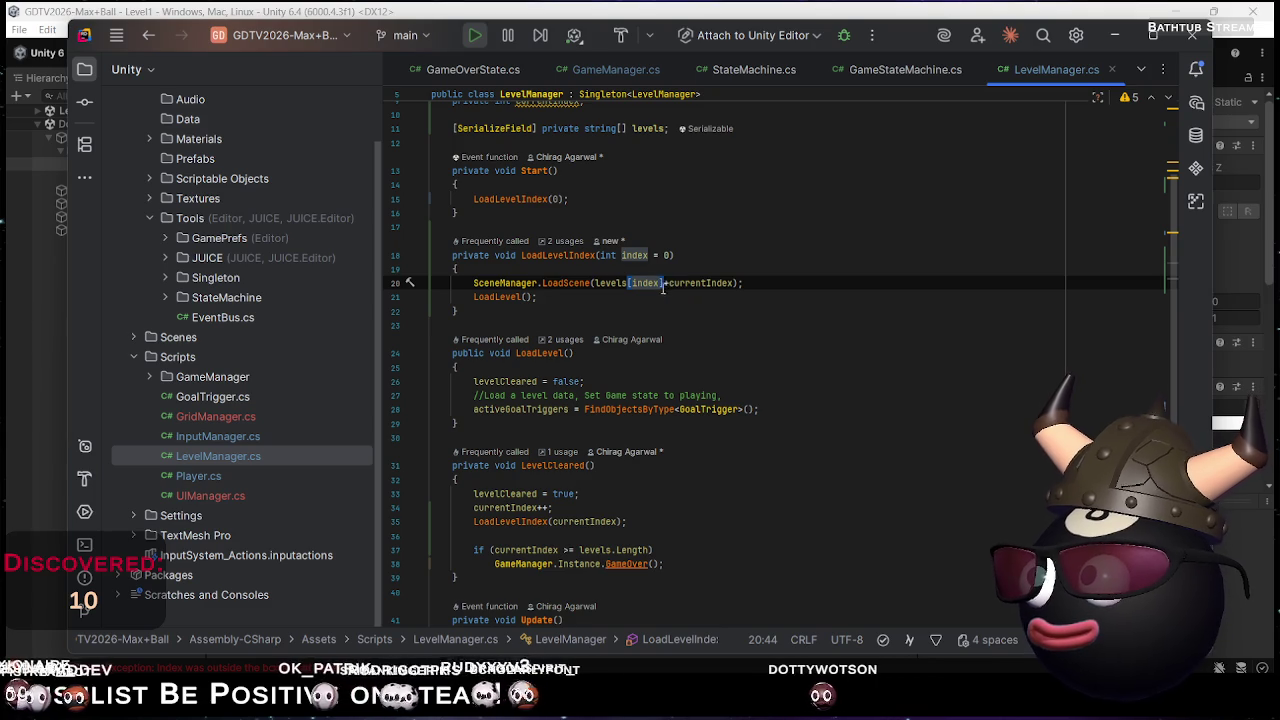
left_click_drag(660, 283, 632, 286)
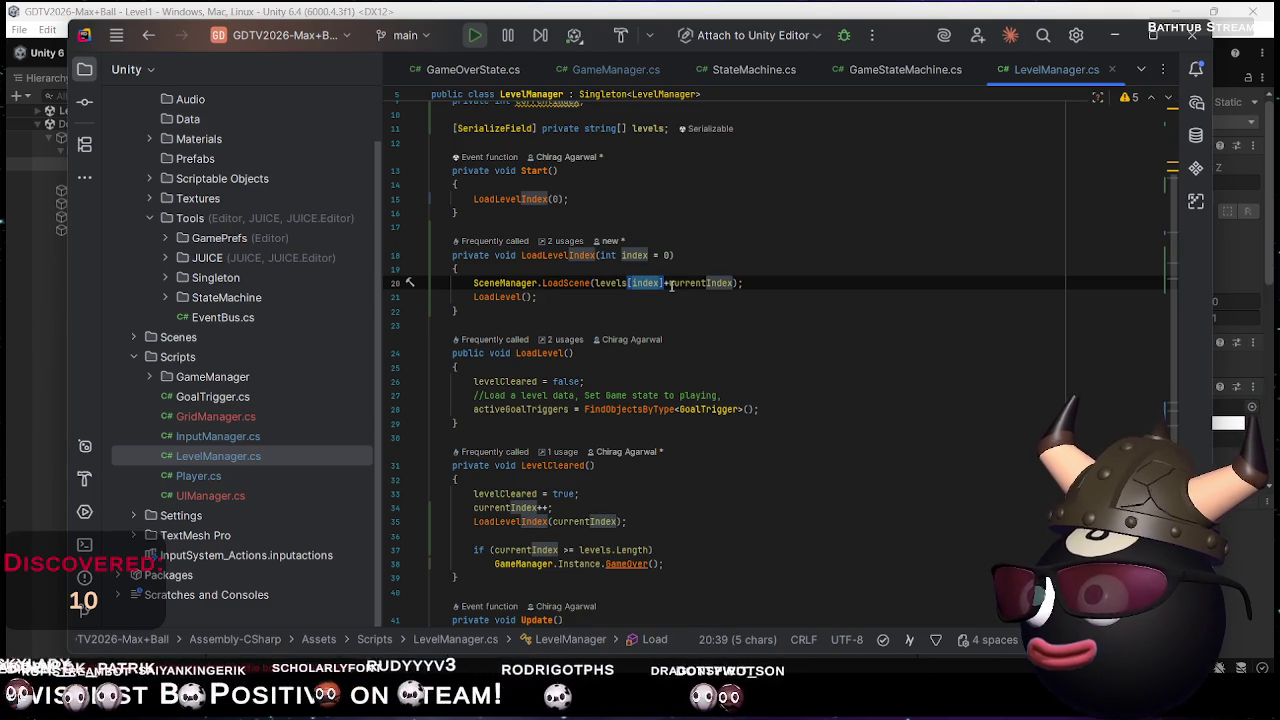
type("0")
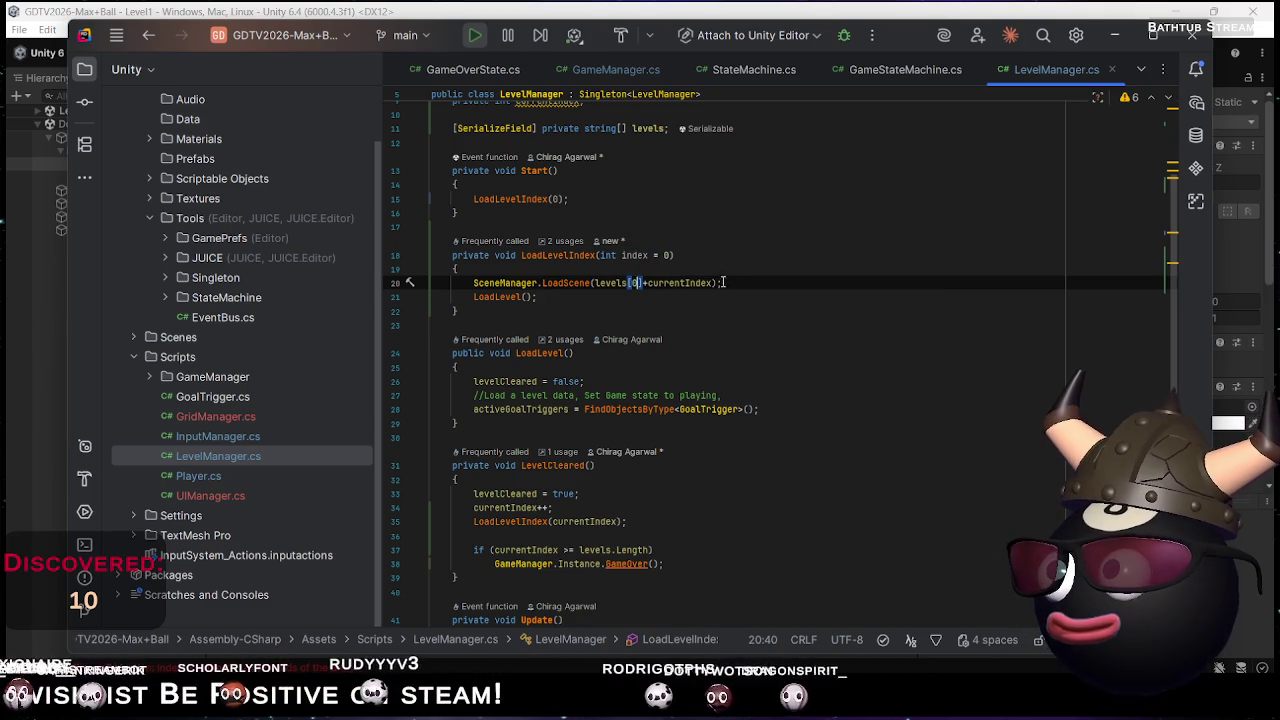
Review the currentIndex term in line 20's scene-loading call, then switch back to Unity
double_click(672, 283)
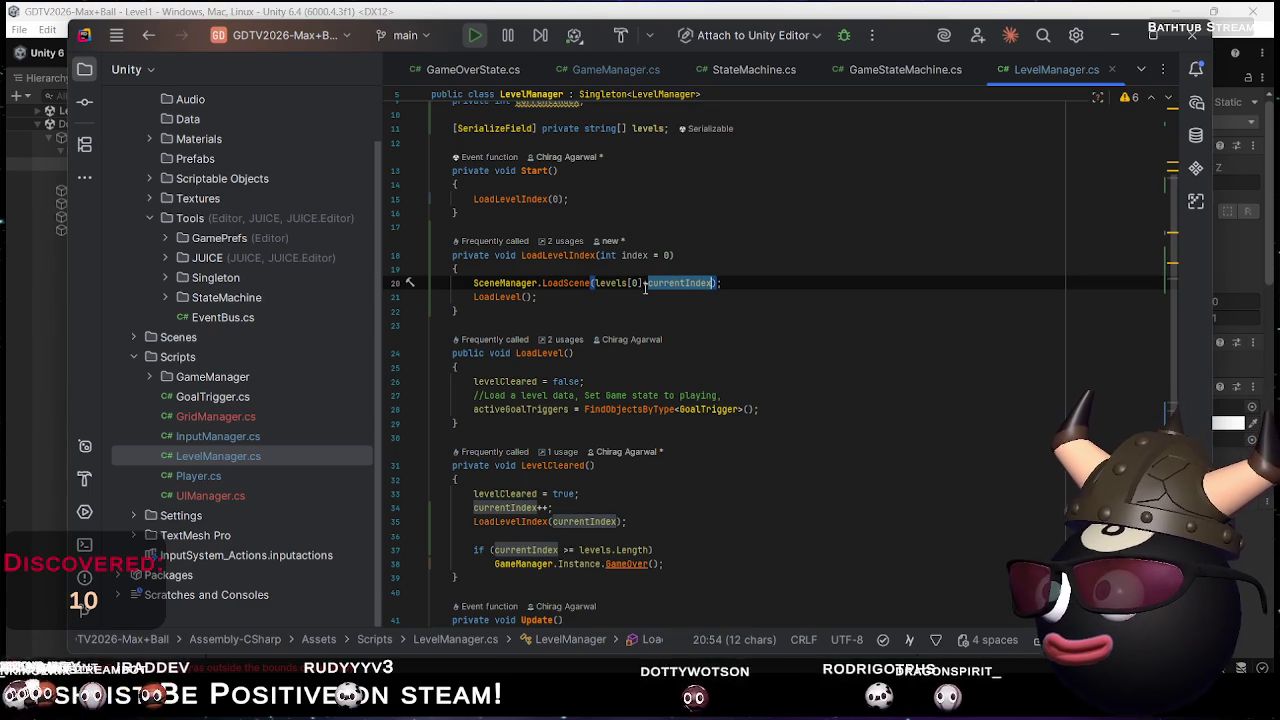
mouse_move(628, 283)
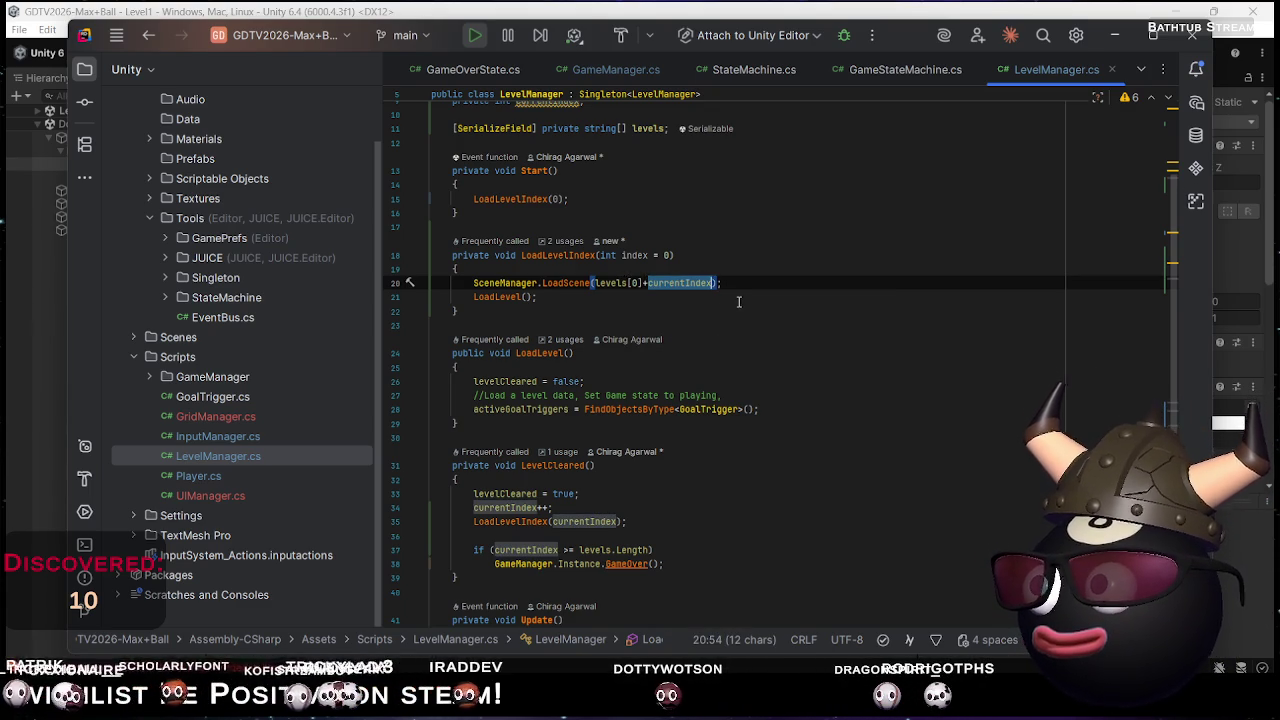
scroll(739, 302, "down", 5)
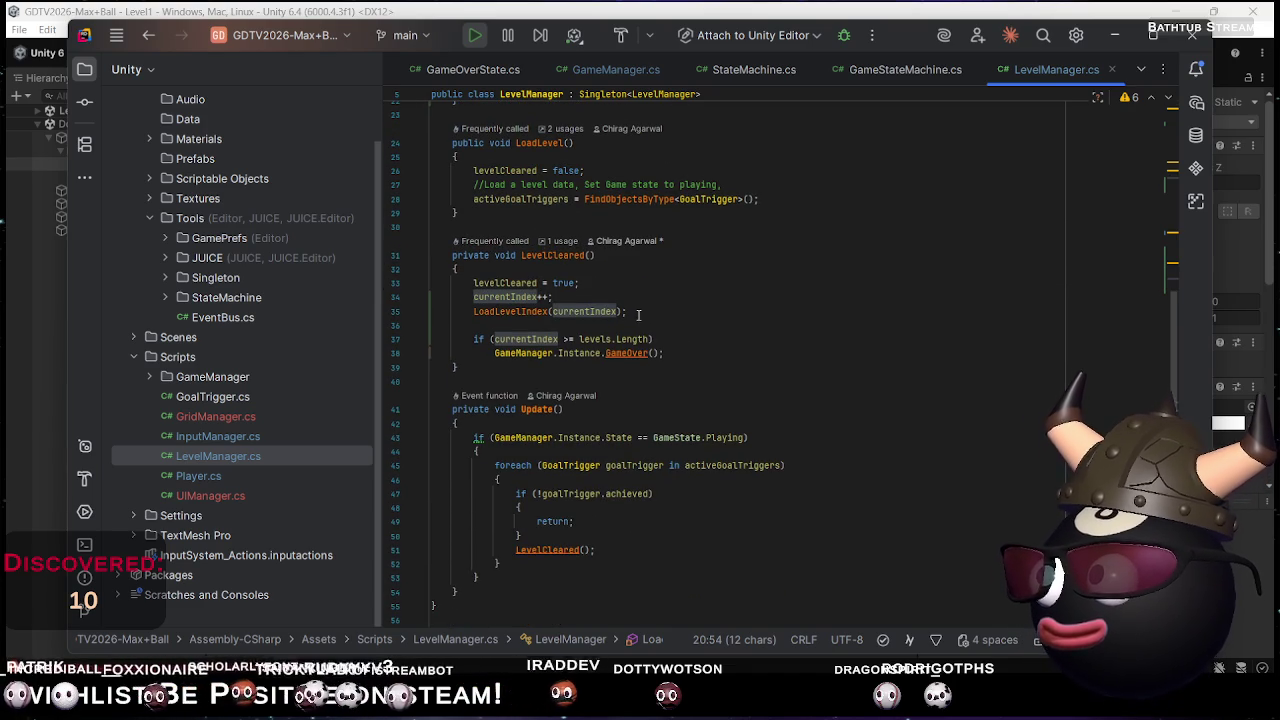
scroll(722, 307, "up", 2)
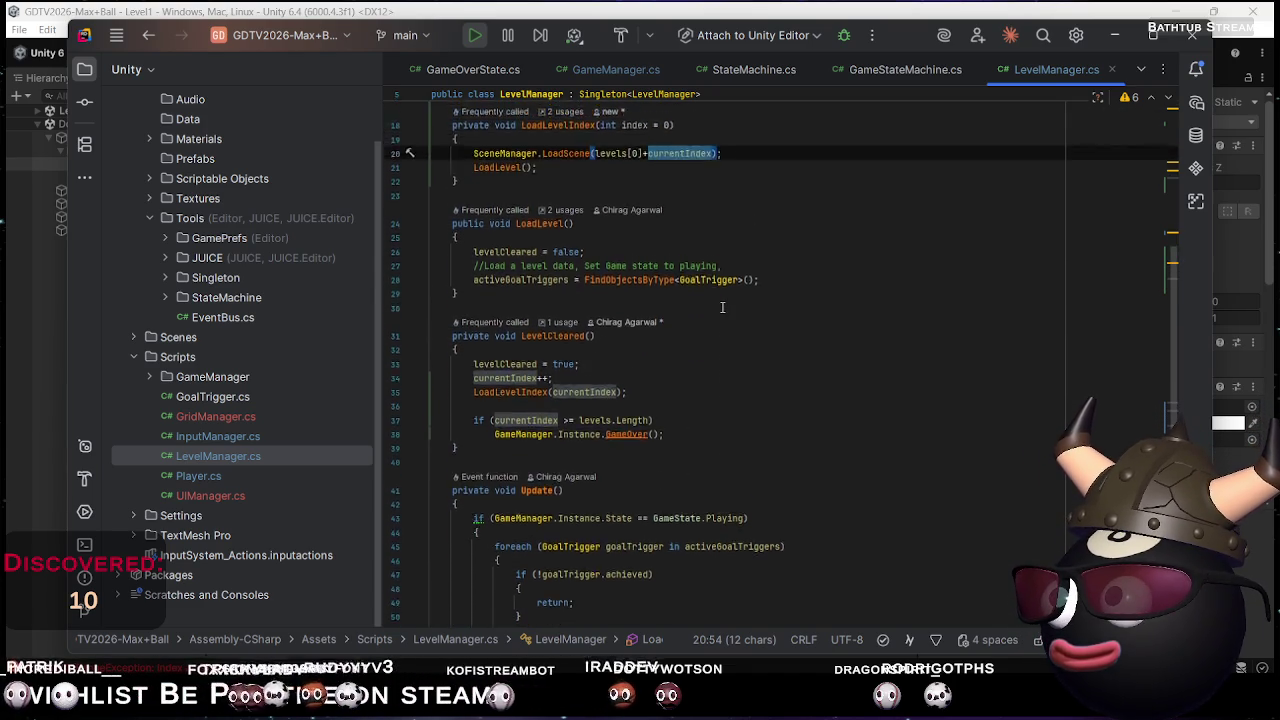
scroll(722, 307, "up", 5)
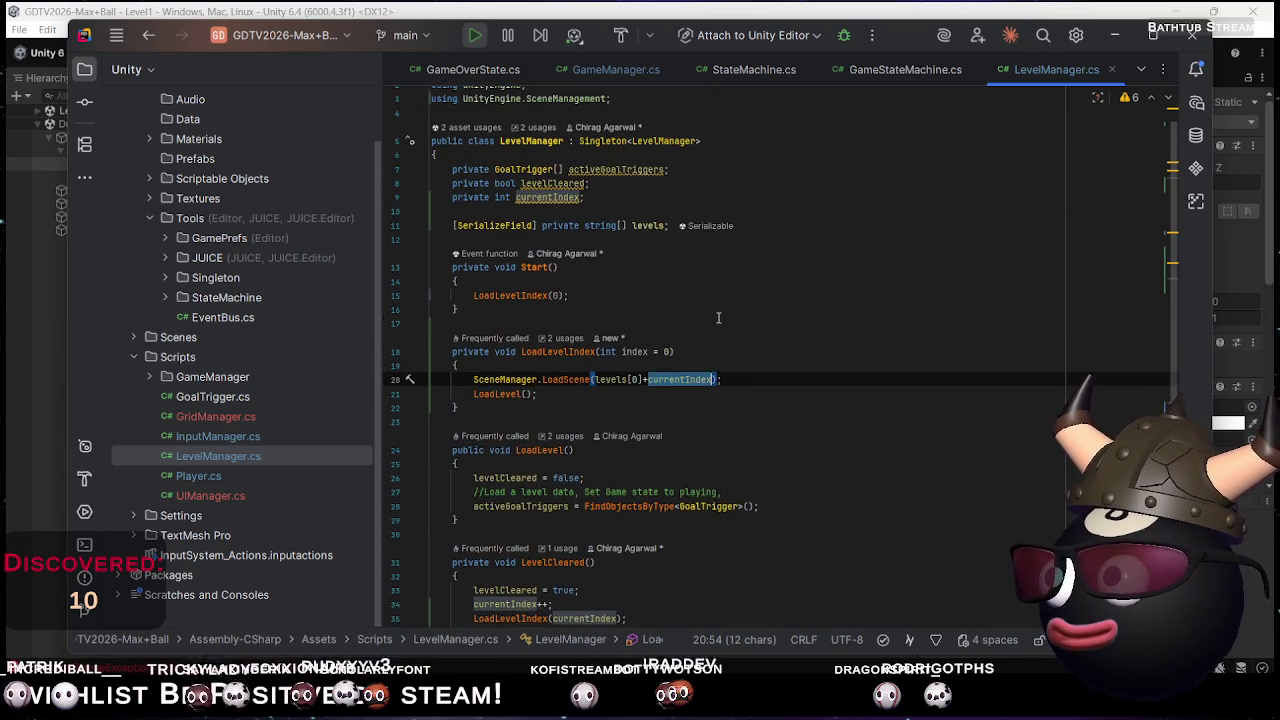
scroll(719, 316, "up", 2)
key("alt+Tab")
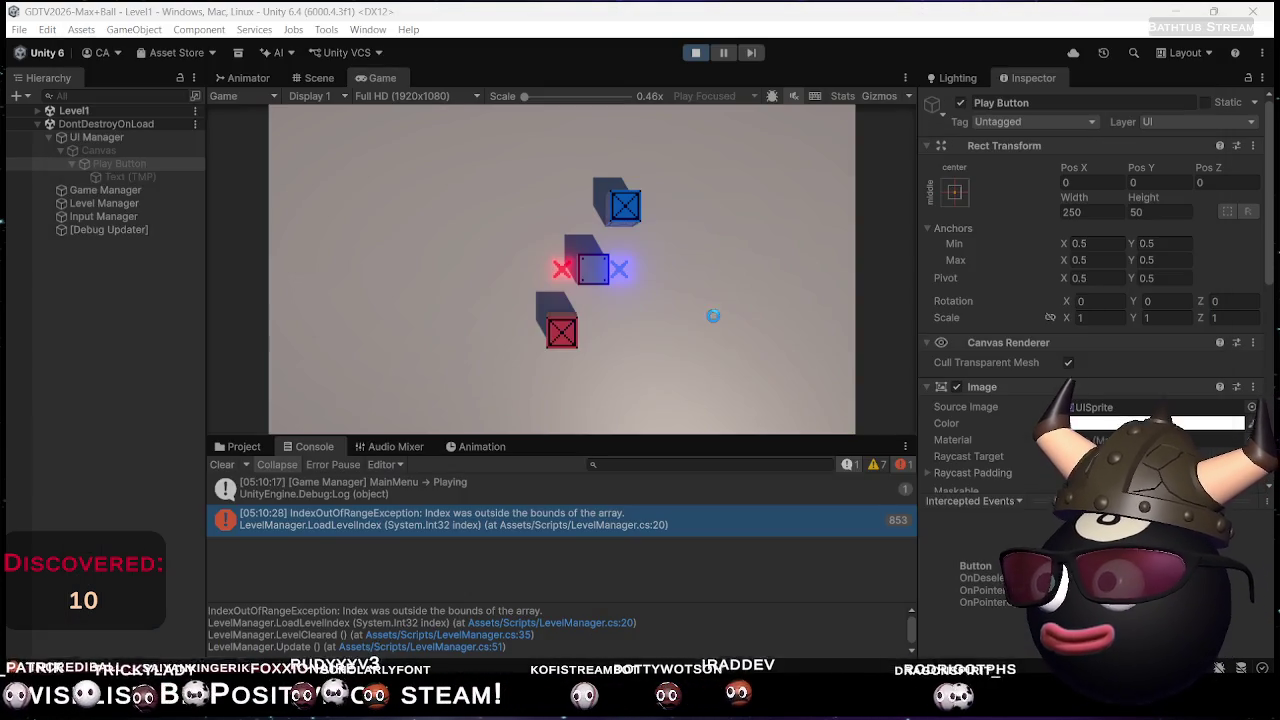
Exit Play mode, show the Scenes folder holding Level0 and Level1, and start Play mode again
key("ctrl+p")
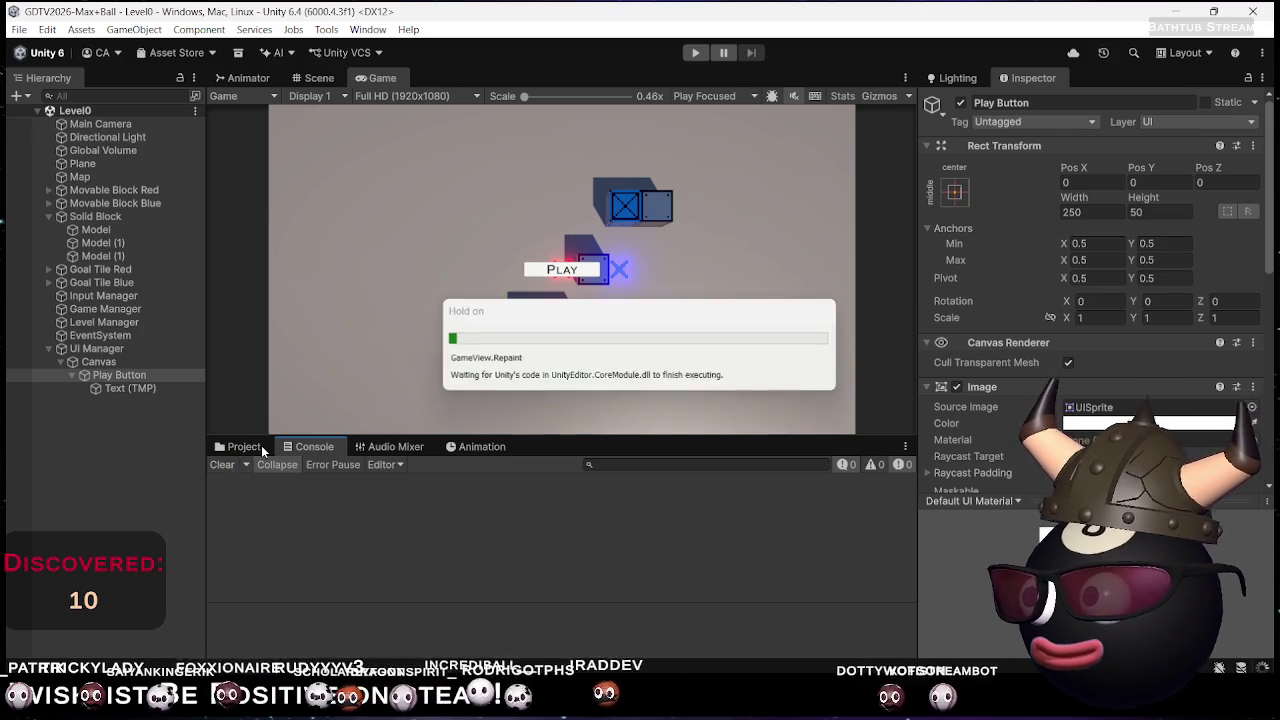
left_click(262, 448)
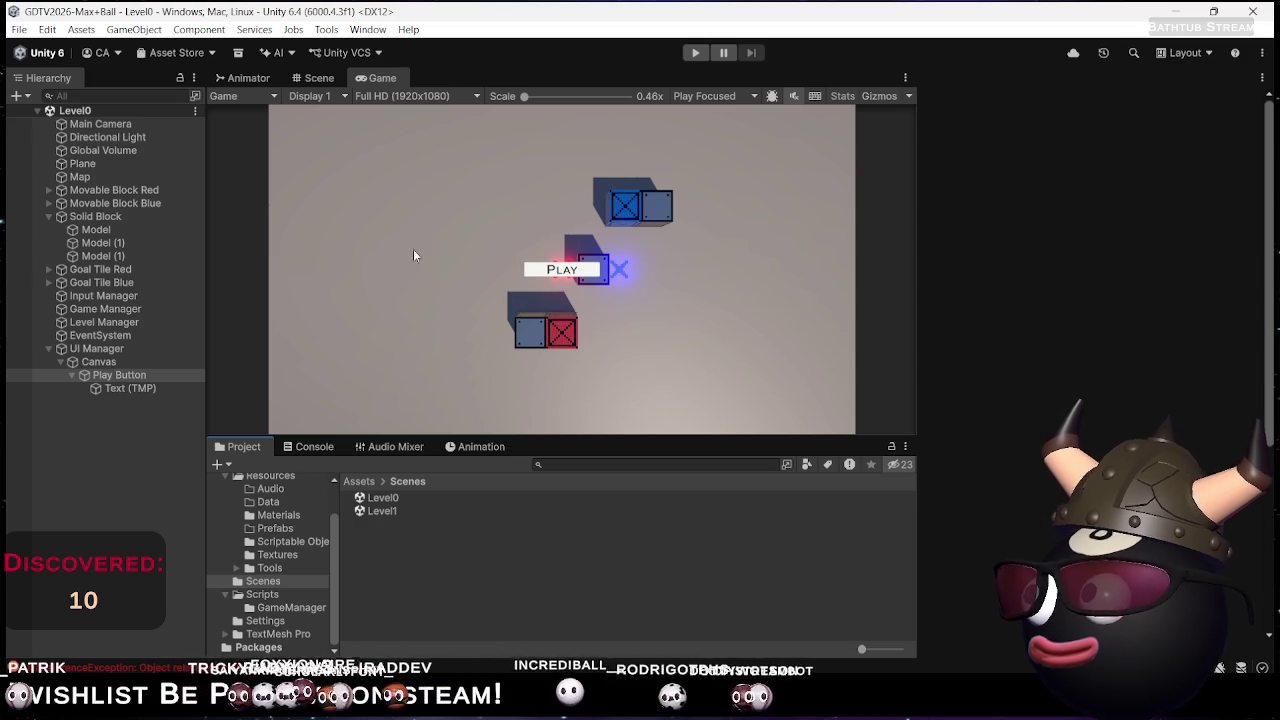
left_click(706, 53)
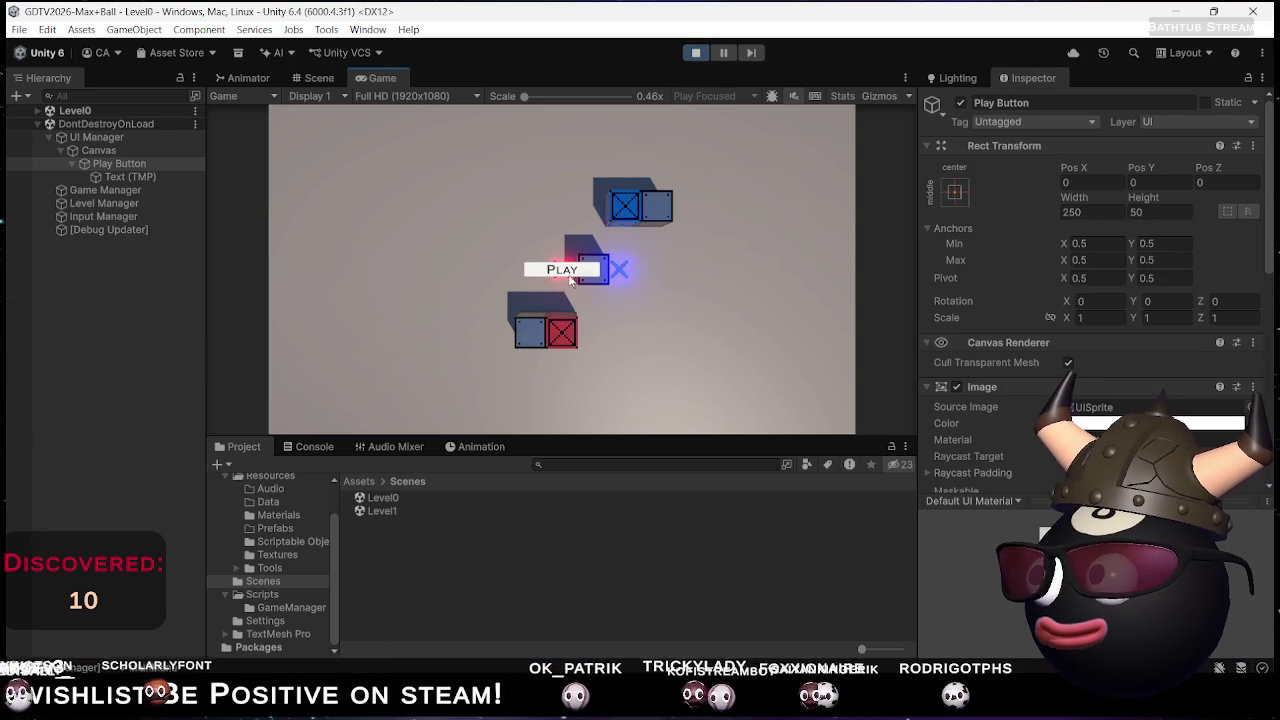
Read the MissingReferenceException stack traces, clear the Console, and start from the in-game PLAY button
left_click(308, 449)
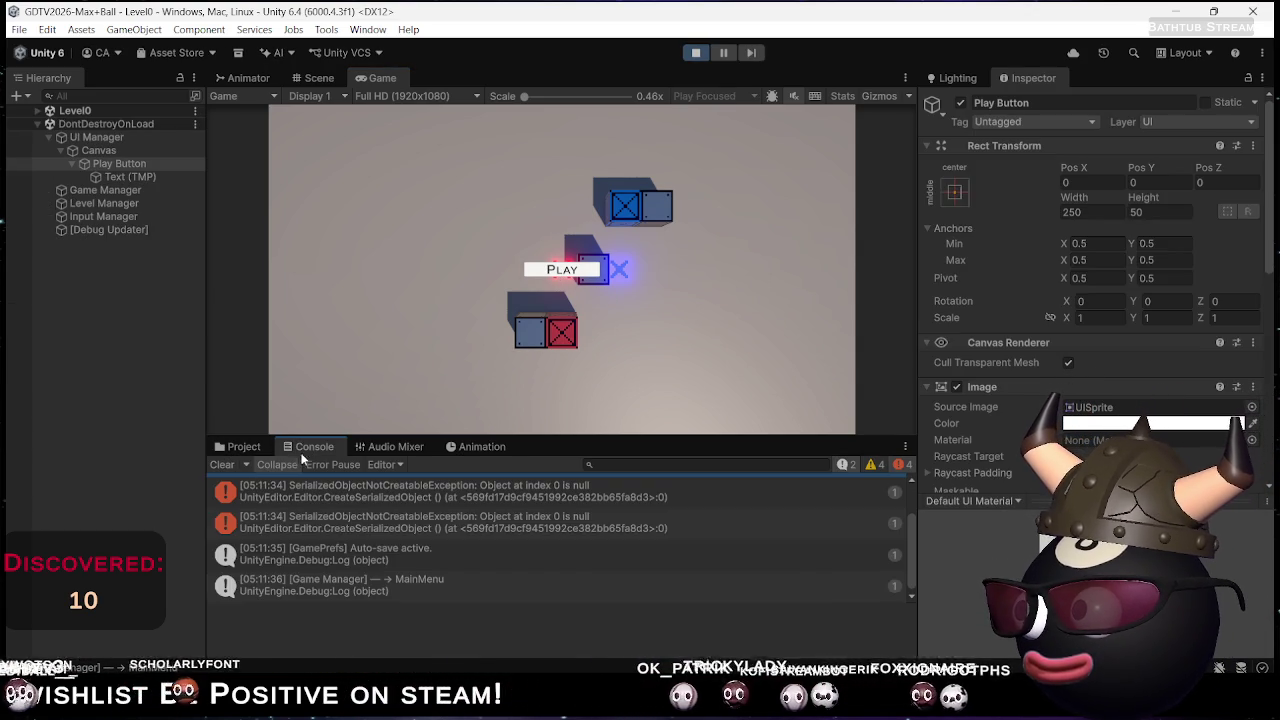
scroll(470, 535, "up", 1)
left_click(505, 519)
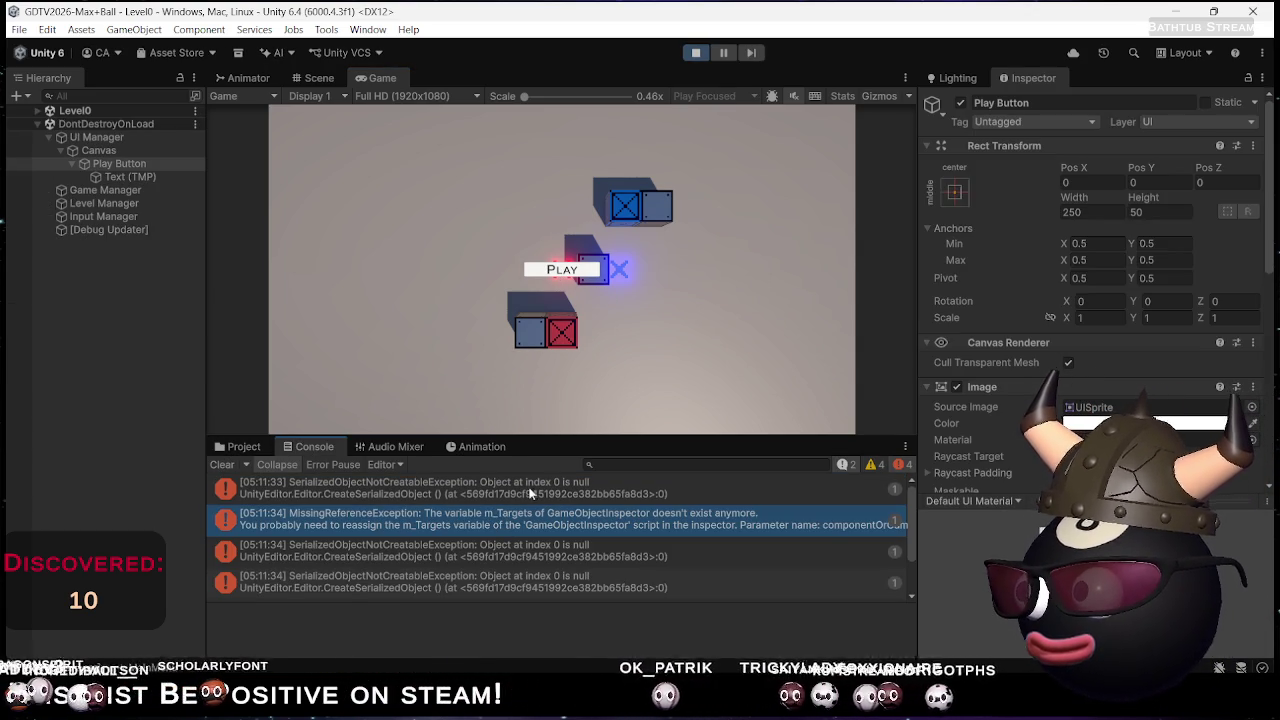
left_click(529, 487)
scroll(500, 515, "down", 1)
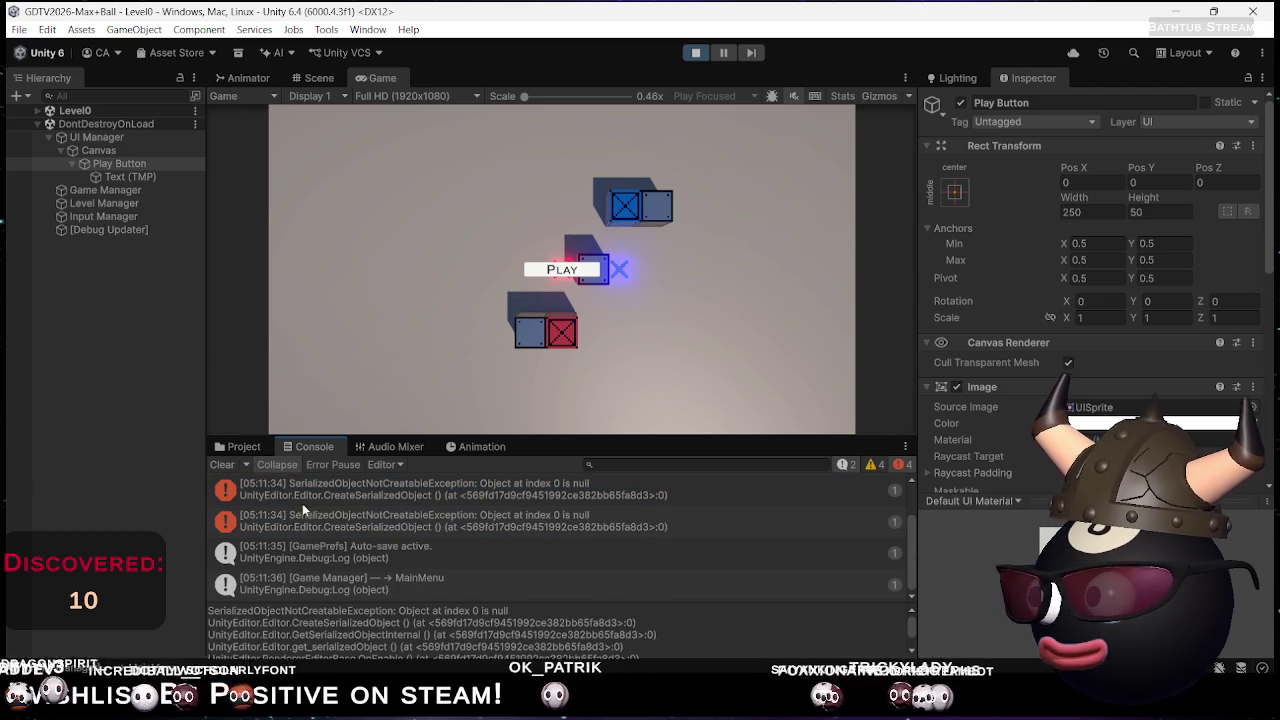
left_click(223, 465)
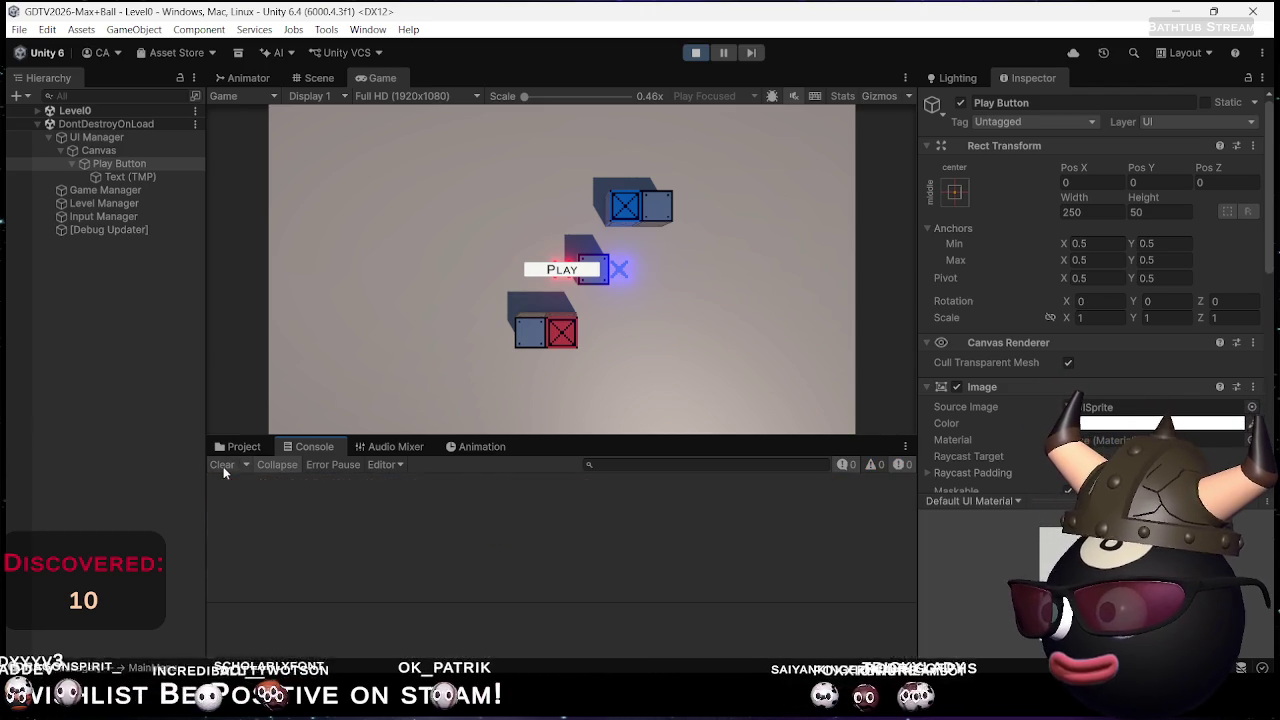
left_click(566, 278)
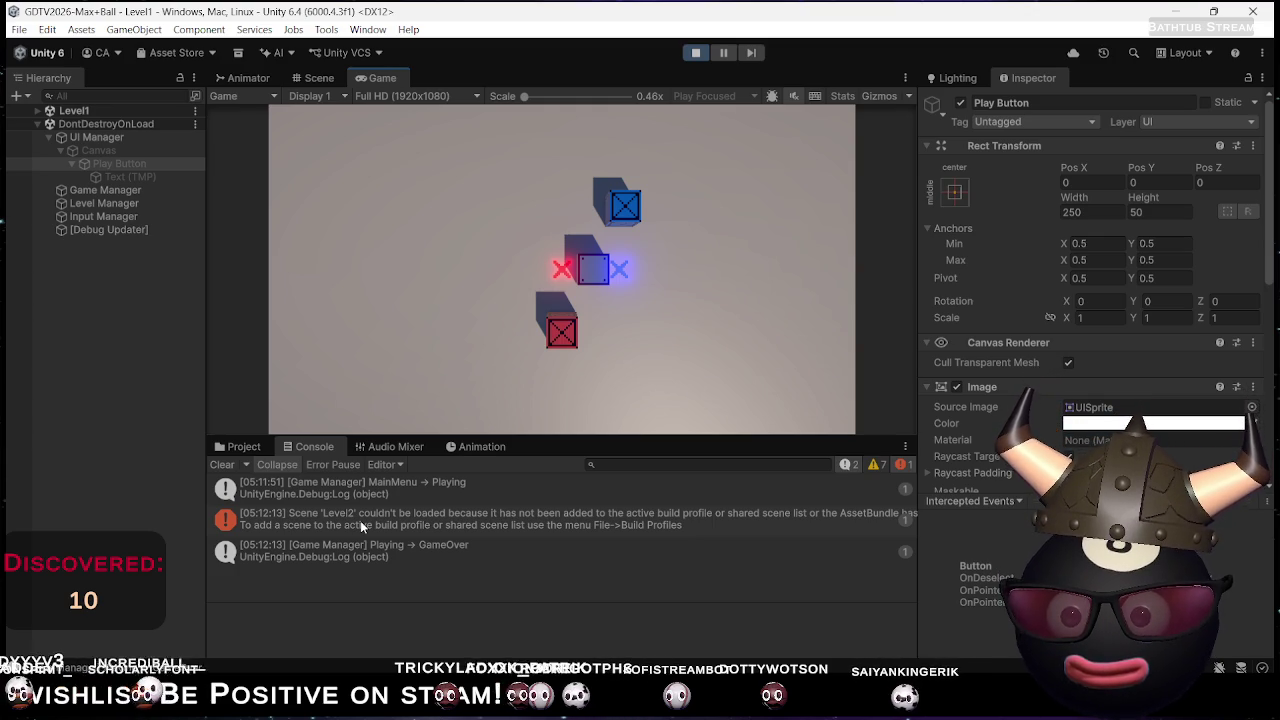
Open the Level2 build-profile error in Rider, check the GameOver log, and stop Play mode
left_click(360, 520)
double_click(360, 520)
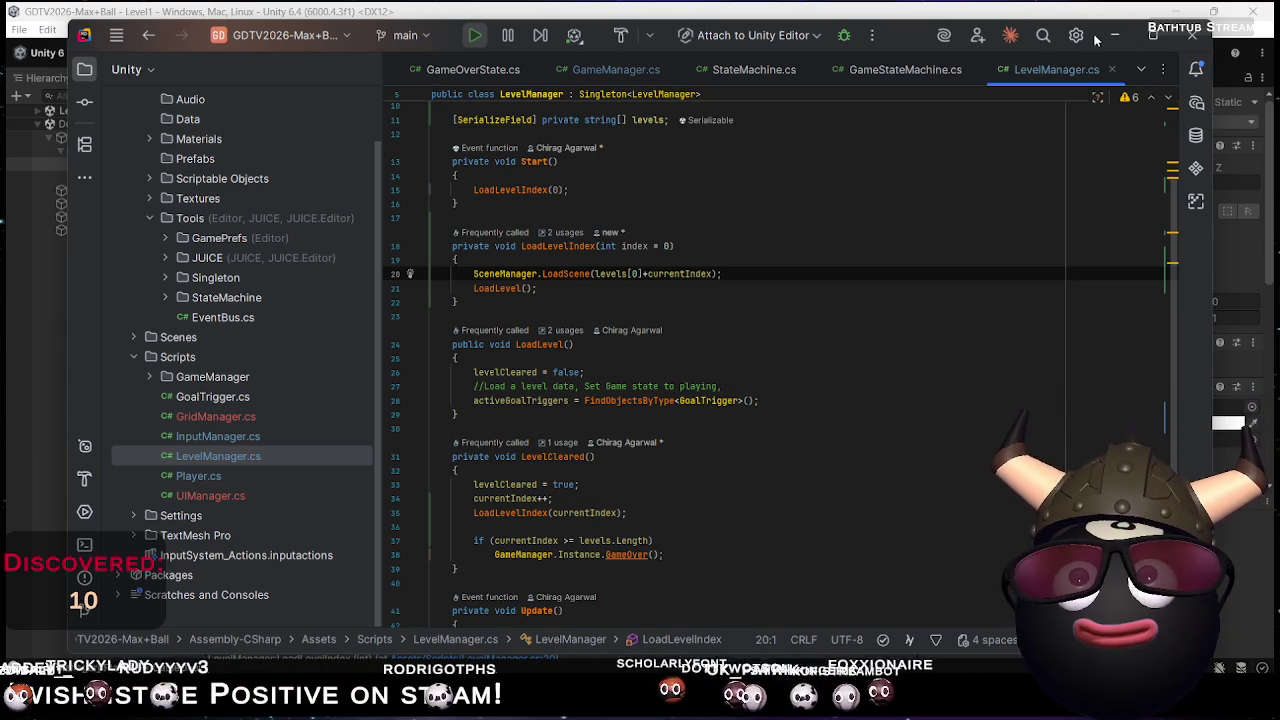
key("alt+Tab")
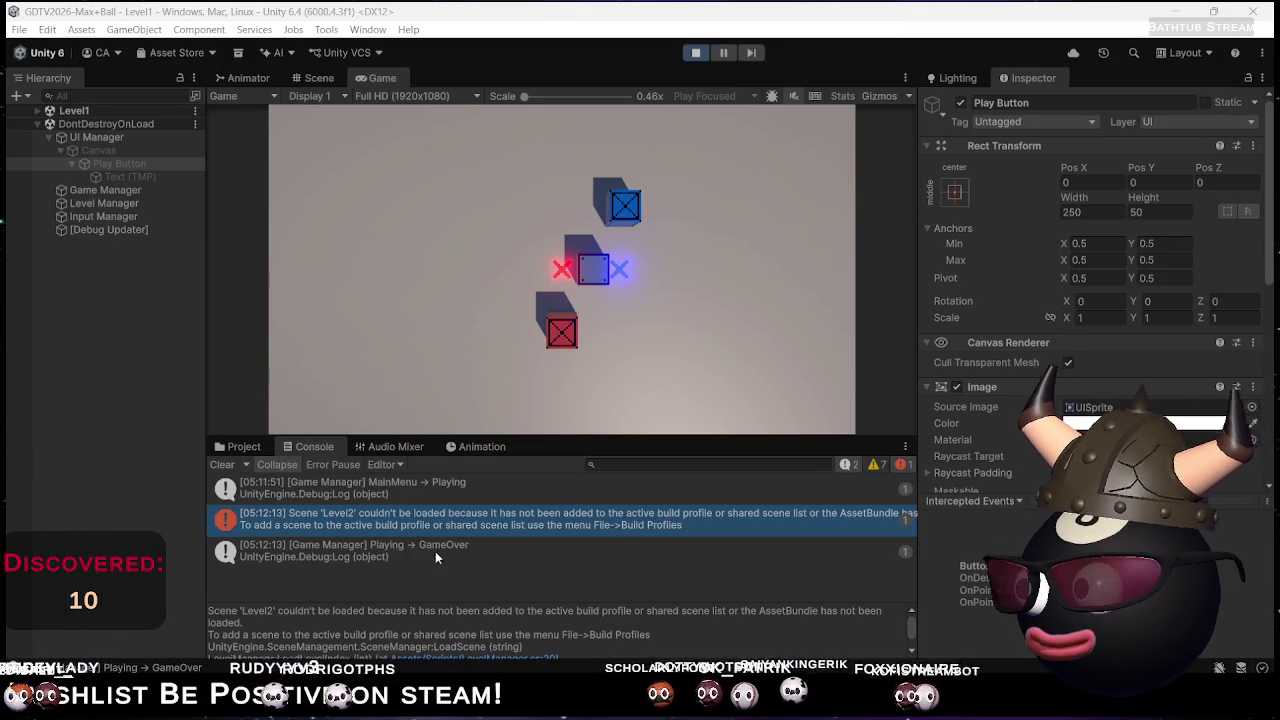
left_click(448, 551)
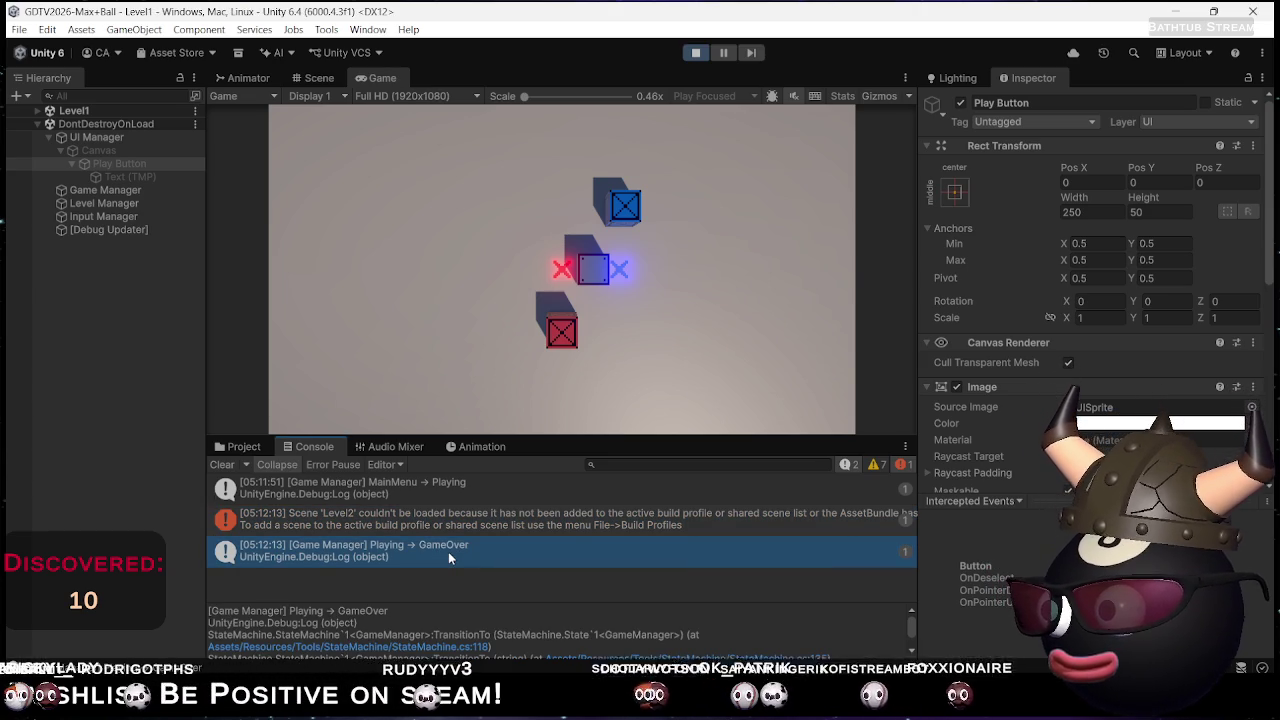
left_click(693, 52)
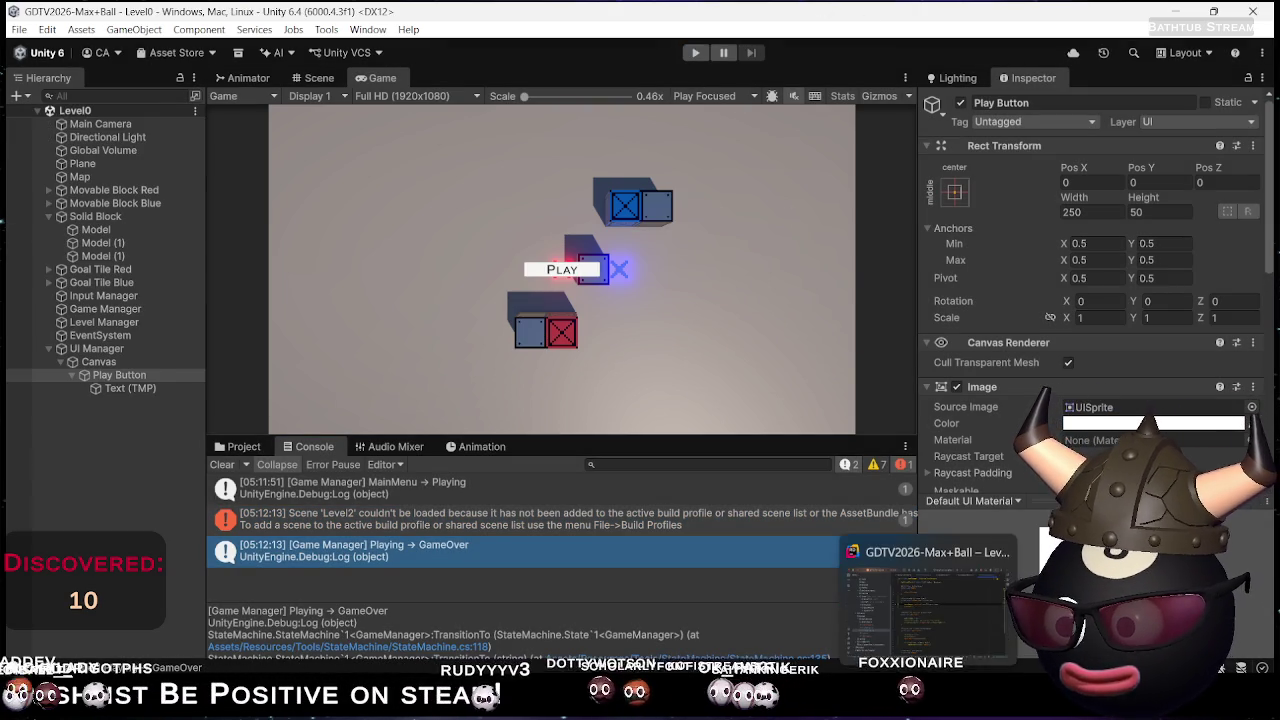
In Rider, check where LevelManager's LoadLevel method is used and mark it private
key("alt+Tab")
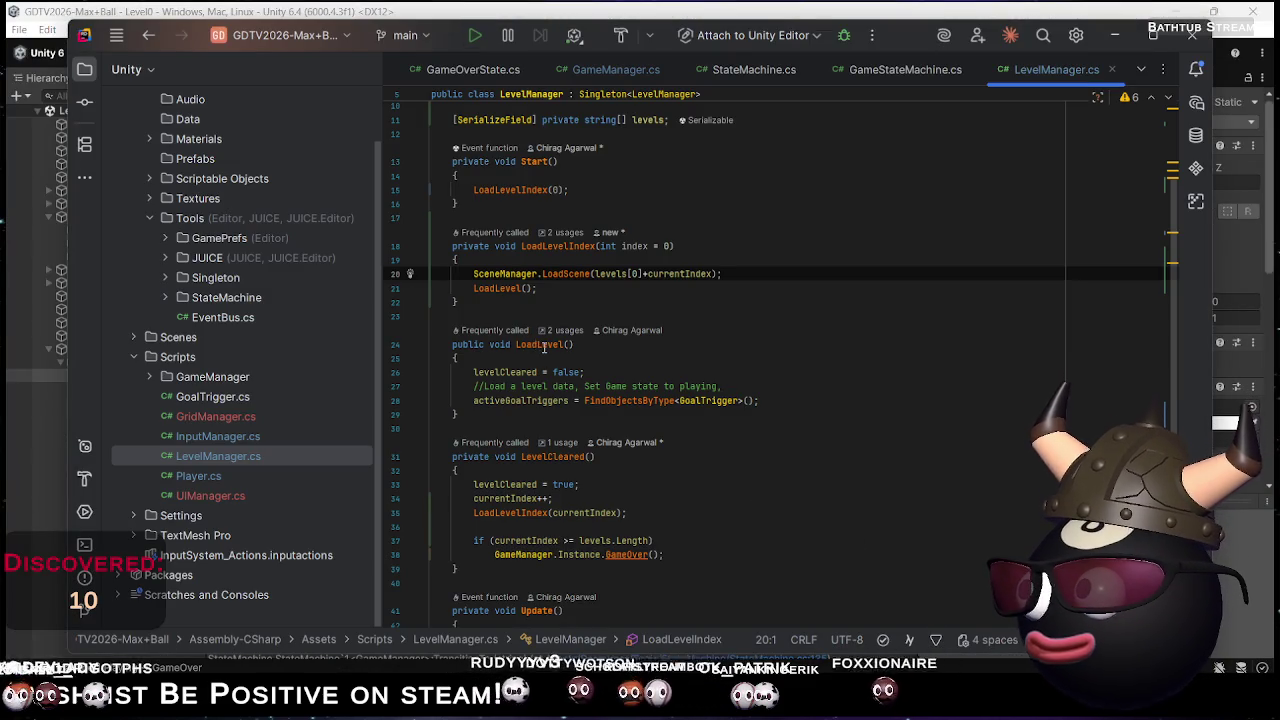
double_click(545, 345)
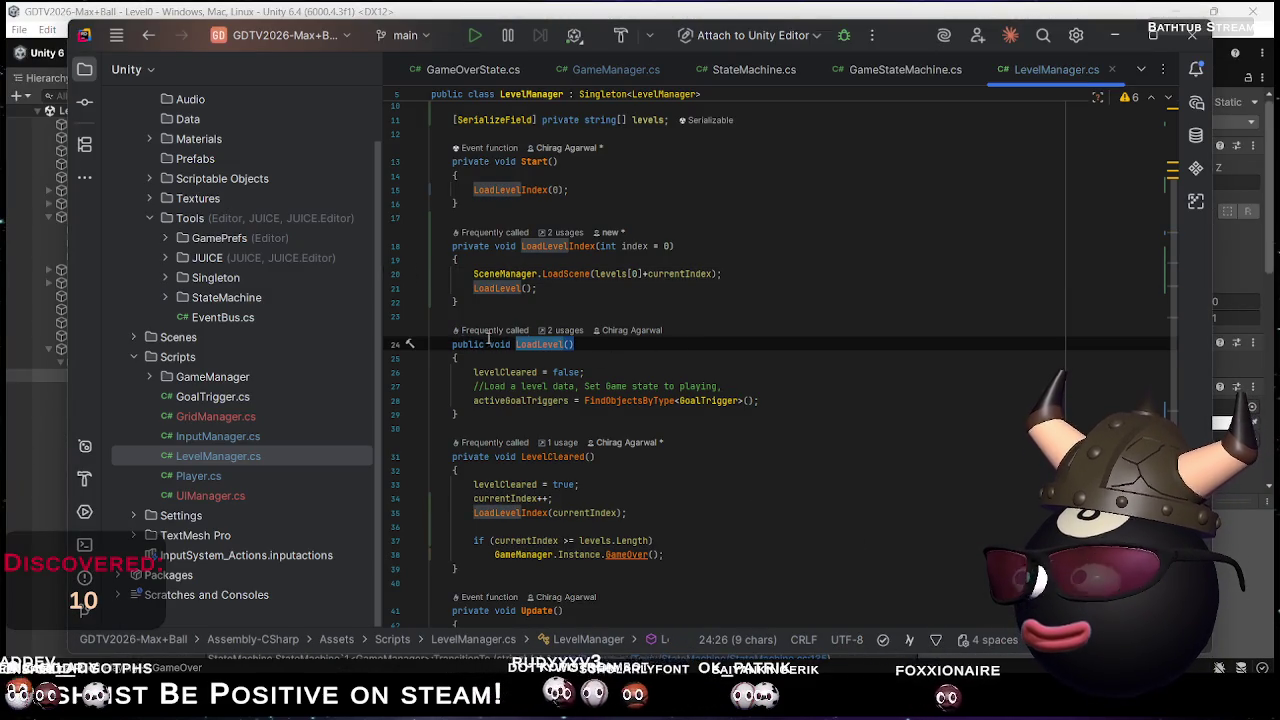
left_click(578, 333)
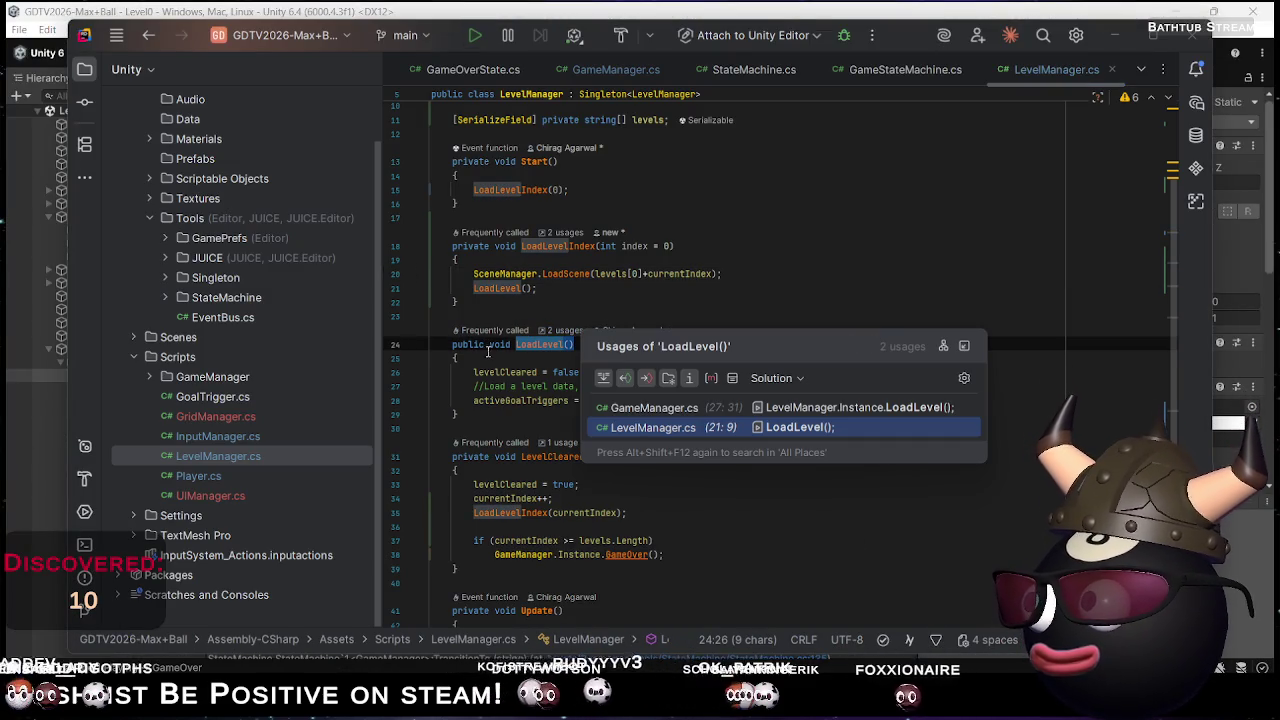
key("Escape")
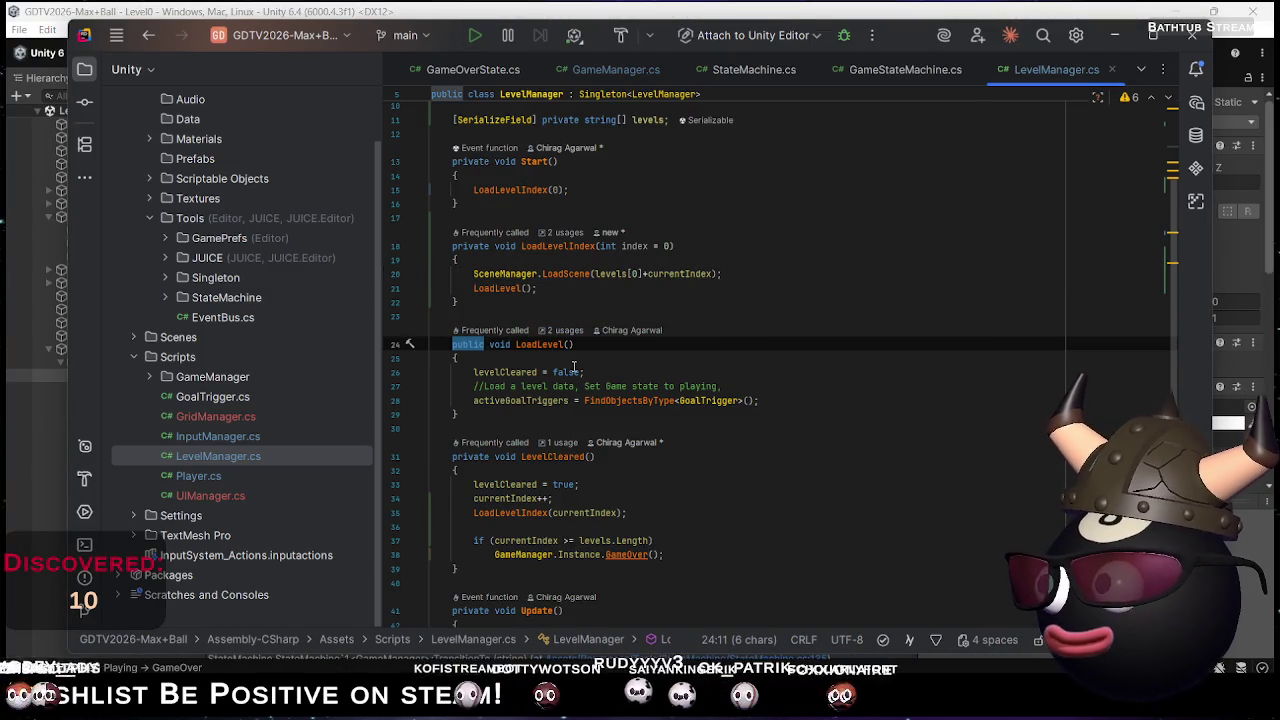
type("privaet")
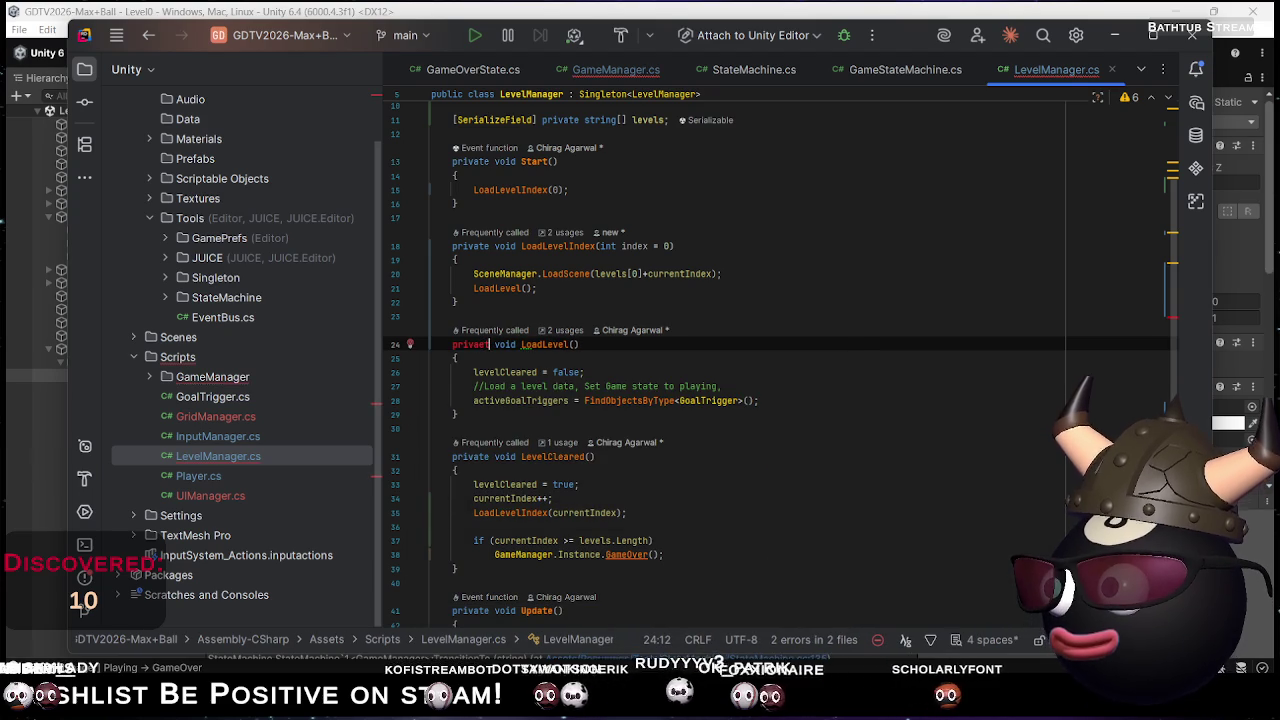
type("te")
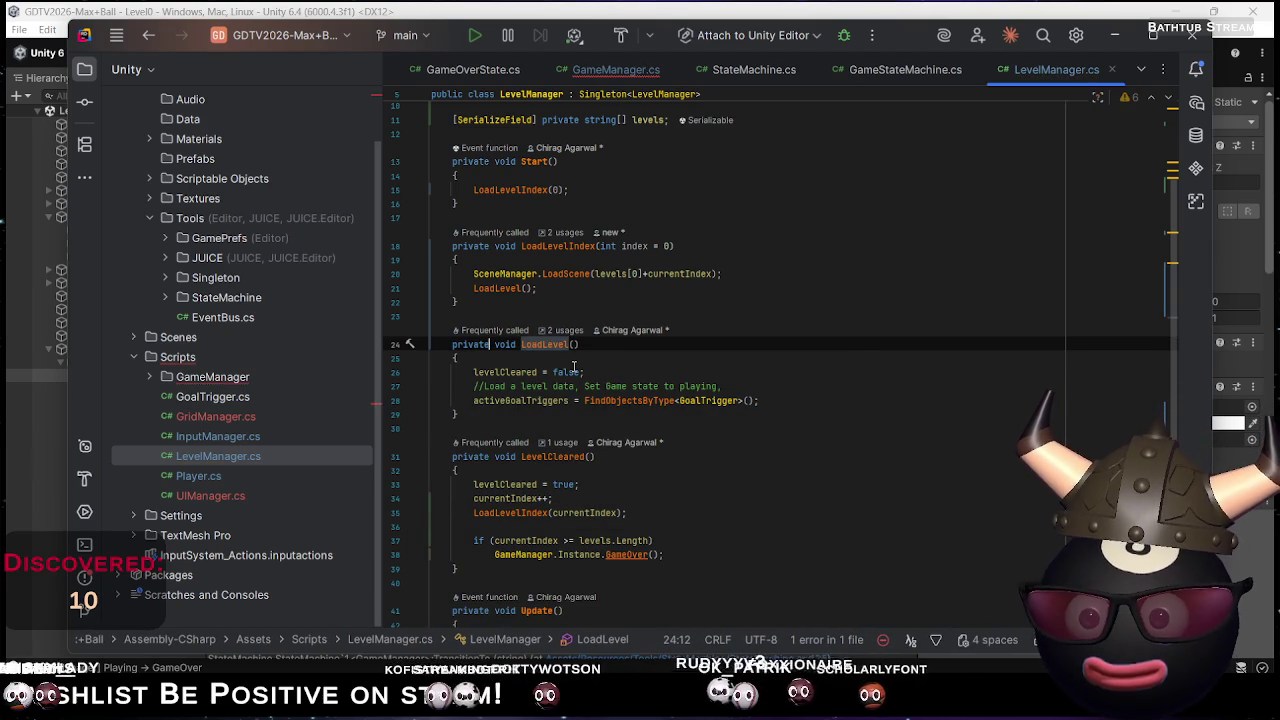
left_click(215, 416)
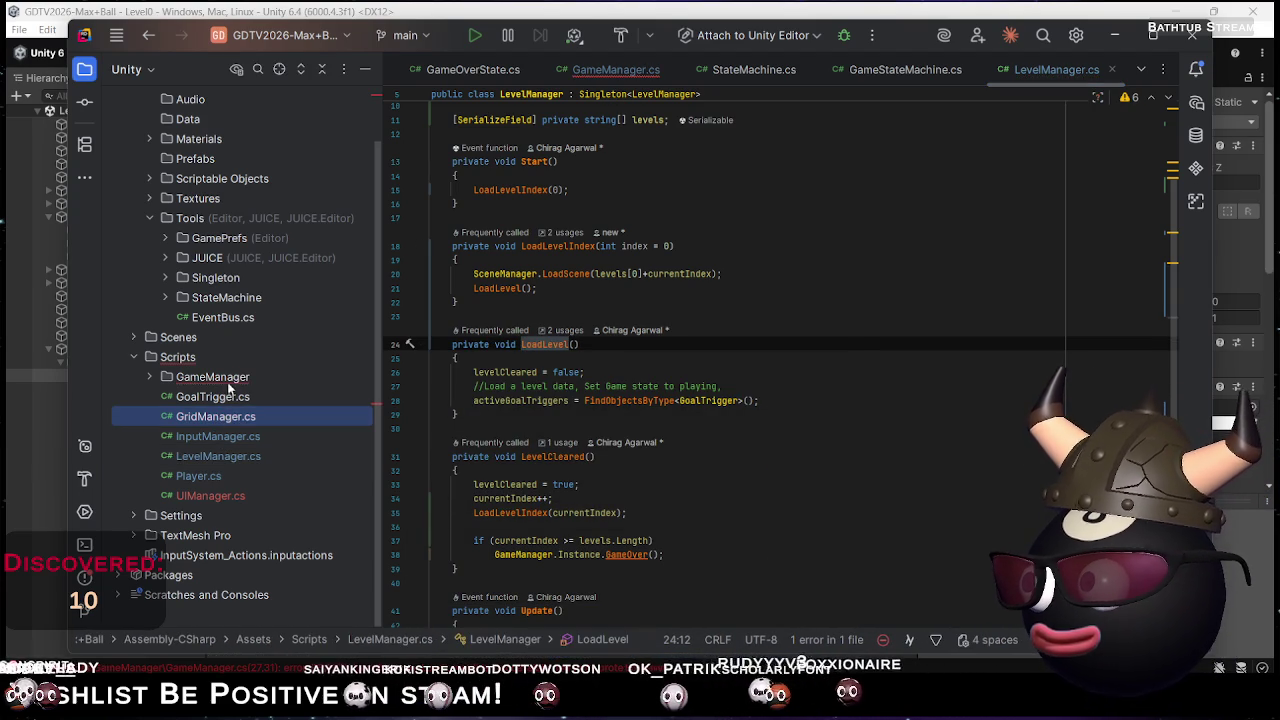
Open GameManager.cs and change StartGame's LoadLevel call to LoadLevelIndex(0)
left_click(150, 376)
double_click(258, 396)
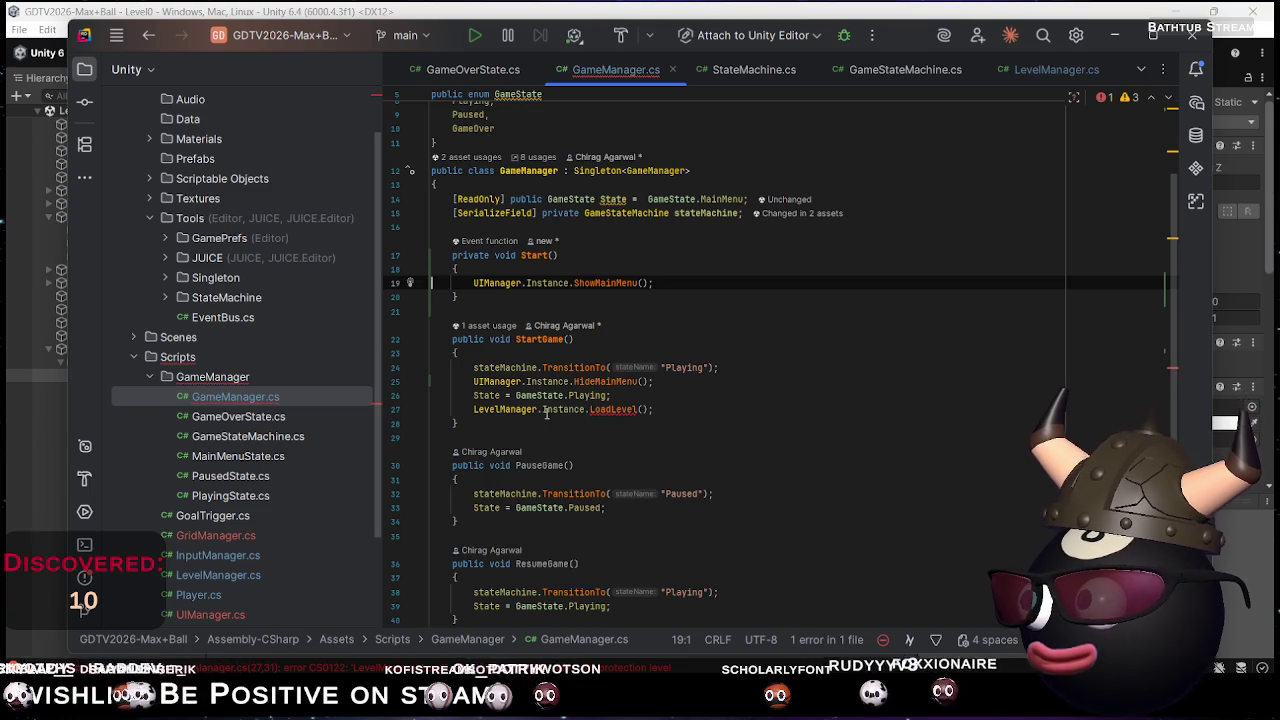
left_click_drag(668, 410, 671, 398)
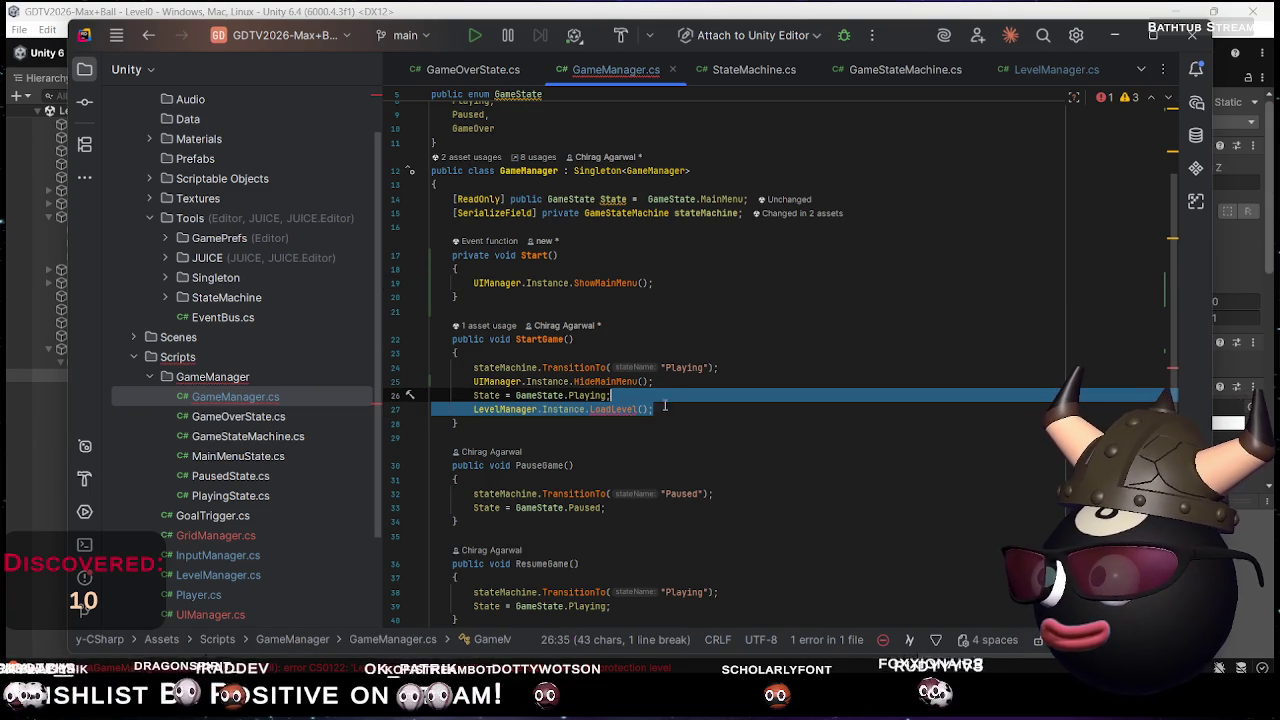
left_click(636, 410)
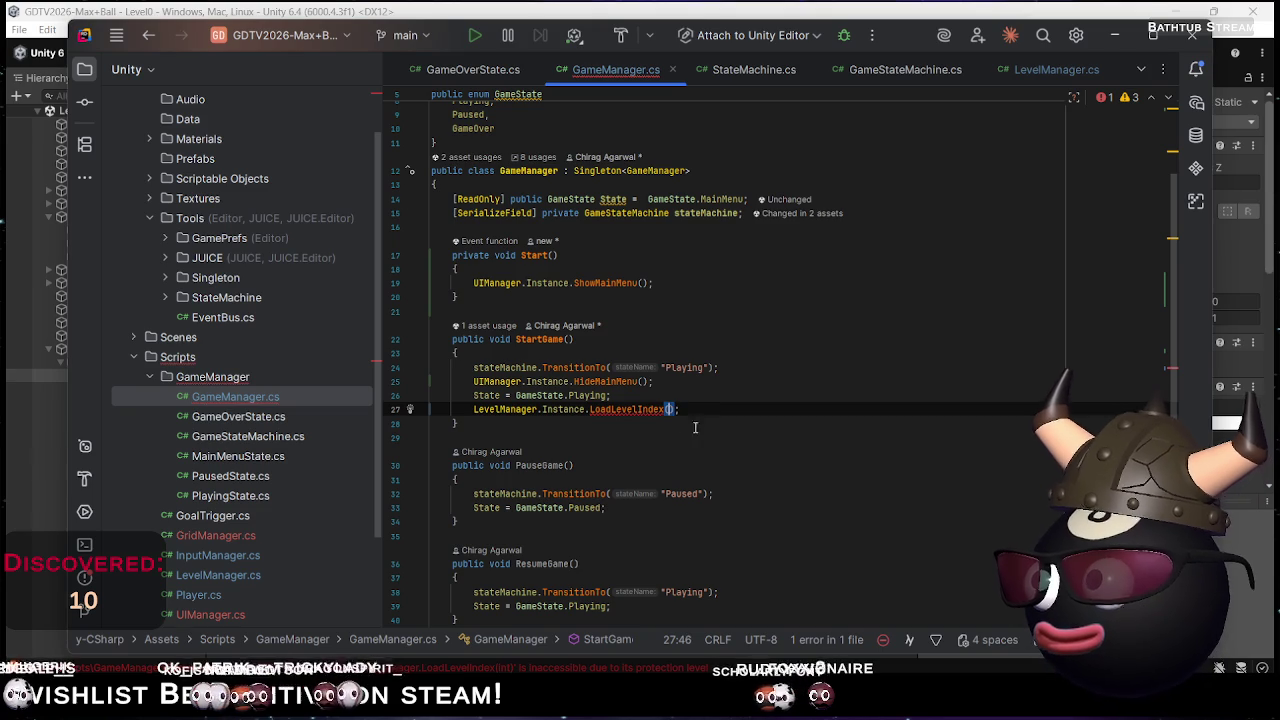
Apply the 'Make method public' fix to LoadLevelIndex, then return to Unity
left_click(629, 412)
key("alt+Return")
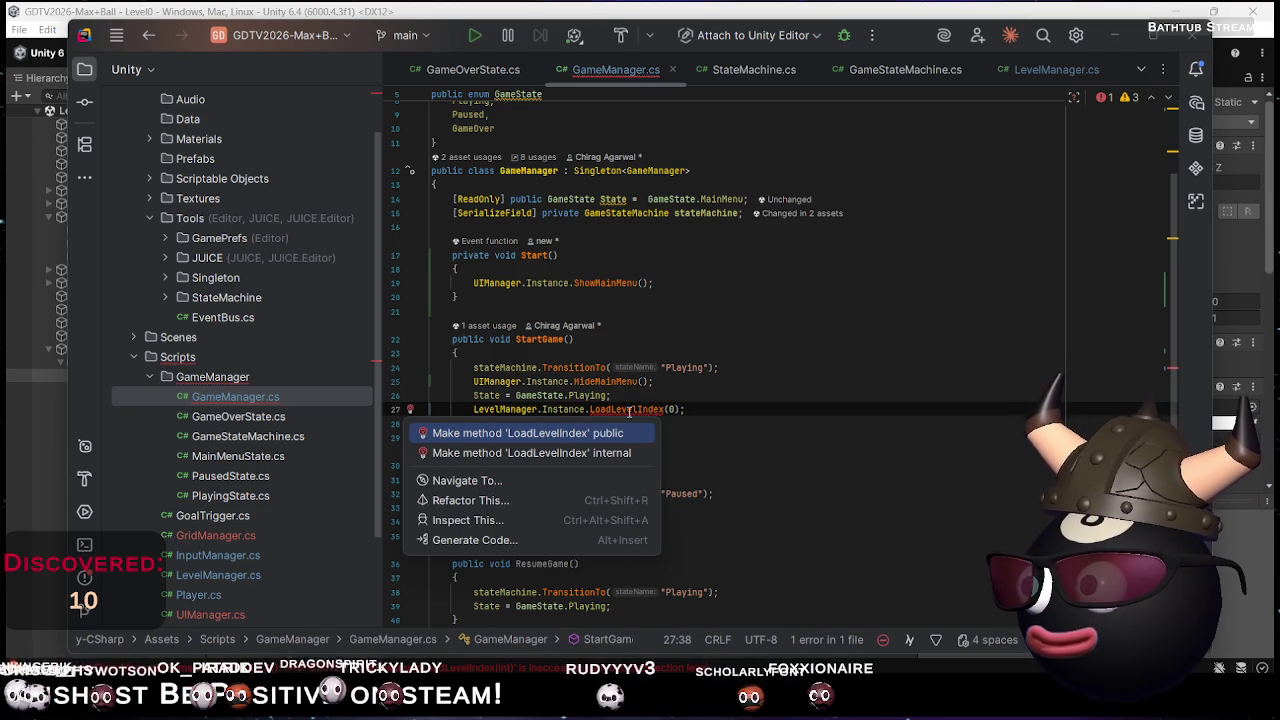
key("Return")
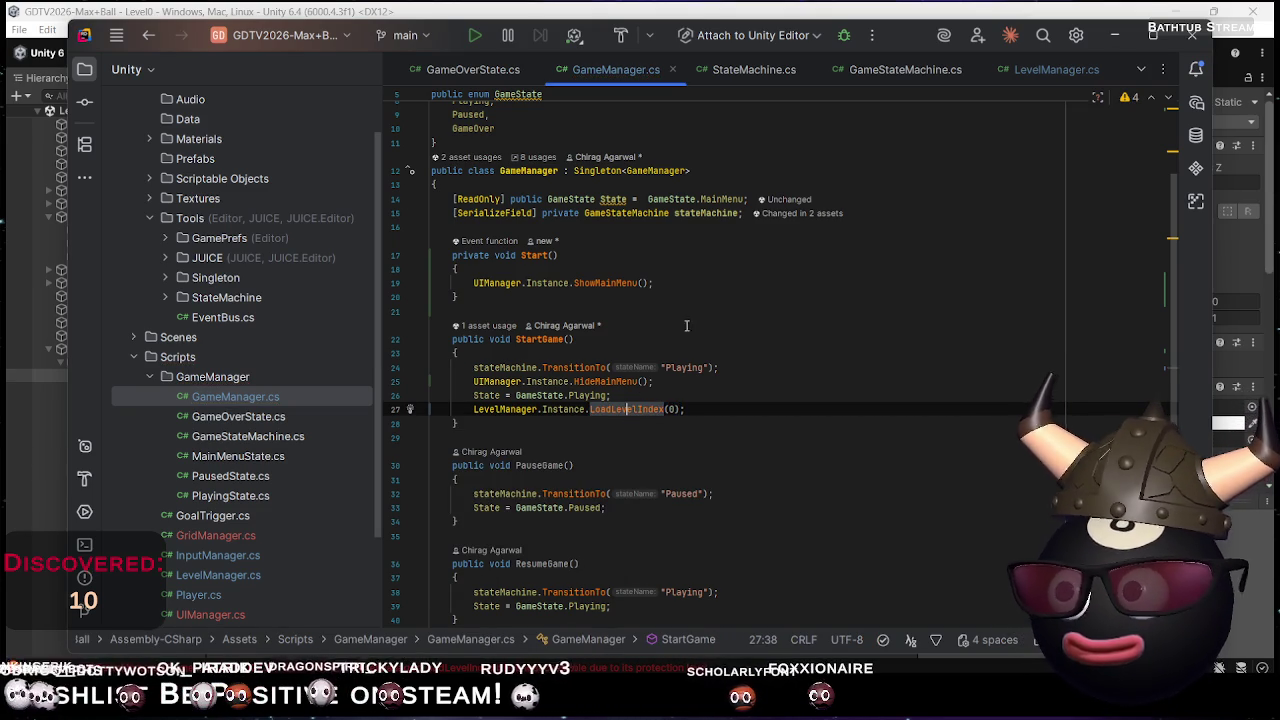
key("alt+Tab")
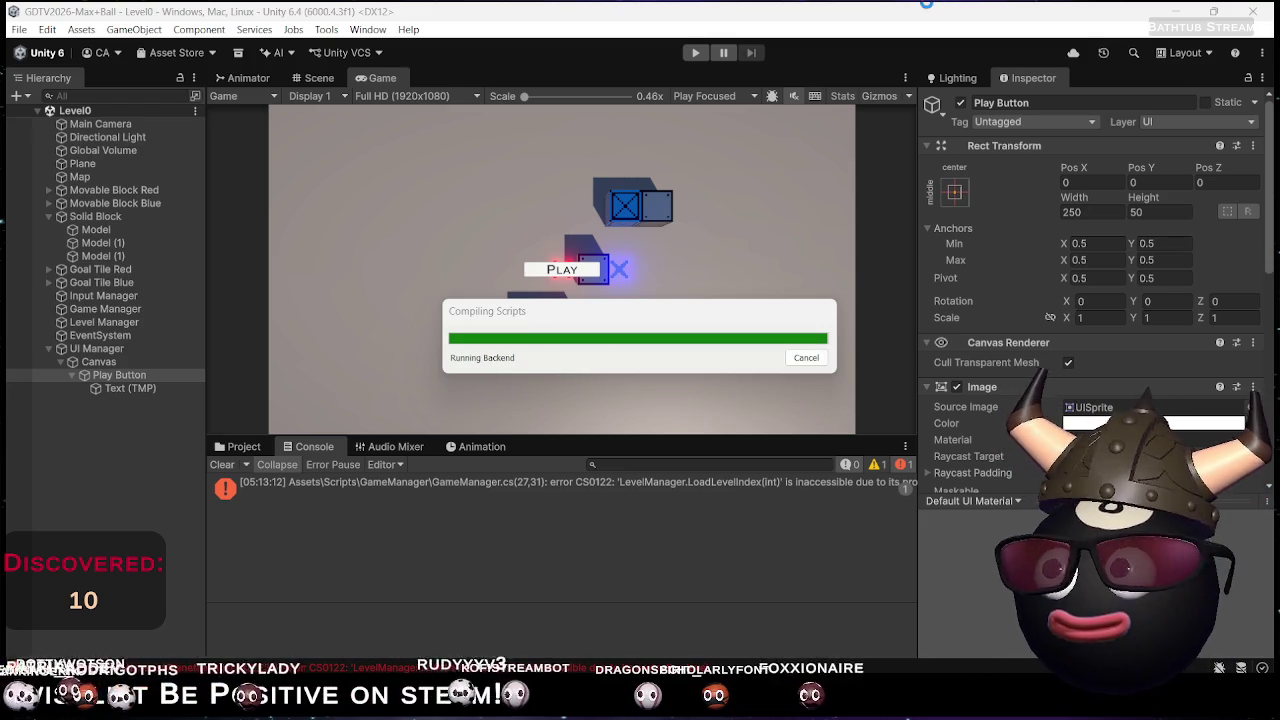
Playtest from the main menu, pushing the red and blue boxes onto their X markers
left_click(694, 55)
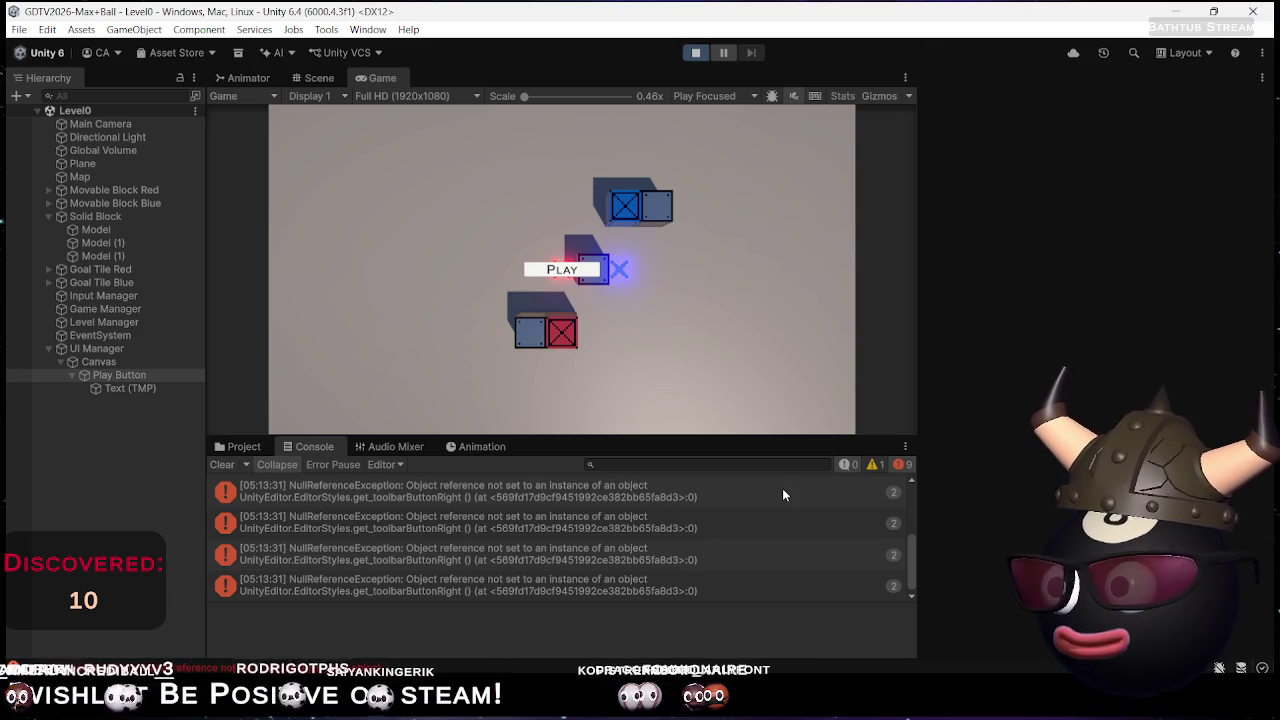
left_click(585, 272)
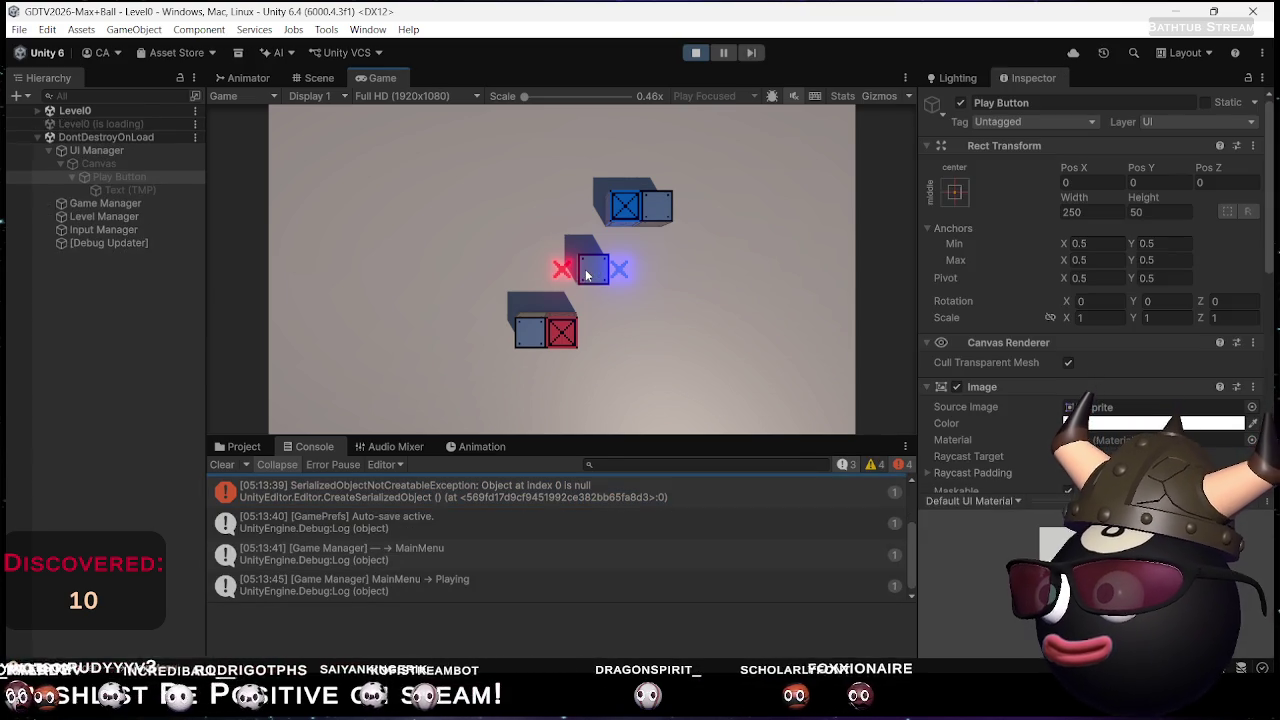
key("Down")
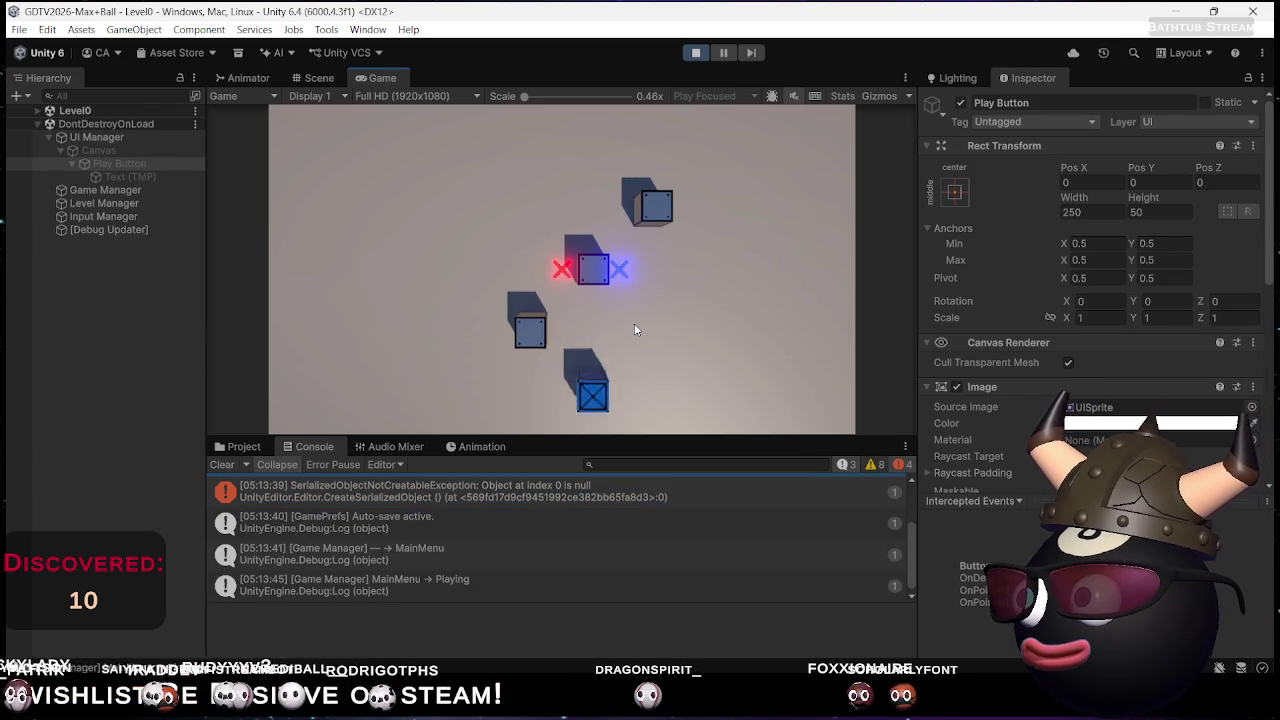
key("Left")
key("Up")
key("Right")
key("Up")
key("Down")
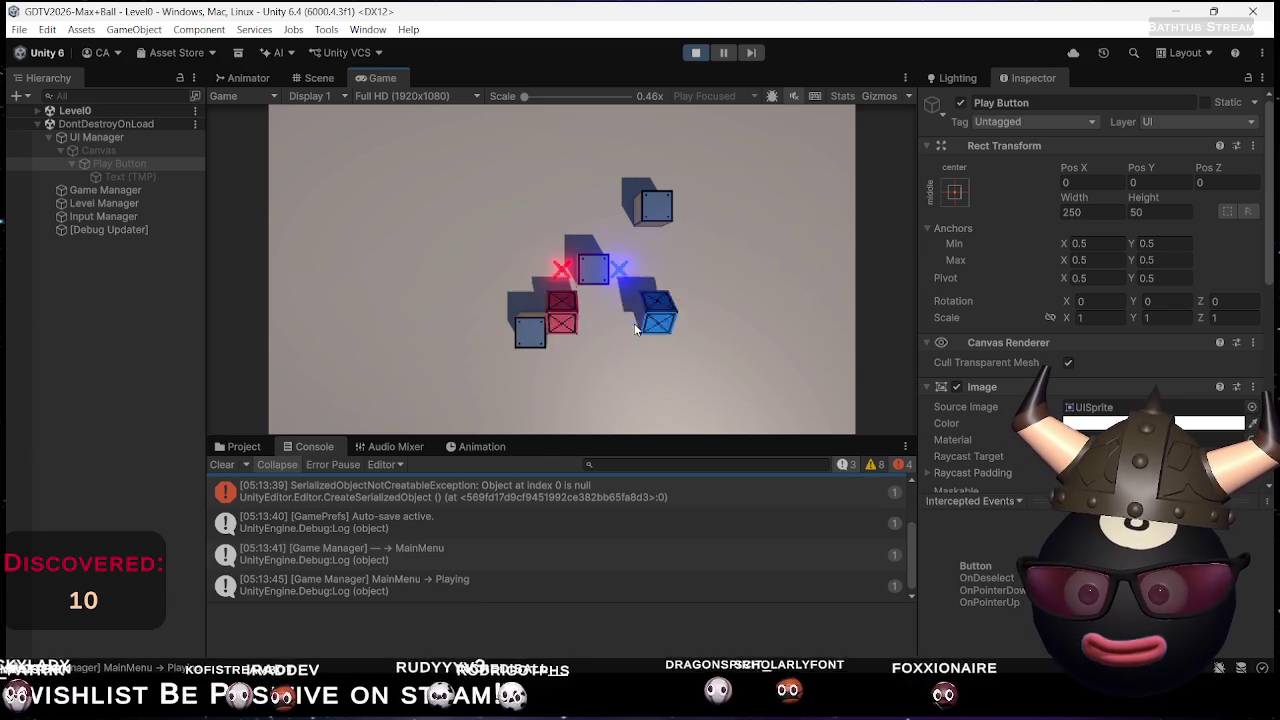
key("Up")
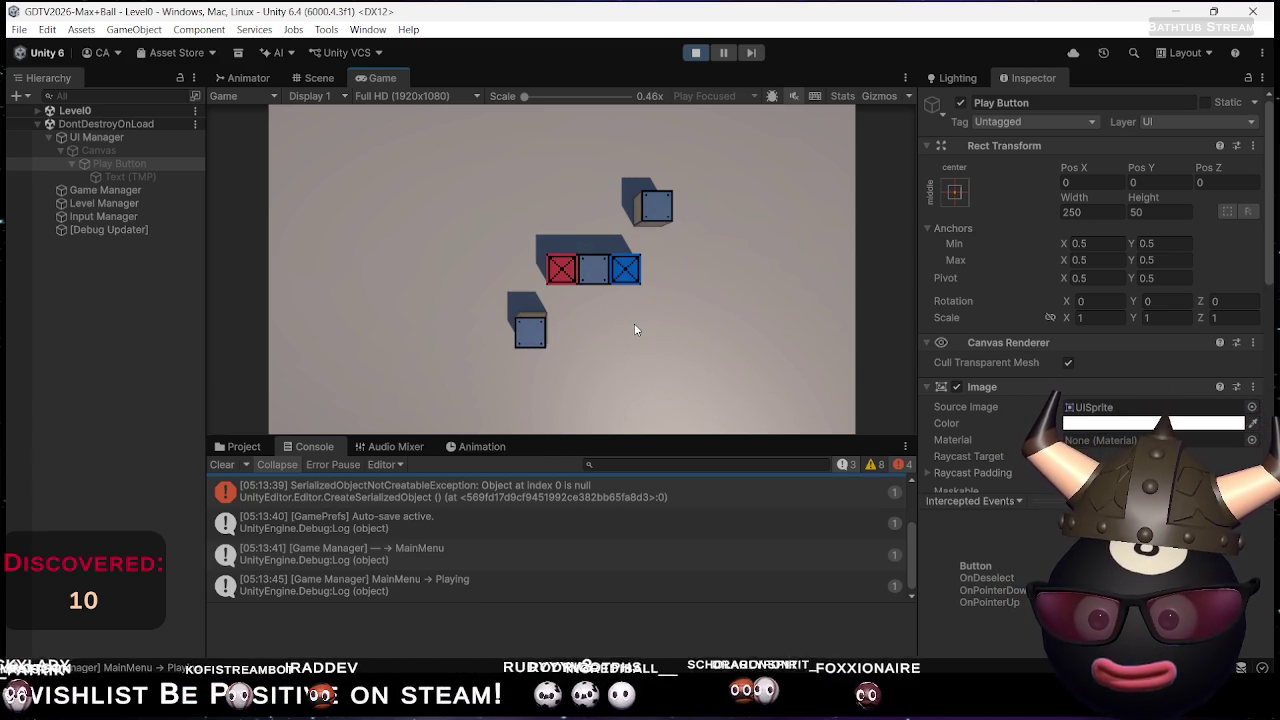
key("Down")
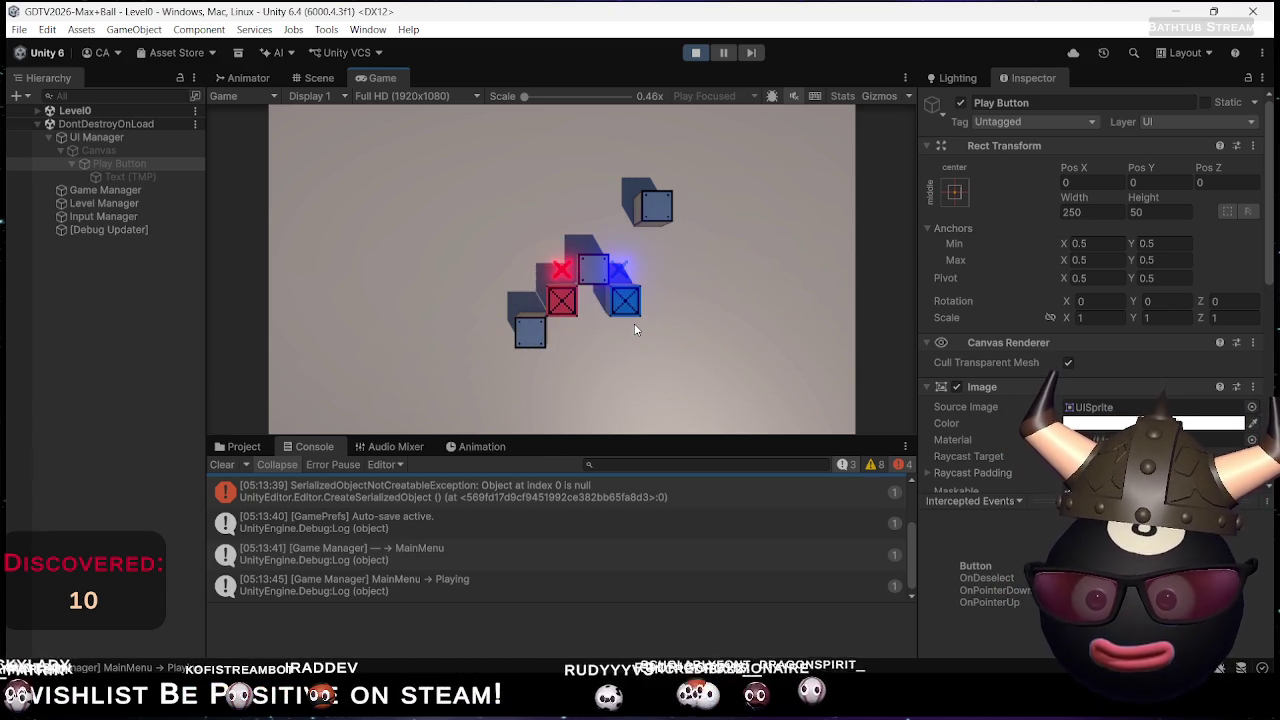
key("Up")
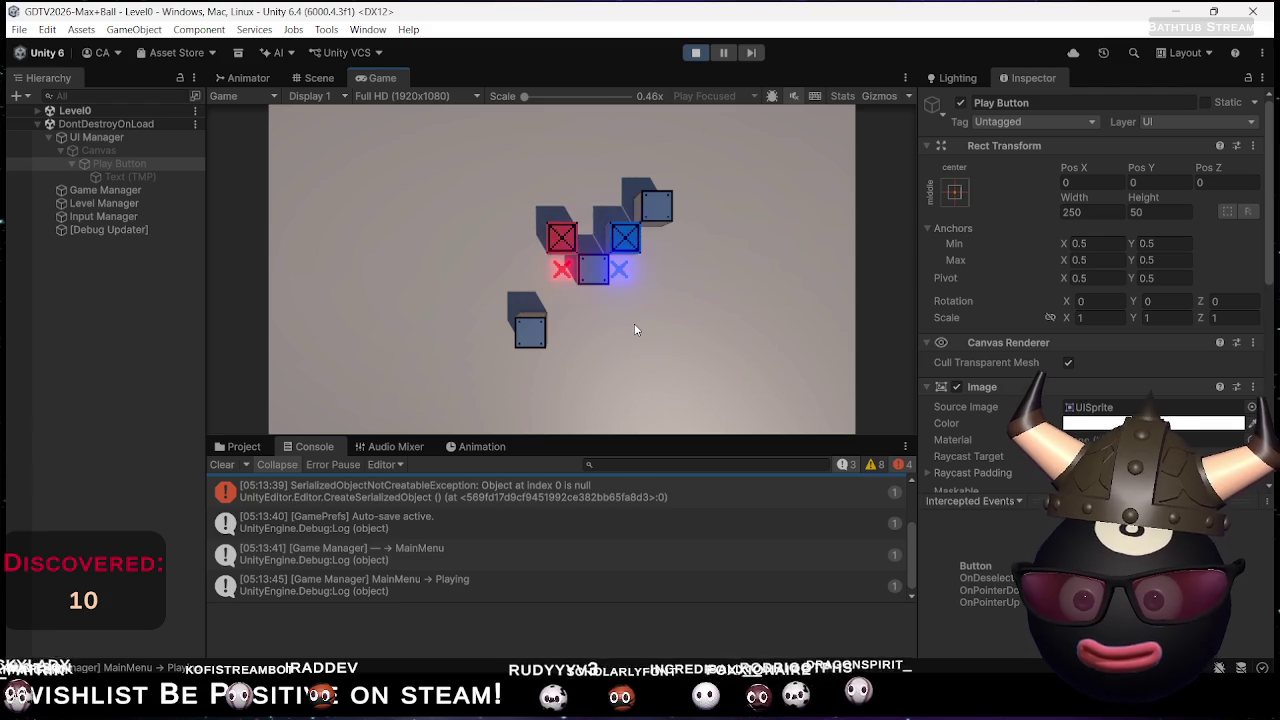
key("Down")
Review an earlier console error, clear the Console and stop Play mode
scroll(413, 530, "up", 2)
left_click(418, 545)
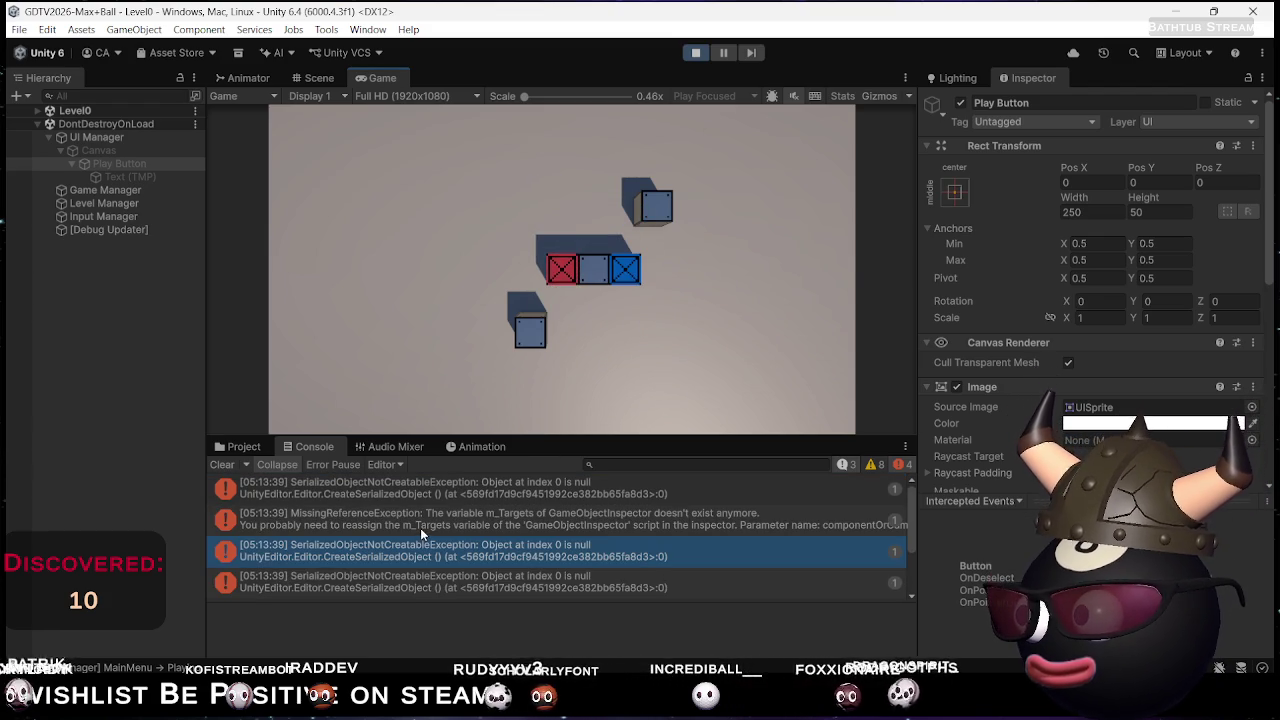
left_click(222, 464)
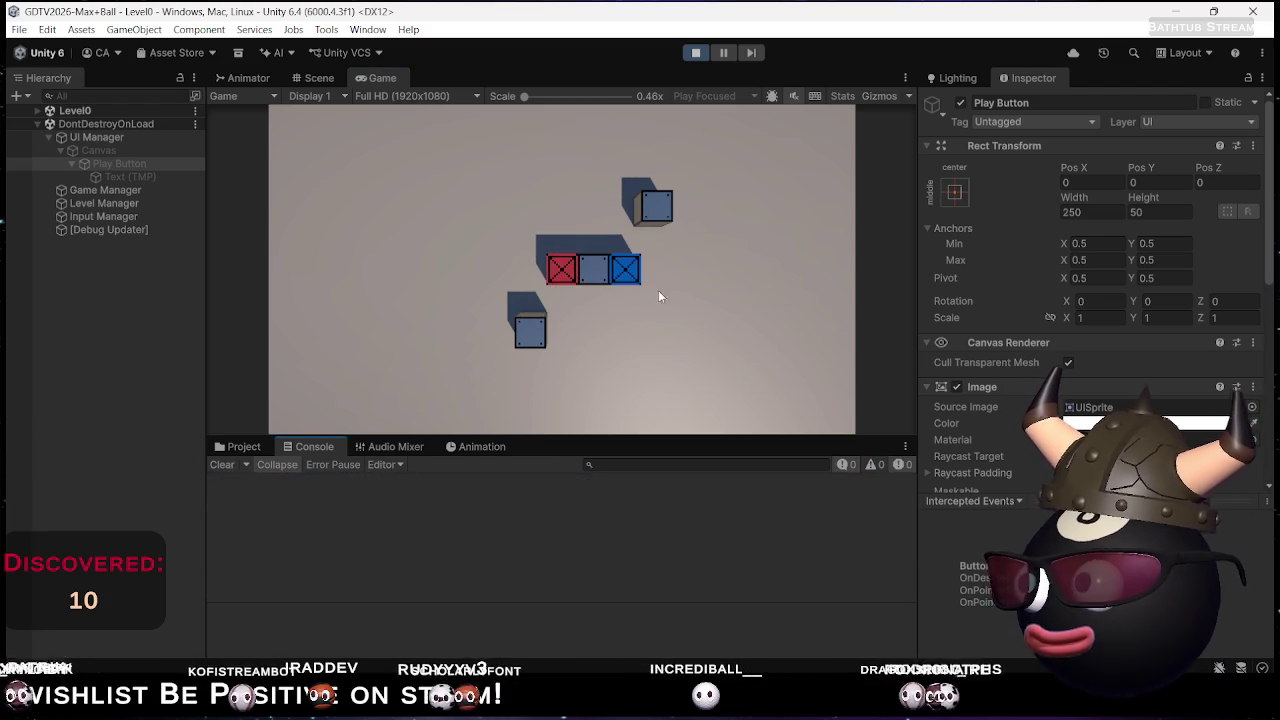
left_click(697, 53)
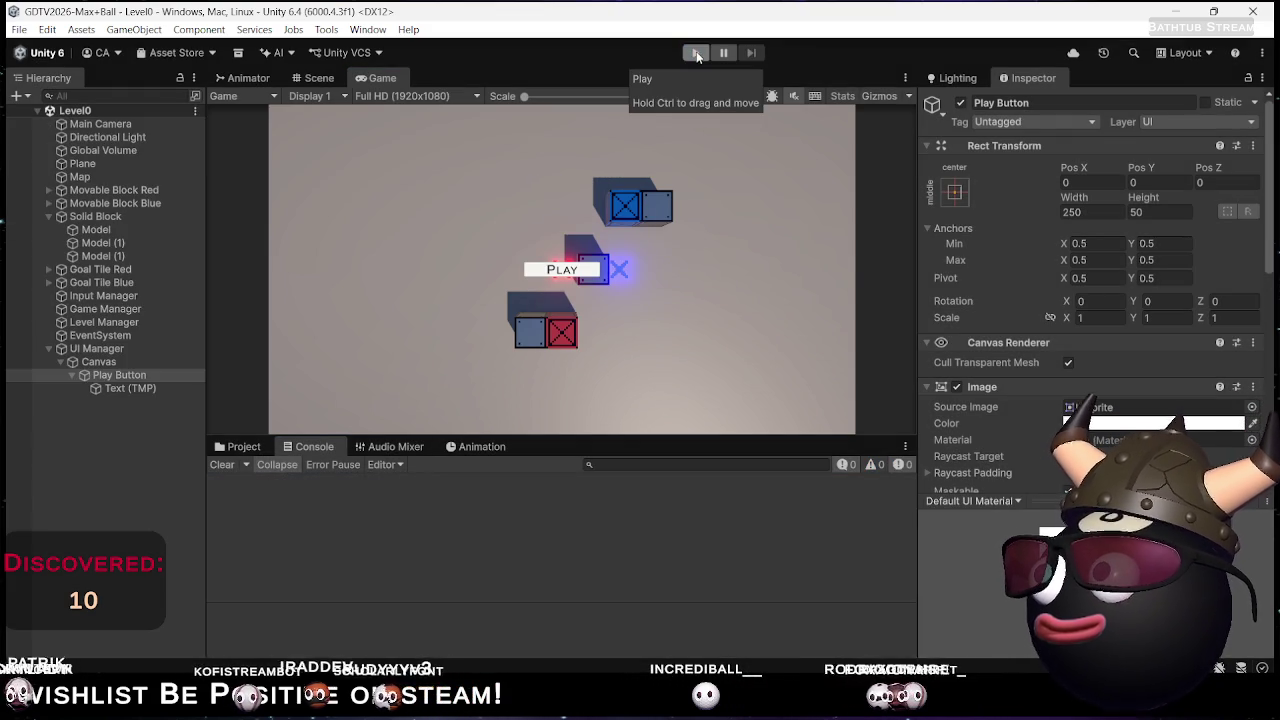
Replay from the main menu and swing the red and blue boxes to the player's left and right
left_click(697, 53)
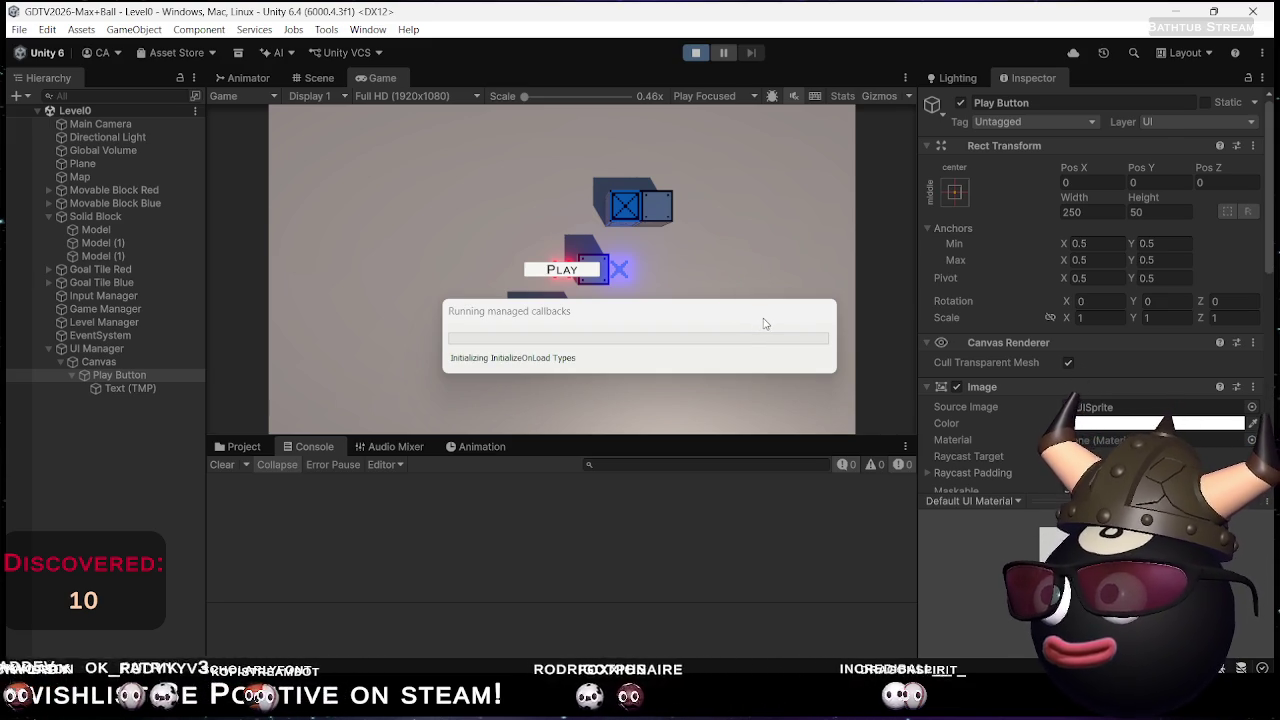
key("alt+Tab")
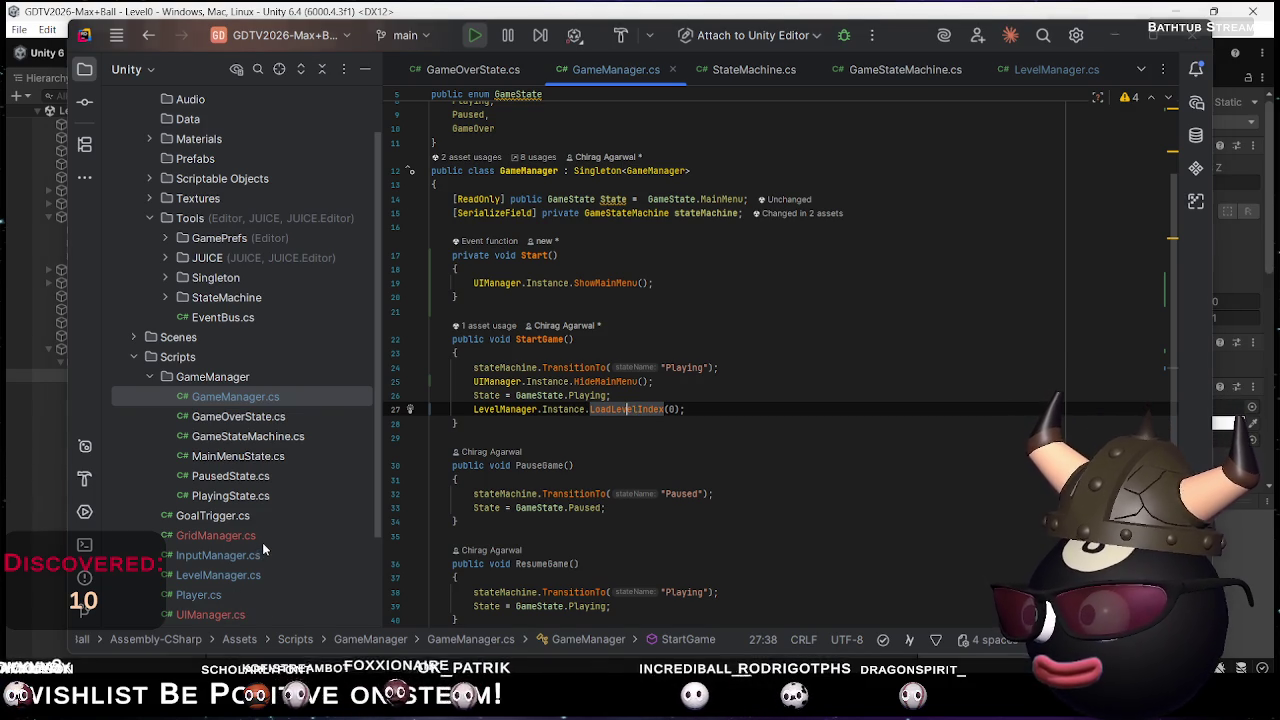
key("alt+Tab")
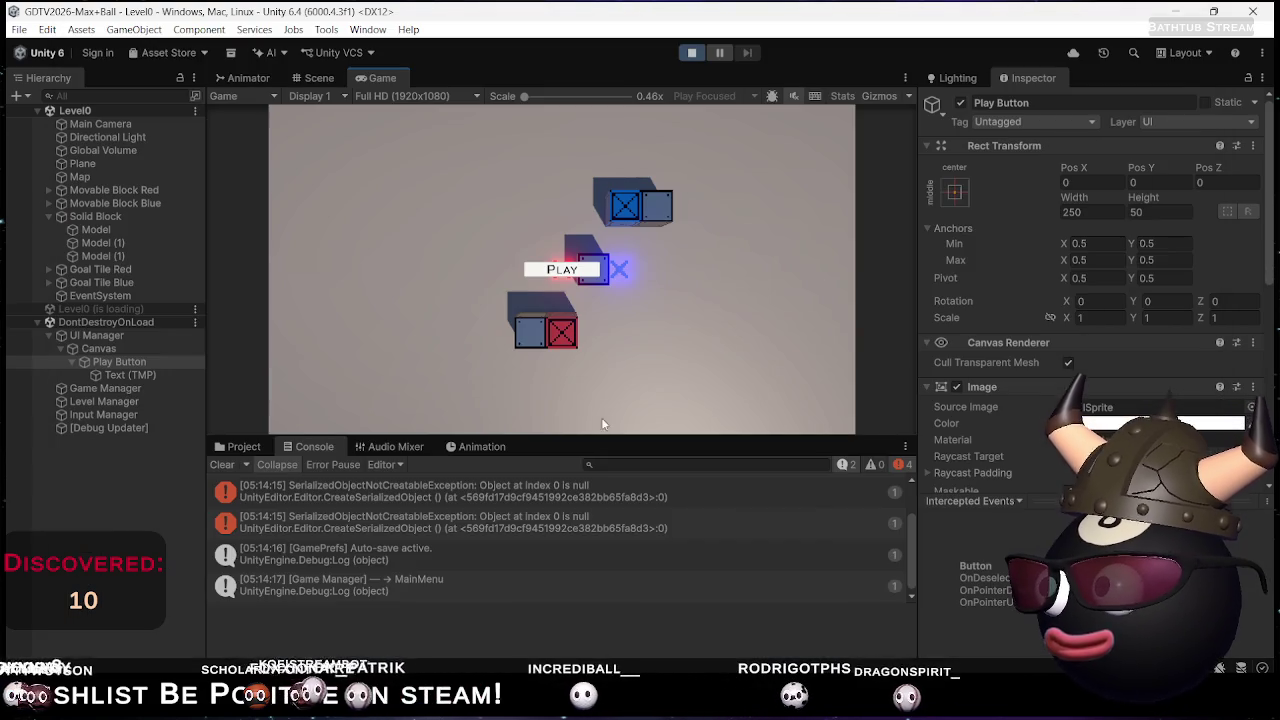
left_click(560, 281)
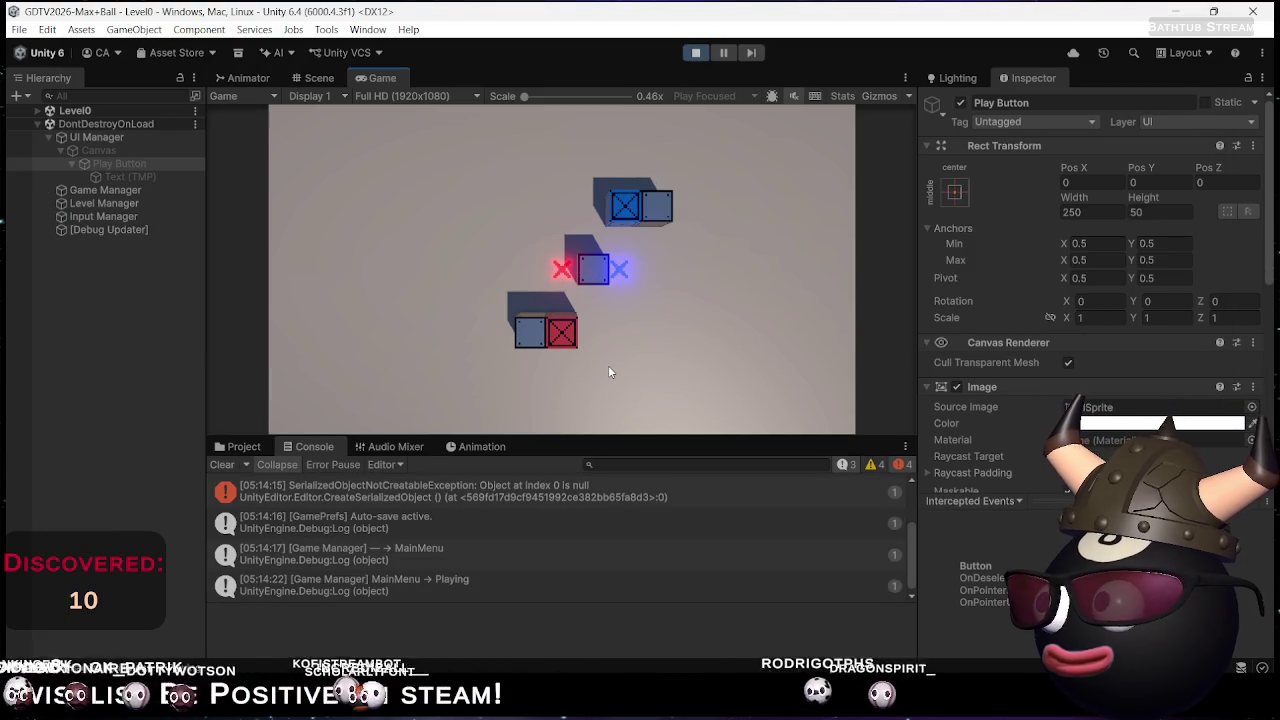
key("Left")
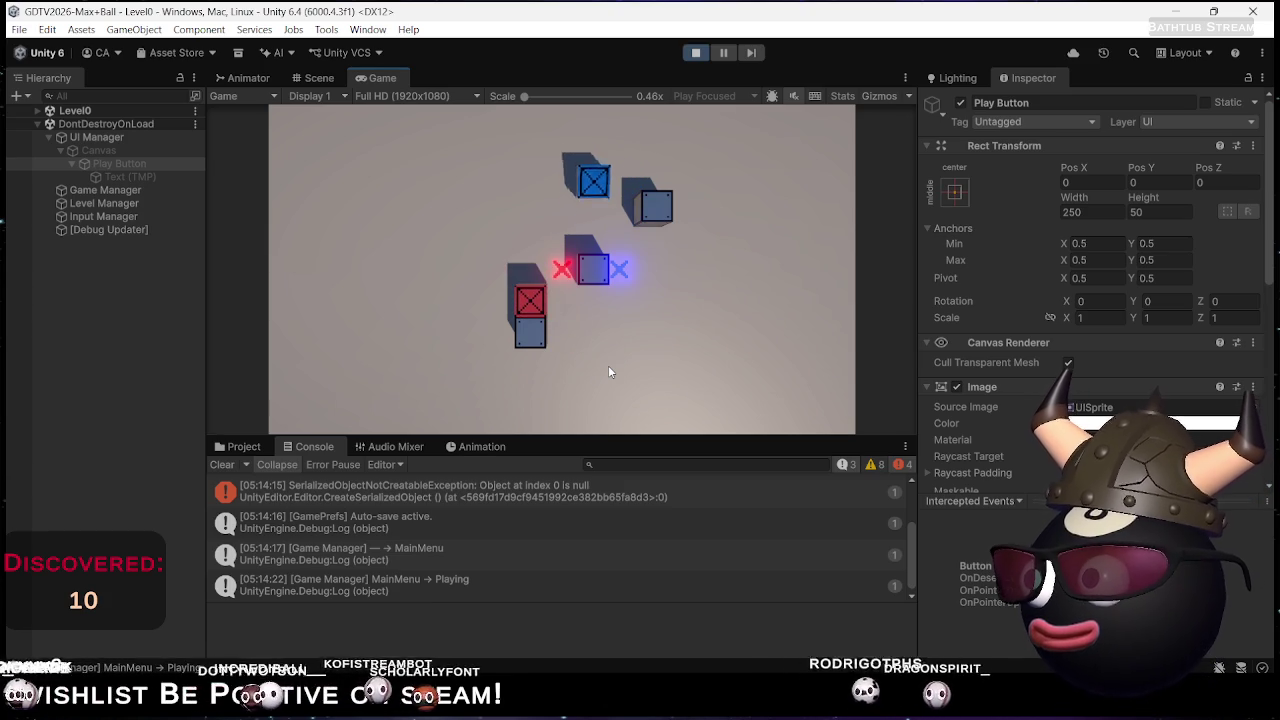
key("Right")
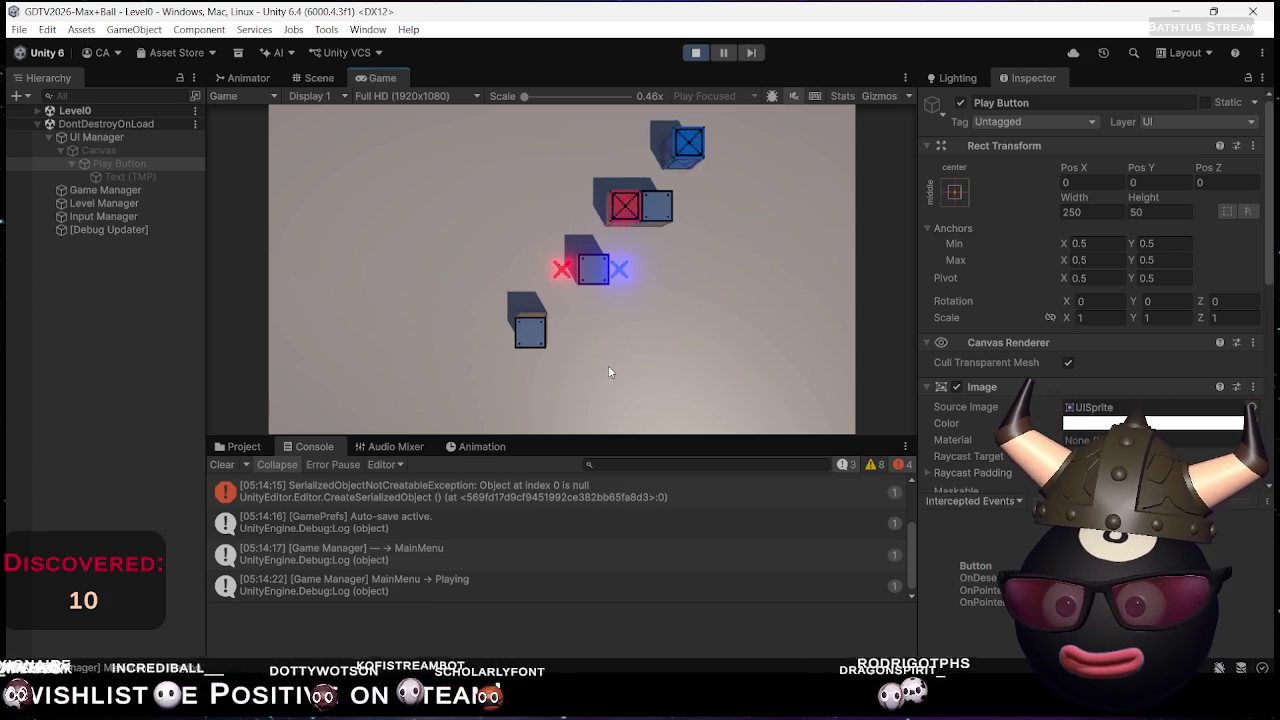
key("Left")
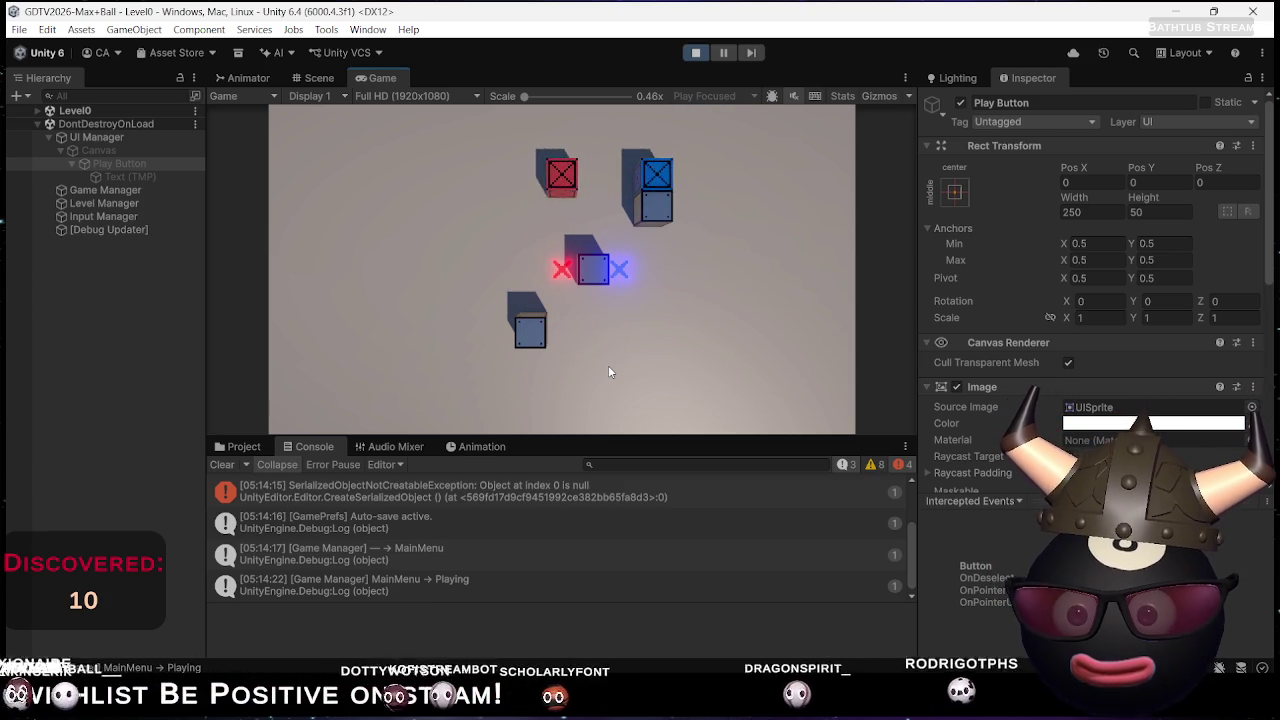
key("Right")
key("Down")
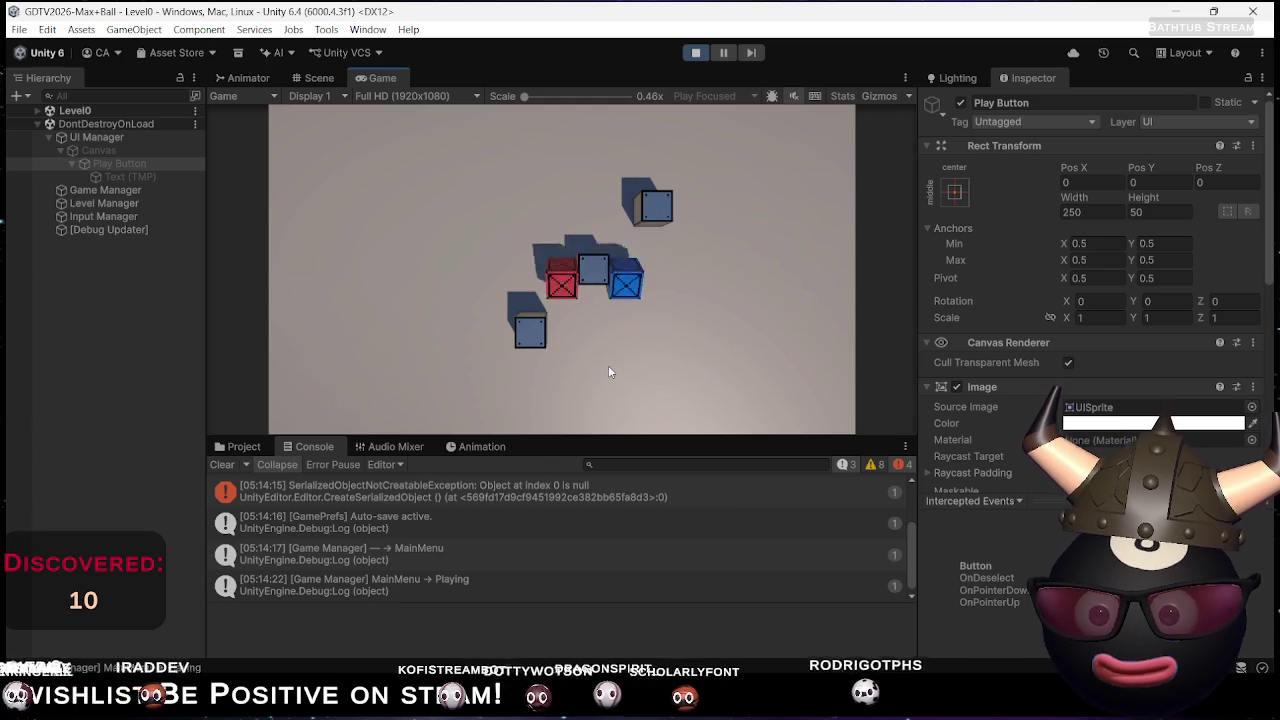
scroll(474, 558, "down", 1)
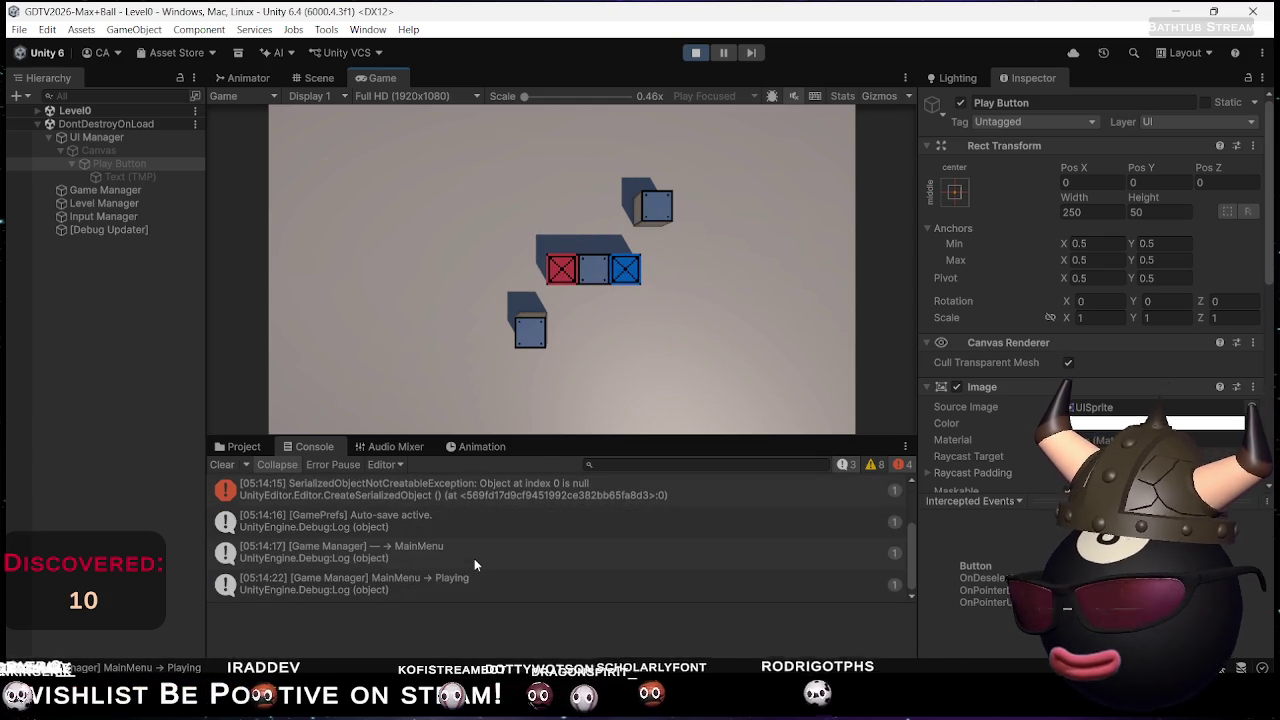
Stop the game and open LevelManager.cs in Rider alongside GameManager
left_click(691, 56)
key("alt+Tab")
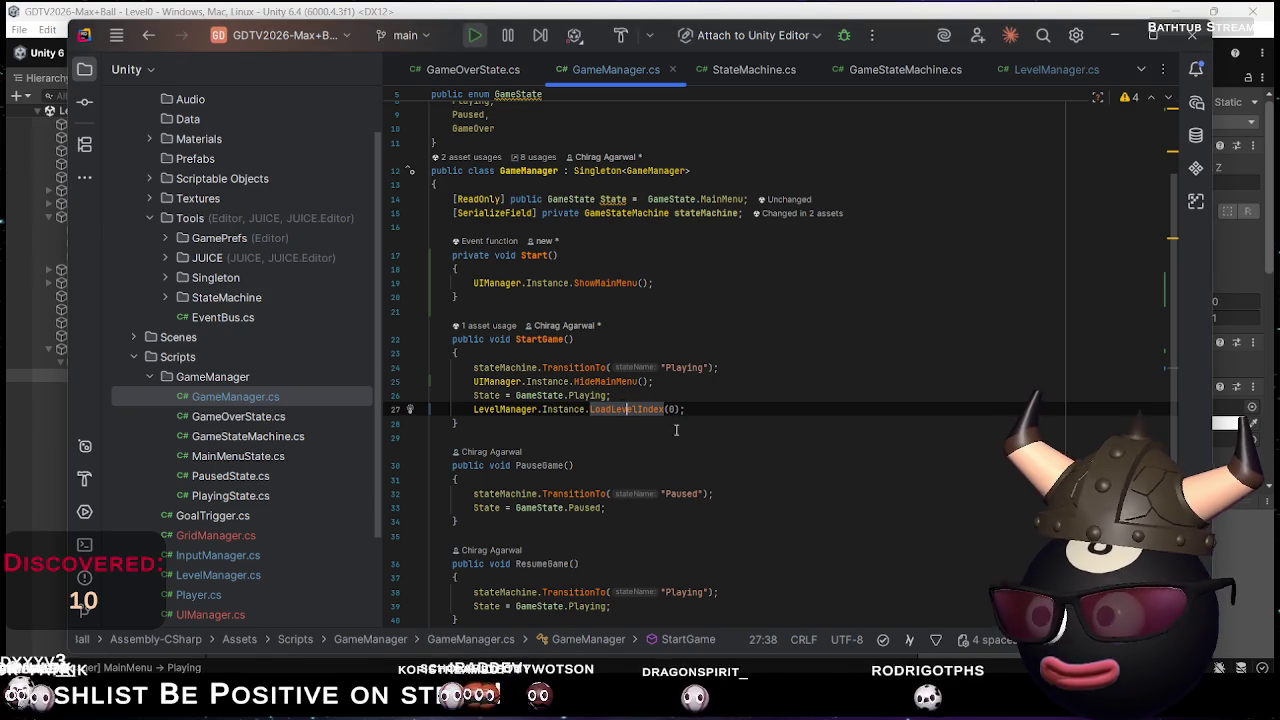
left_click(707, 409)
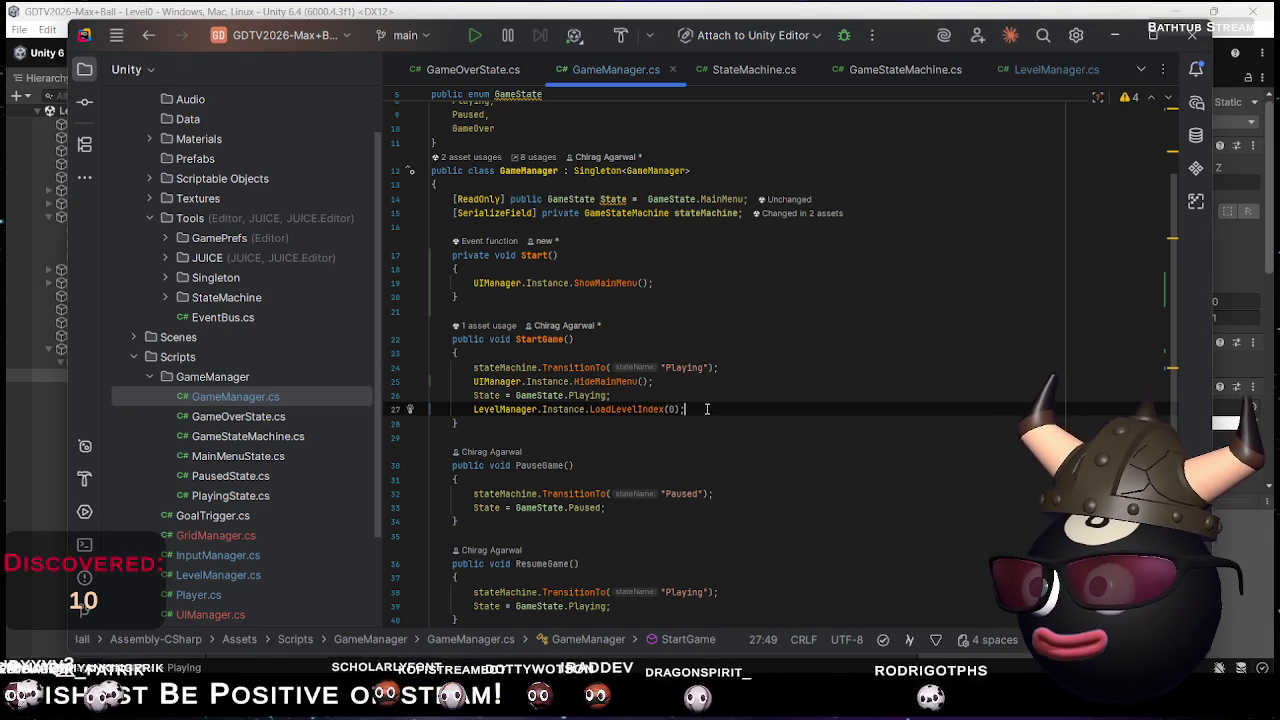
double_click(227, 575)
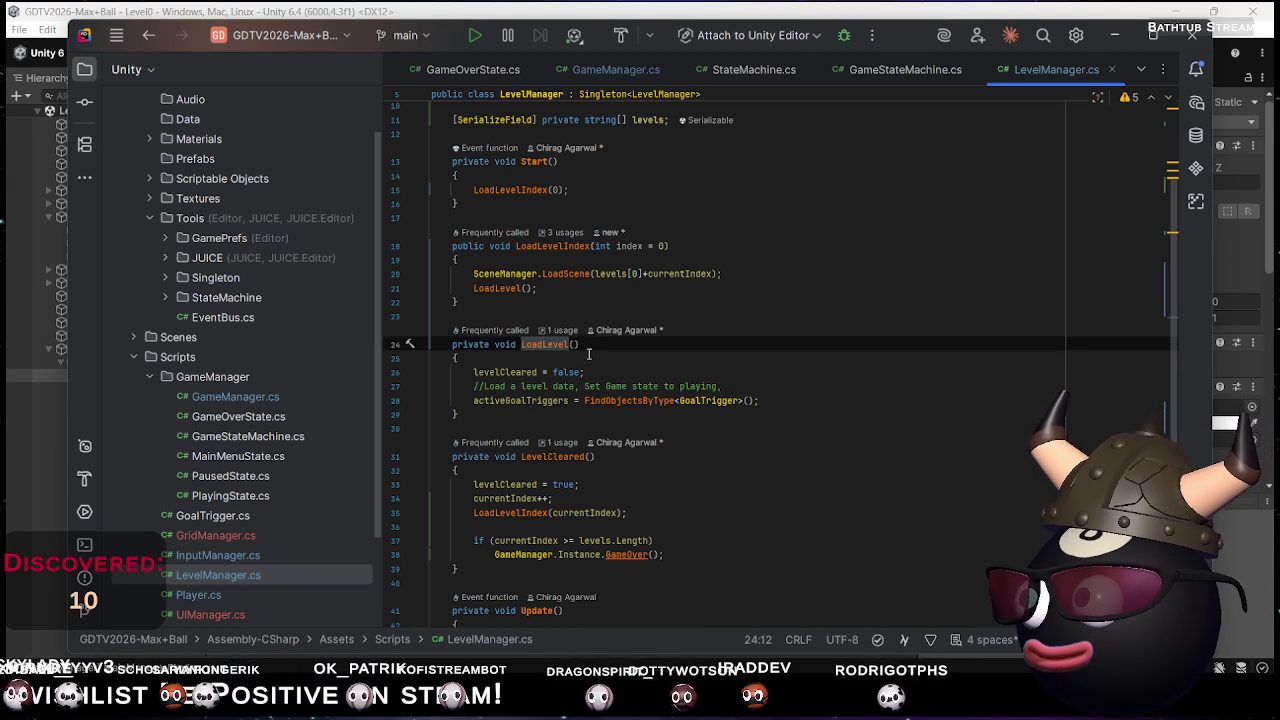
Delete the LoadLevelIndex(0) call from LevelManager's Start() and return to Unity to recompile
left_click(564, 175)
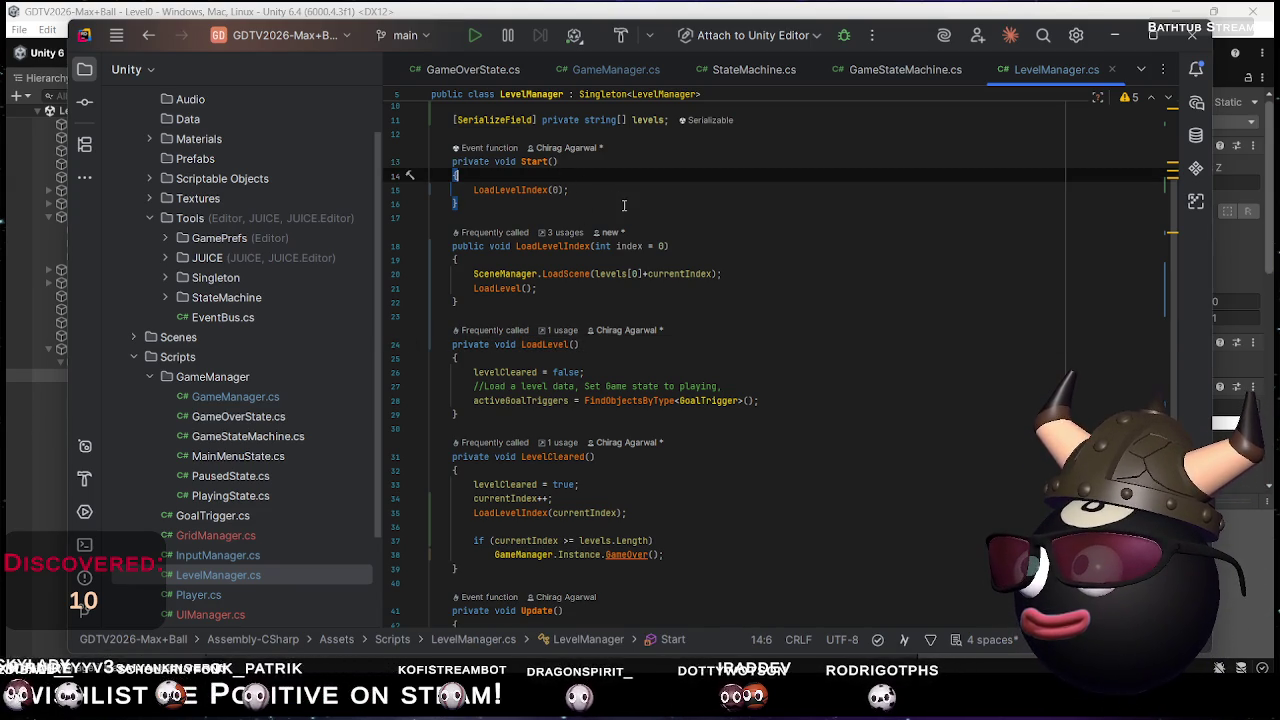
left_click(587, 190)
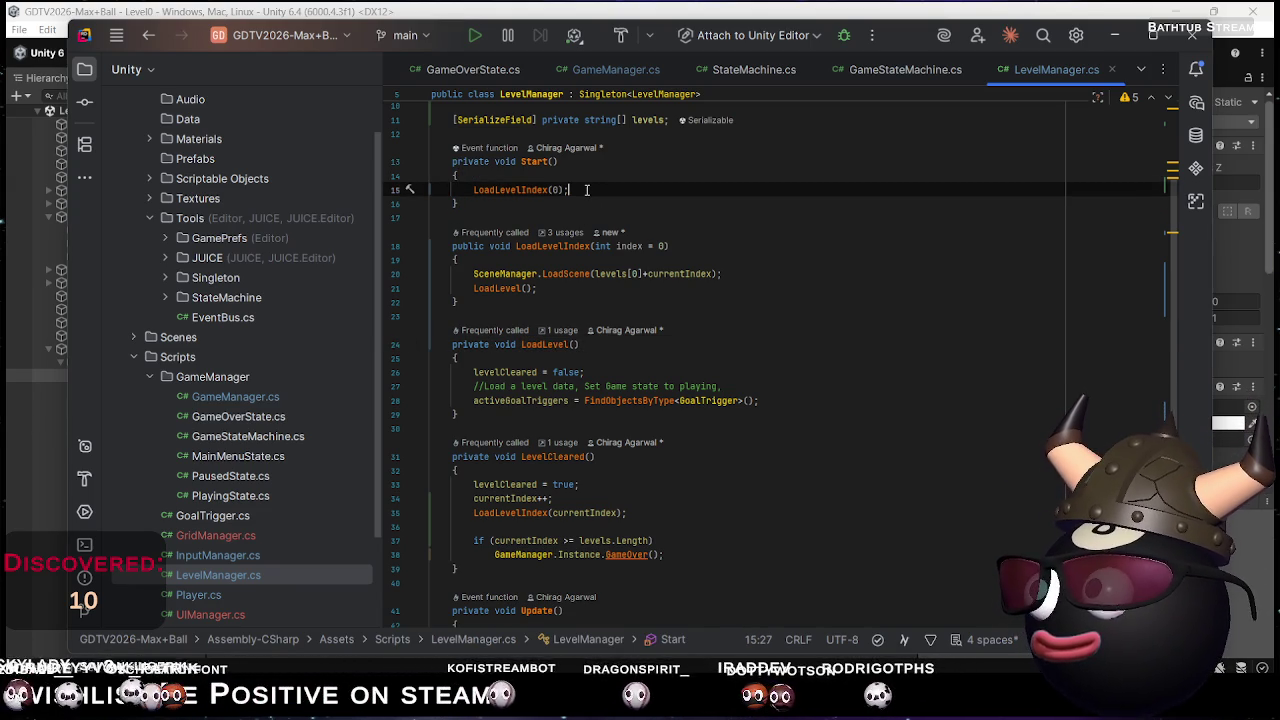
key("shift+Up")
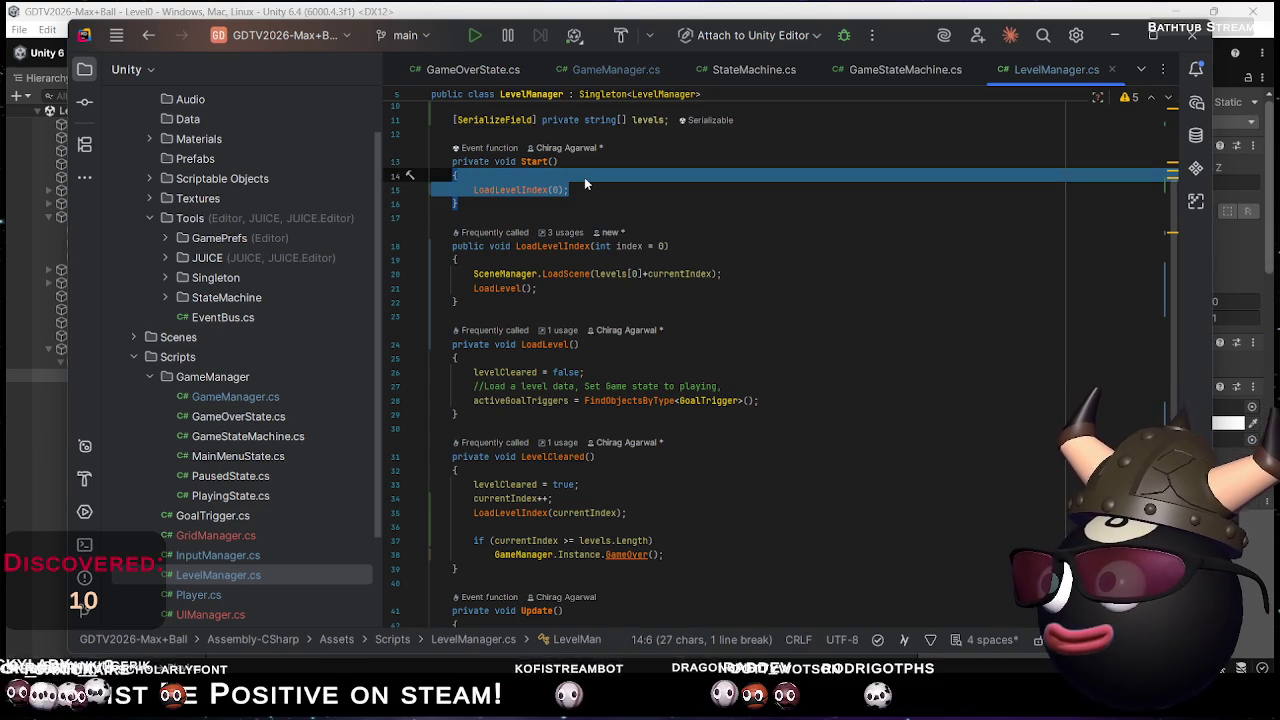
key("BackSpace")
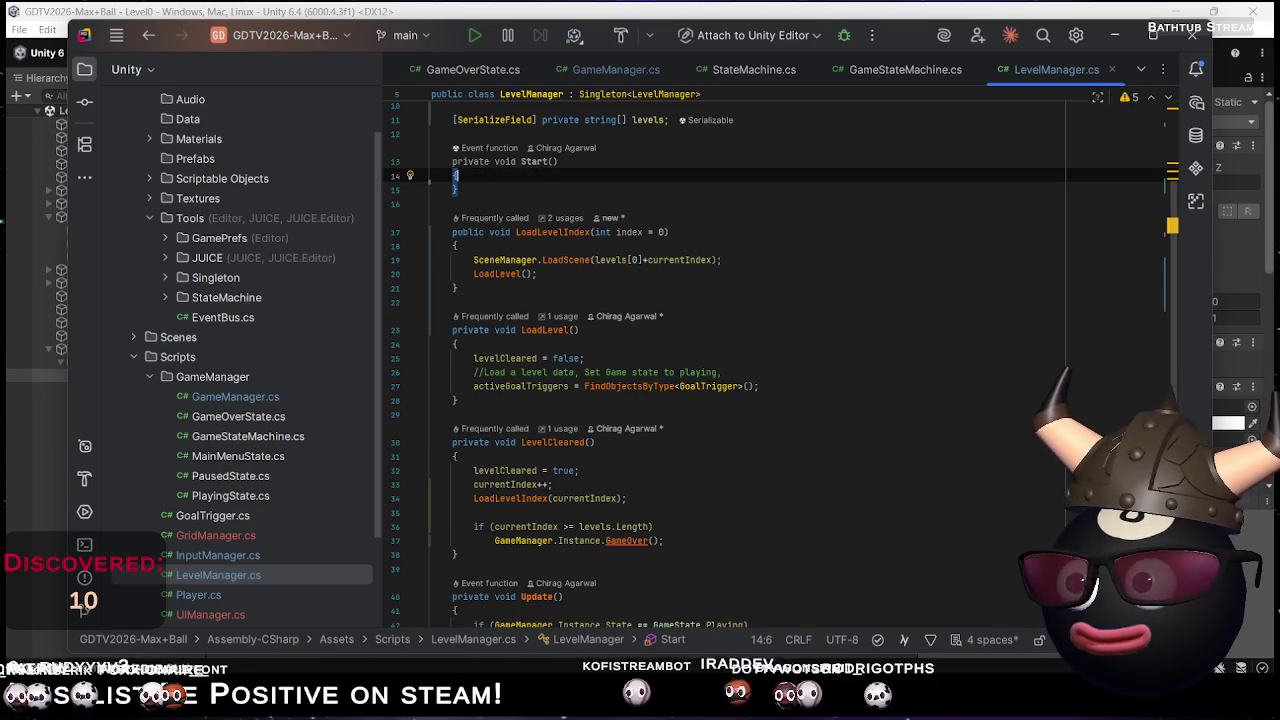
key("alt+Tab")
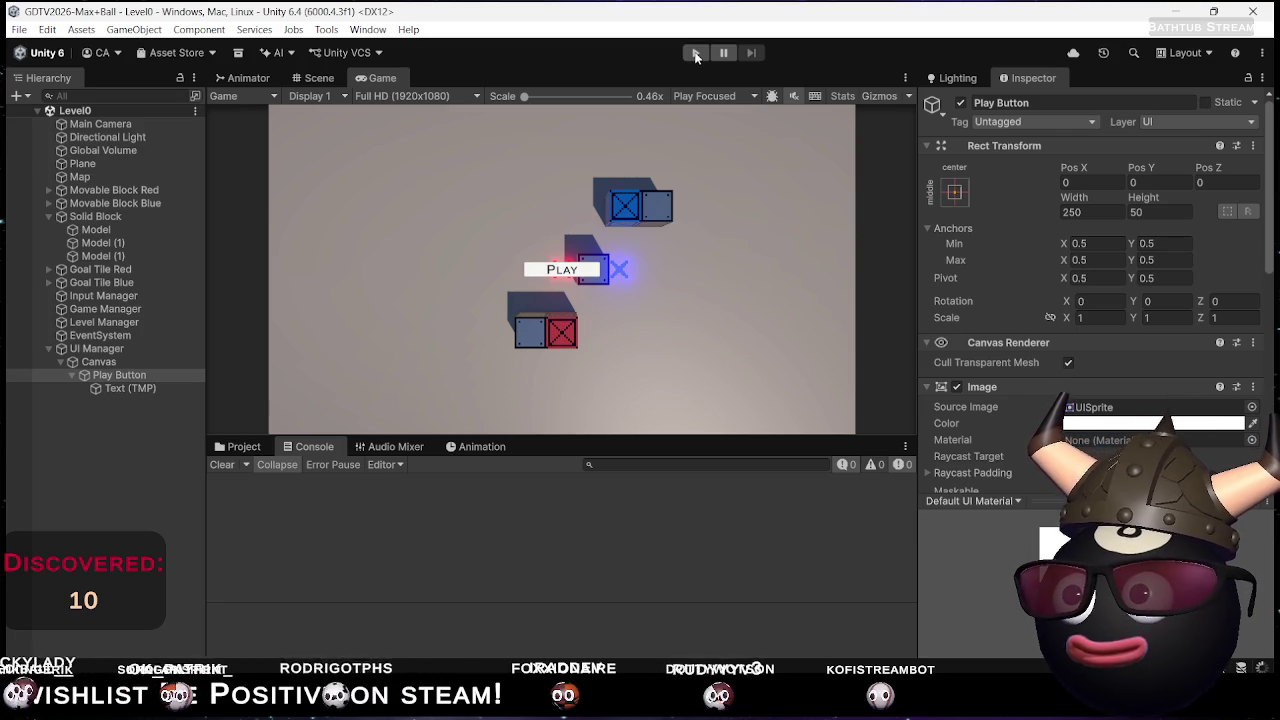
Playtest Level0 from the main menu, pushing the crates around the goal marks
left_click(697, 53)
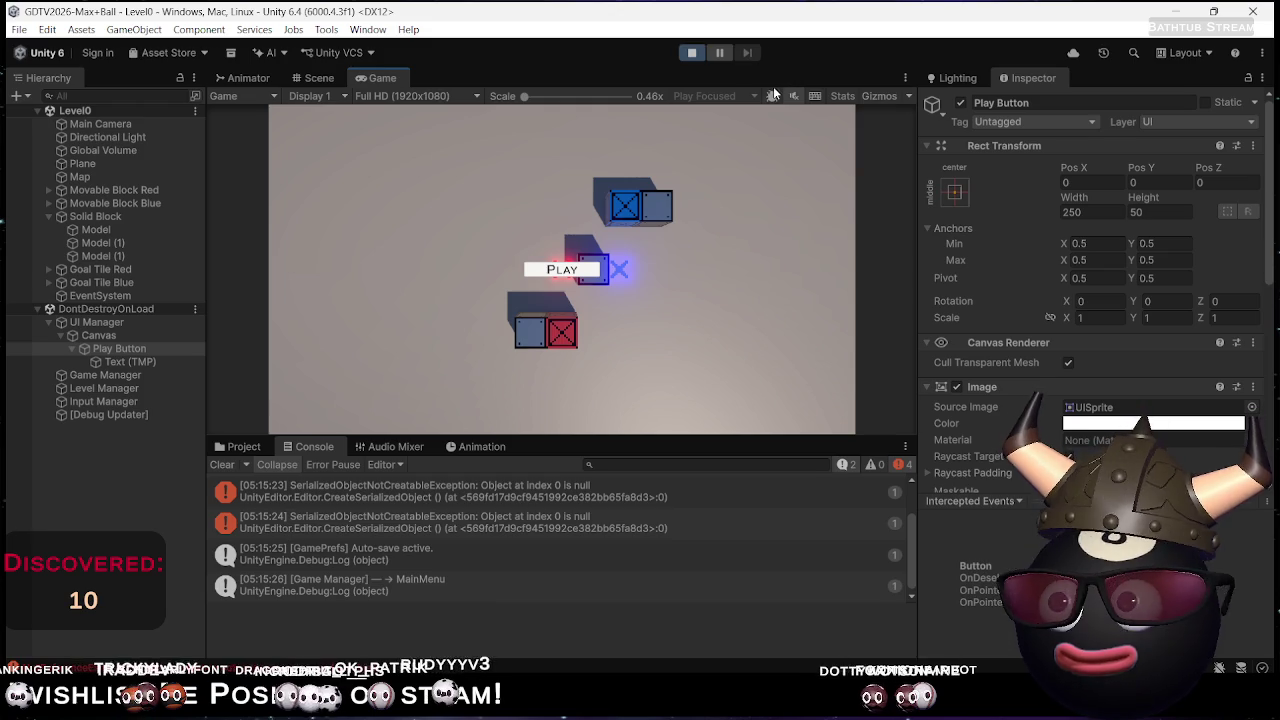
left_click(566, 271)
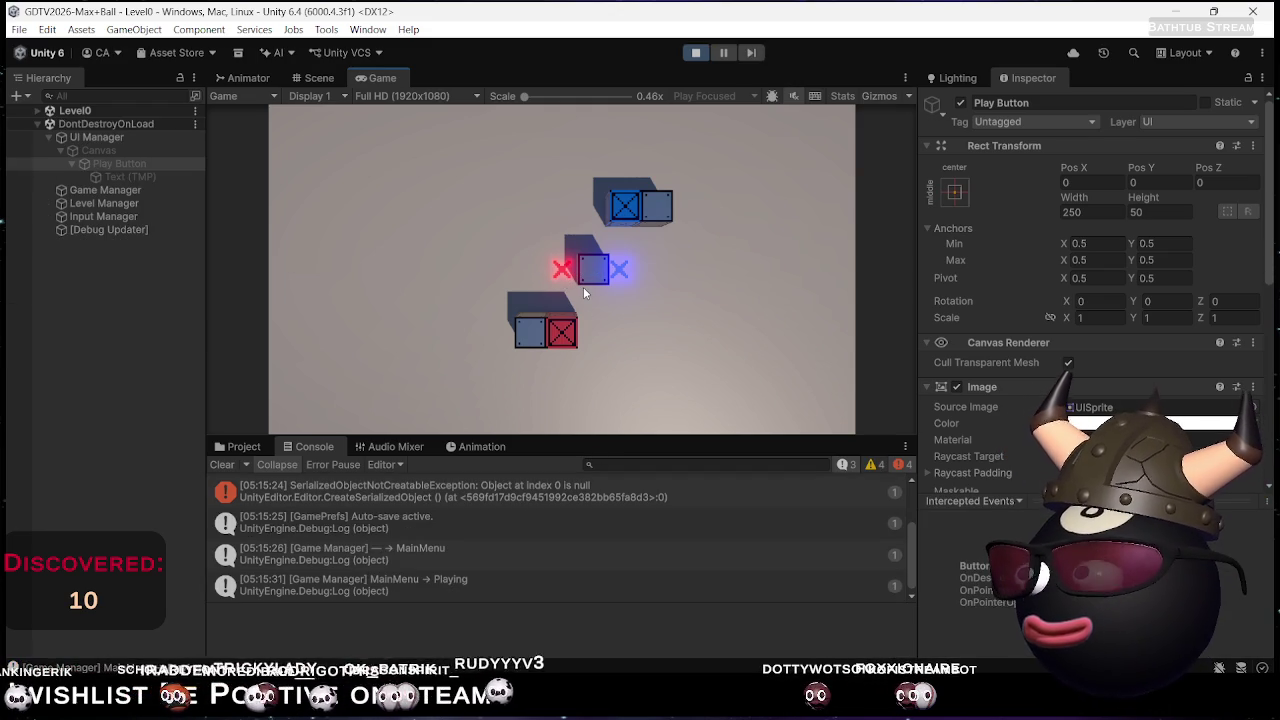
key("Down")
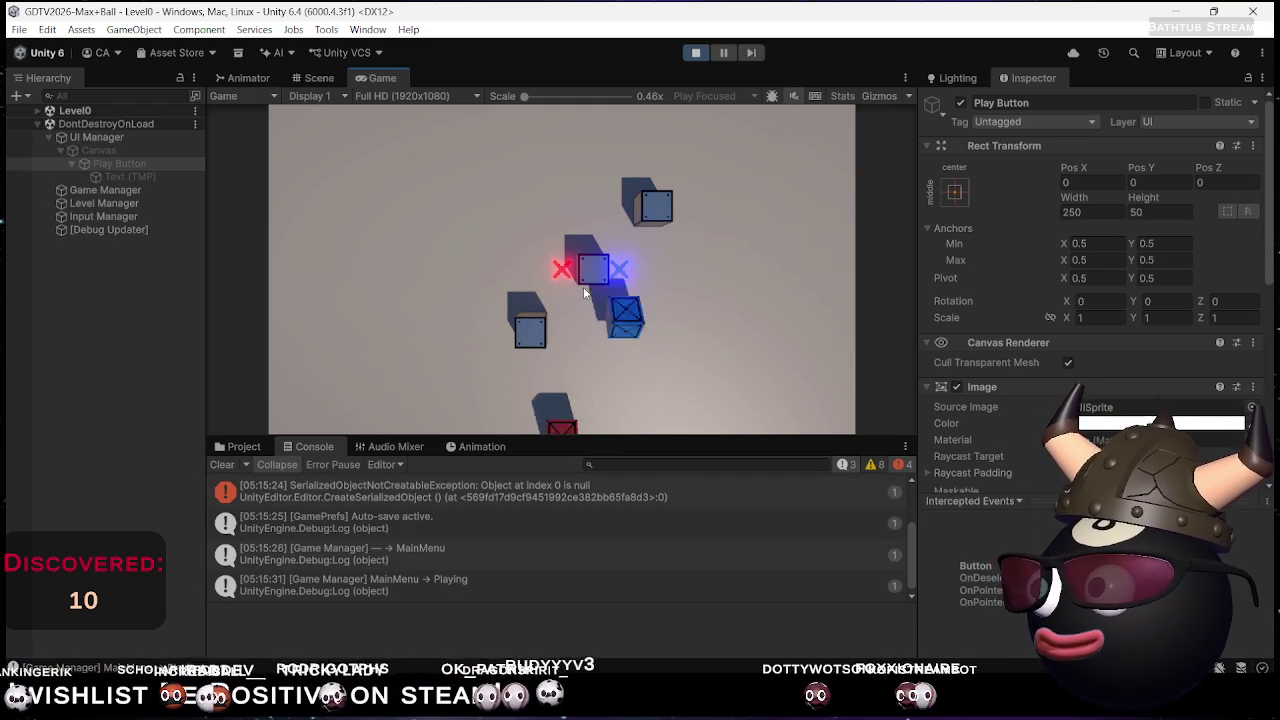
key("Left")
key("Up")
key("Right")
key("Up")
key("Up")
key("Down")
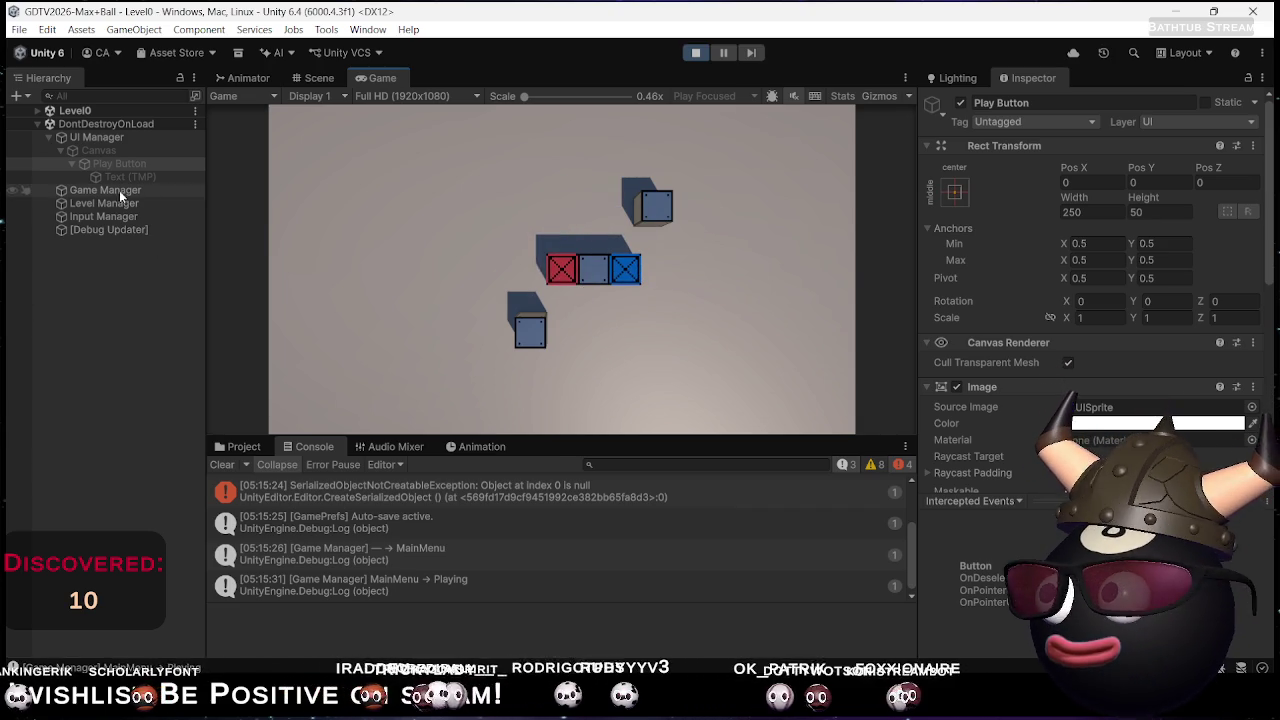
Put the Level Manager Inspector in Debug, land both crates on goals, expand Active Goal Triggers, stop
left_click(116, 205)
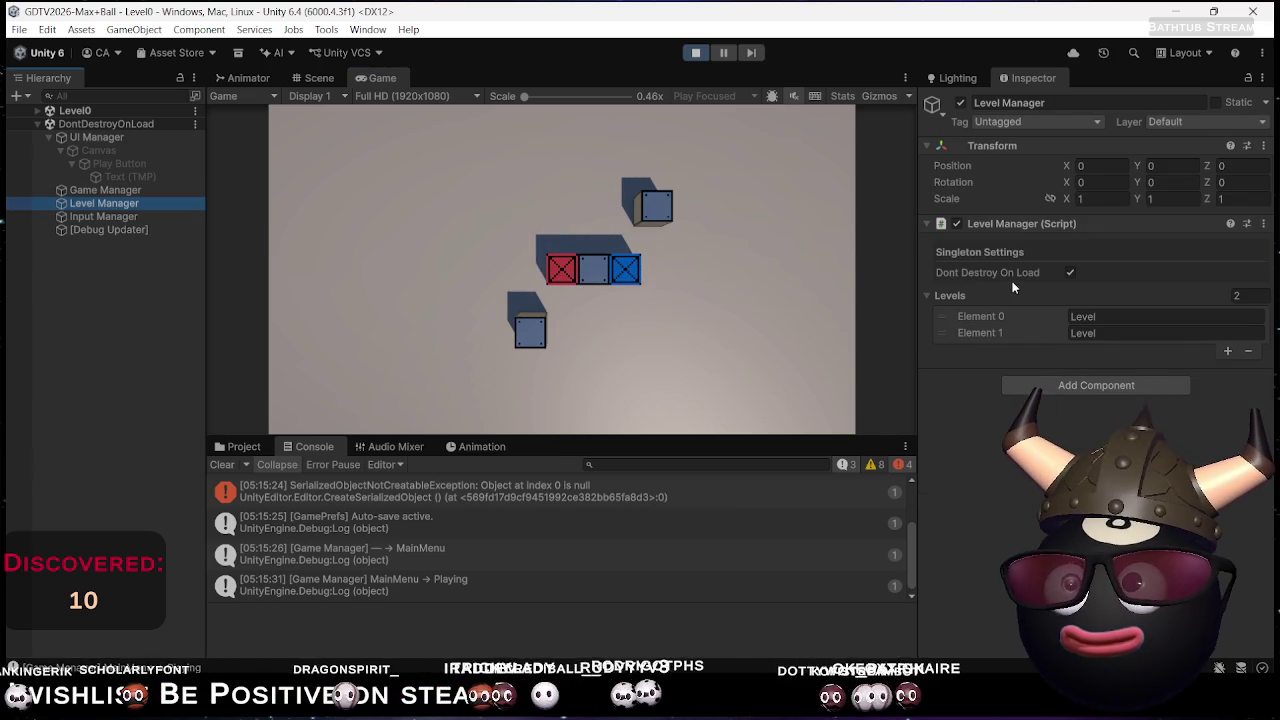
left_click(1263, 77)
left_click(1085, 154)
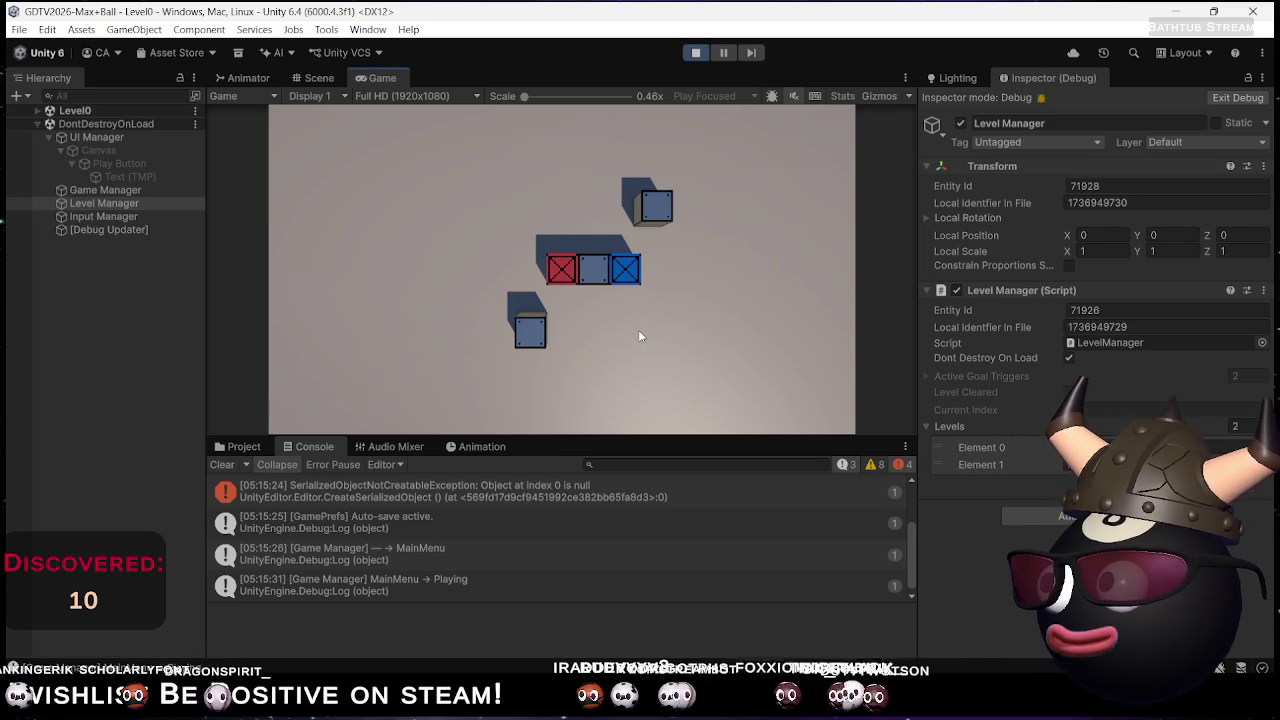
key("Up")
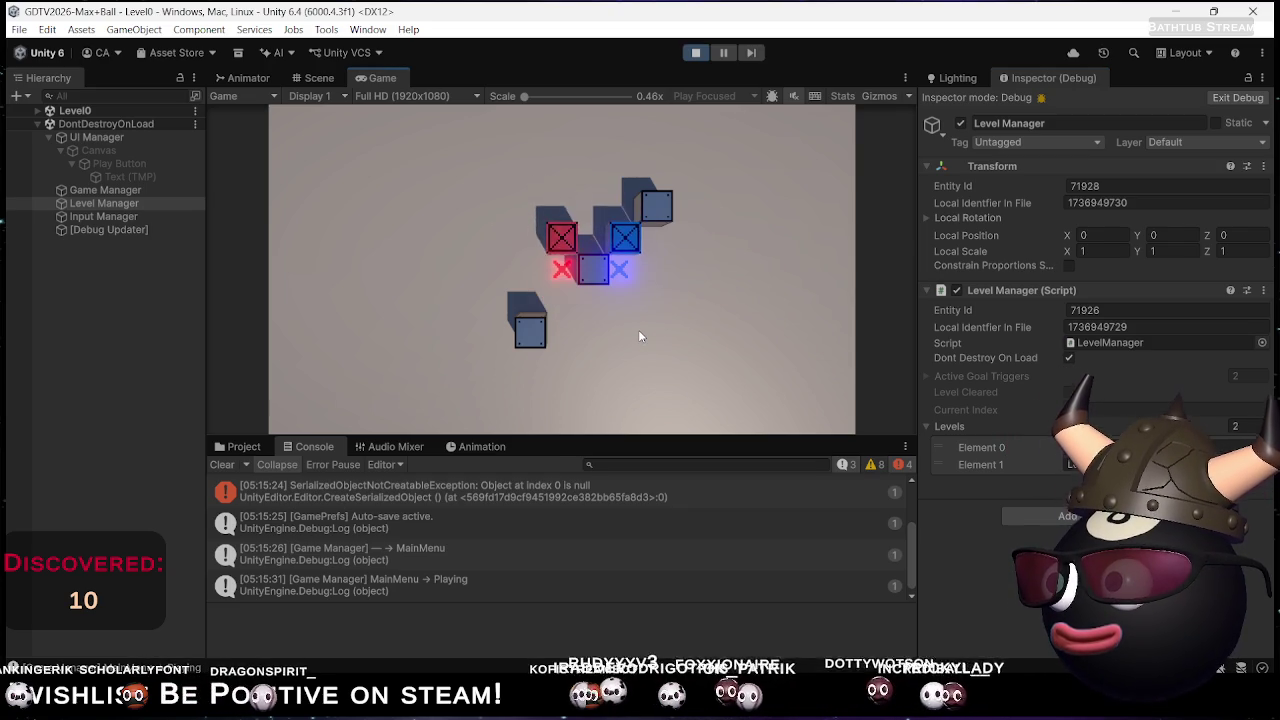
key("Down")
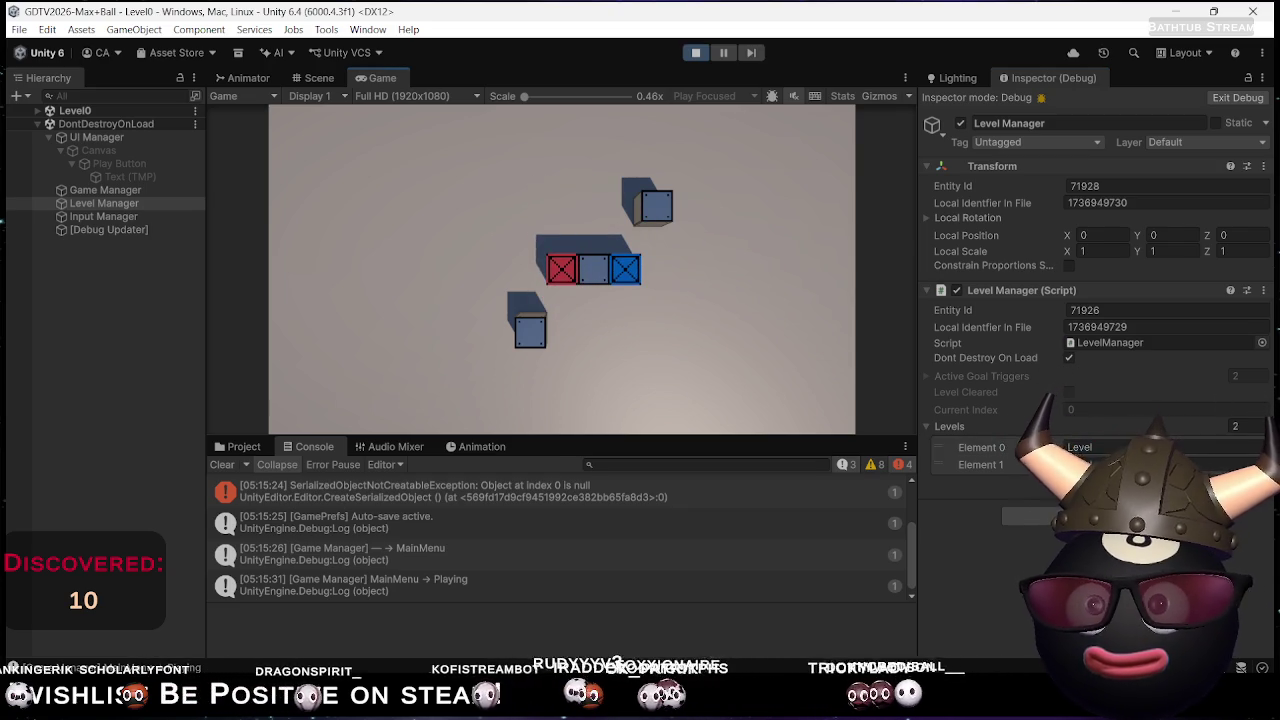
left_click(936, 377)
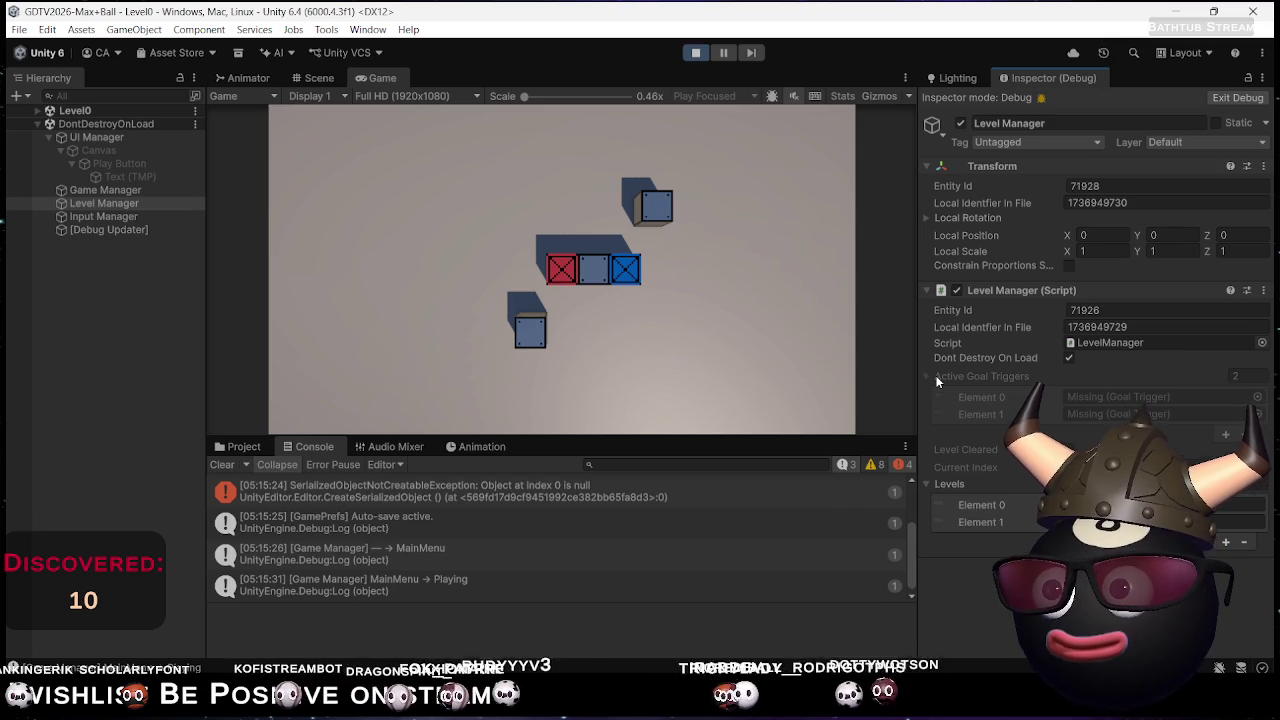
left_click(695, 52)
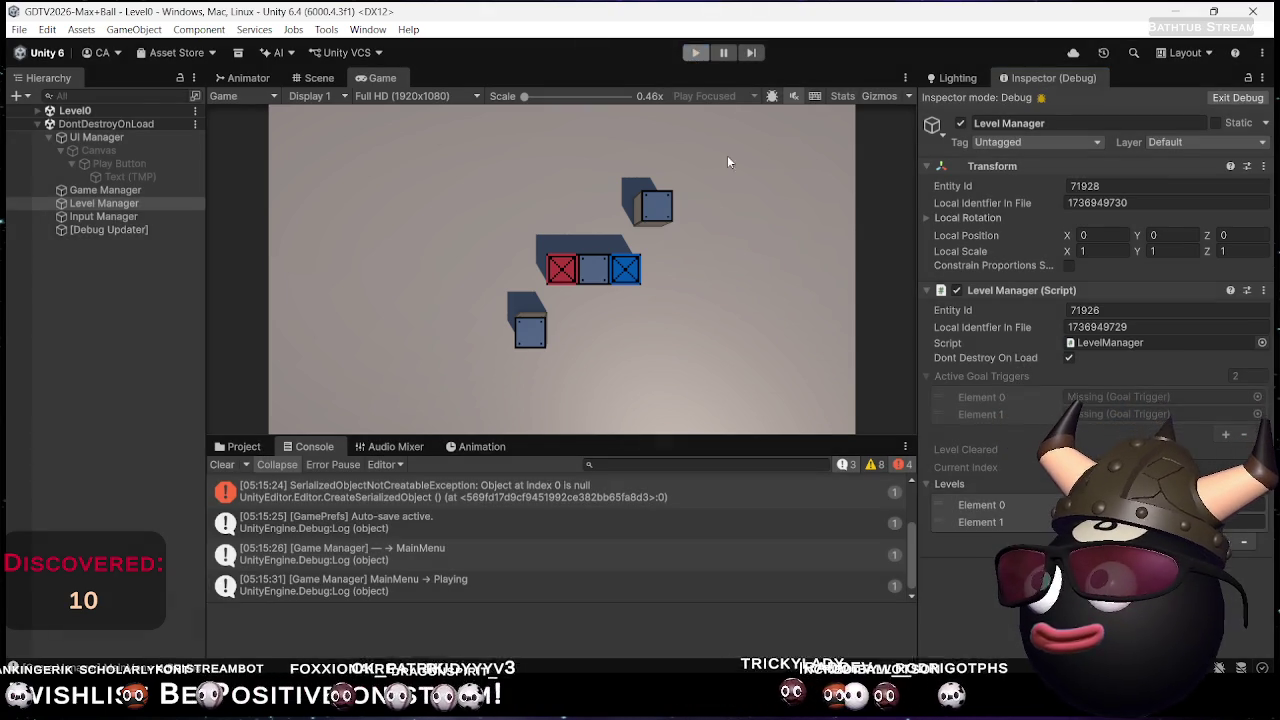
key("alt+Tab")
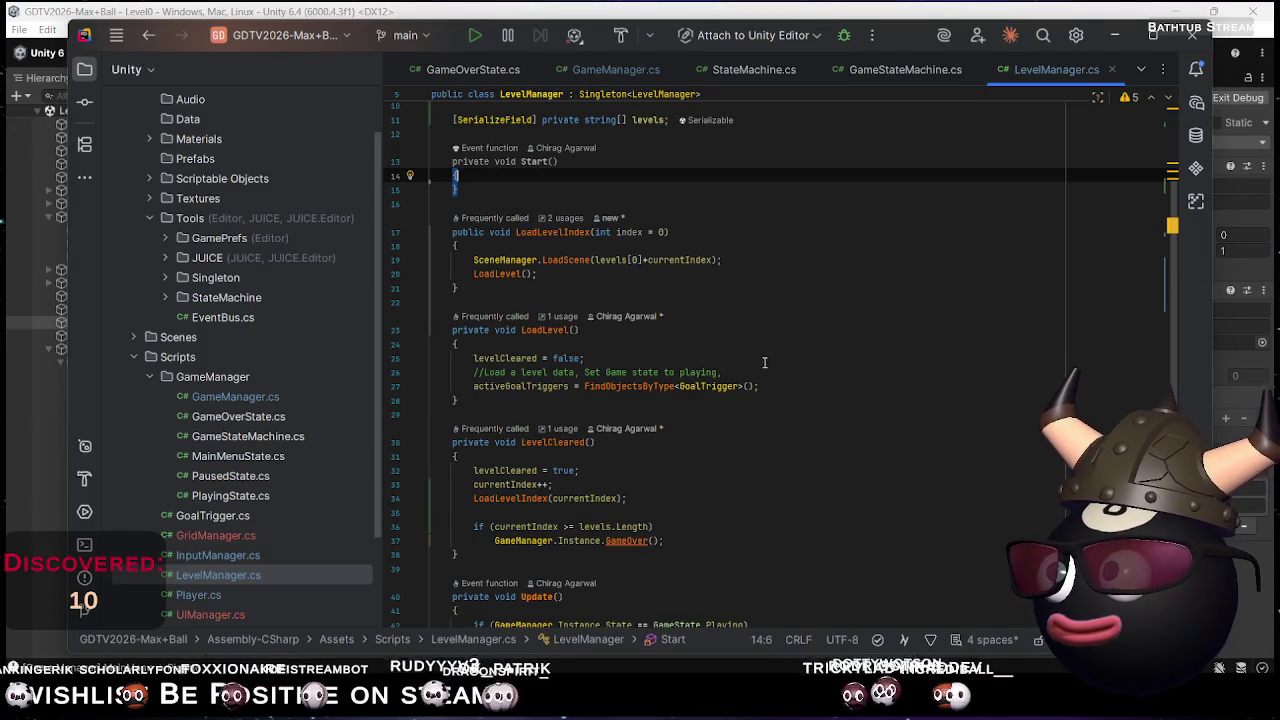
Insert Invoke before the LoadLevel call on line 20 of LoadLevelIndex
left_click(598, 273)
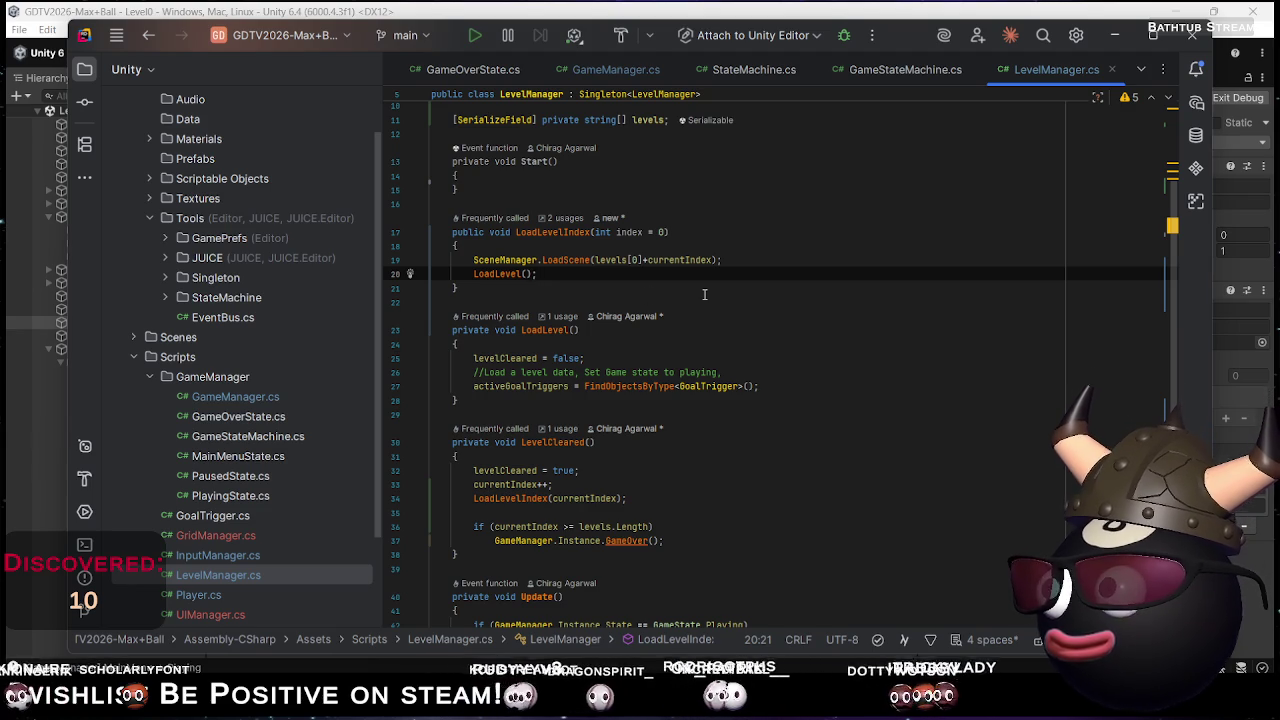
left_click(472, 274)
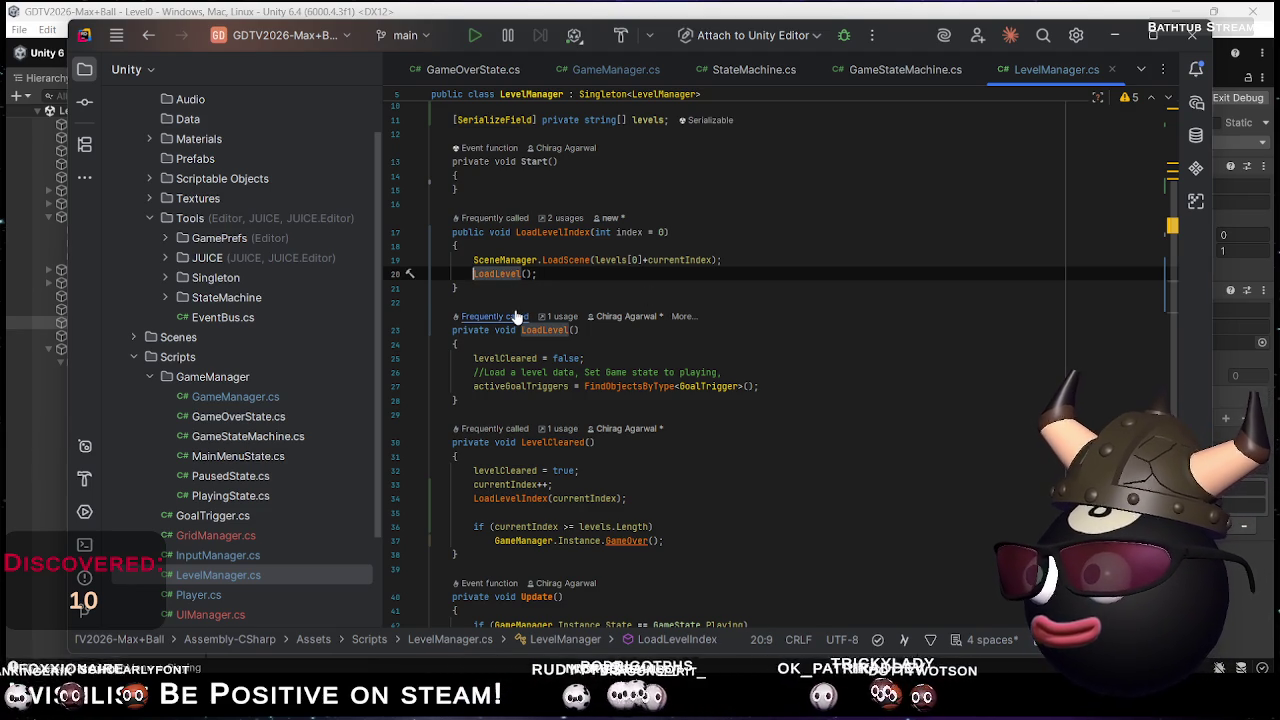
key("ctrl+space")
key("Escape")
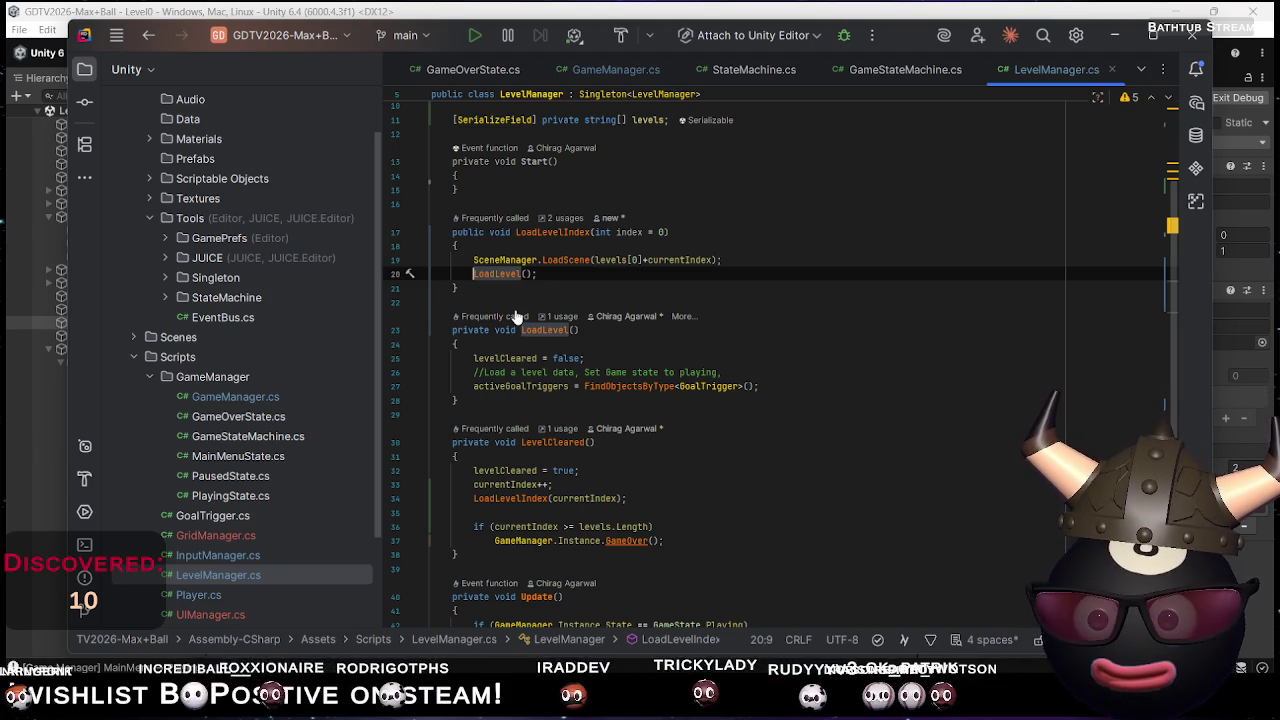
key("Left")
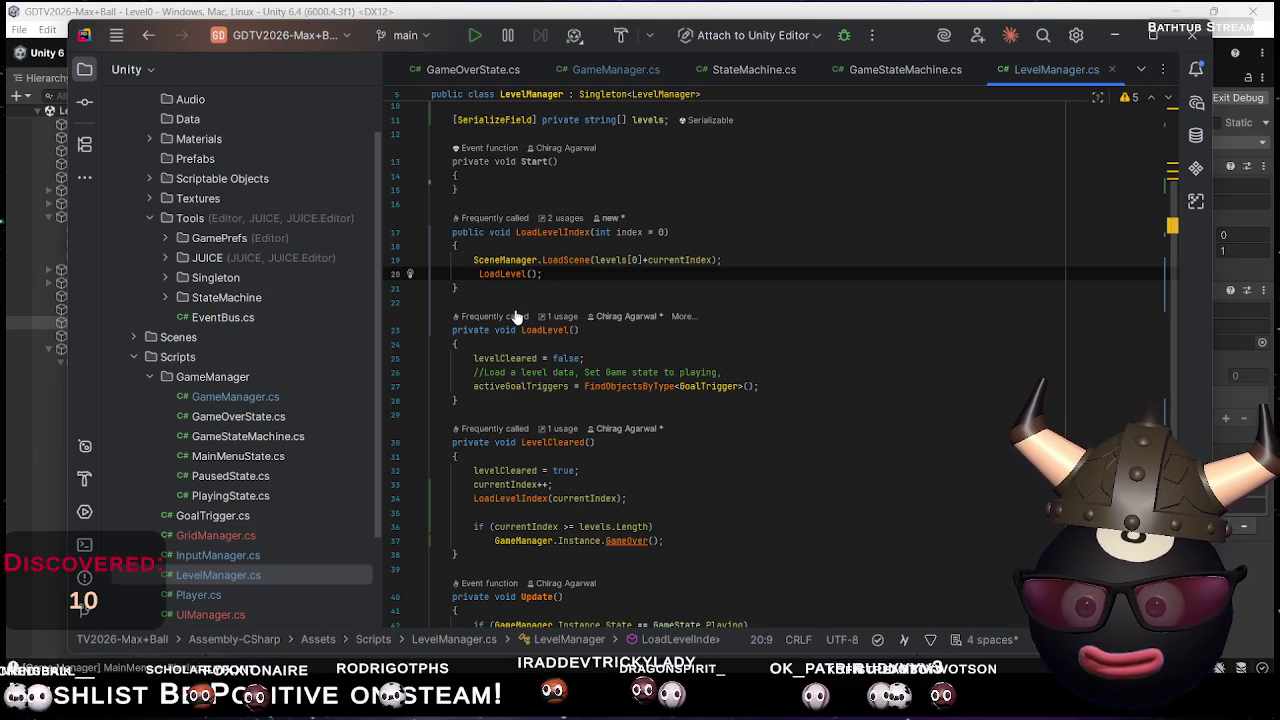
type("Invoke")
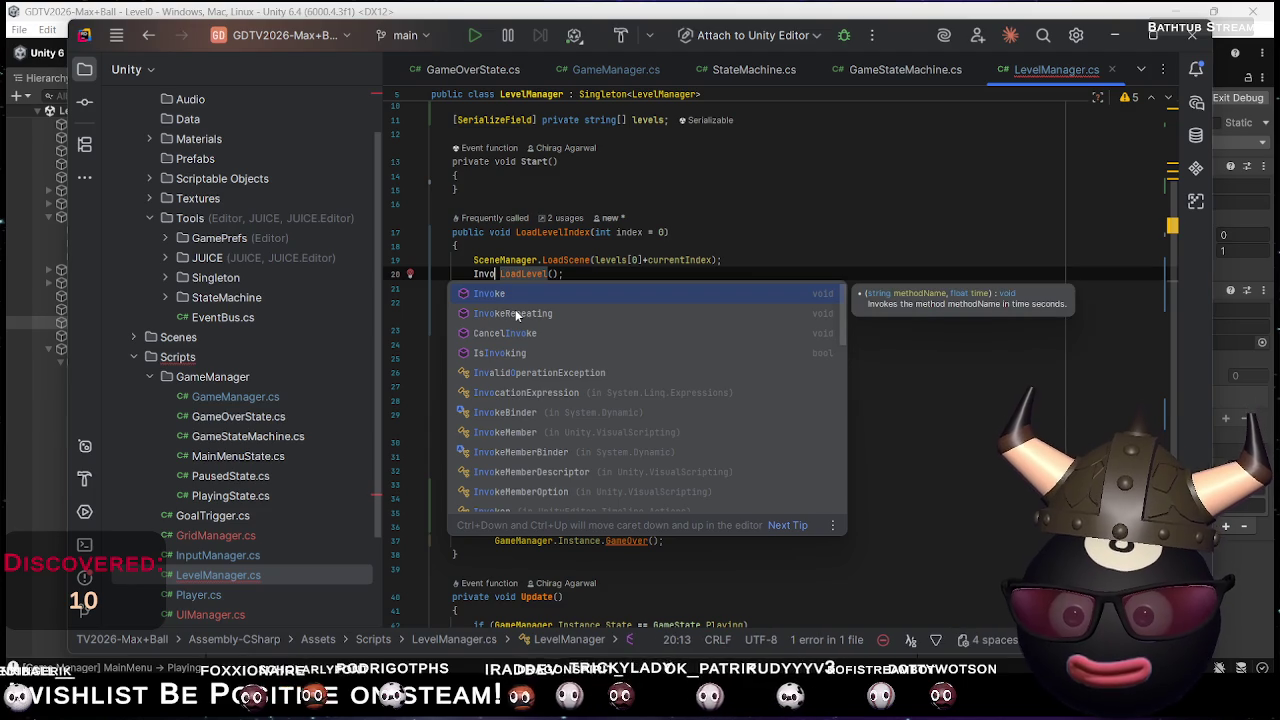
key("shift+Right")
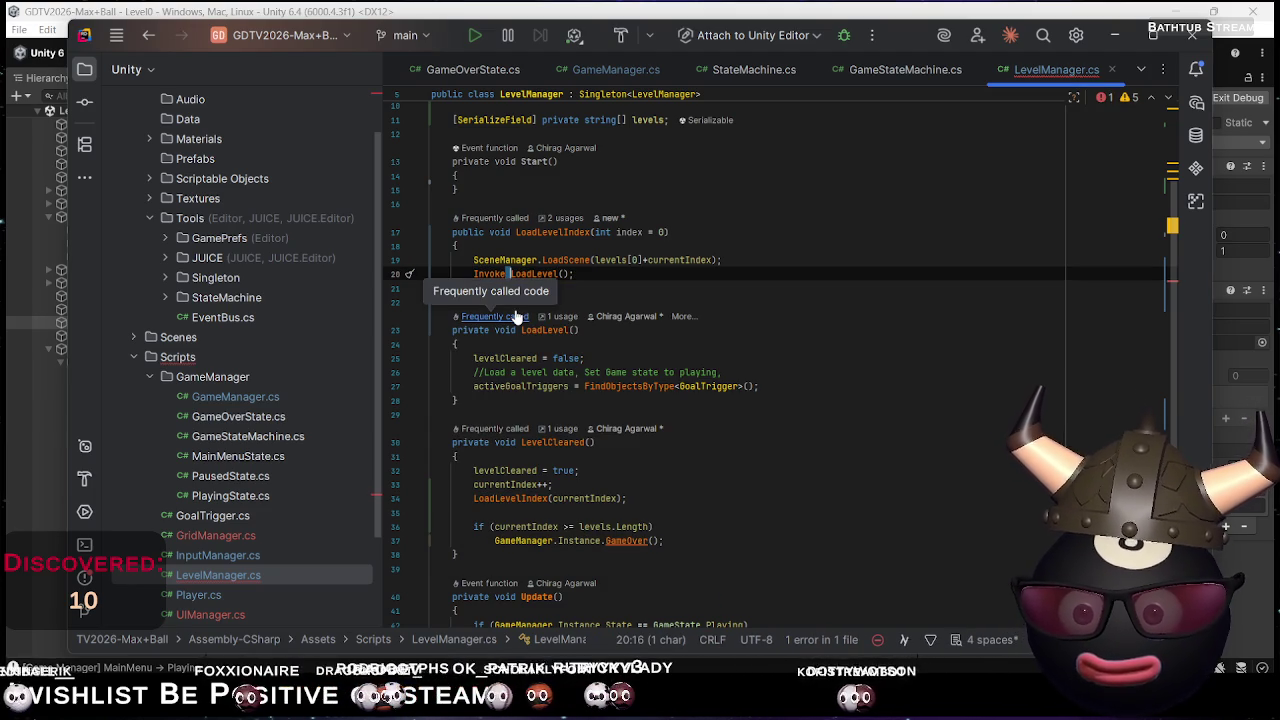
key("BackSpace")
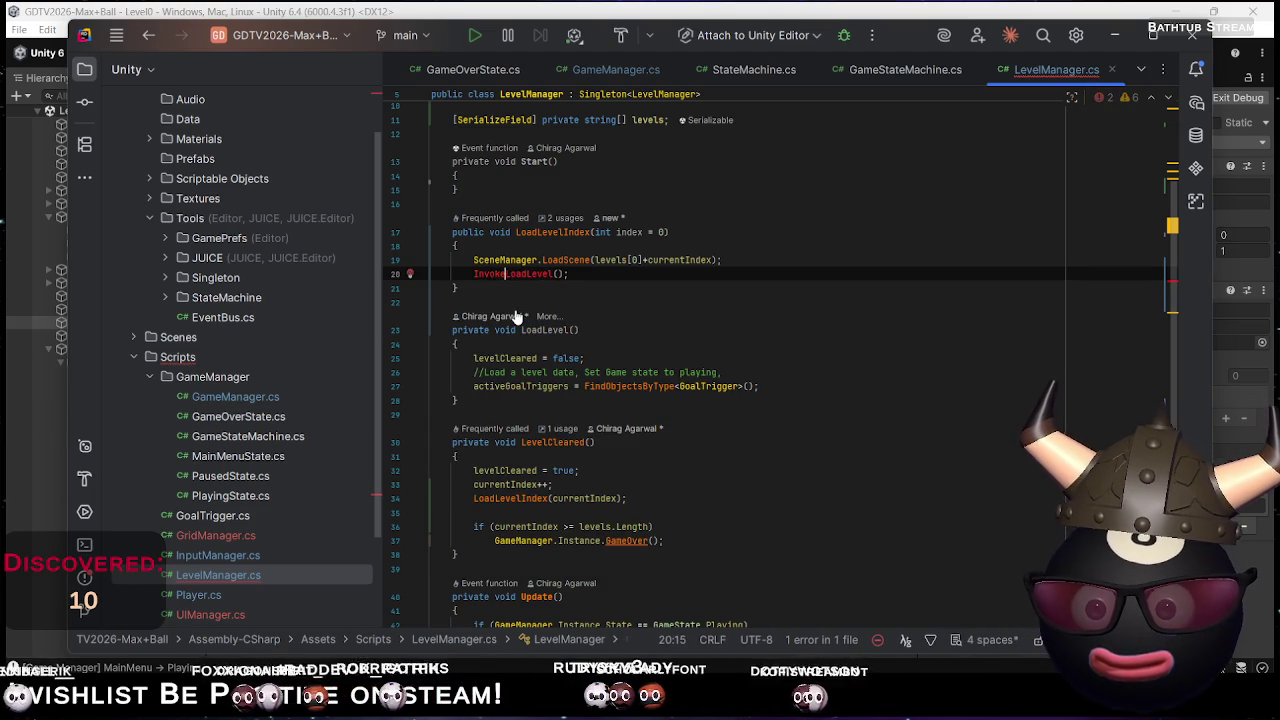
Complete the line as Invoke("LoadLevel", 0.2f) and return to Unity
type("(")
key("Escape")
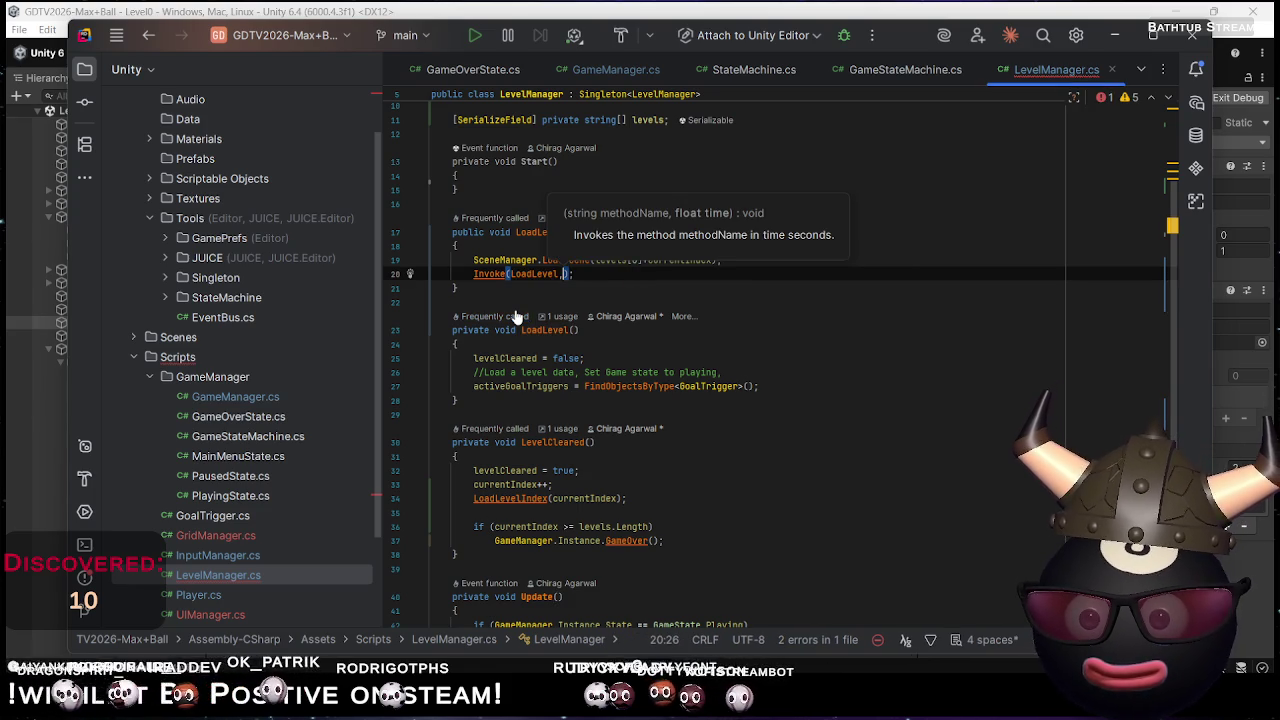
key("BackSpace")
key("ctrl+shift+Left")
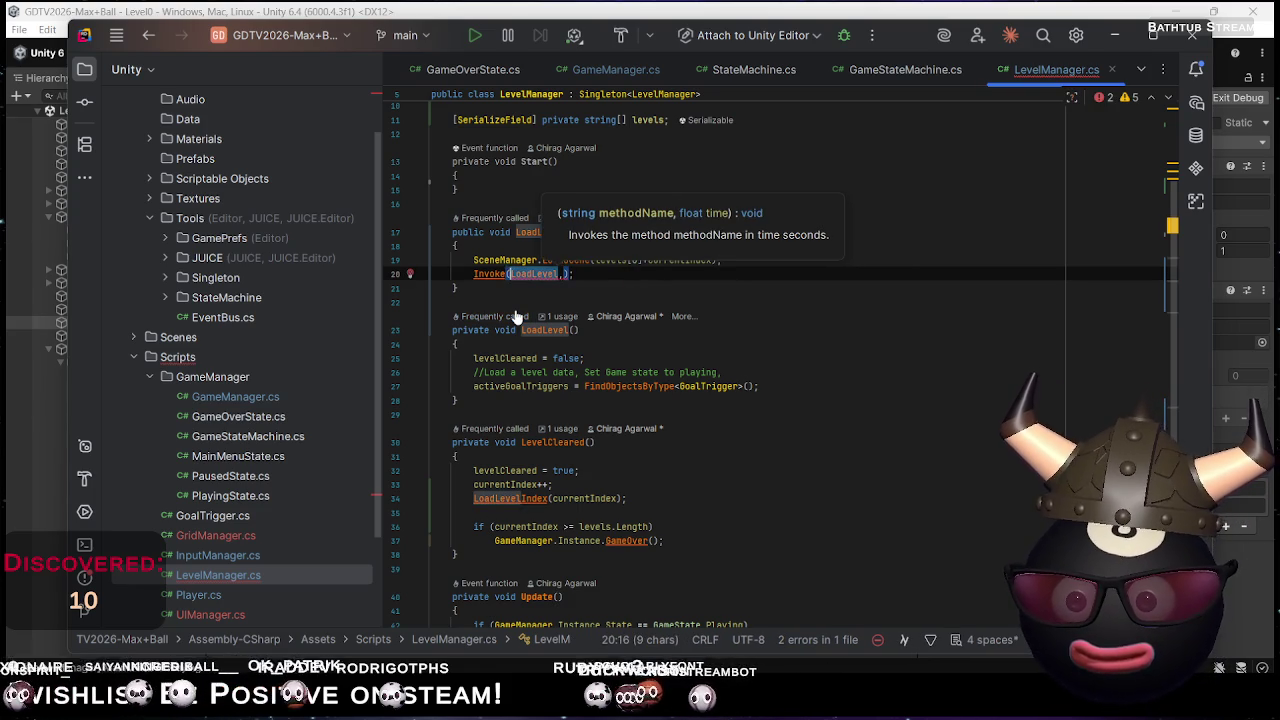
type("\"")
key("Right")
key("Right")
type(", ")
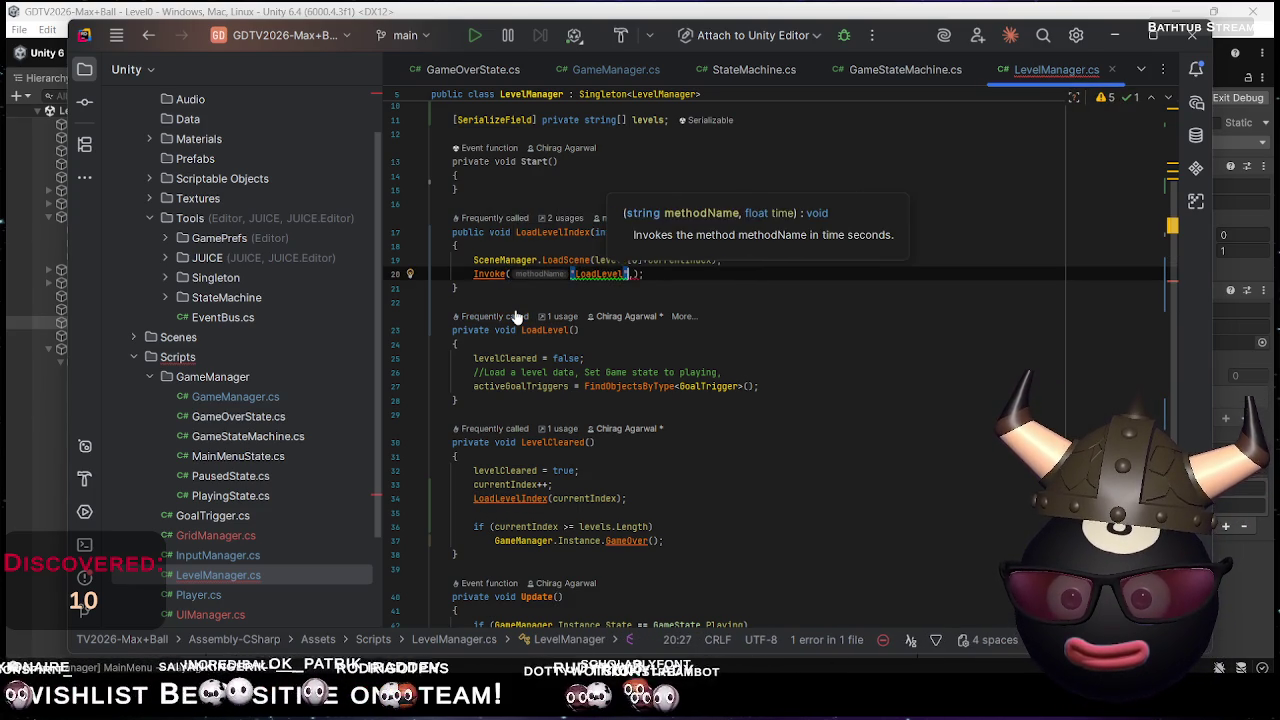
type("0.2f")
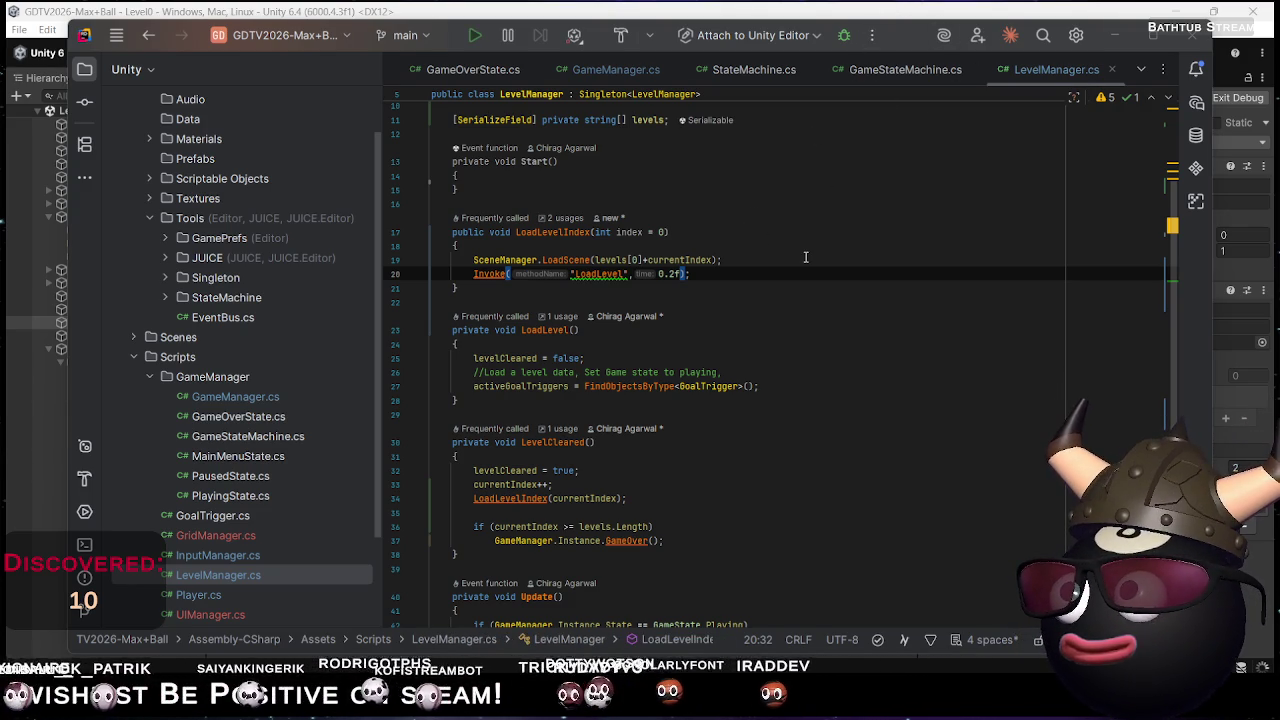
key("alt+Tab")
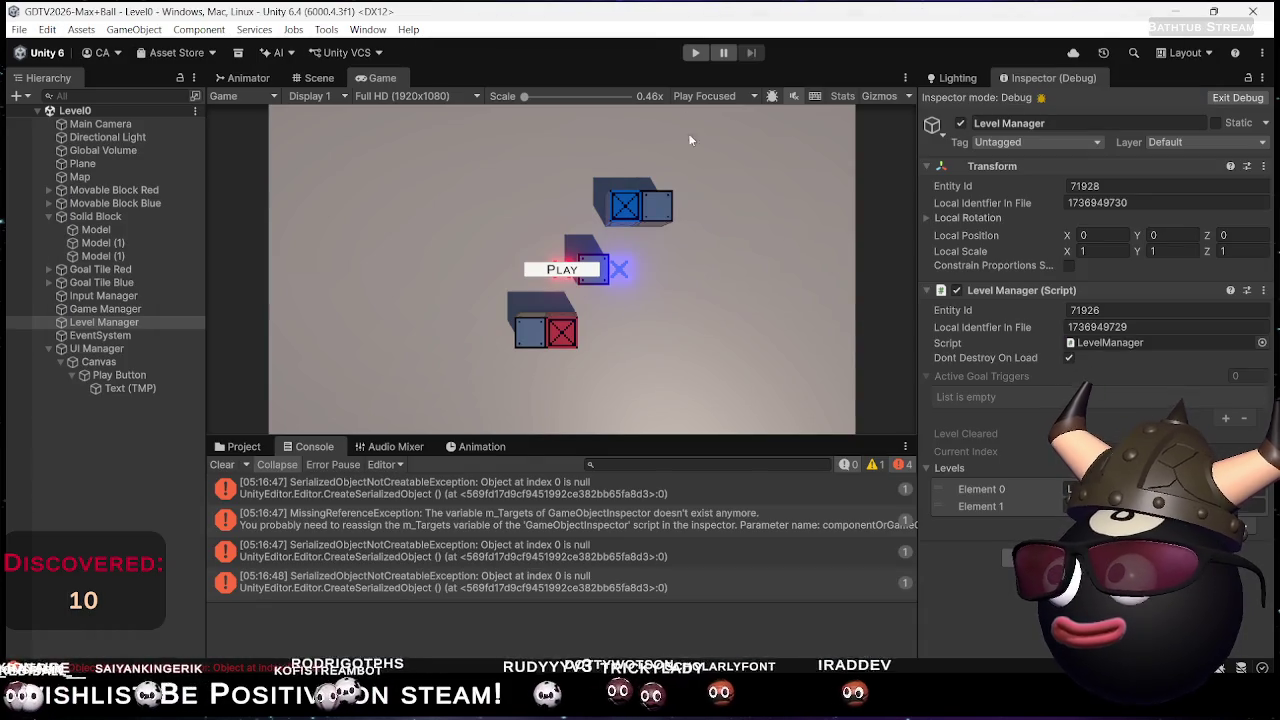
Start the playtest and trace the NullReferenceException to line 44 of LevelManager.cs
left_click(695, 53)
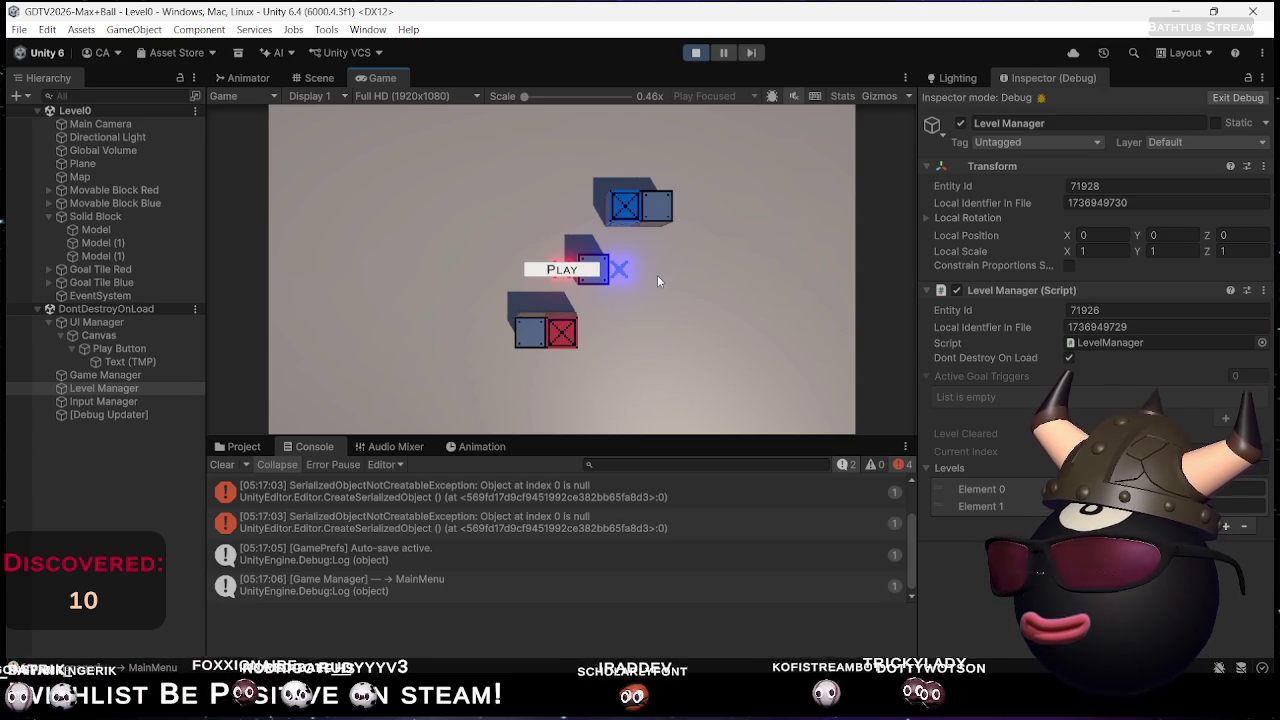
left_click(585, 268)
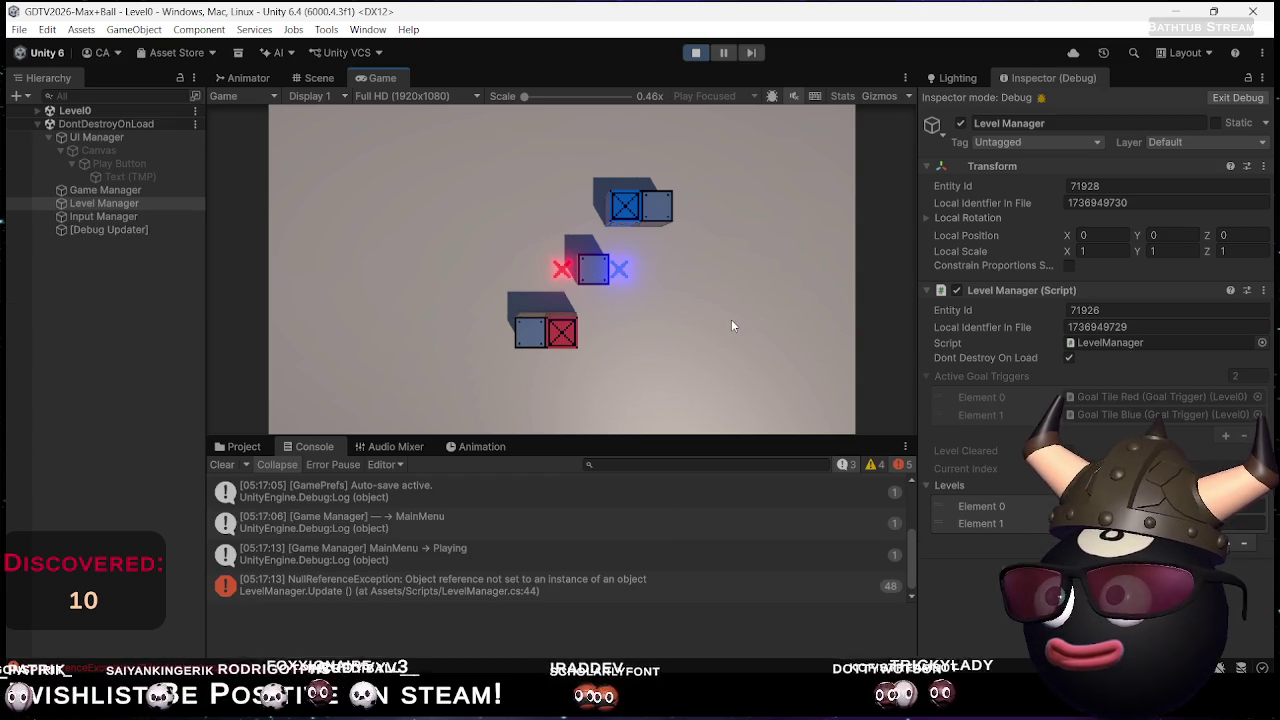
left_click(556, 585)
left_click(483, 623)
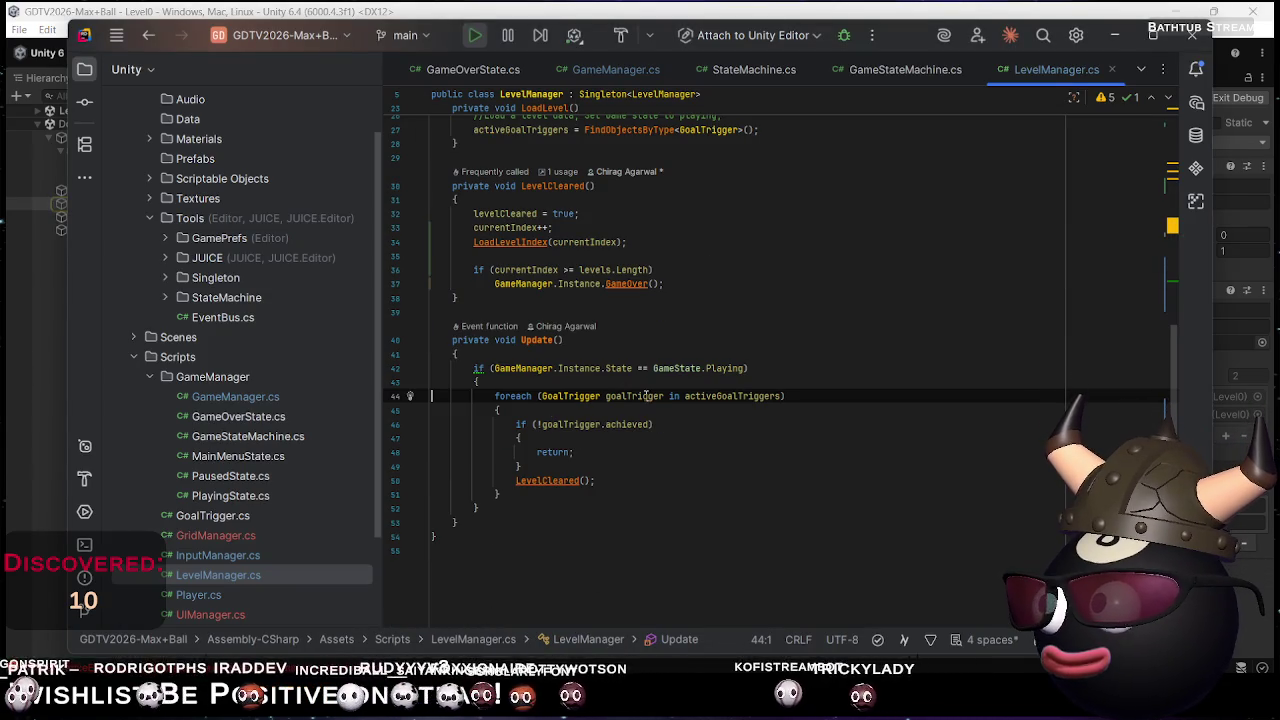
key("alt+Tab")
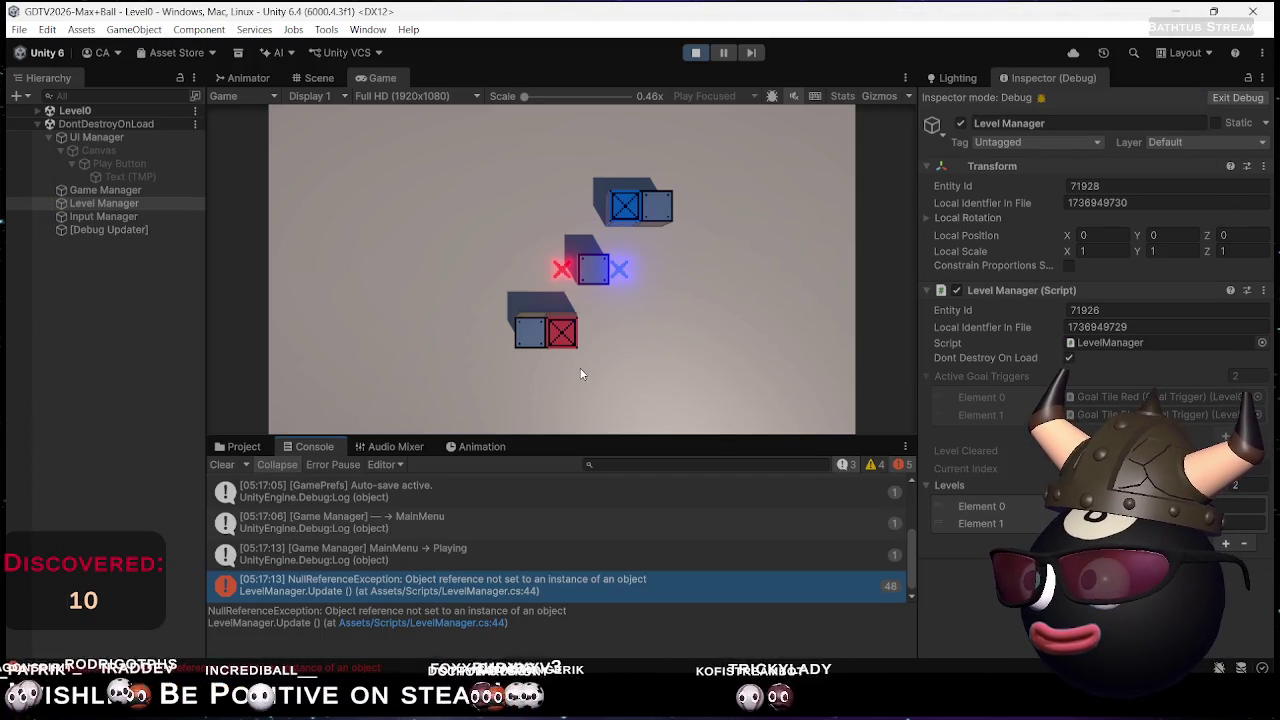
Push the red and blue blocks onto their goal tiles to clear Level0 and load Level1
key("Down")
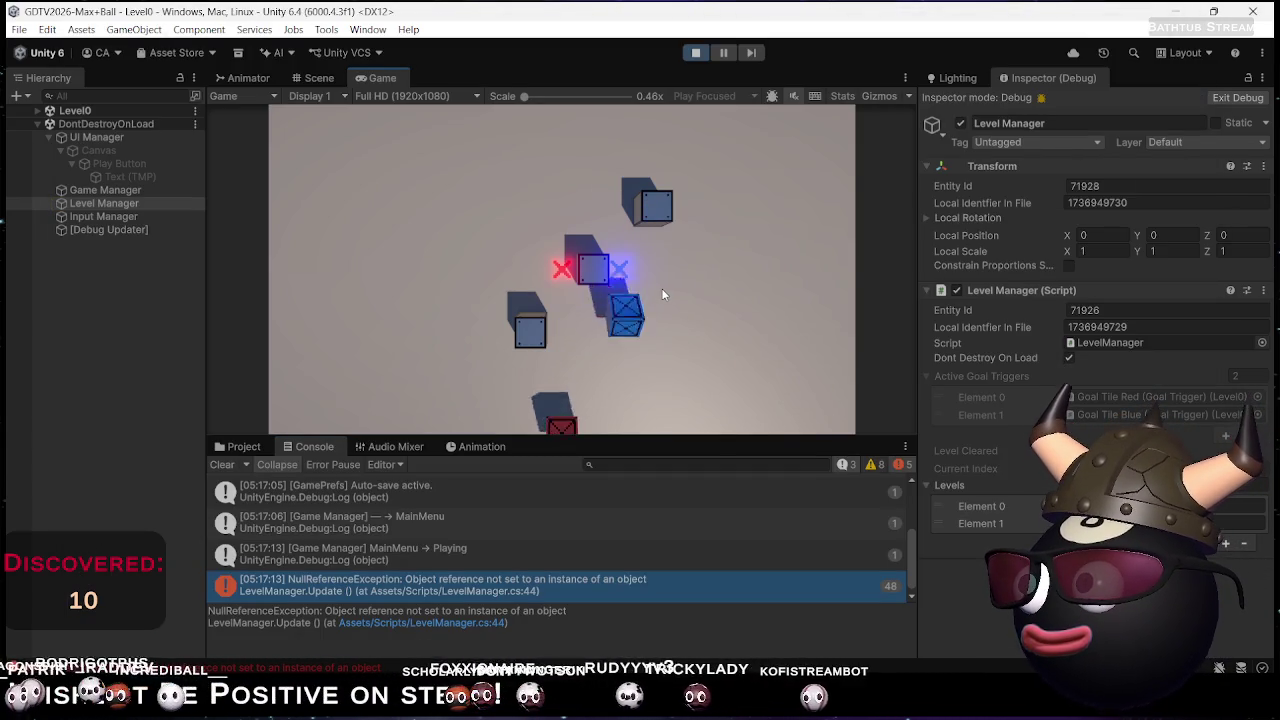
key("Left")
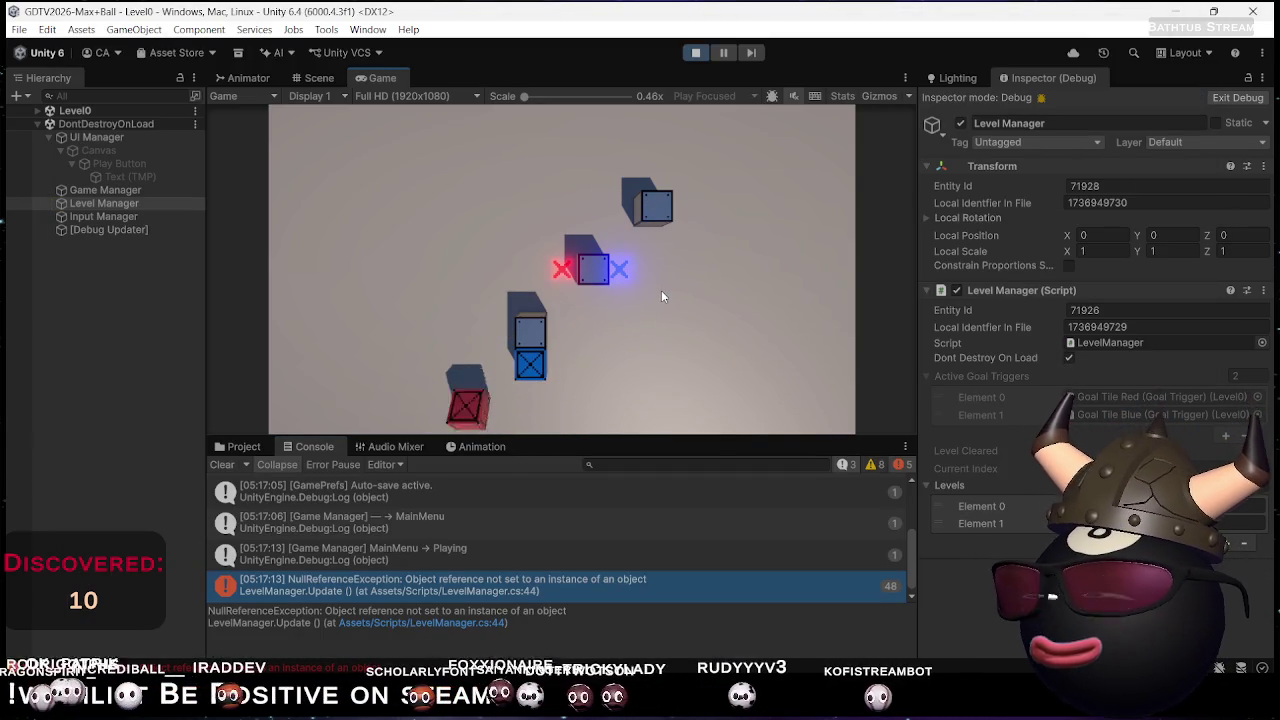
key("Up")
key("Right")
key("Up")
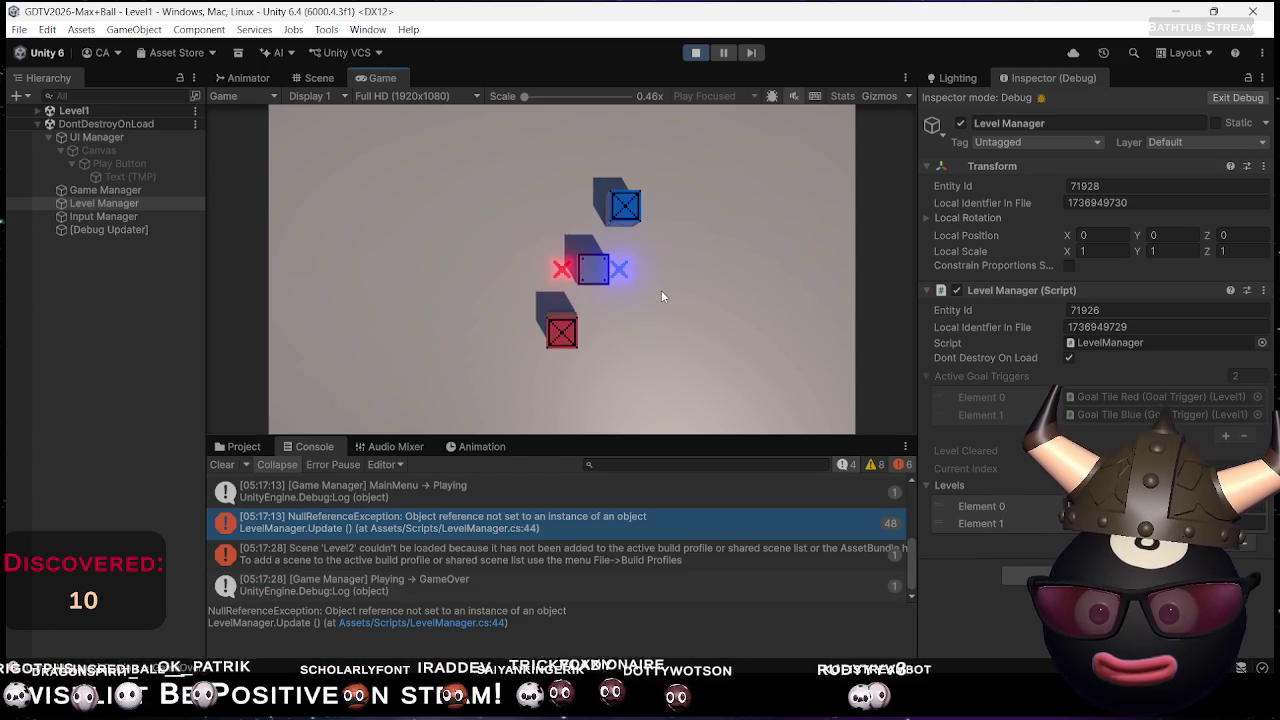
Steer both Level1 blocks onto their goal tiles, then move them off again
key("Left")
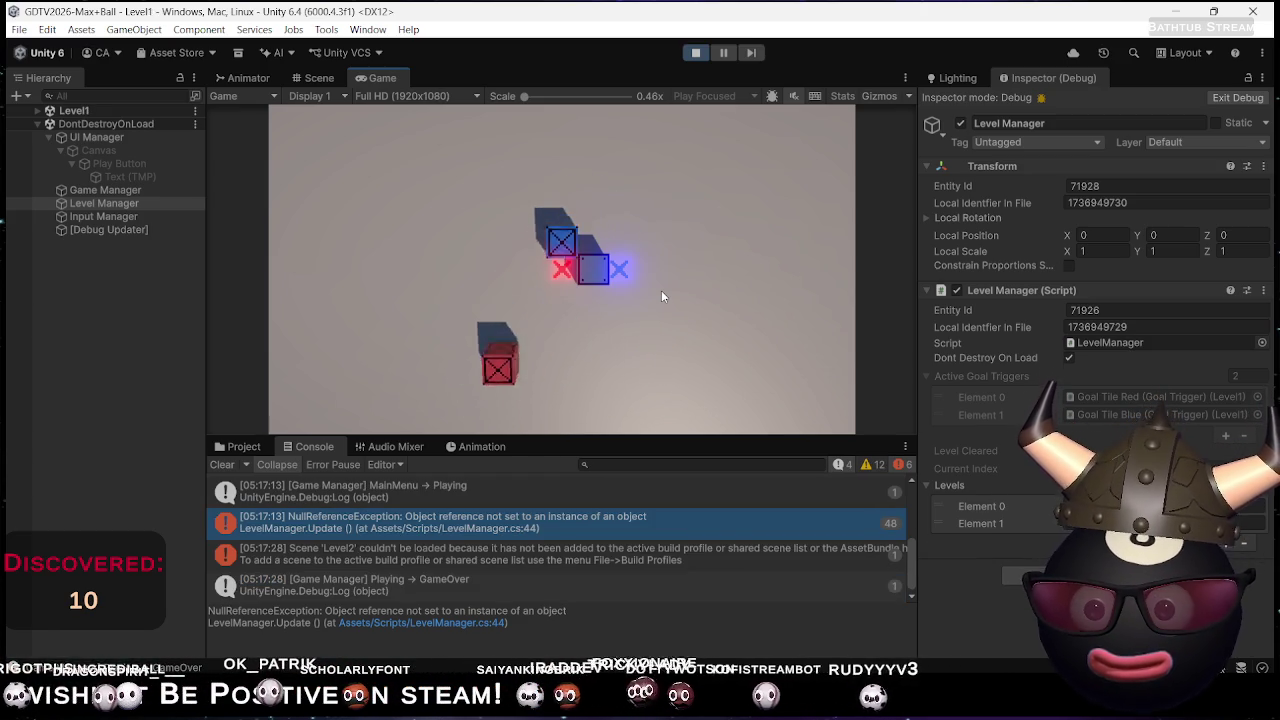
key("Down")
key("Right")
key("Down")
key("Up")
key("Right")
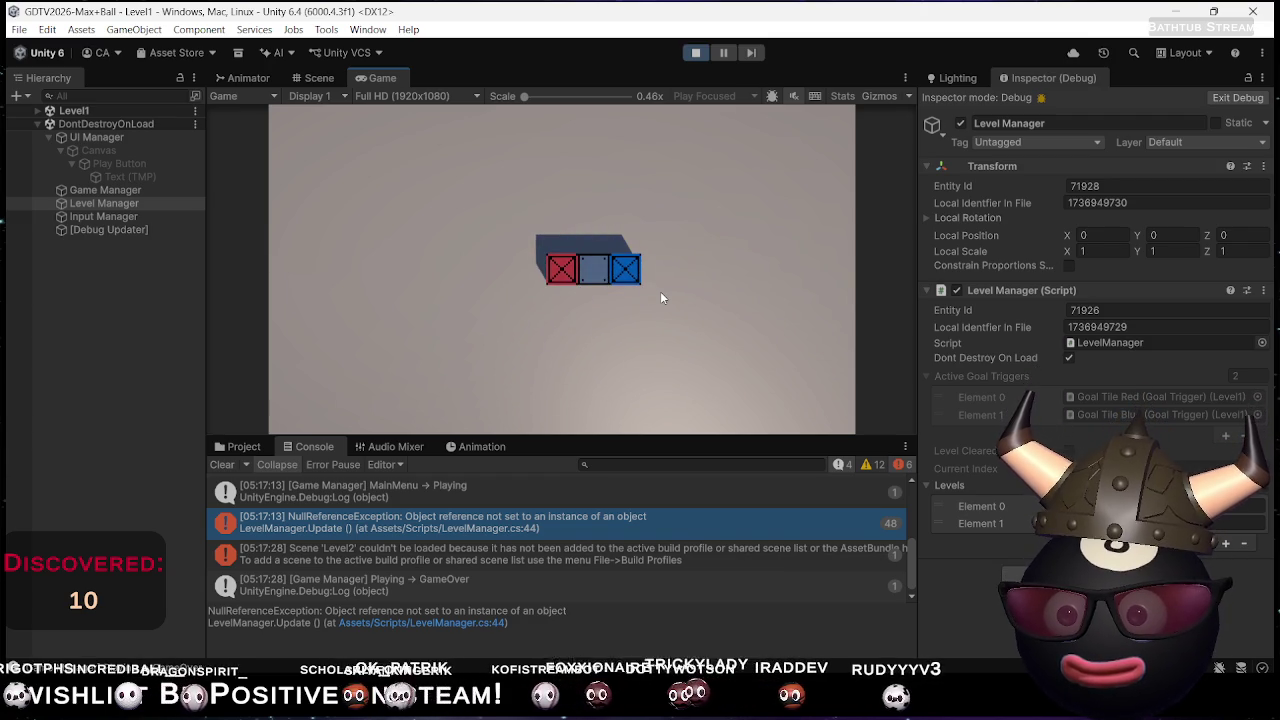
key("Down")
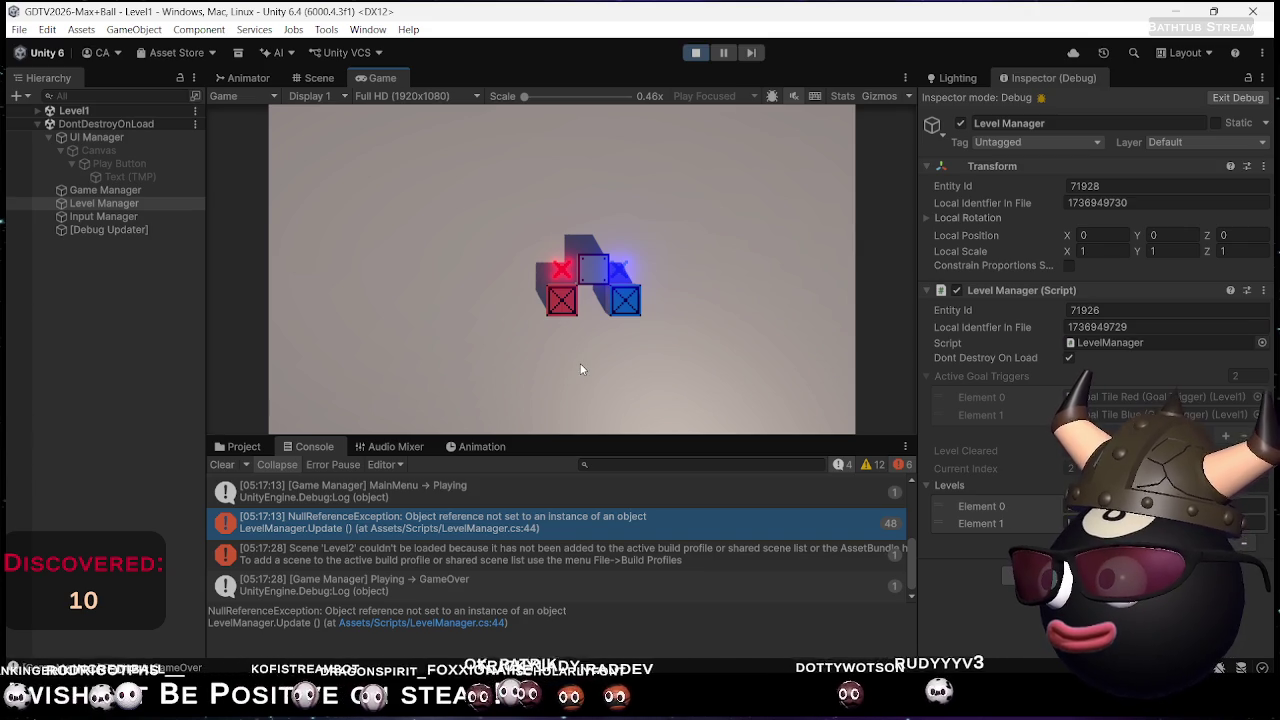
Shuffle the blocks around the grey block to line them up side by side
key("Up")
key("Up")
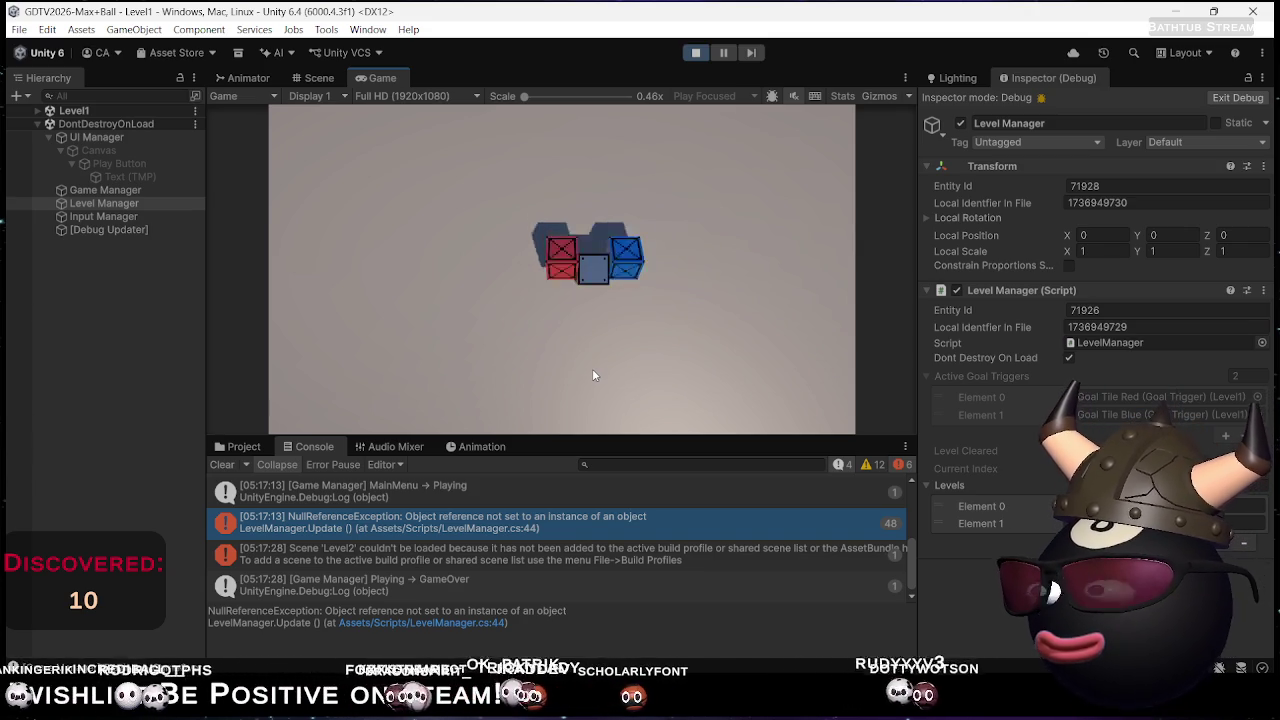
key("Down")
key("Down")
key("Up")
key("Up")
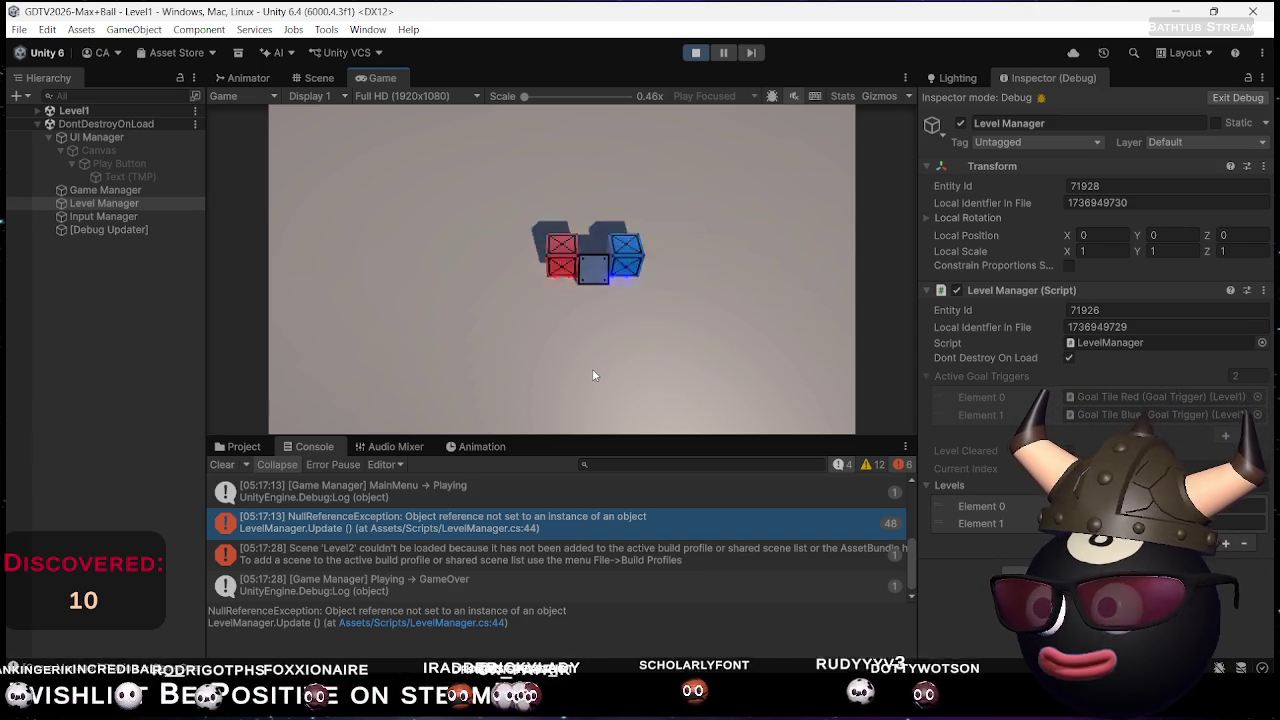
key("Up")
key("Right")
key("Down")
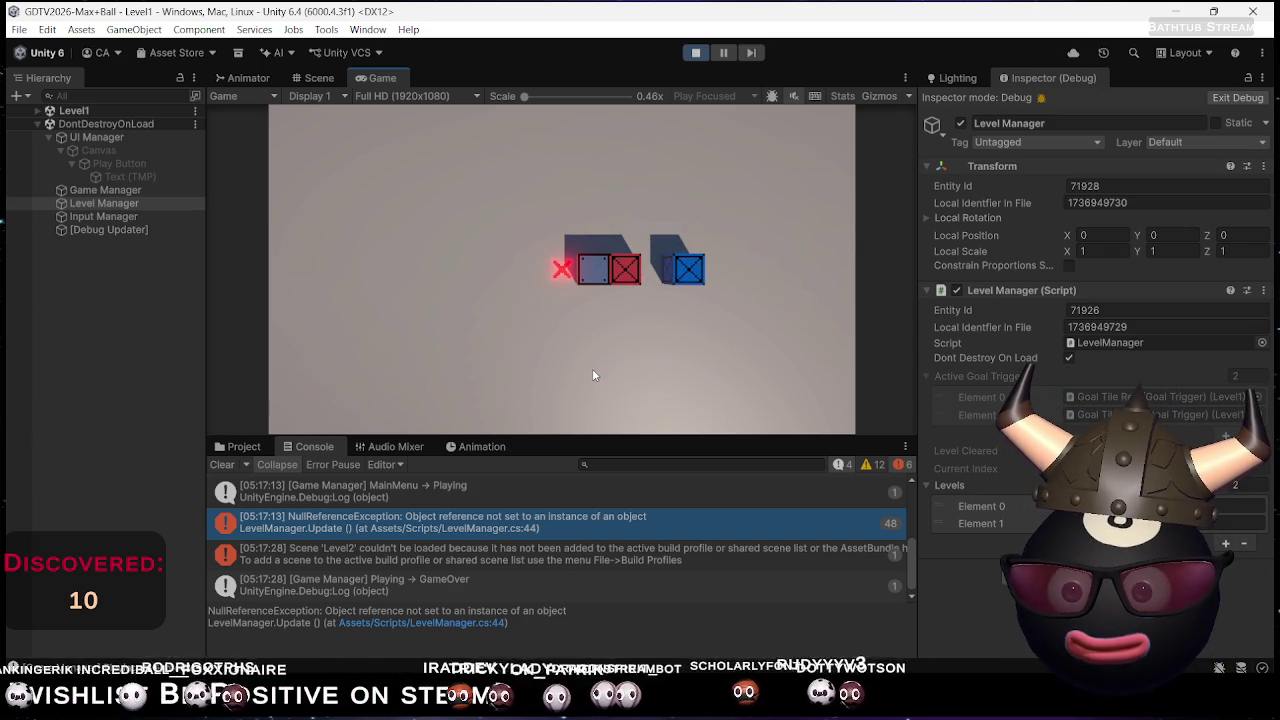
key("Up")
key("Left")
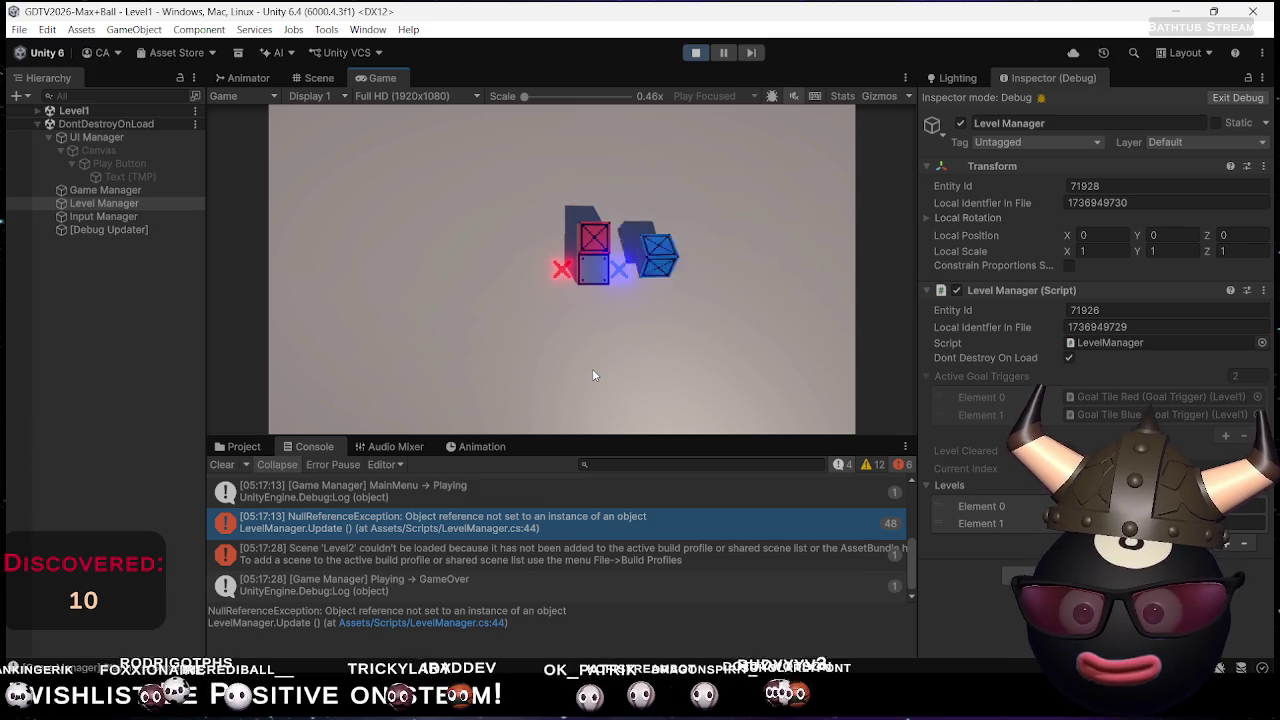
key("Left")
key("Up")
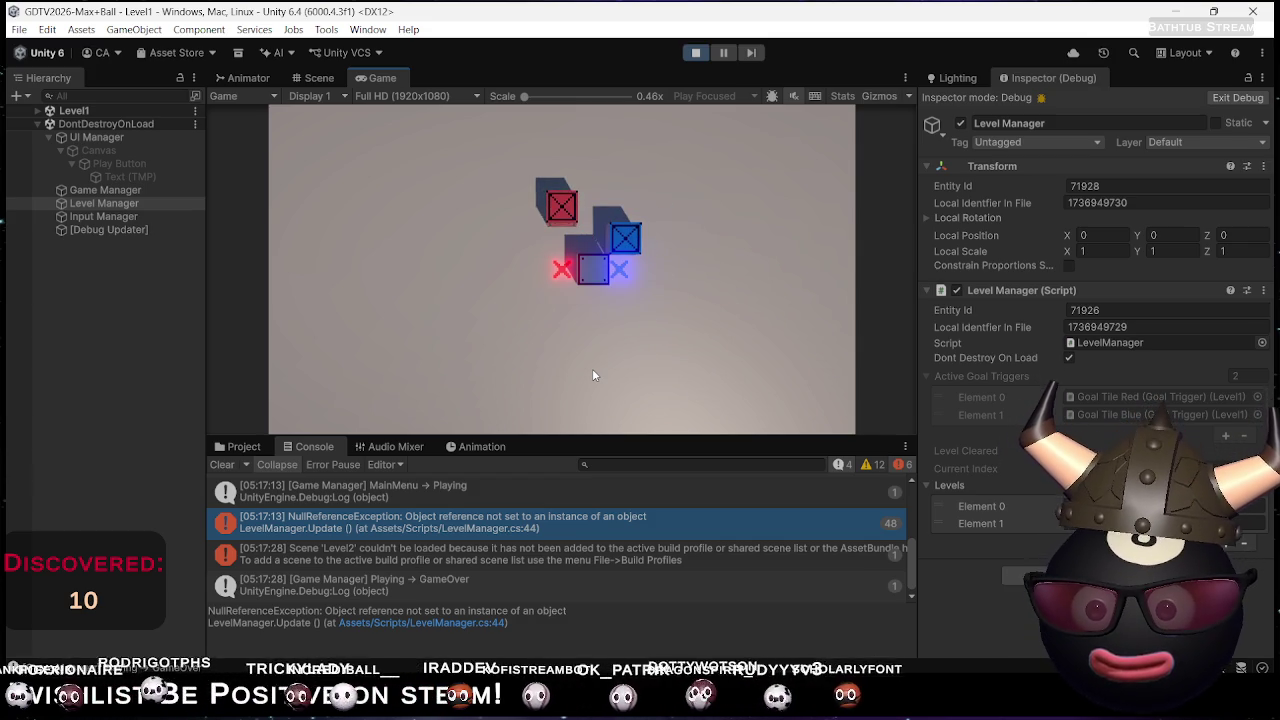
key("Left")
key("Left")
key("Left")
key("Down")
key("Right")
key("Right")
key("Up")
key("Right")
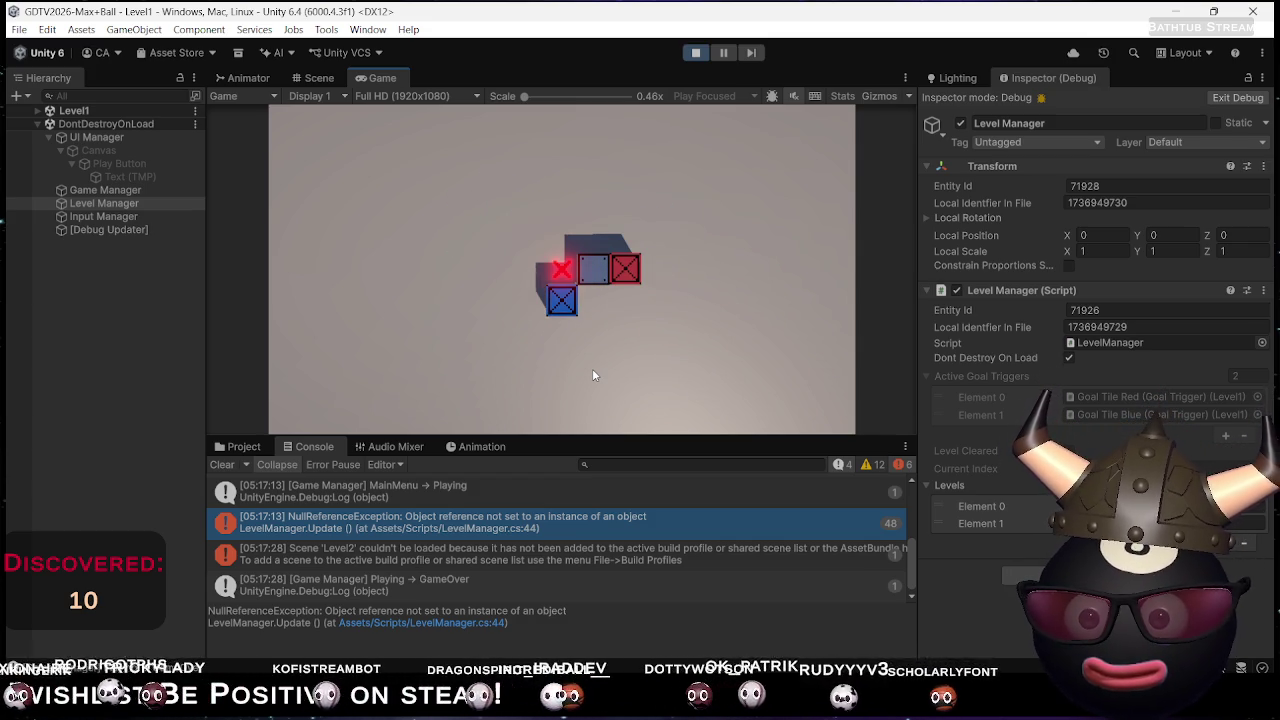
key("Right")
key("Left")
key("Down")
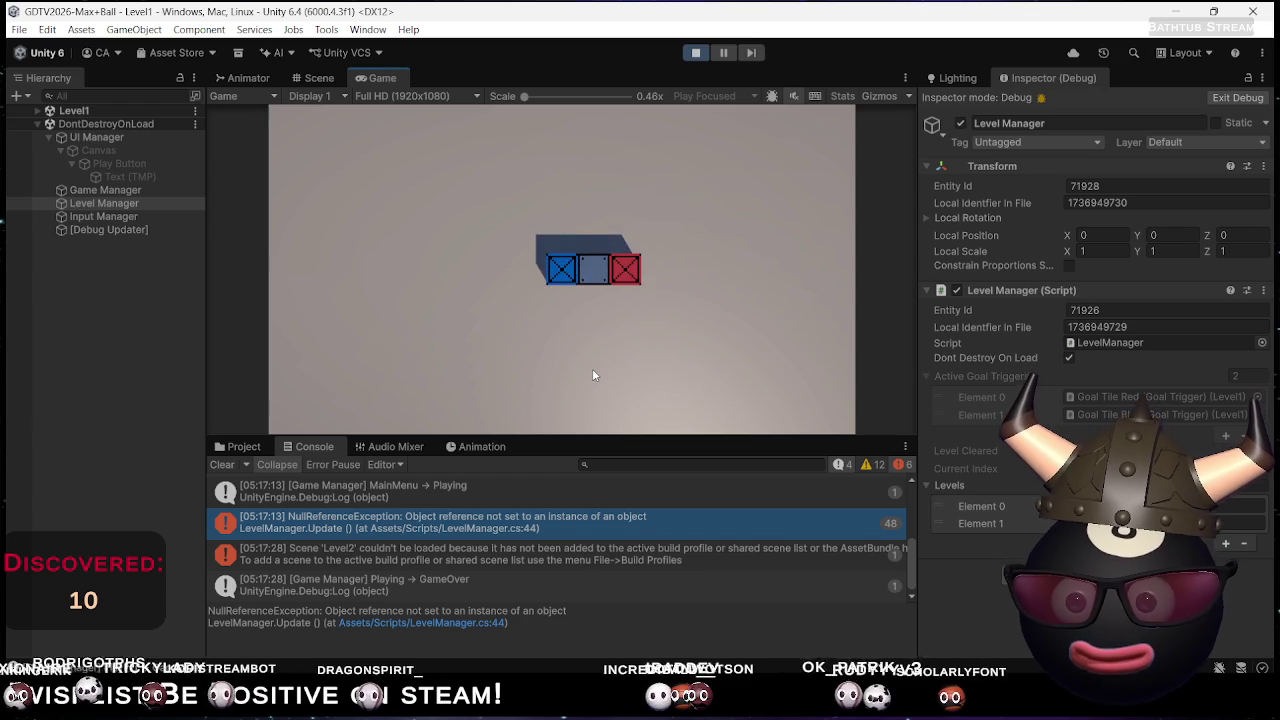
key("Up")
key("Left")
key("Down")
key("Up")
key("Up")
key("Right")
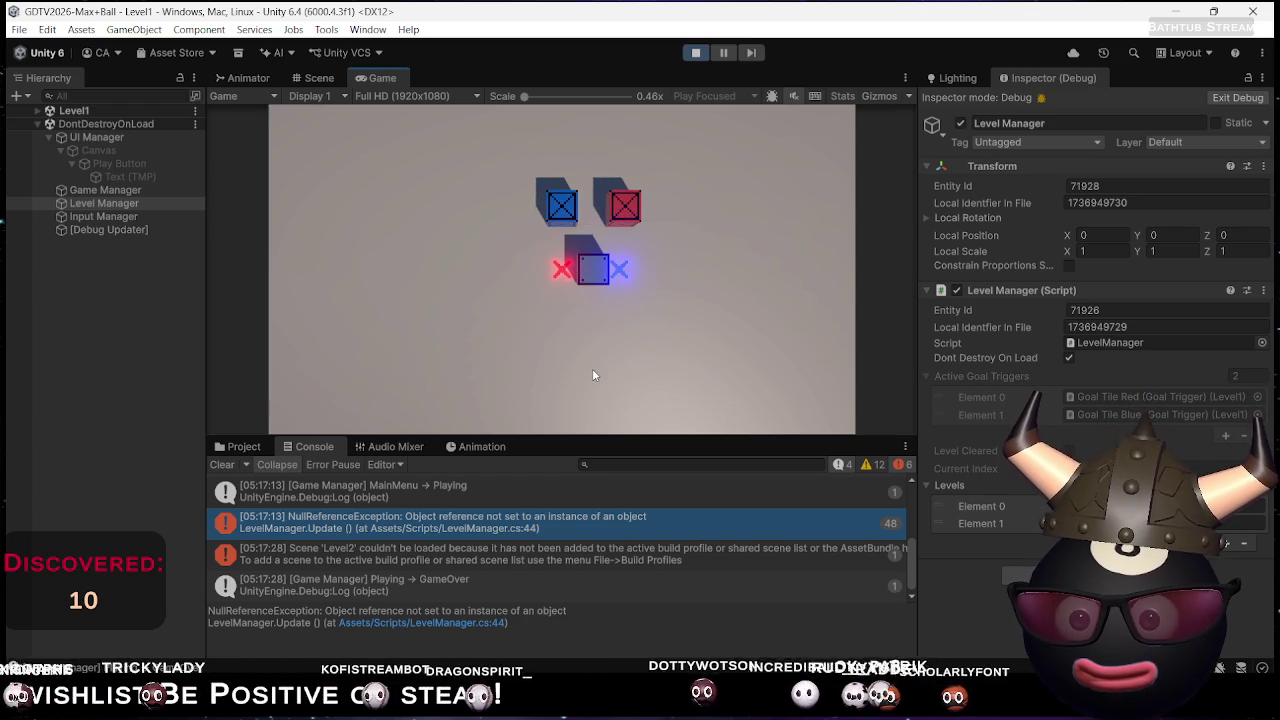
Reposition the blocks onto both goal tiles, then test moving them off and back twice
key("Left")
key("Up")
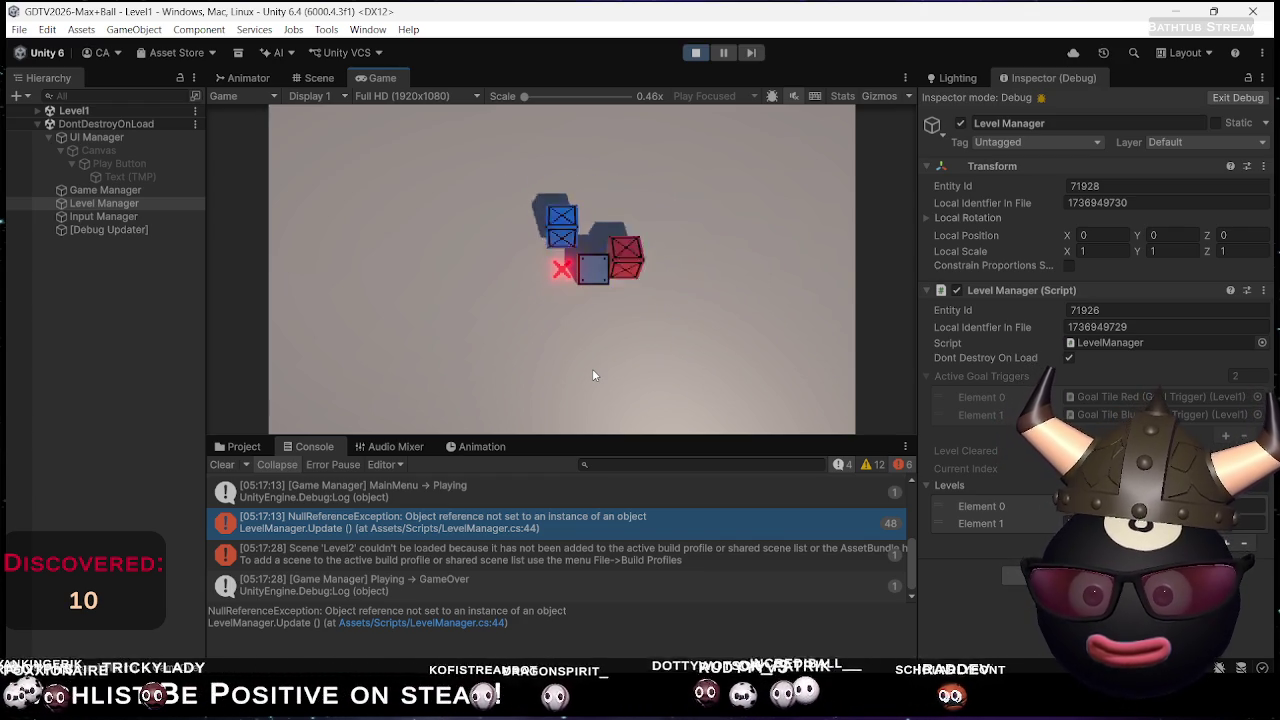
key("Left")
key("Down")
key("Right")
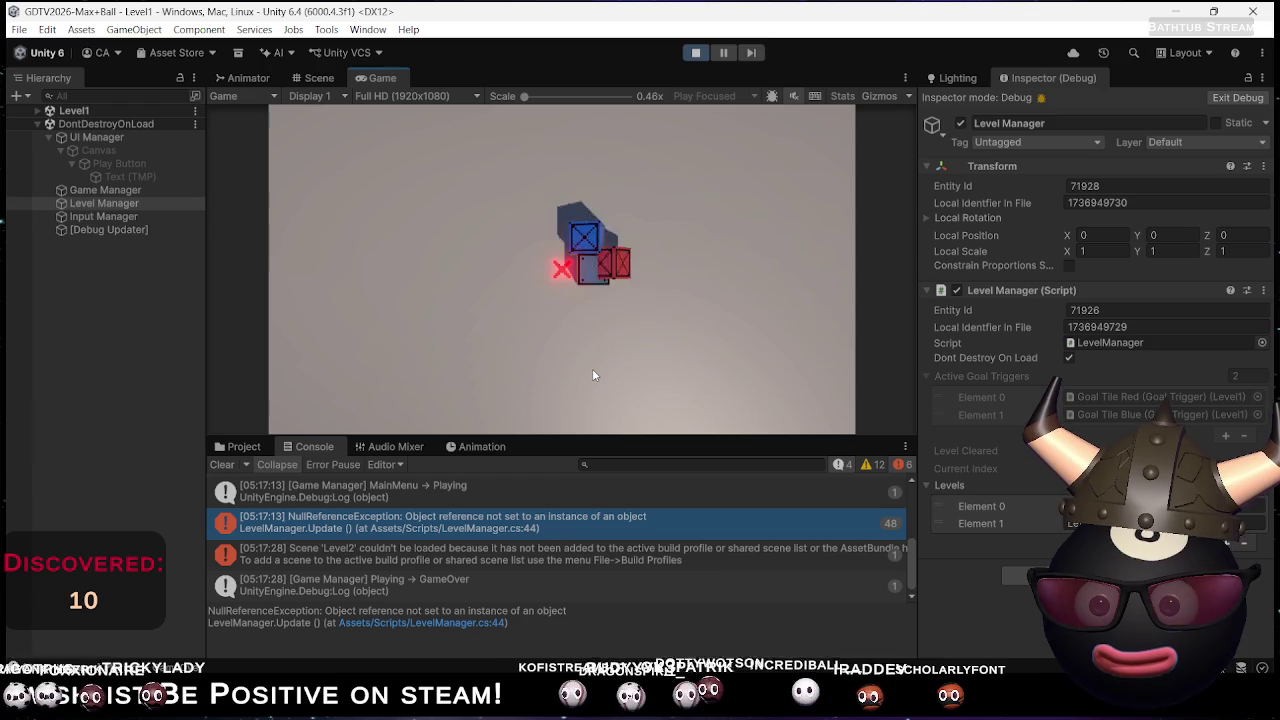
key("Right")
key("Left")
key("Up")
key("Left")
key("Down")
key("Right")
key("Up")
key("Left")
key("Left")
key("Up")
key("Right")
key("Right")
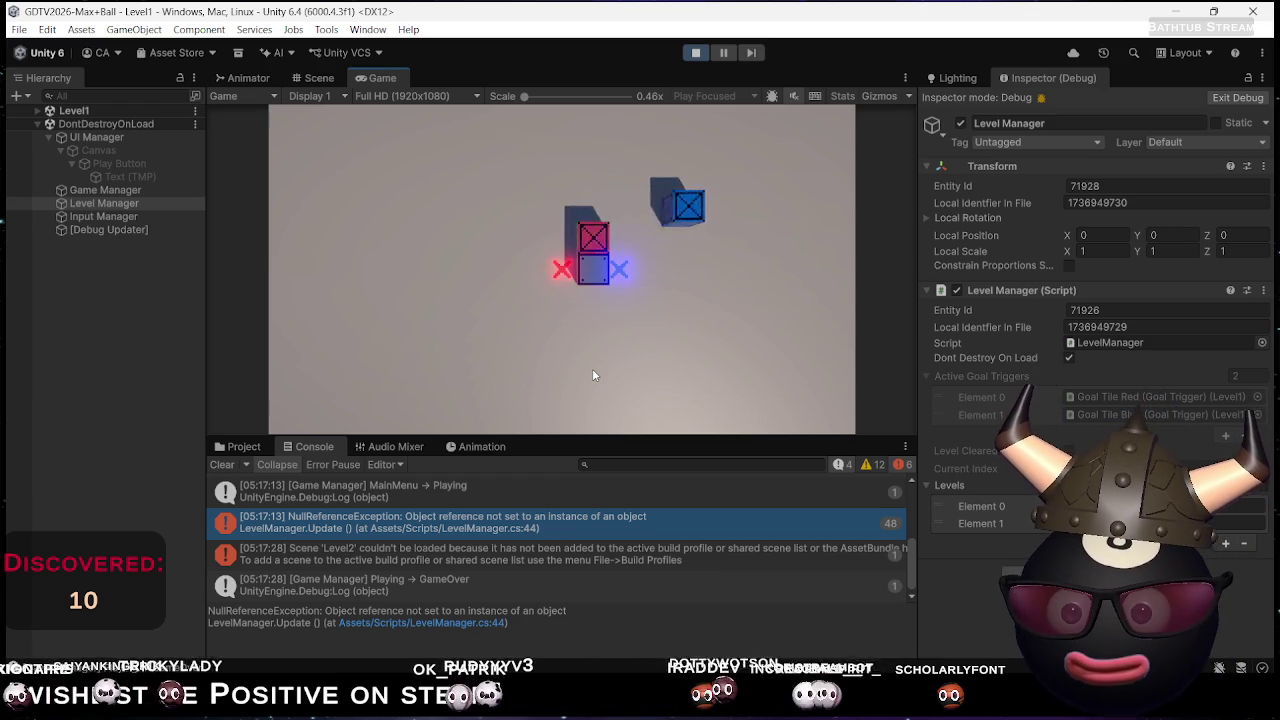
key("Down")
key("Right")
key("Left")
key("Left")
key("Down")
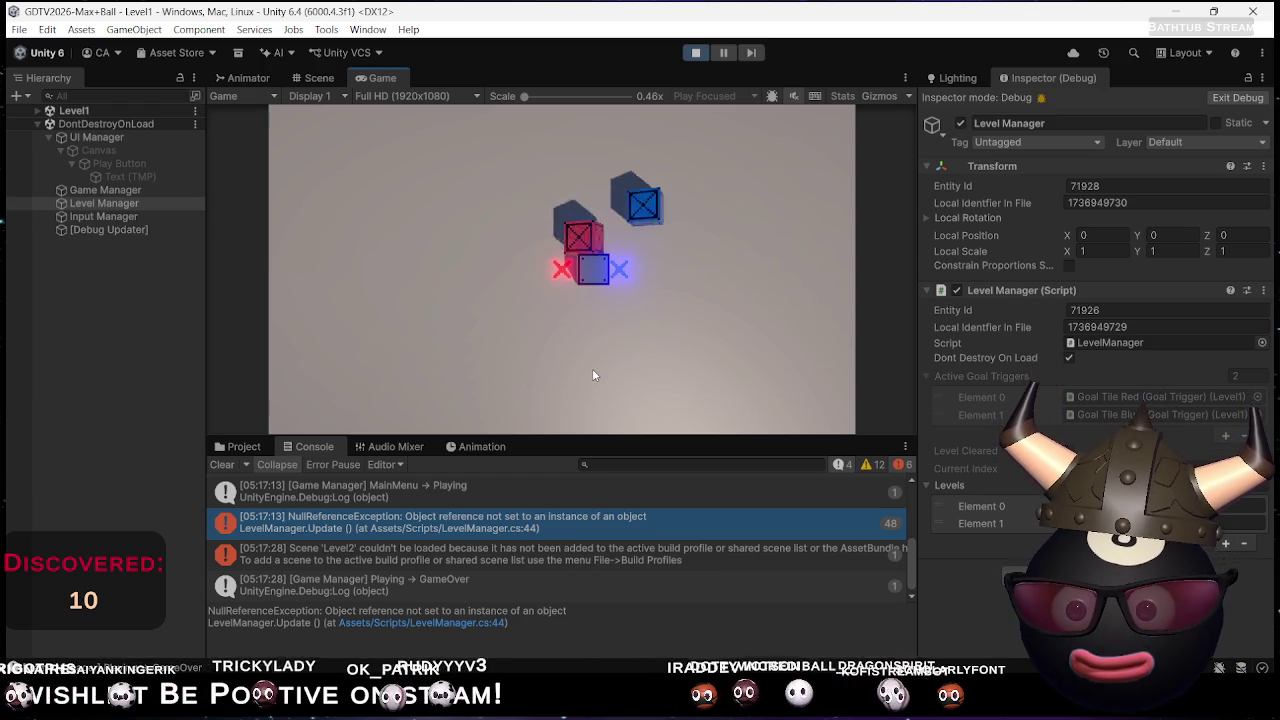
key("Right")
key("Down")
key("Up")
key("Down")
key("Up")
key("Down")
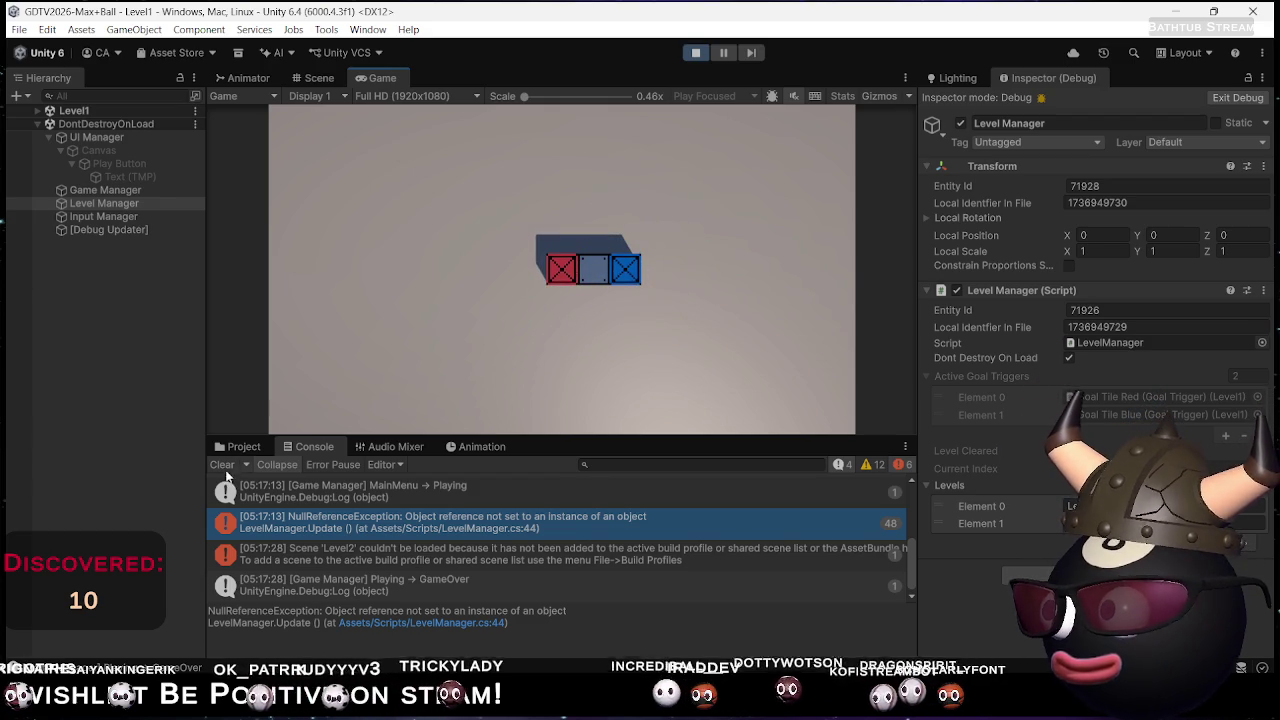
Clear the Console, toggle the blocks off and onto their goals, then stop the game
left_click(224, 466)
key("Up")
key("Down")
key("Up")
key("Down")
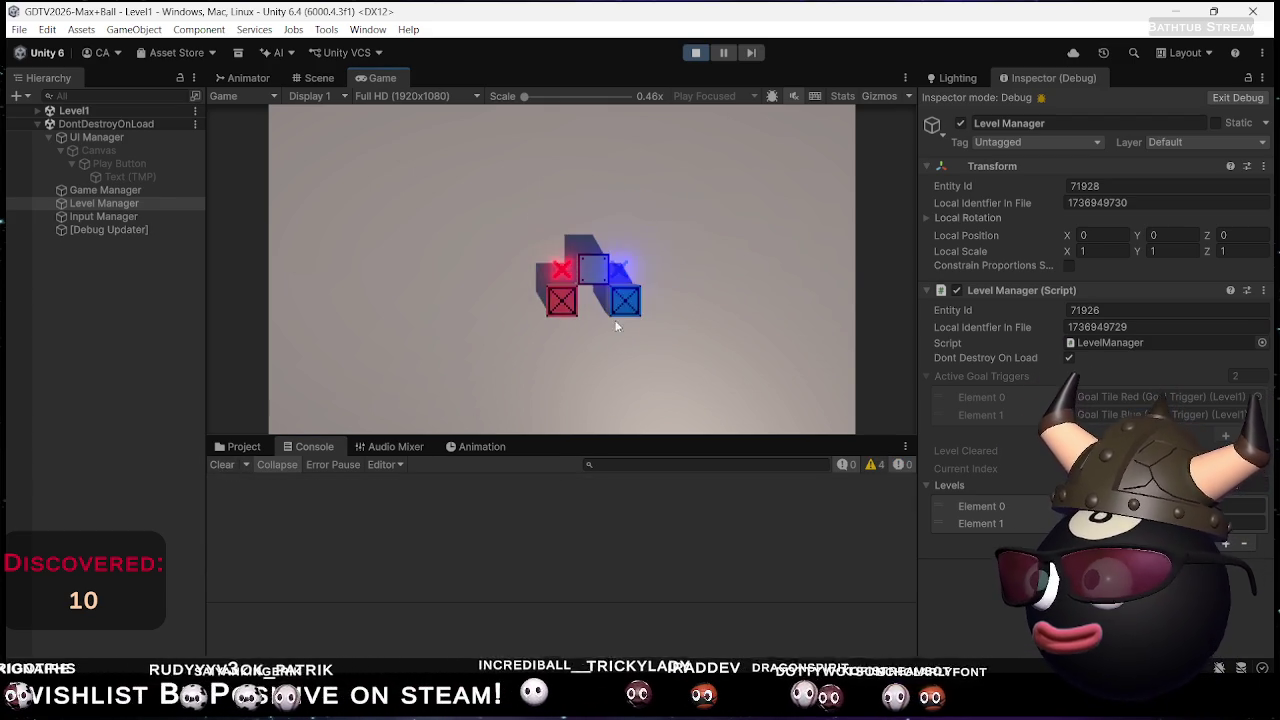
key("Up")
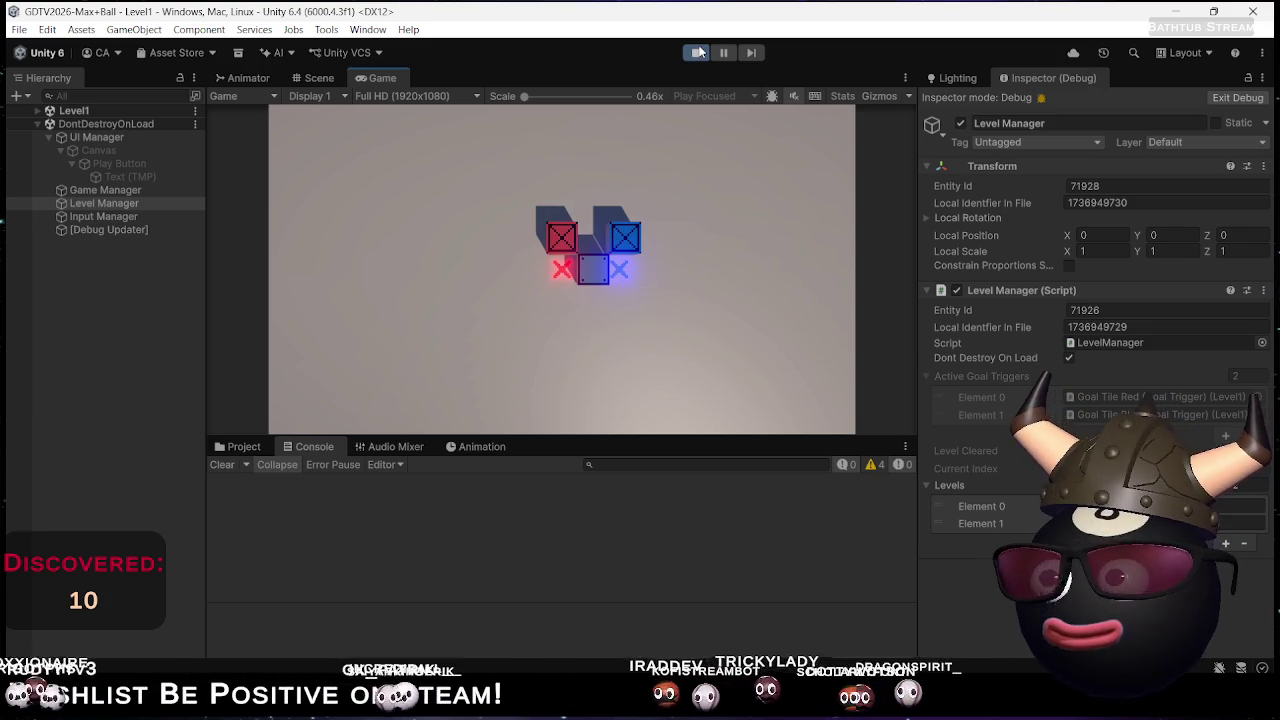
left_click(697, 52)
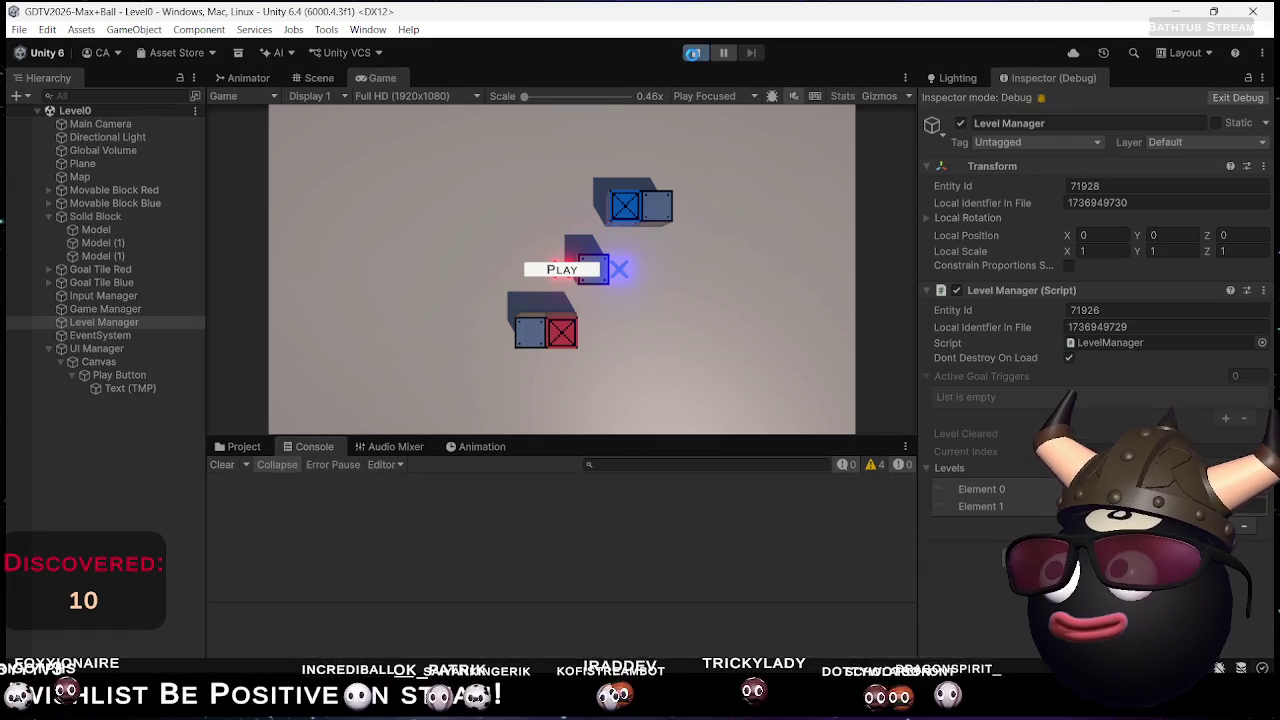
Restart play mode, start from the main menu, and push both Level0 blocks onto their goals
left_click(697, 52)
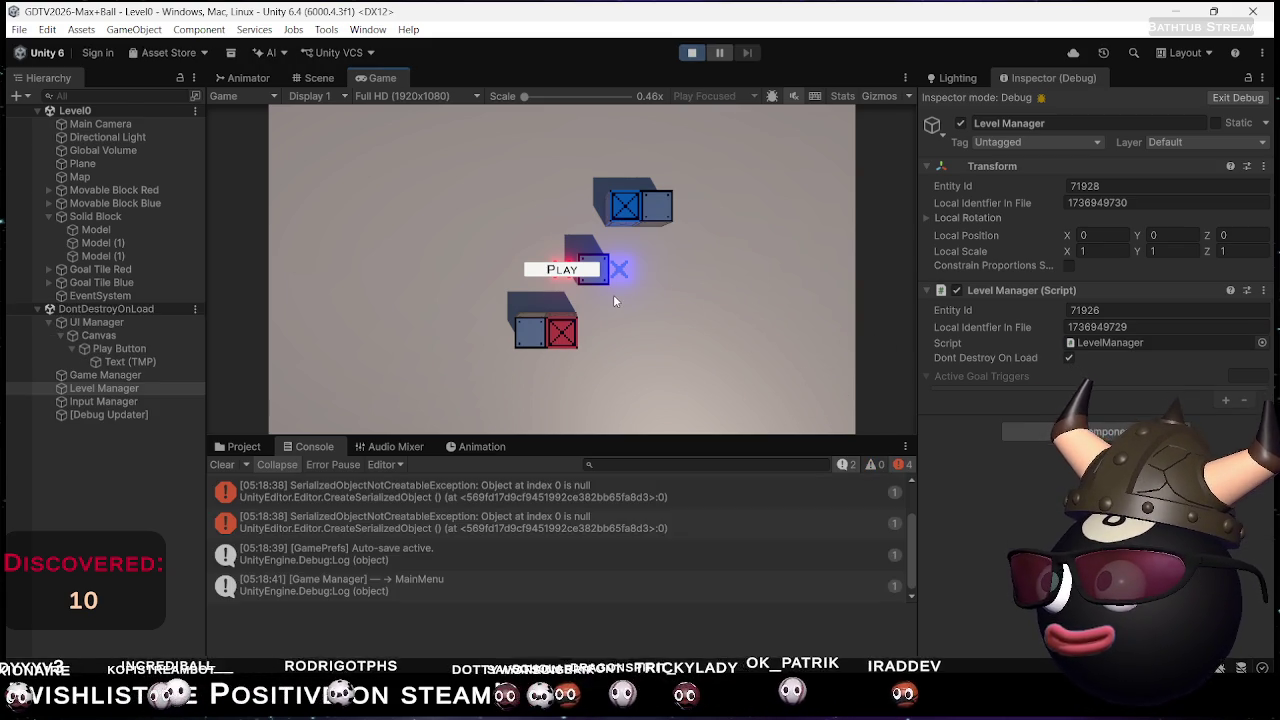
left_click(566, 272)
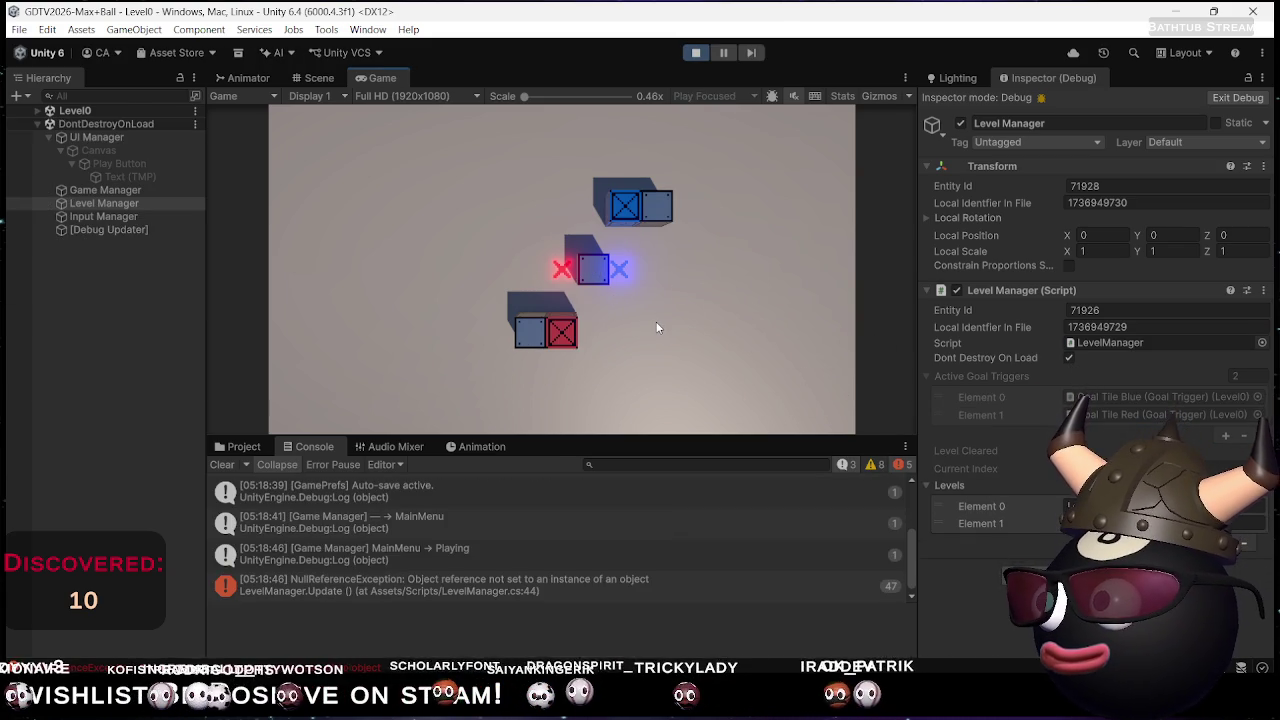
key("Left")
key("Right")
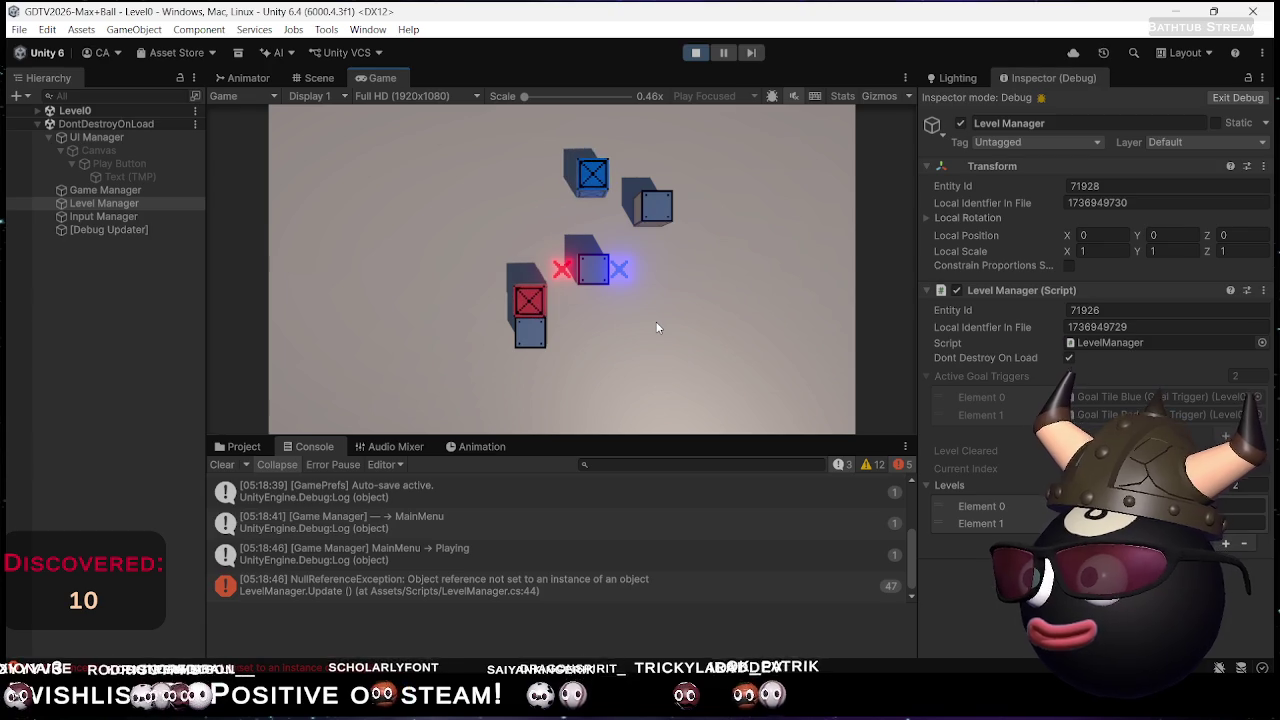
key("Left")
key("Left")
key("Down")
key("Left")
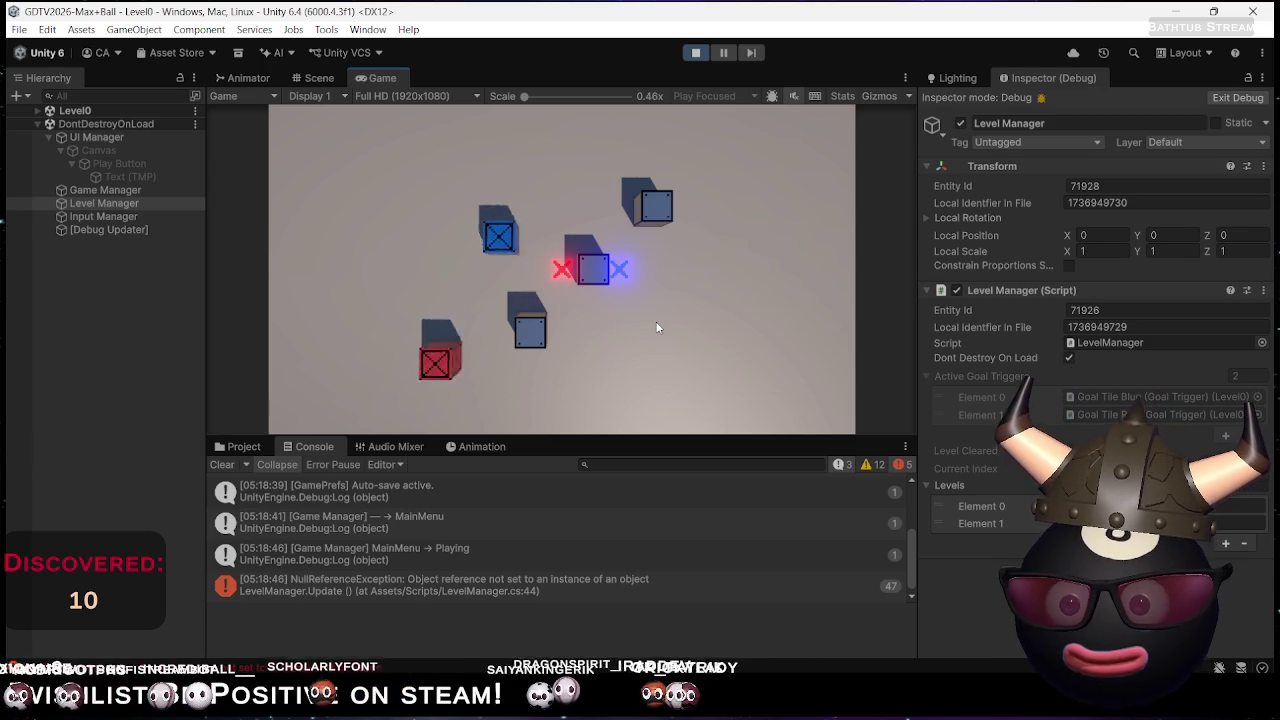
key("Down")
key("Up")
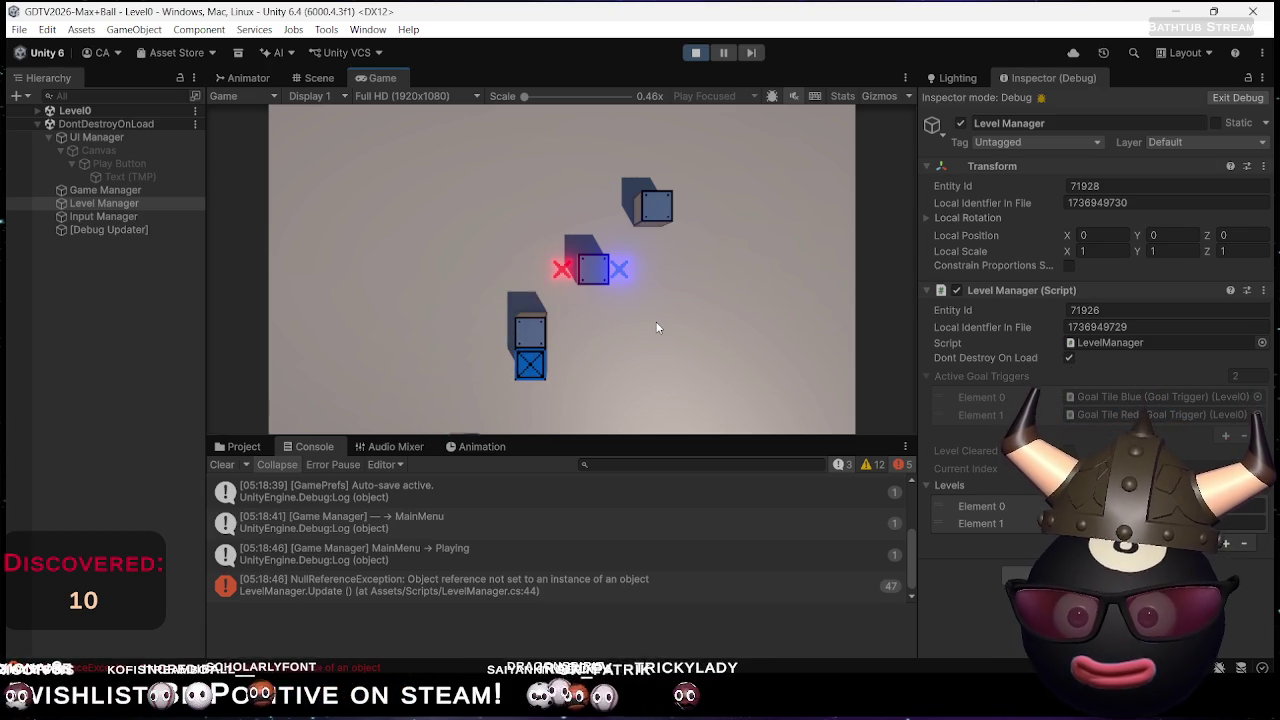
key("Right")
key("Right")
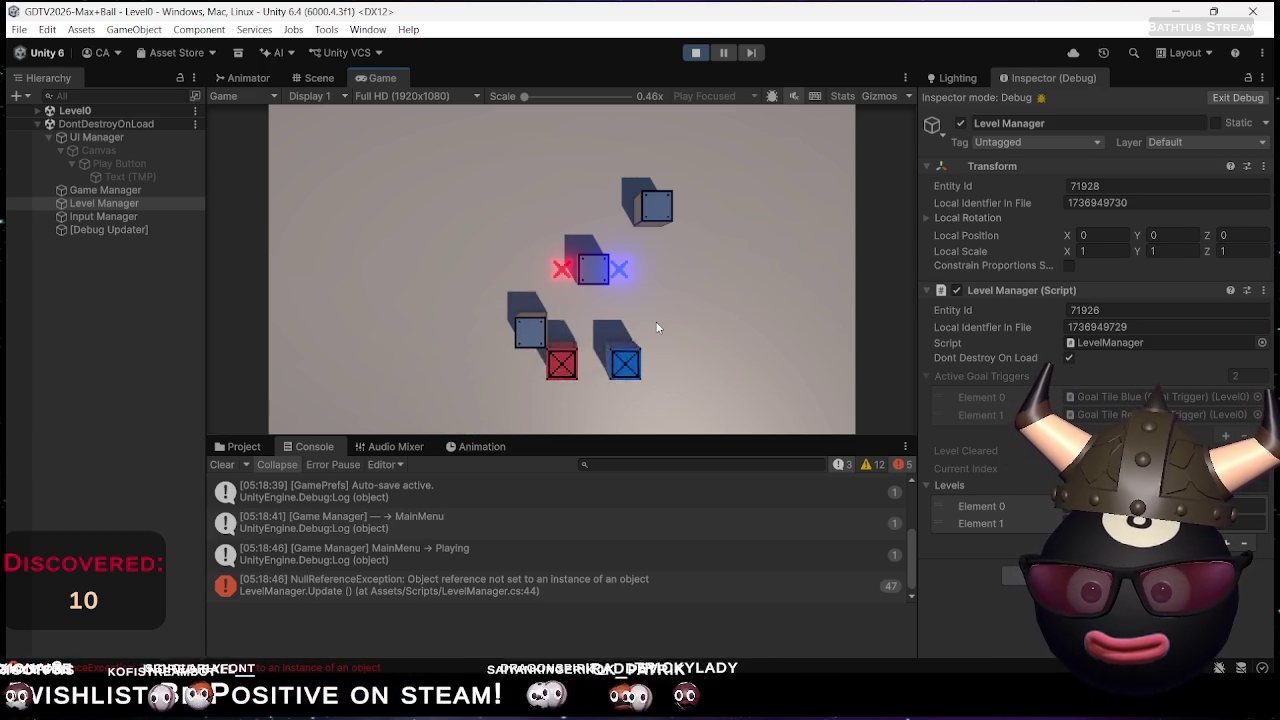
key("Up")
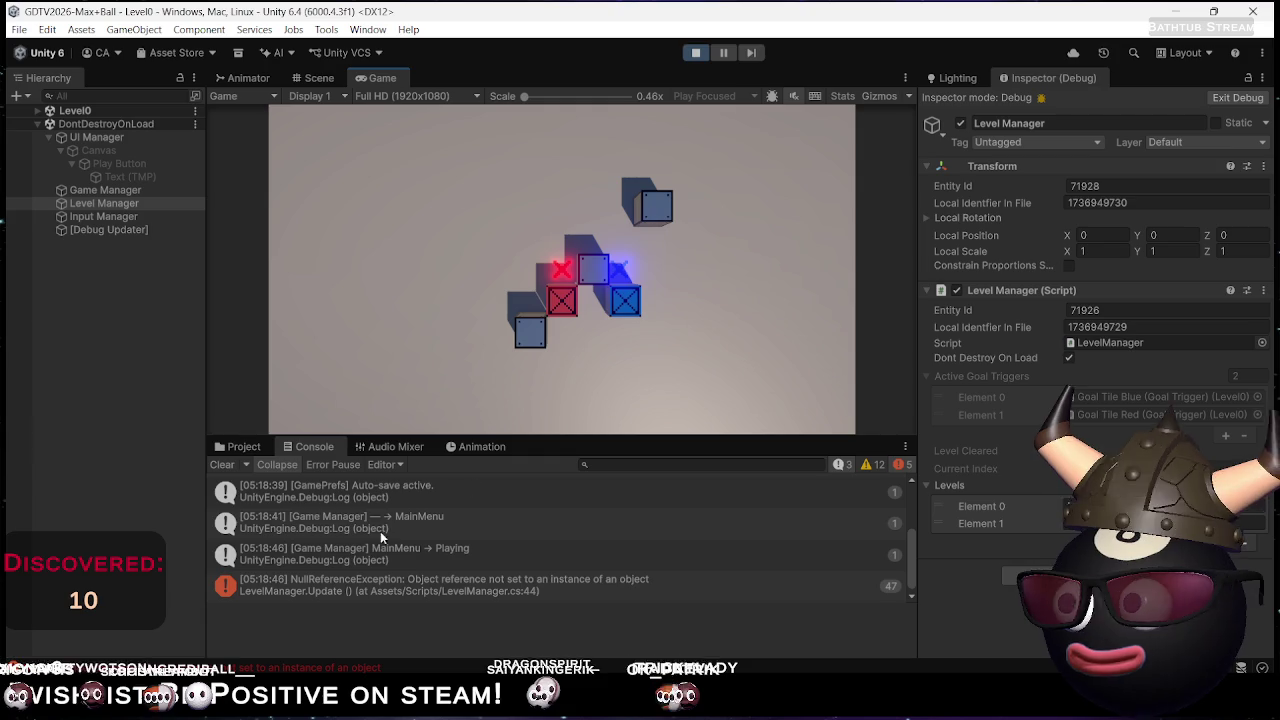
Clear the Console, exit play mode, and return to LevelManager.cs in Rider
left_click(222, 465)
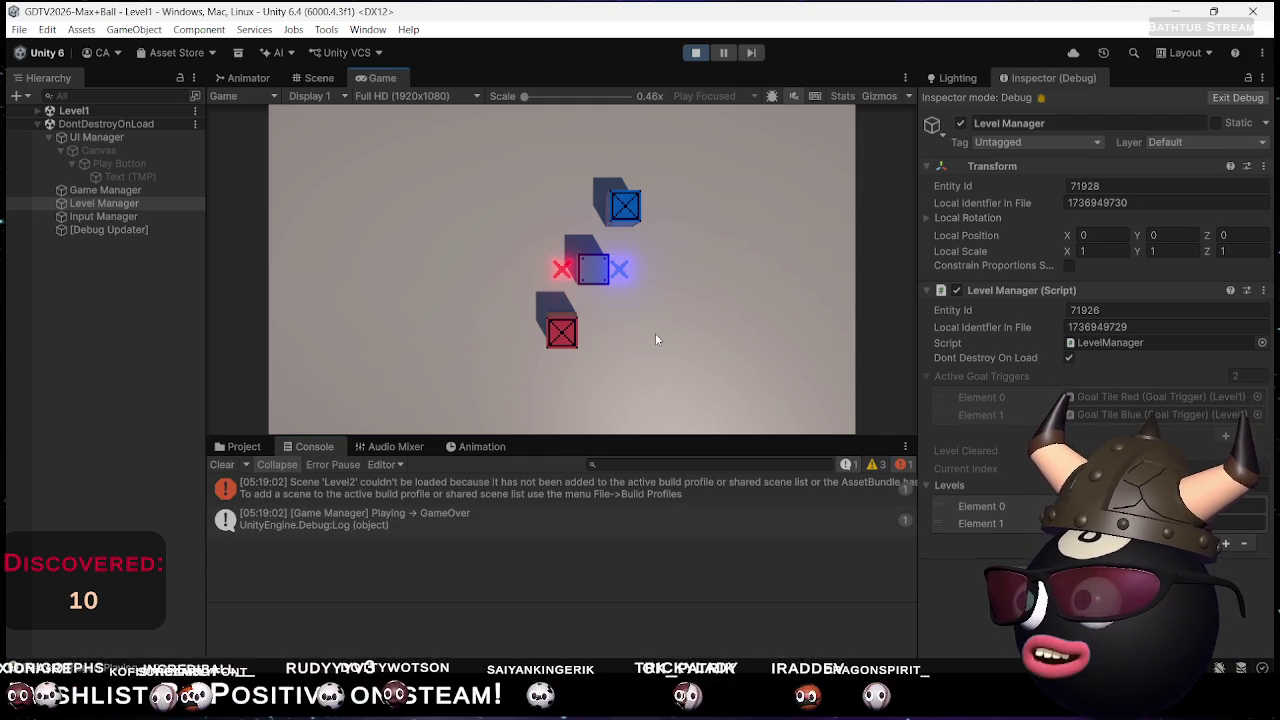
key("ctrl+p")
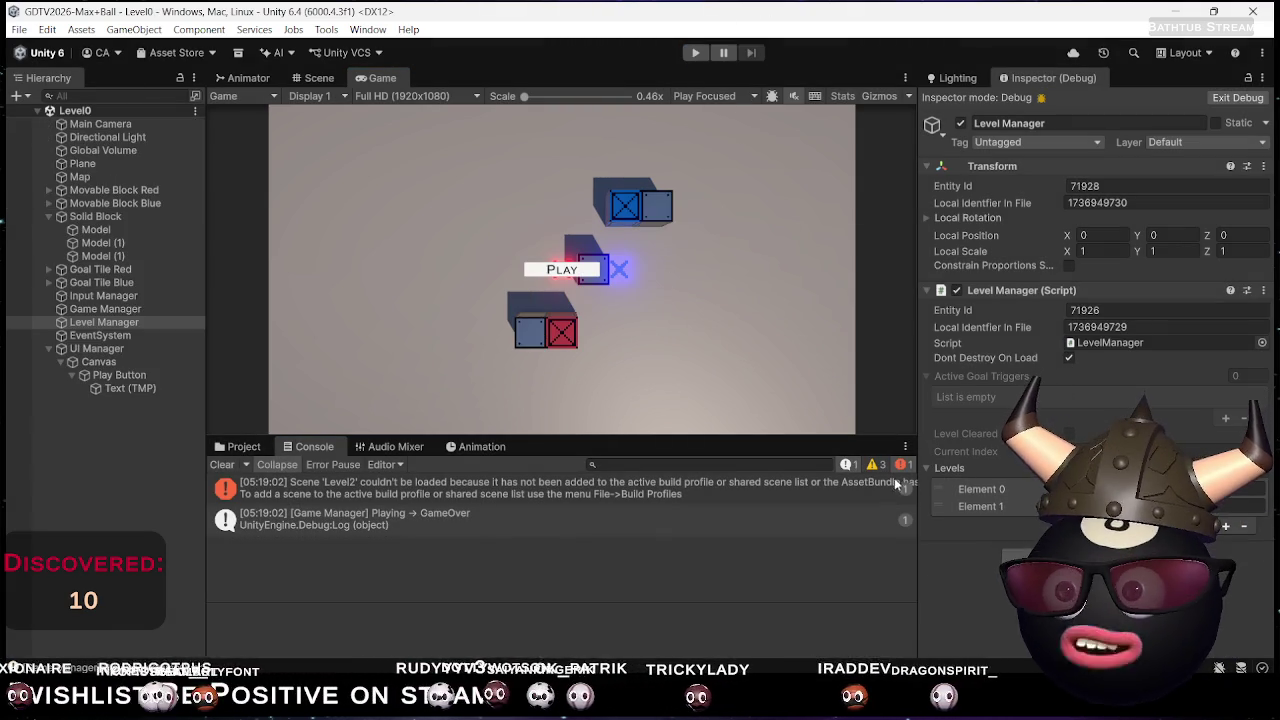
key("alt+Tab")
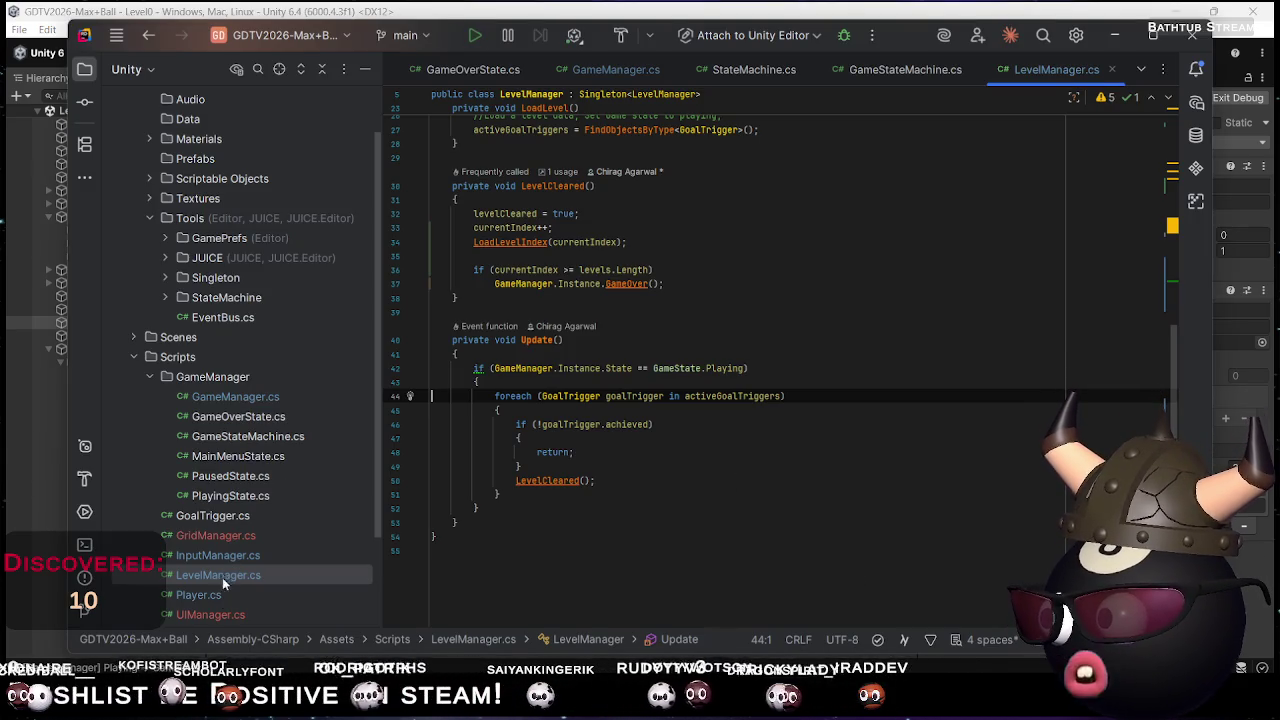
Move the LoadLevelIndex(currentIndex) line below the game-over if block, with a blank line above it
scroll(610, 390, "up", 3)
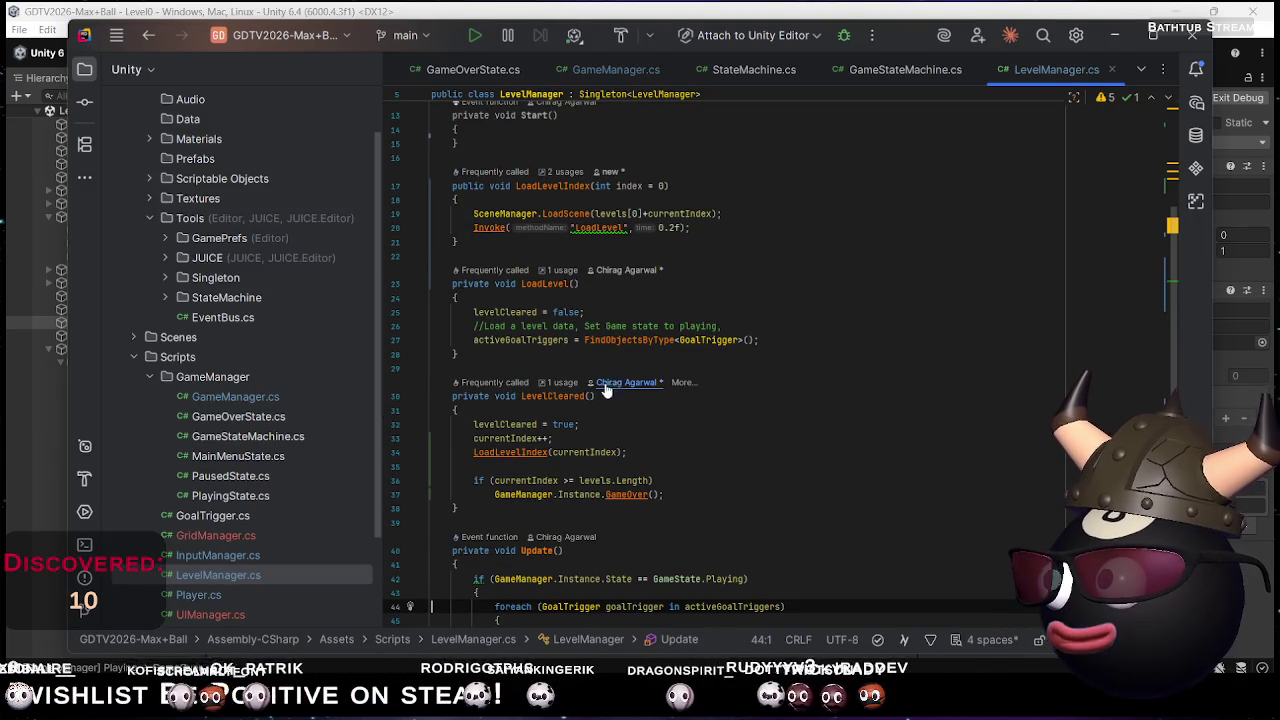
double_click(690, 213)
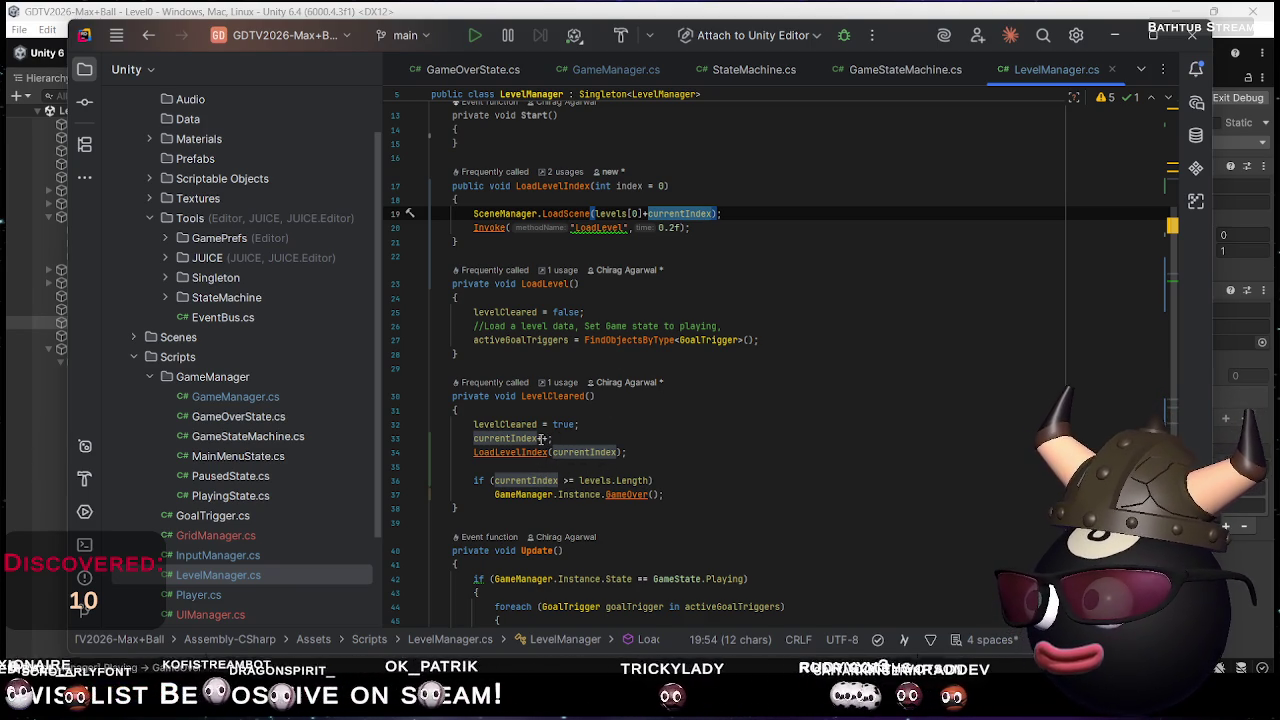
scroll(555, 466, "up", 2)
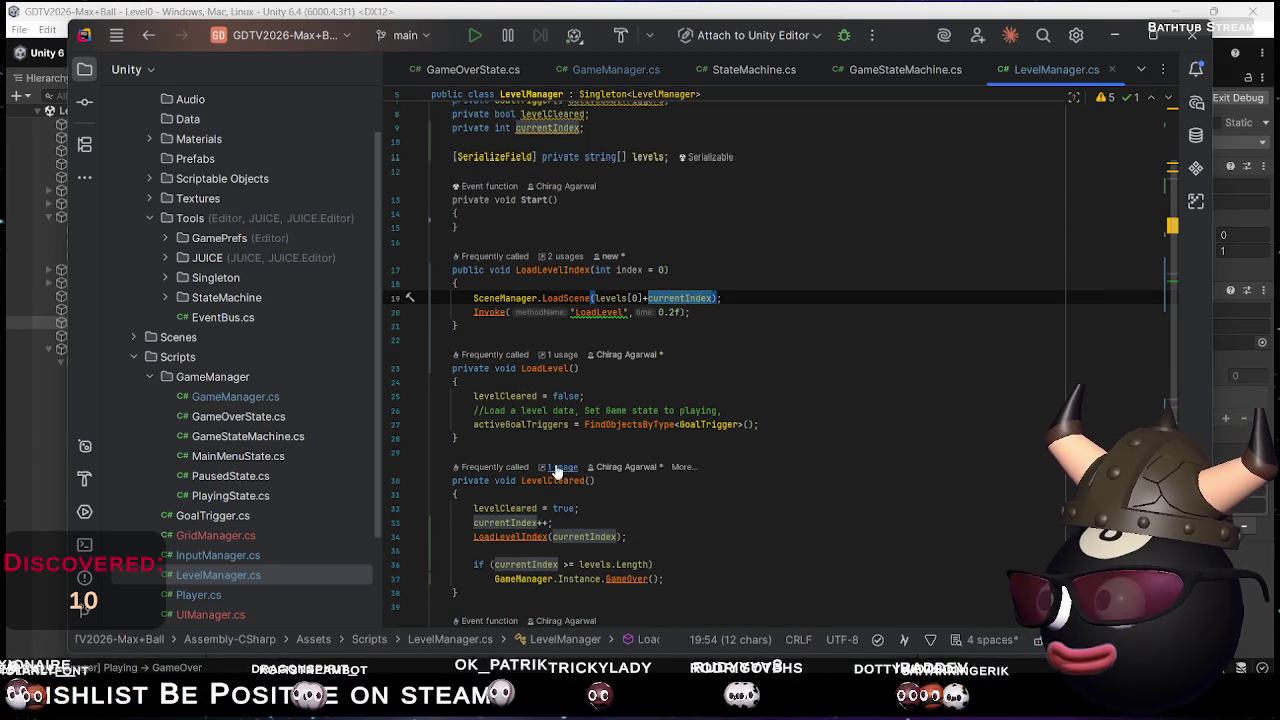
left_click(521, 537)
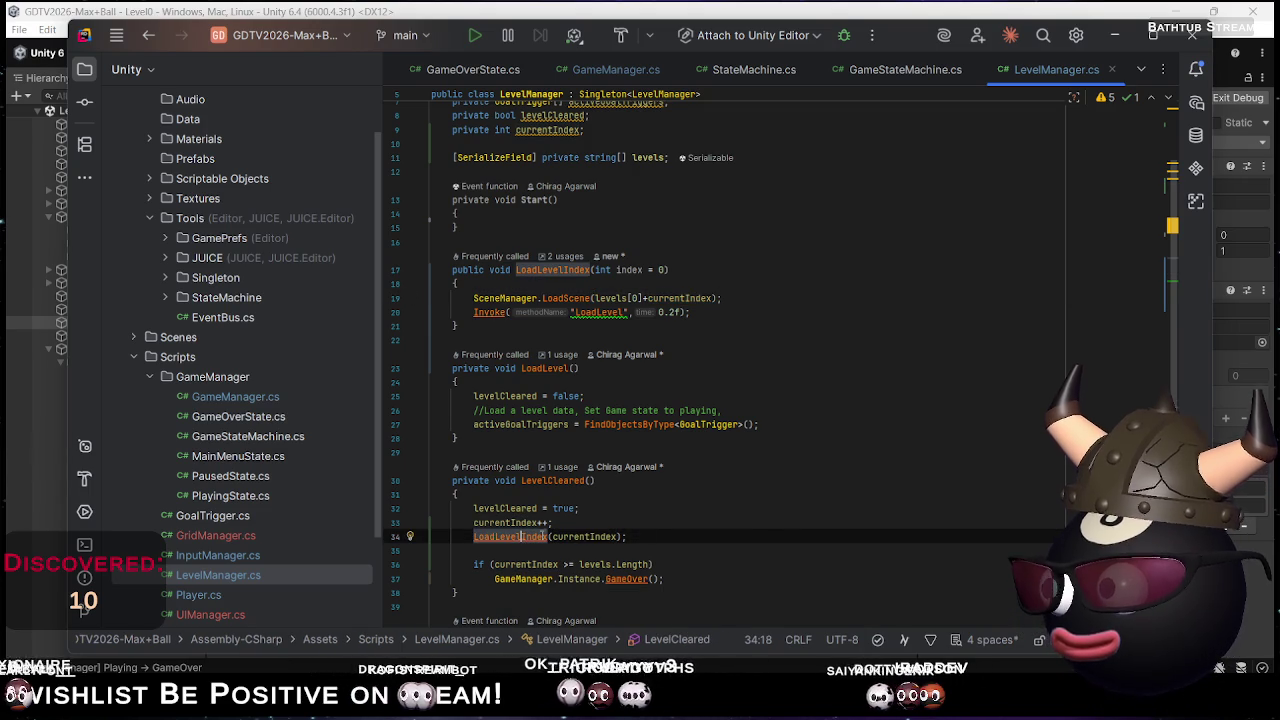
left_click(670, 541)
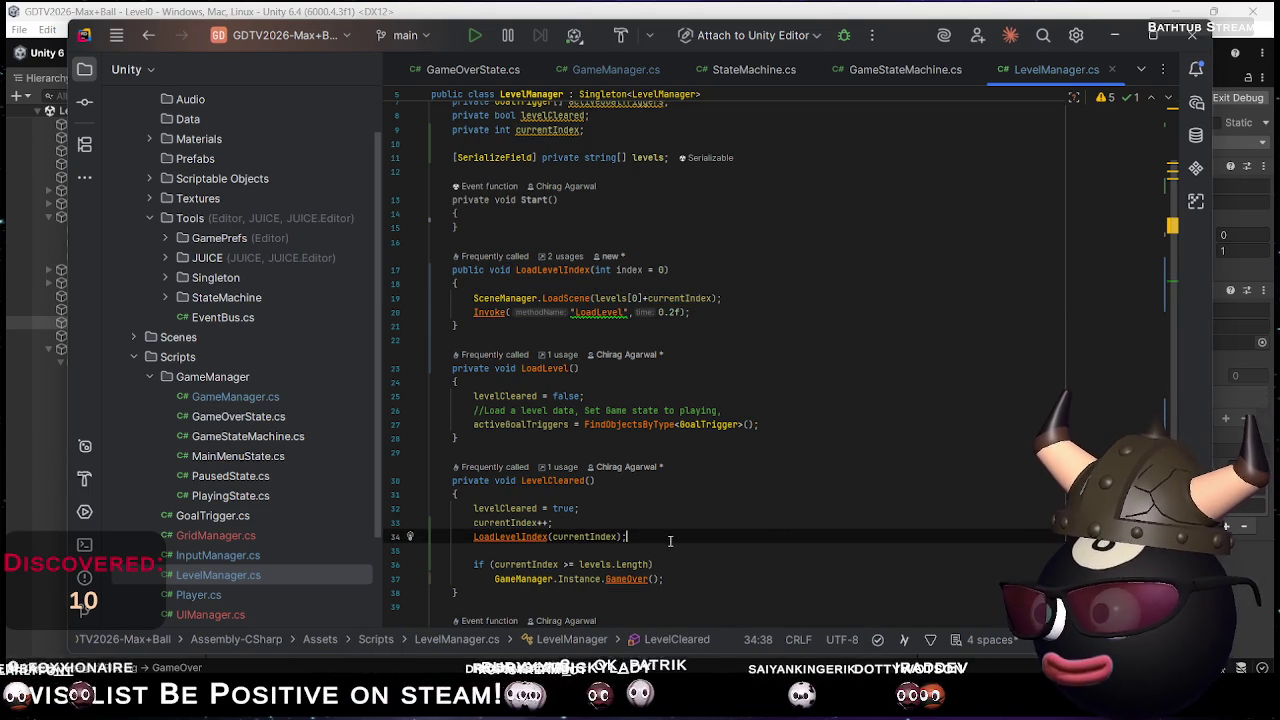
key("alt+shift+Down")
key("alt+shift+Down")
key("alt+shift+Down")
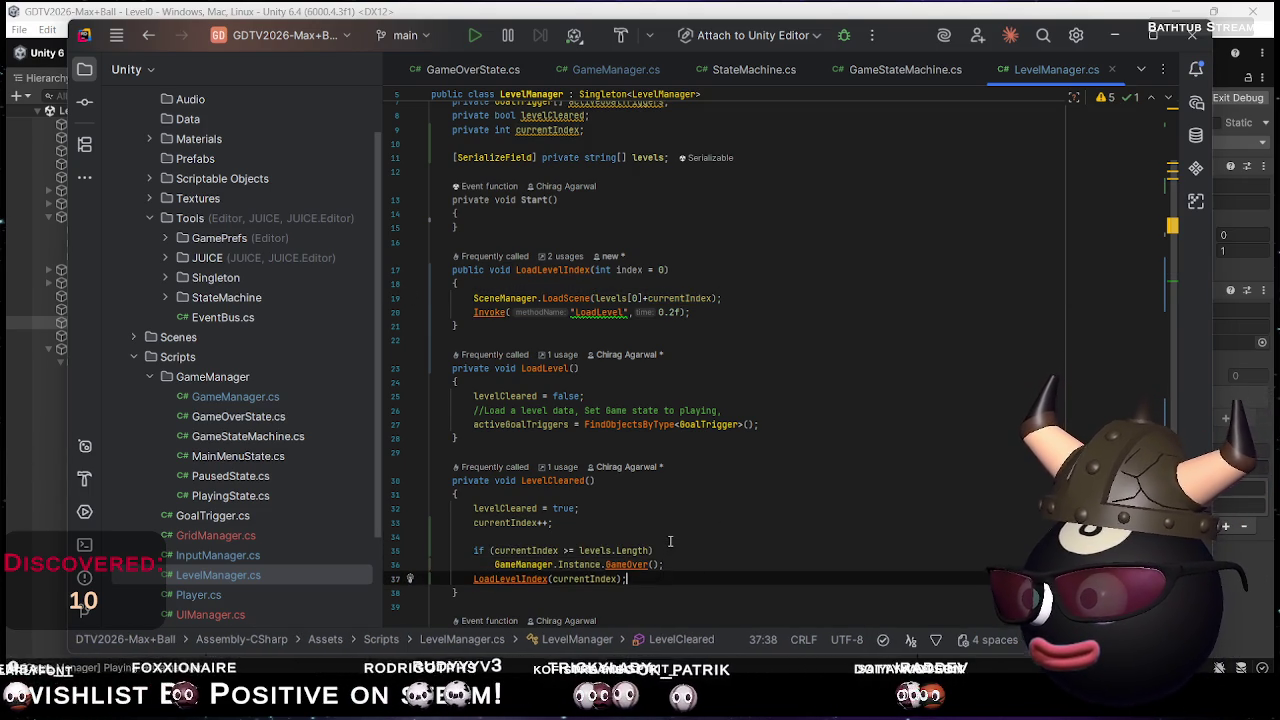
key("ctrl+Left")
key("ctrl+Left")
key("ctrl+Left")
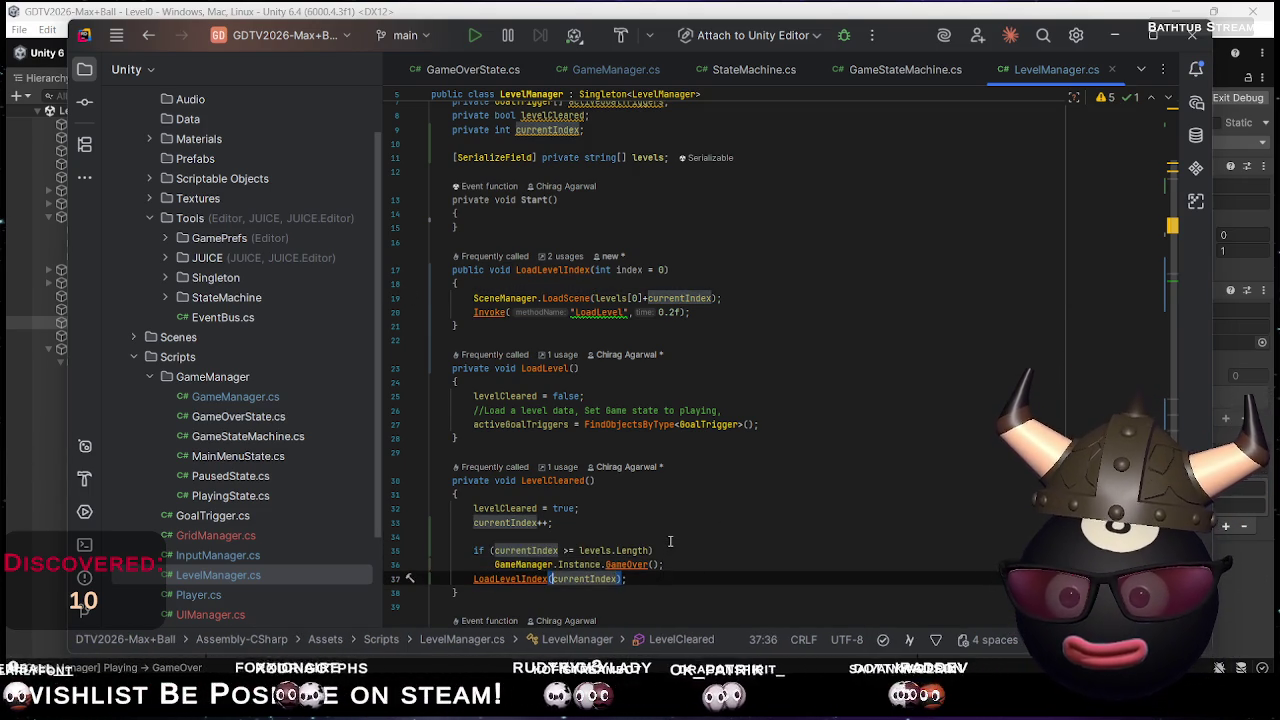
key("Return")
Wrap the GameOver() call in braces, add return; after it, and save the script
key("Up")
key("Up")
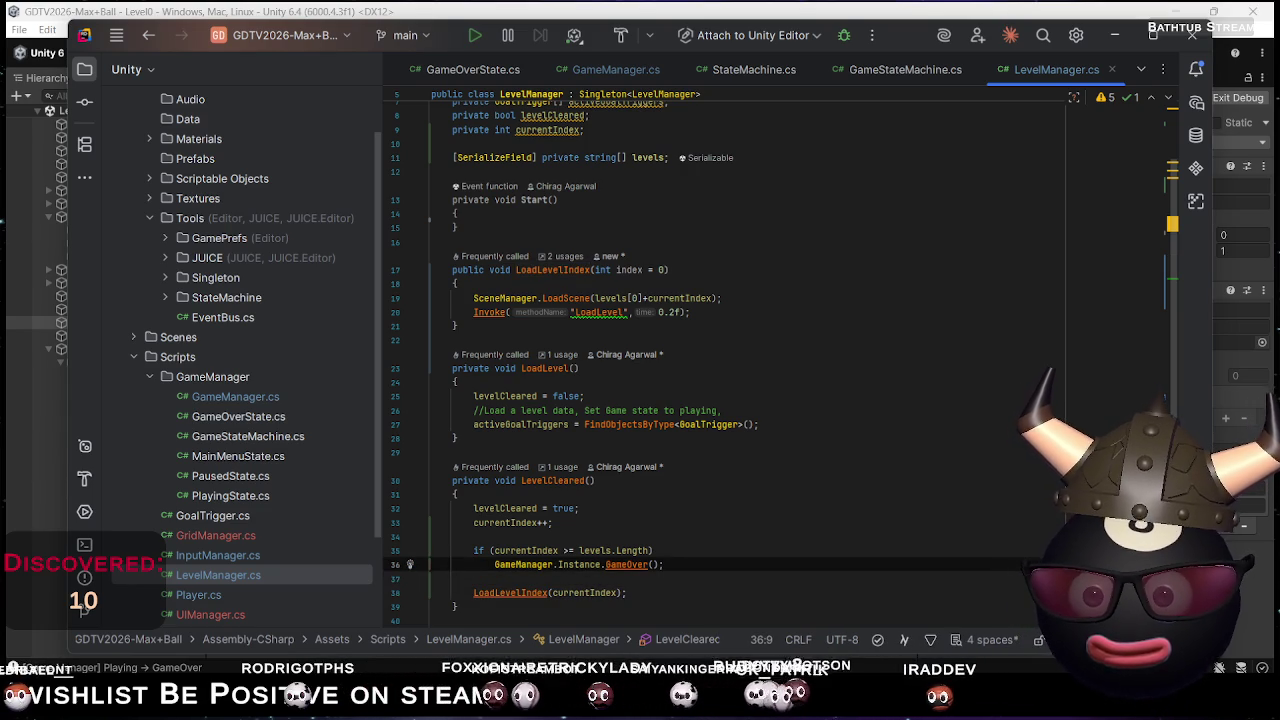
type("{")
key("Return")
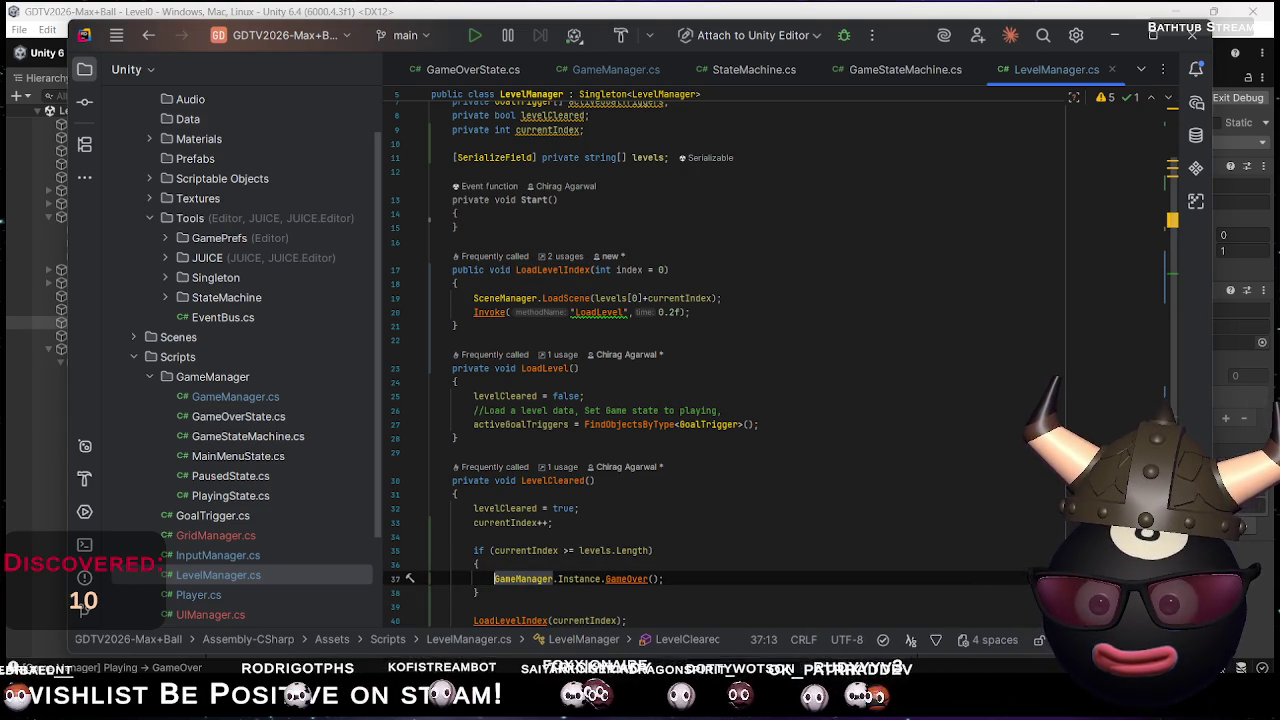
key("ctrl+Right")
key("ctrl+Right")
key("ctrl+Right")
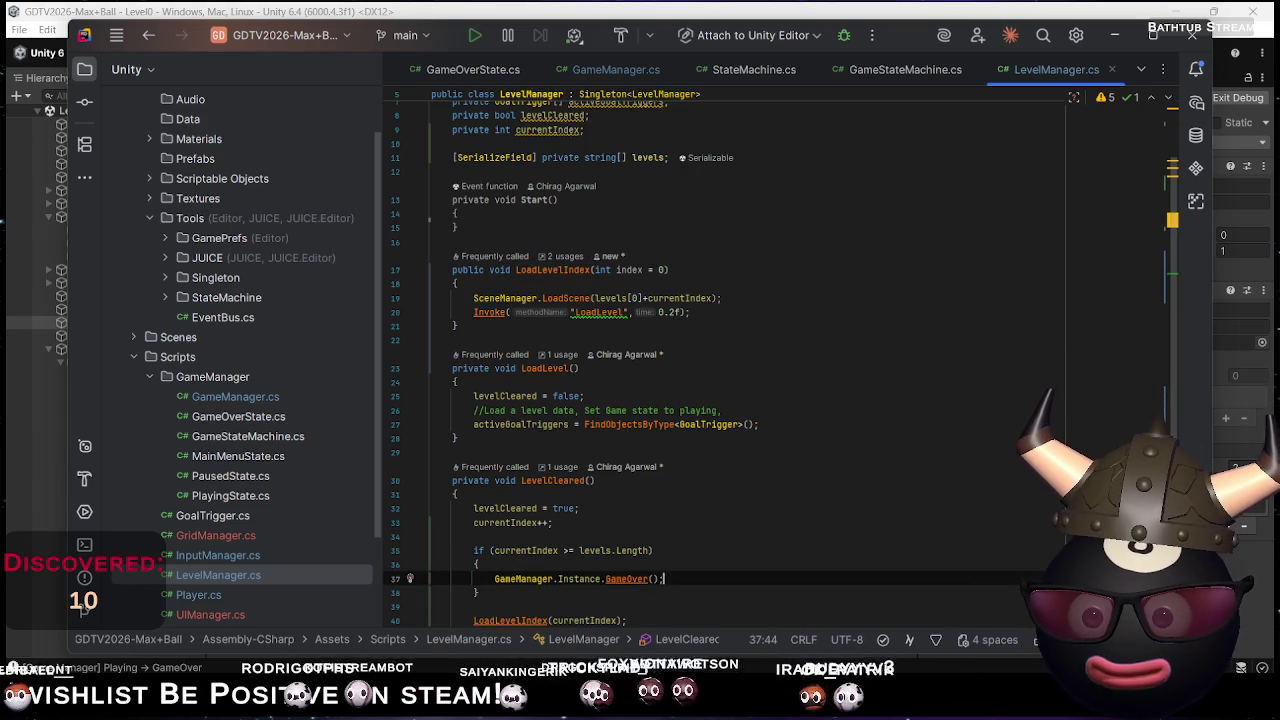
key("End")
key("Return")
type("r")
key("Escape")
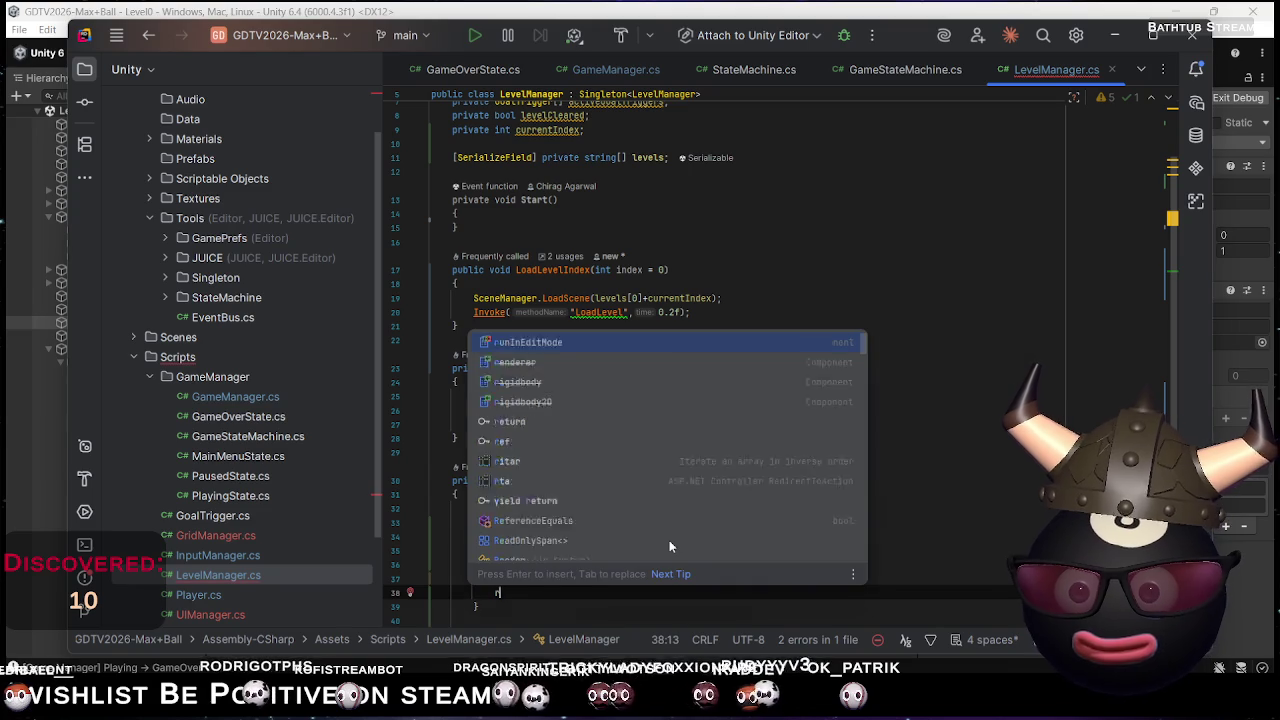
key("ctrl+space")
key("Return")
type(";")
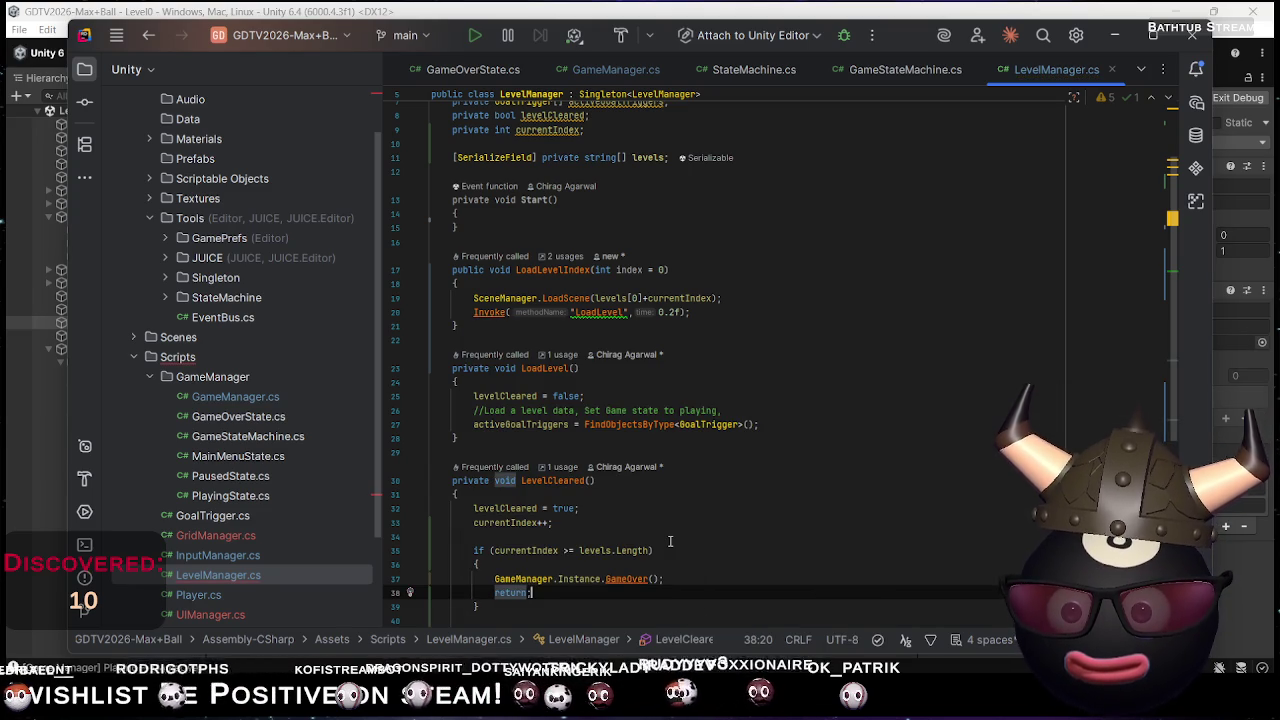
key("ctrl+s")
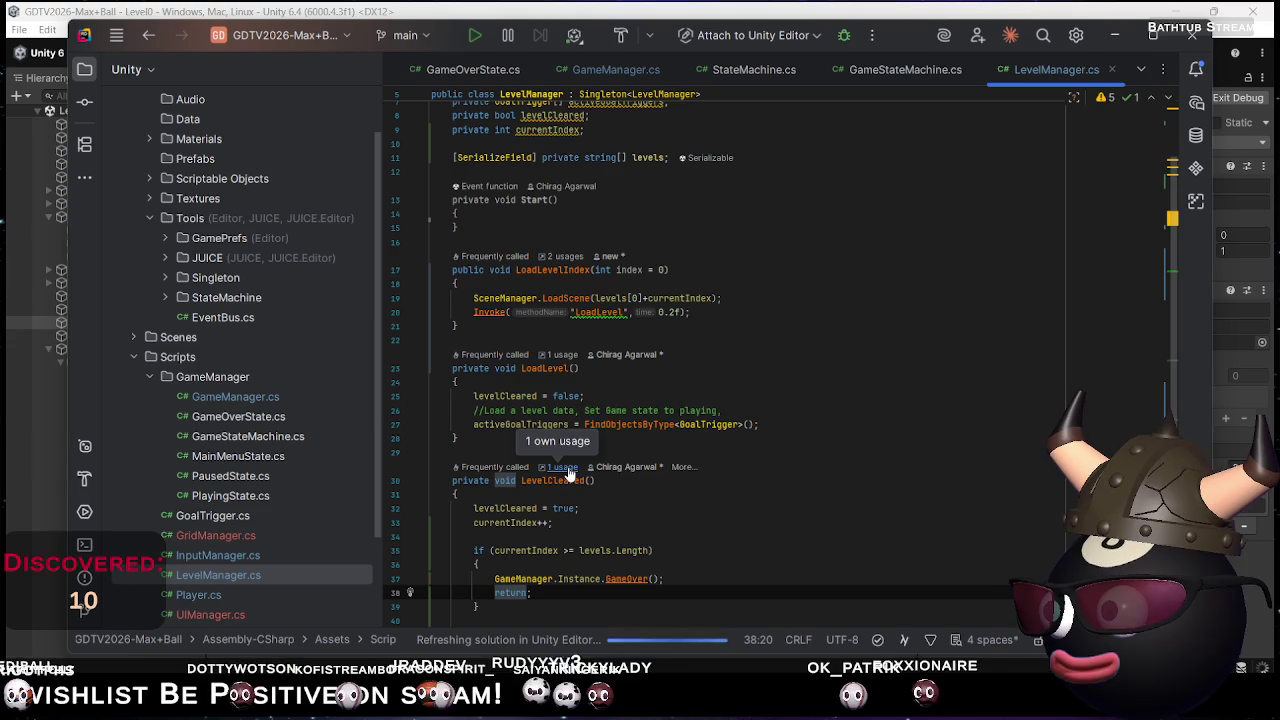
Move Update's LevelCleared(); call below the foreach loop's closing brace and unindent it
left_click(567, 470)
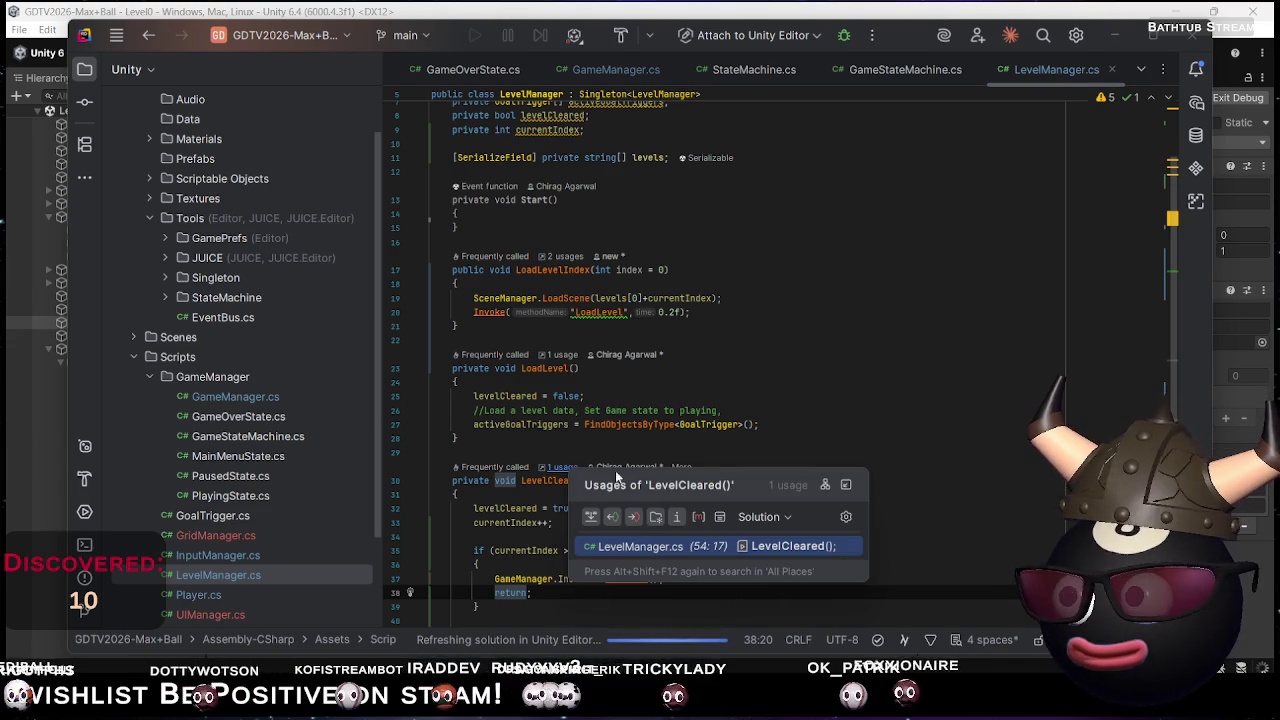
left_click(757, 546)
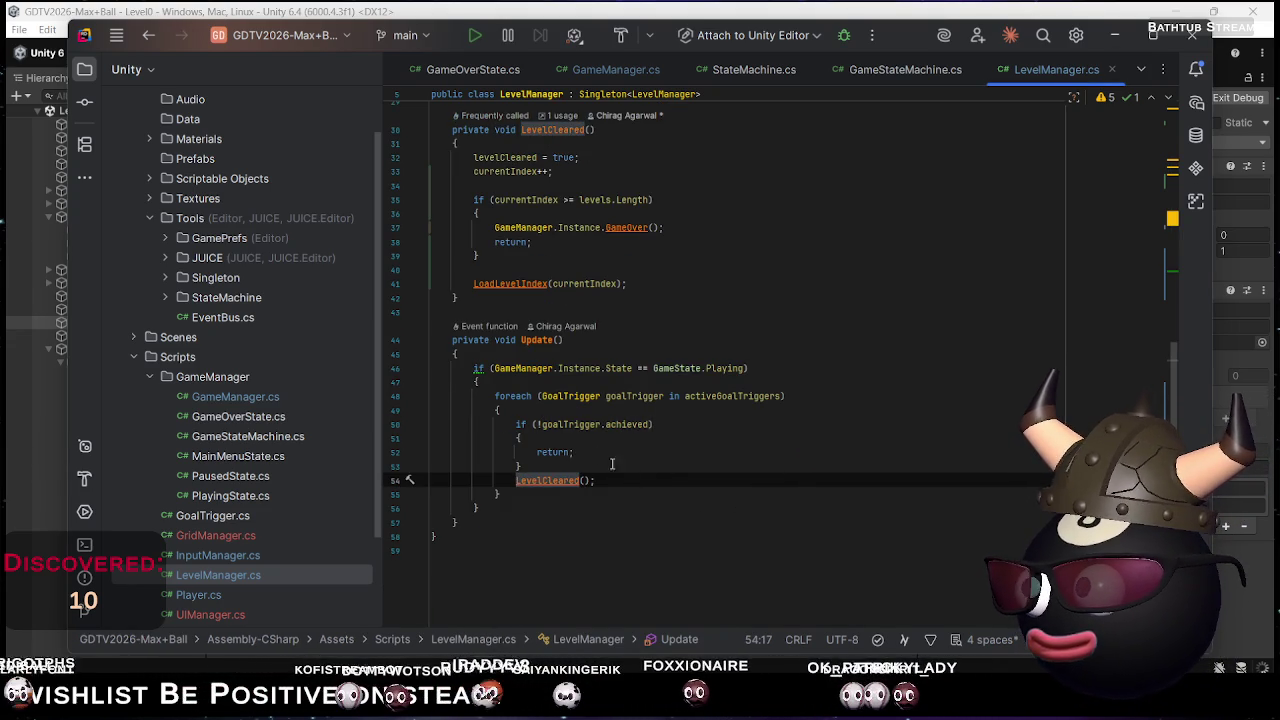
scroll(555, 416, "up", 5)
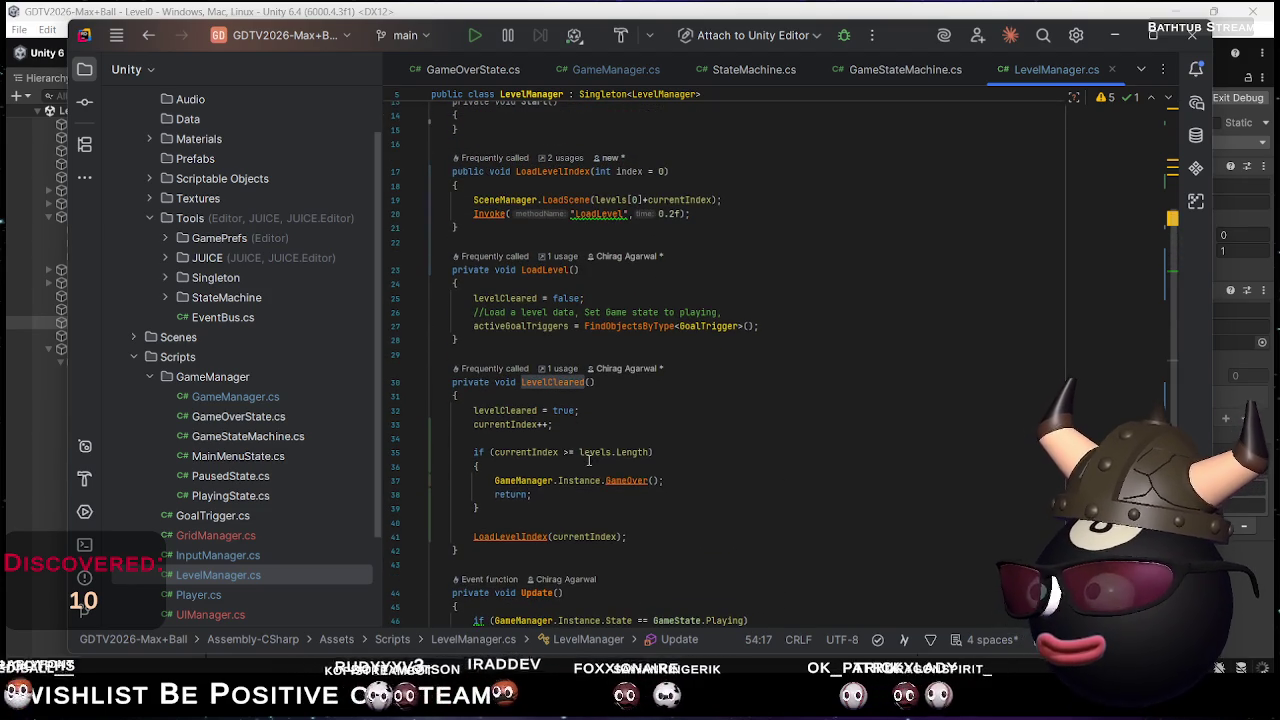
scroll(597, 454, "down", 4)
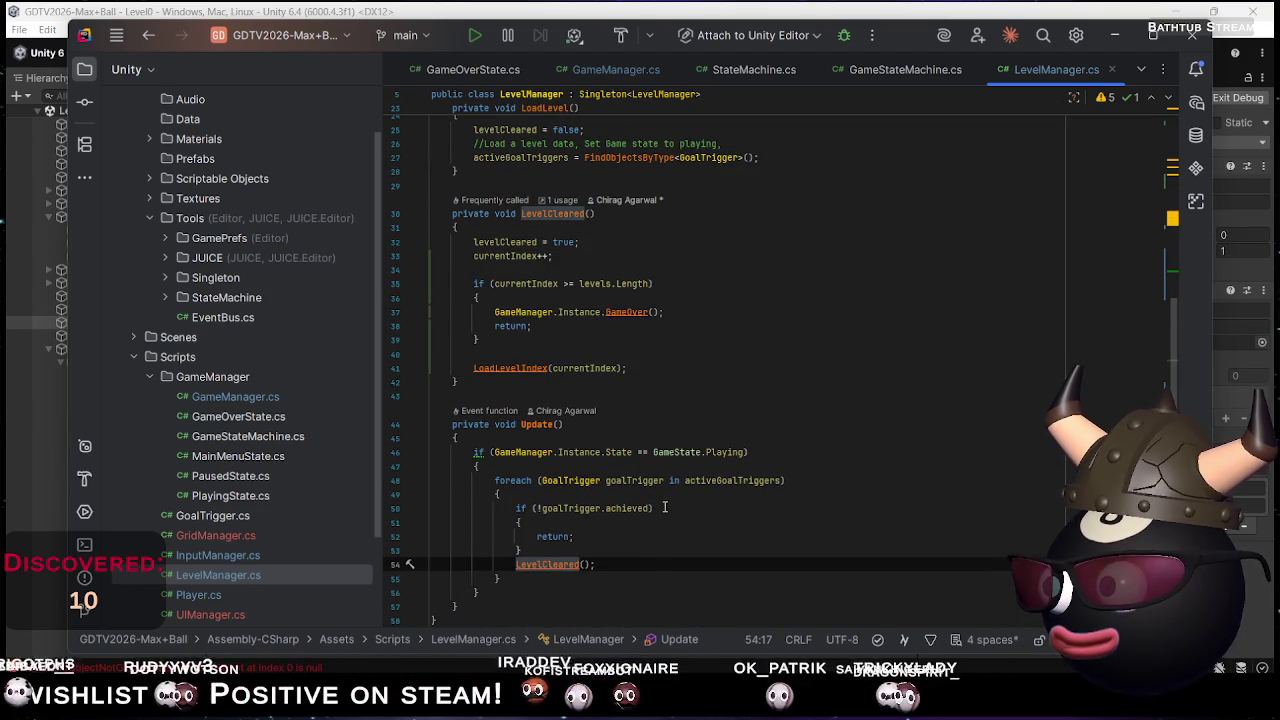
left_click(630, 570)
key("alt+shift+Down")
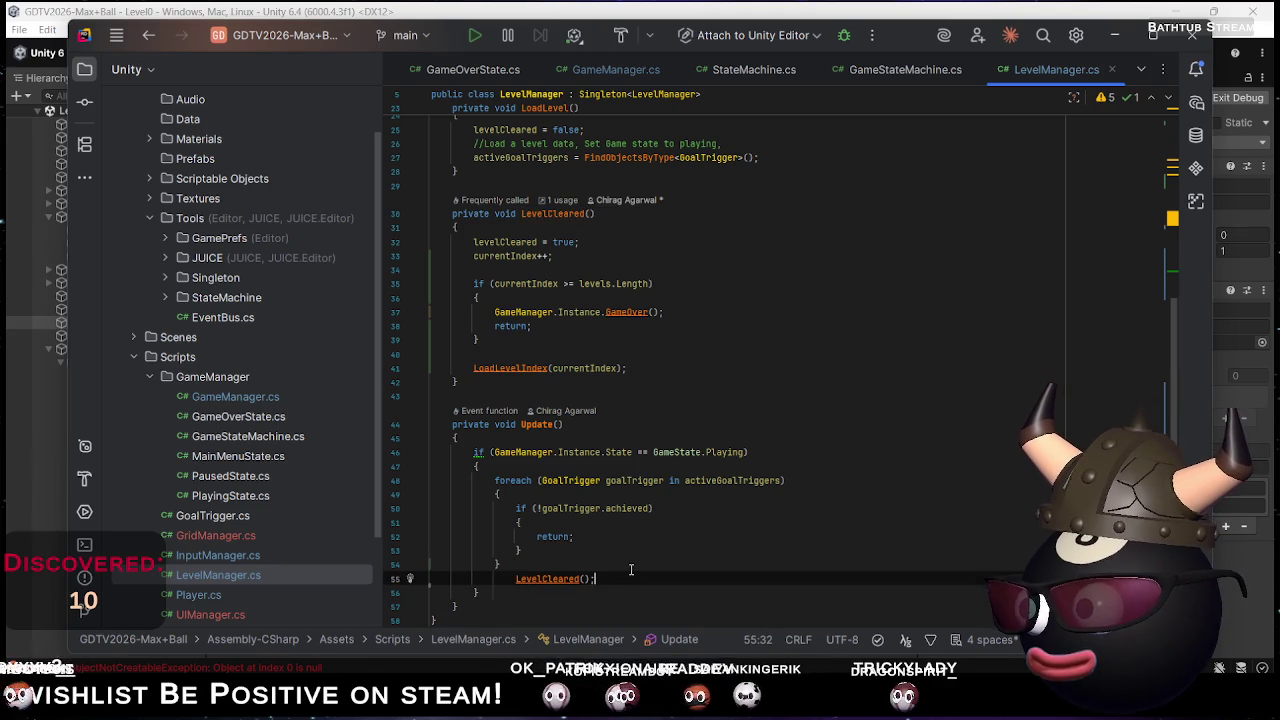
key("Home")
key("shift+Tab")
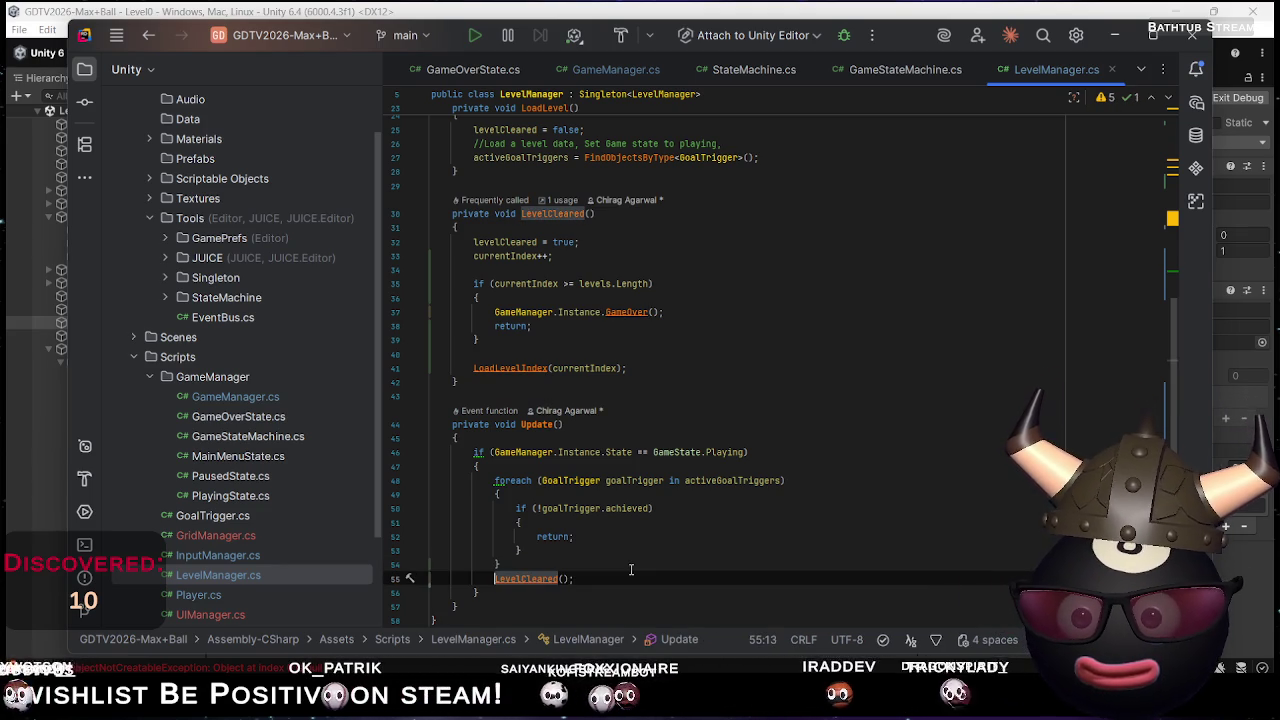
key("alt+Tab")
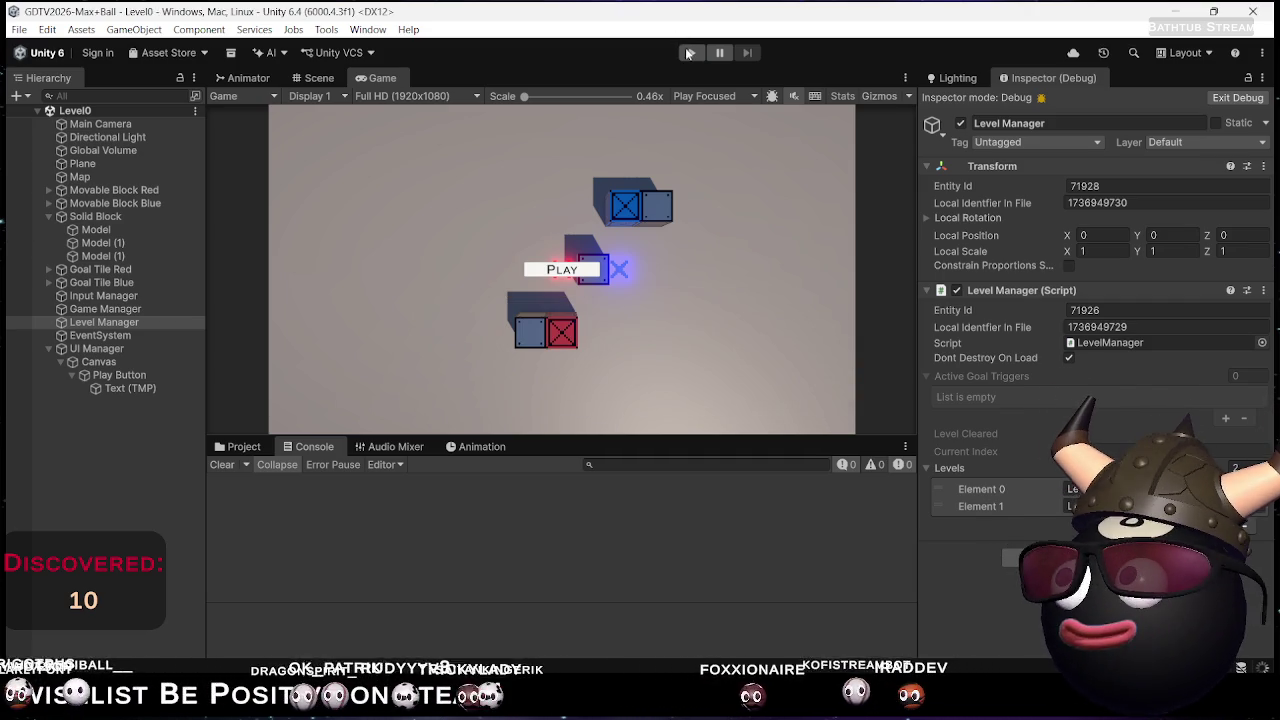
Enter play mode to test the updated two-level loading
left_click(689, 52)
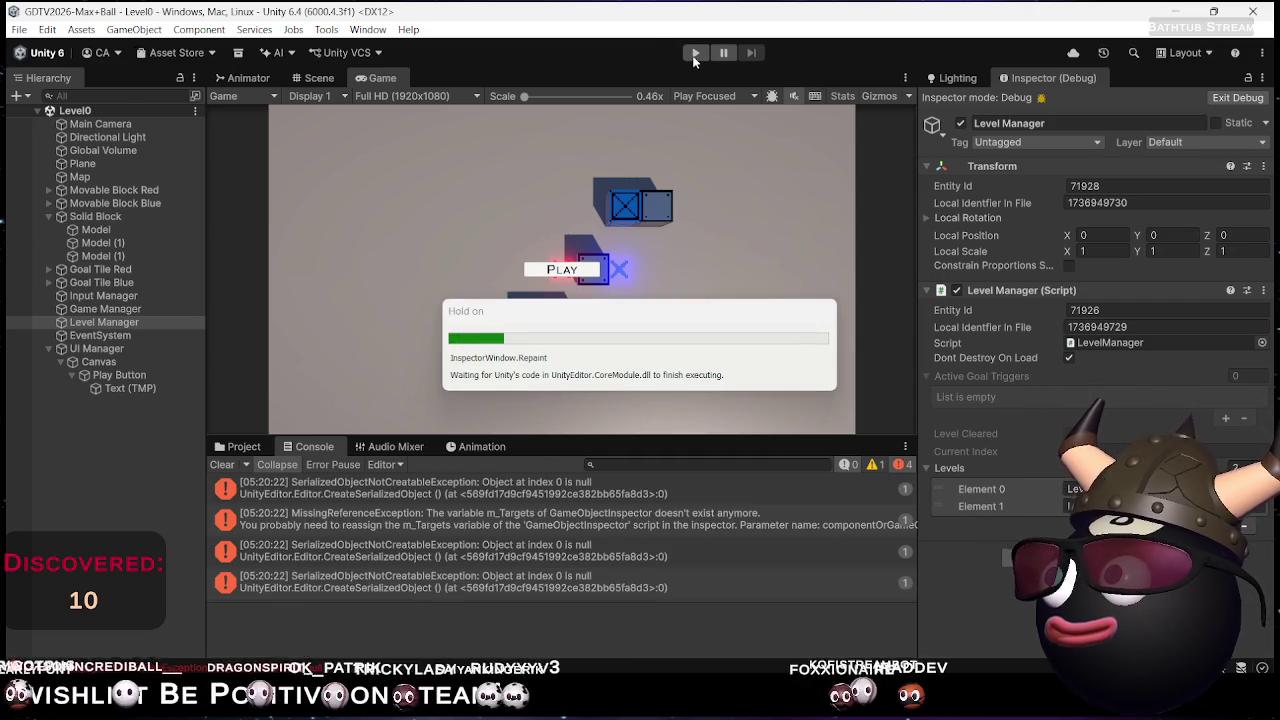
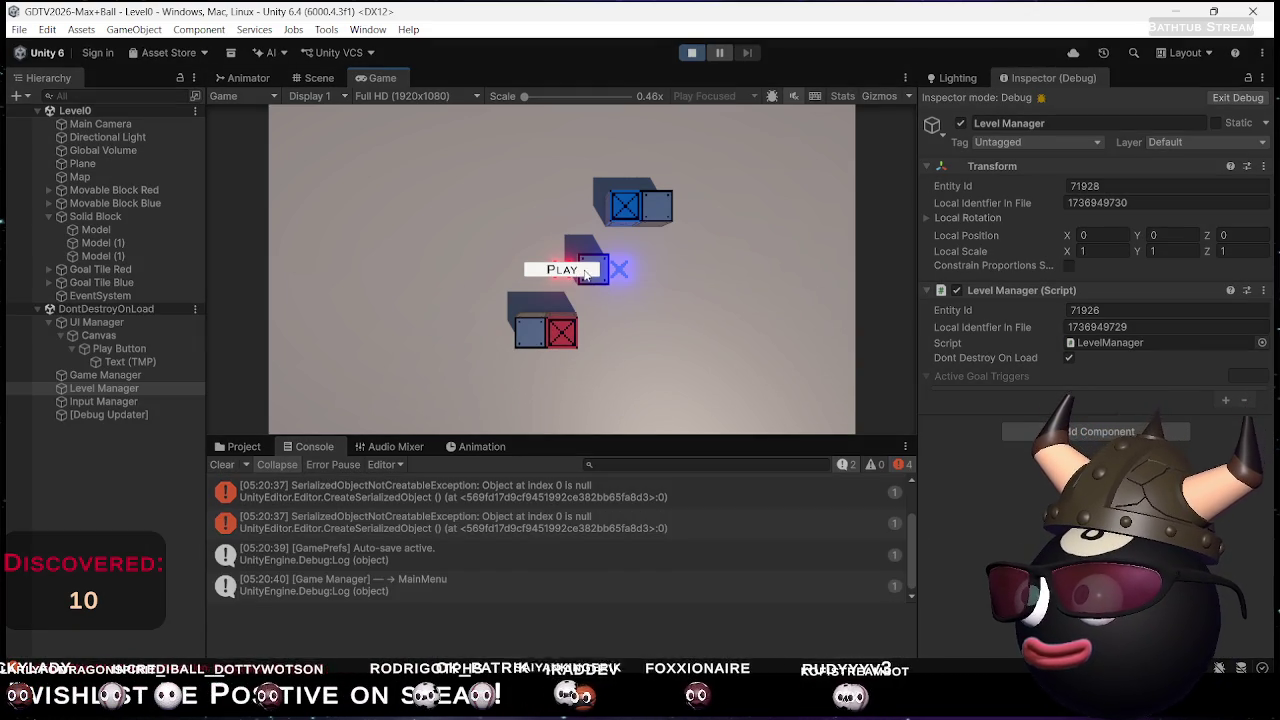
Play from the main menu until the crates reach their goals, then stop and switch to LevelManager.cs in Rider
left_click(588, 278)
key("Up")
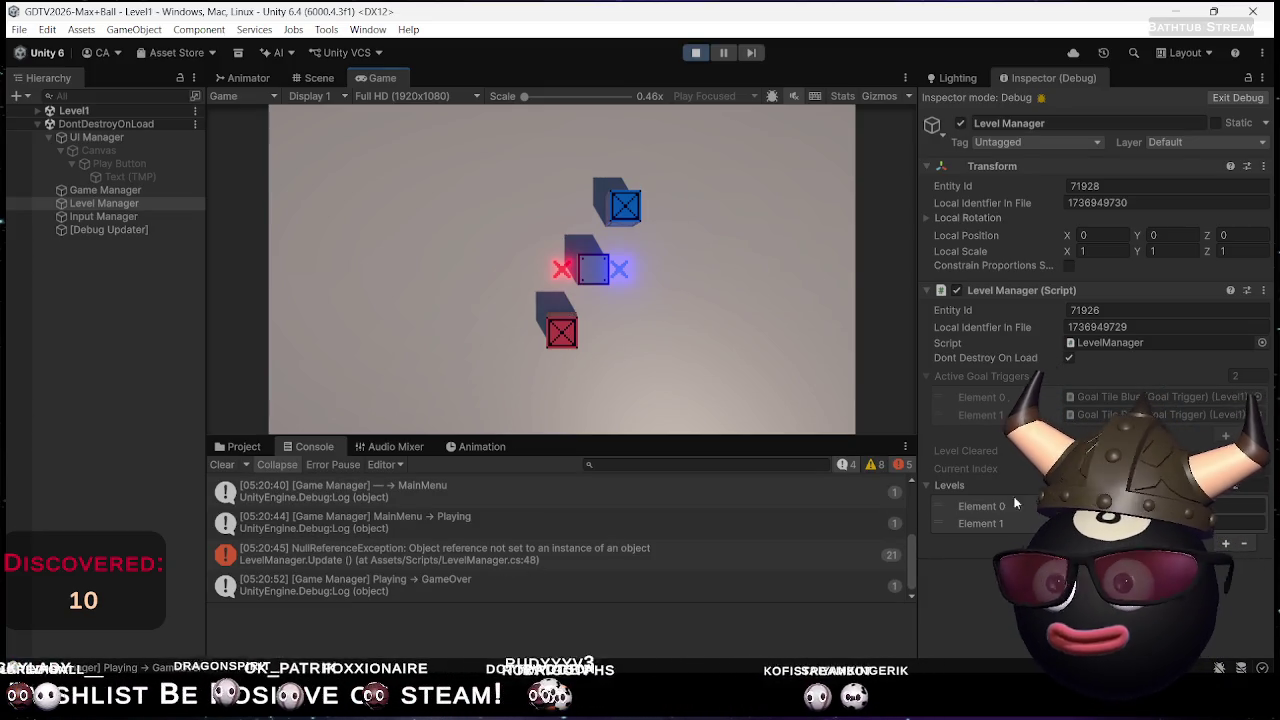
scroll(420, 577, "up", 3)
scroll(420, 577, "down", 3)
left_click(694, 56)
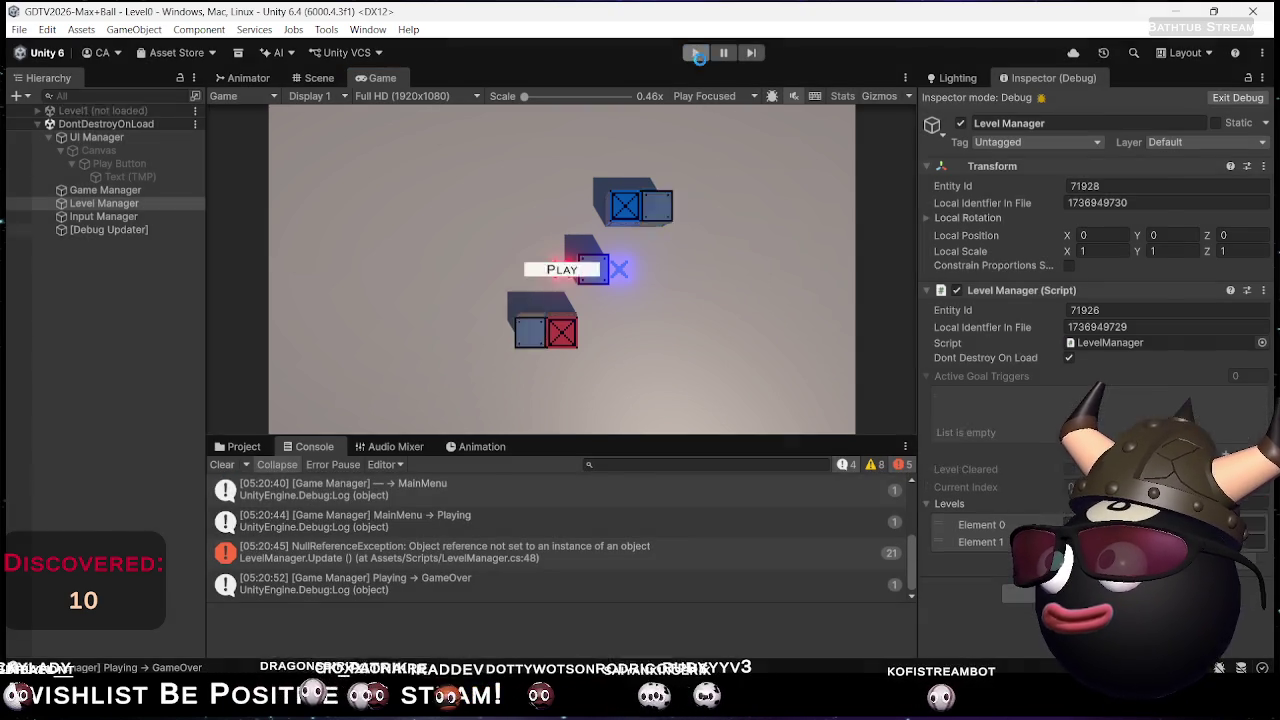
key("alt+Tab")
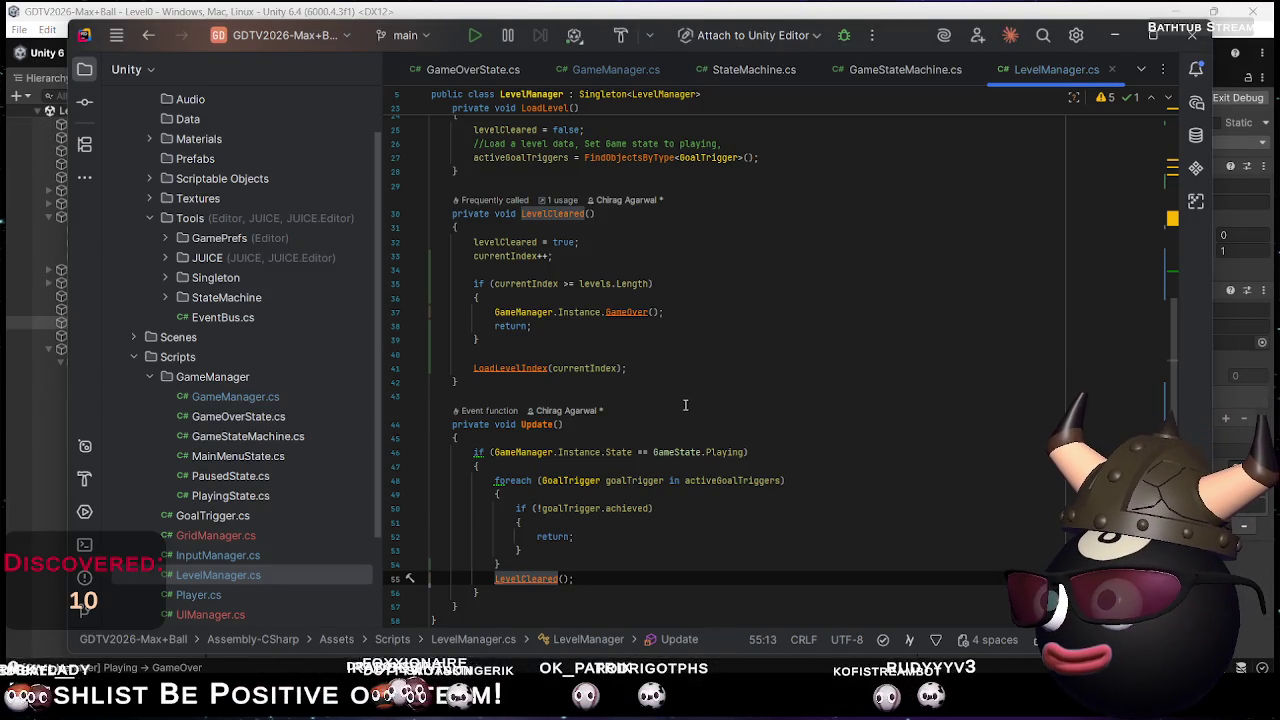
Comment out the 'private int currentIndex;' field on line 9
scroll(549, 213, "up", 8)
left_click(549, 219)
key("ctrl+slash")
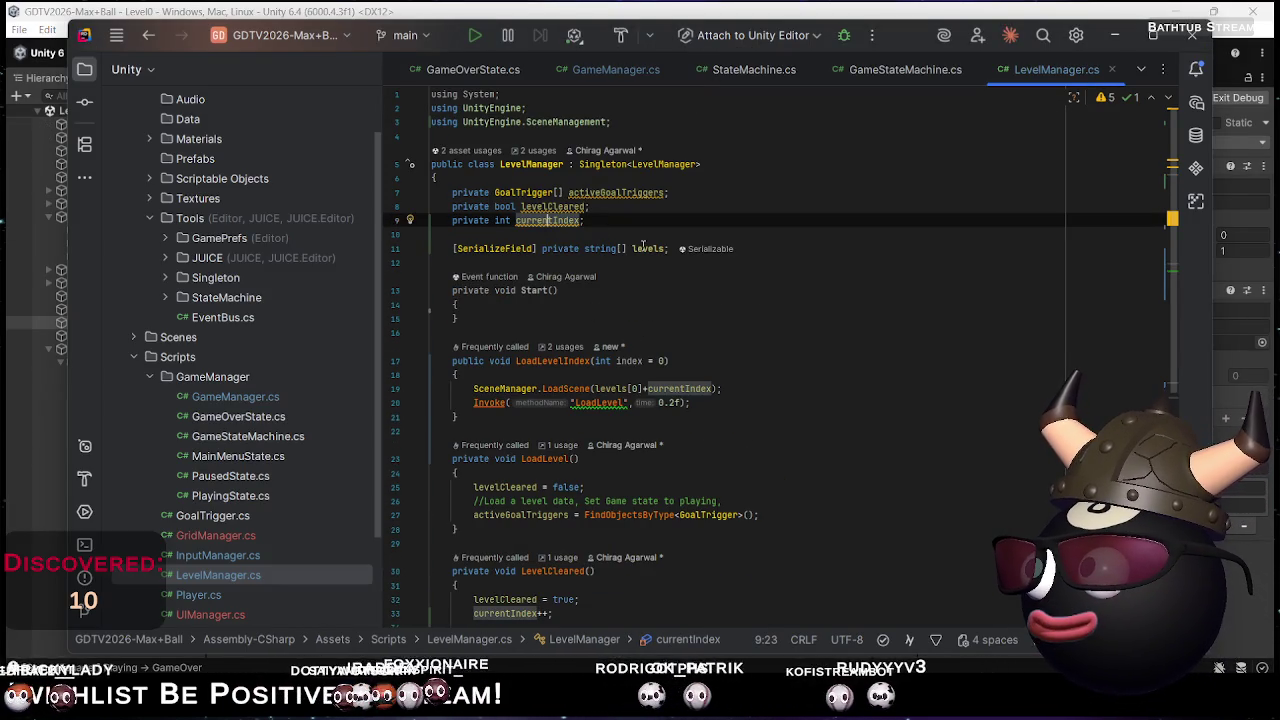
Use LevelCleared's '1 usage' hint to find and jump to its caller in Update
scroll(649, 248, "down", 8)
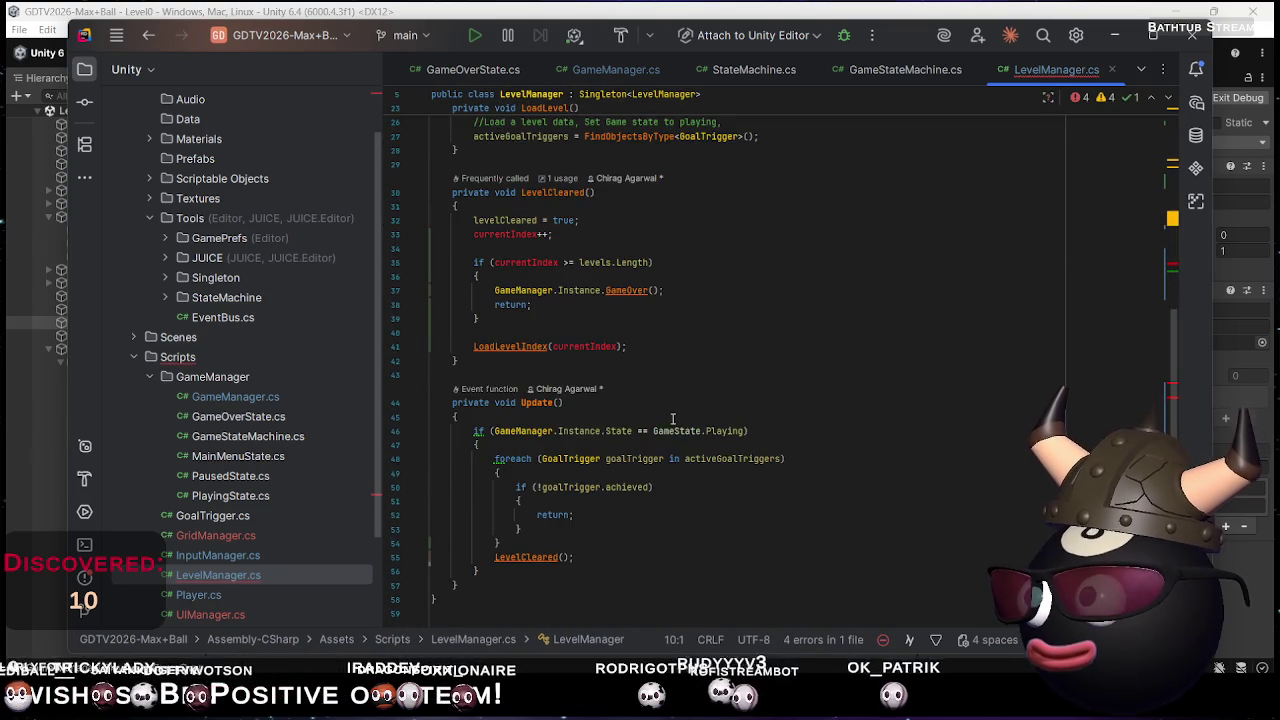
scroll(673, 415, "up", 3)
scroll(660, 404, "up", 2)
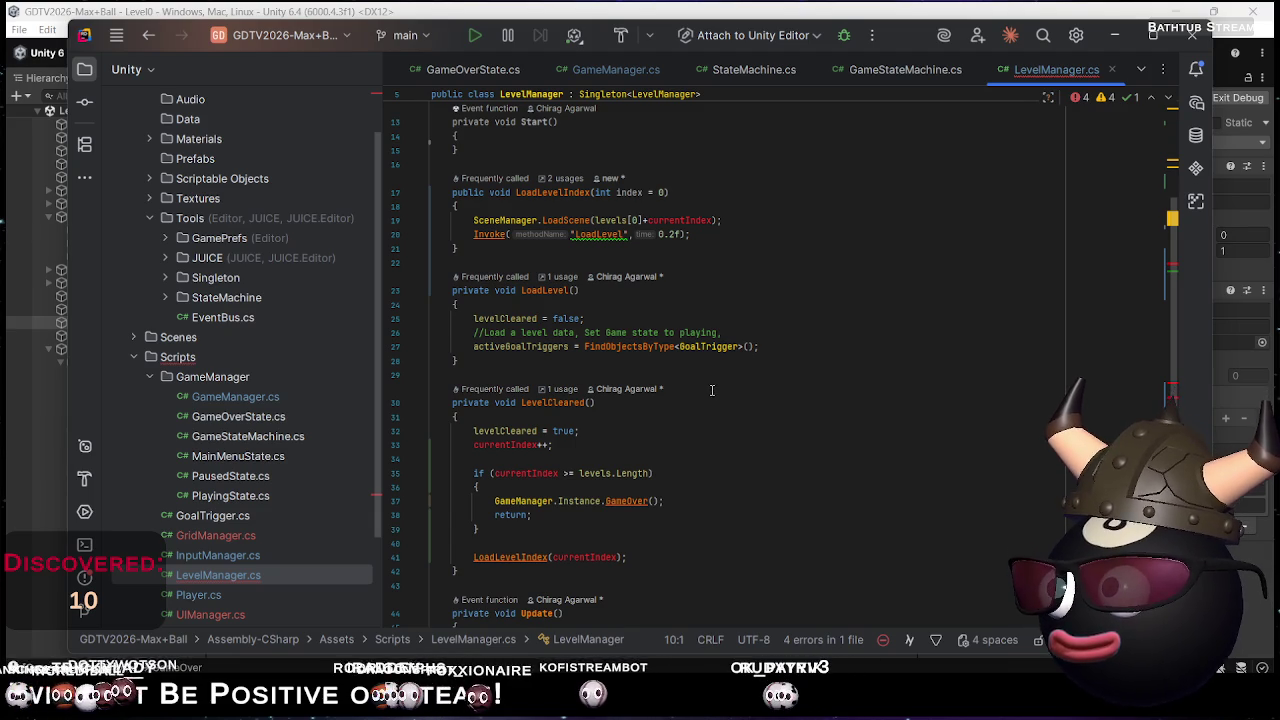
scroll(705, 396, "down", 8)
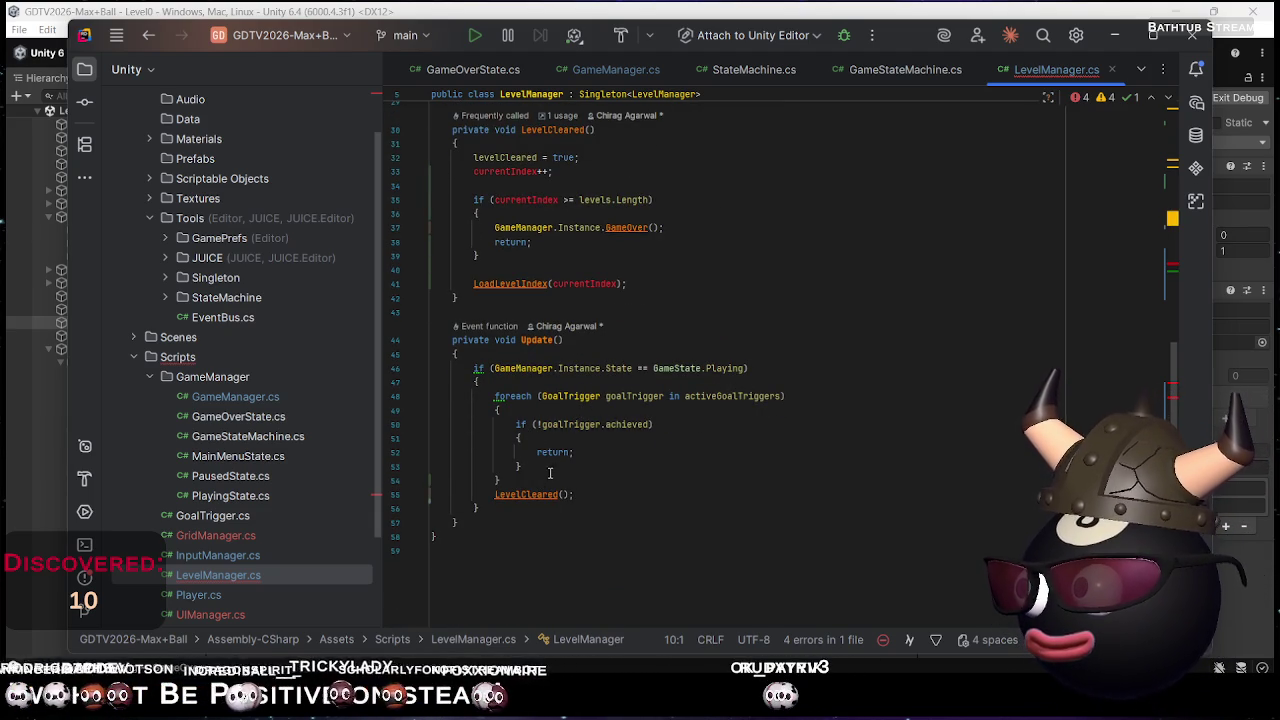
scroll(599, 459, "up", 8)
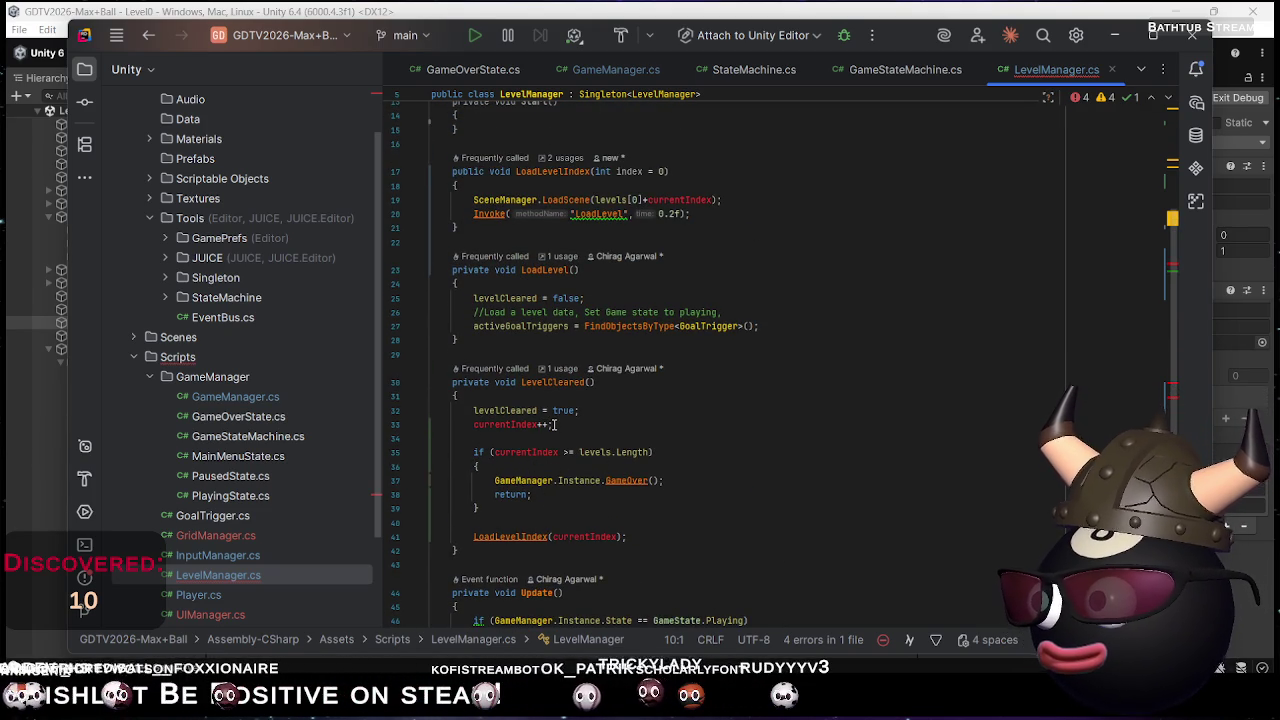
left_click(548, 425)
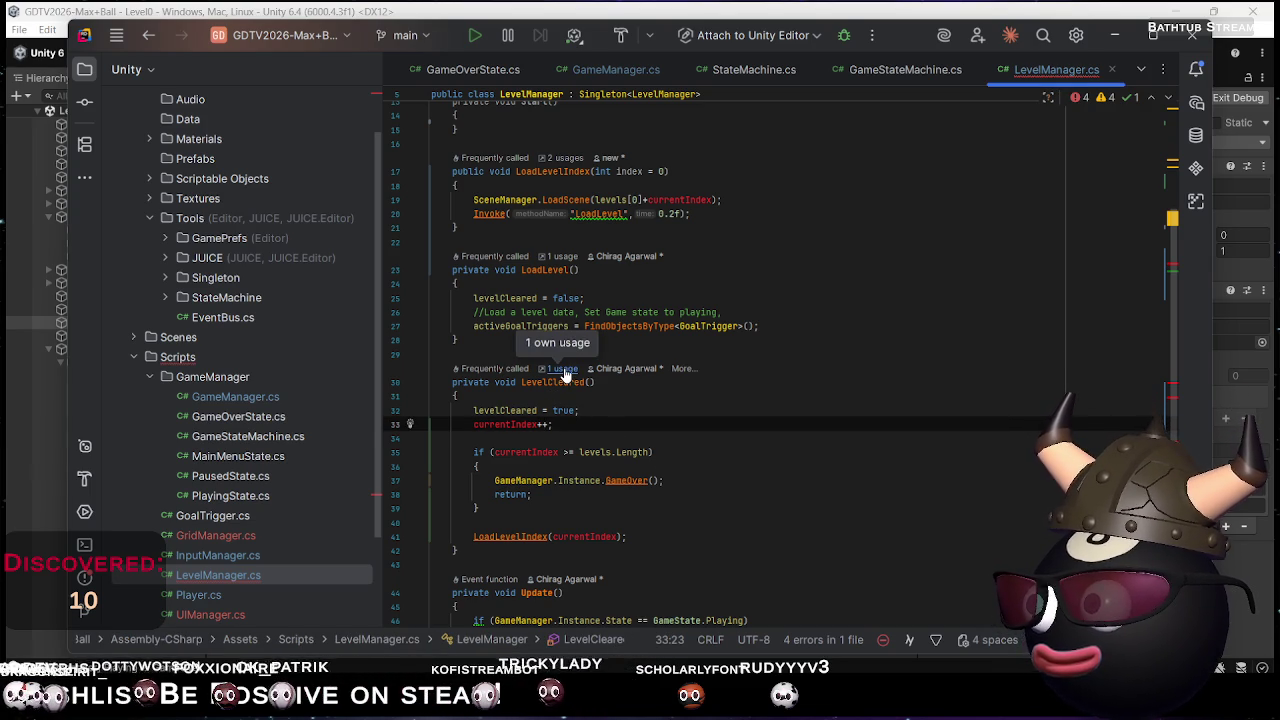
left_click(565, 375)
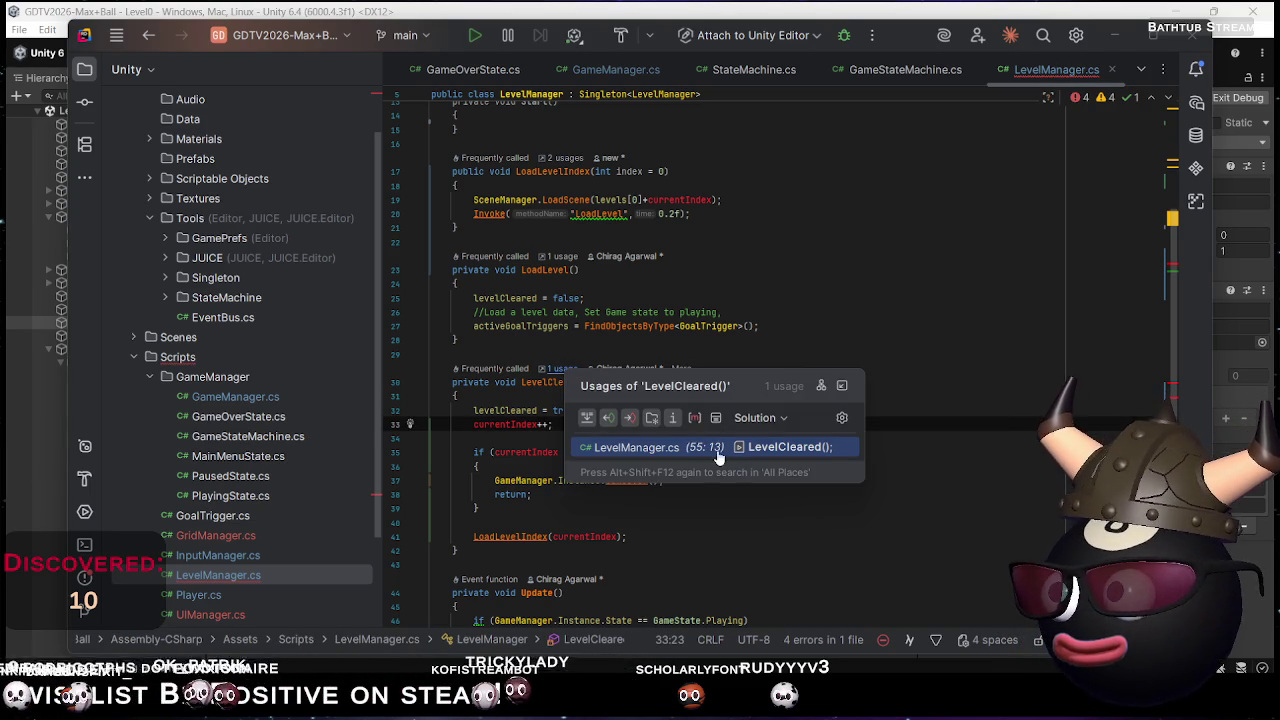
left_click(704, 447)
scroll(704, 445, "up", 5)
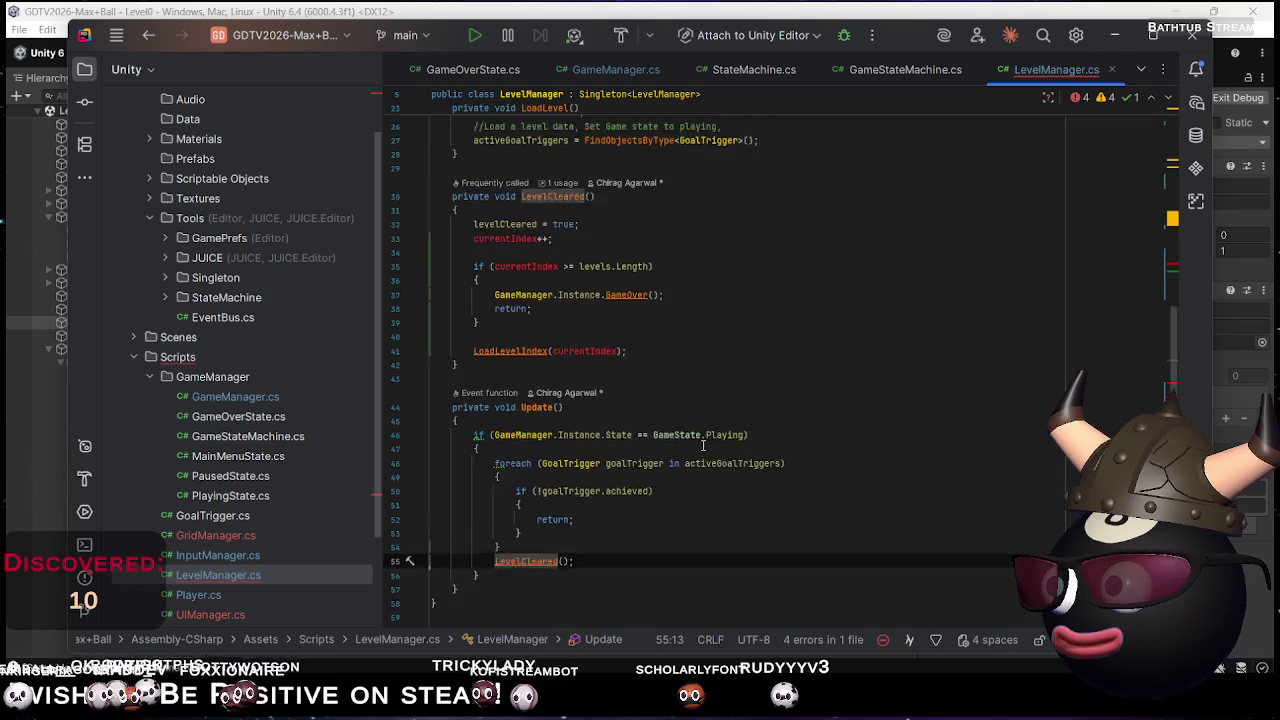
scroll(703, 445, "up", 4)
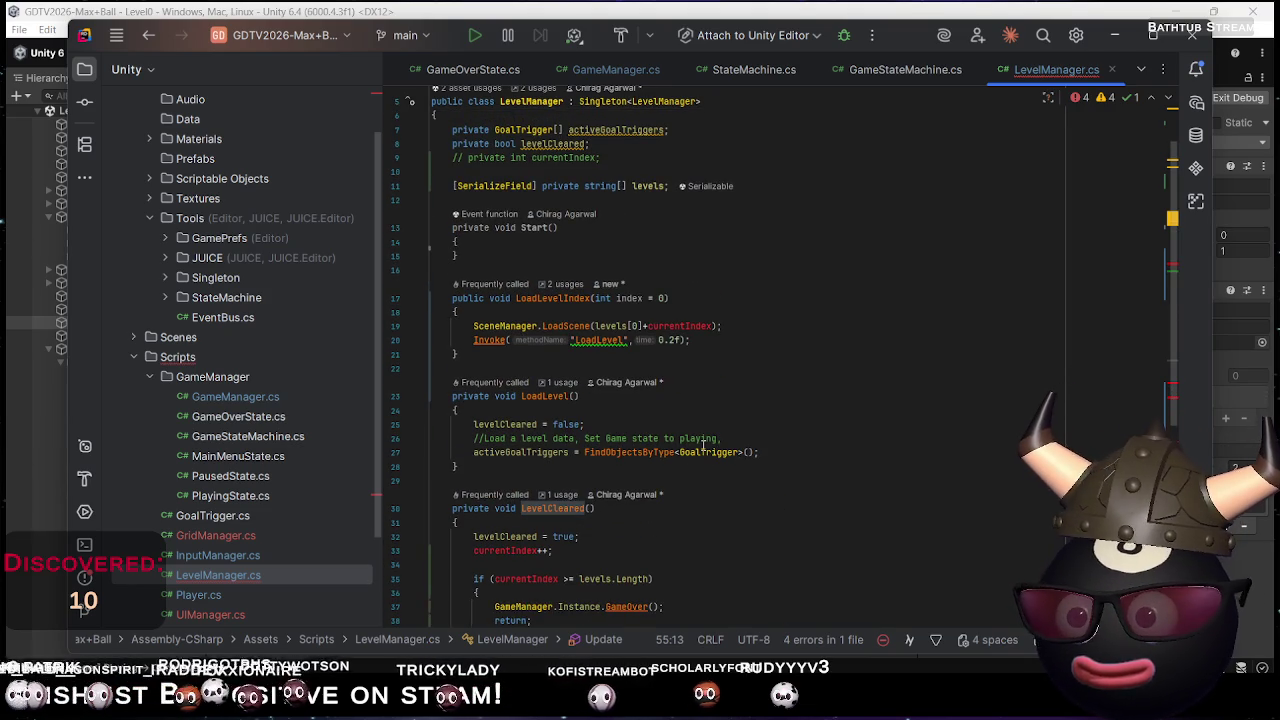
scroll(704, 445, "up", 2)
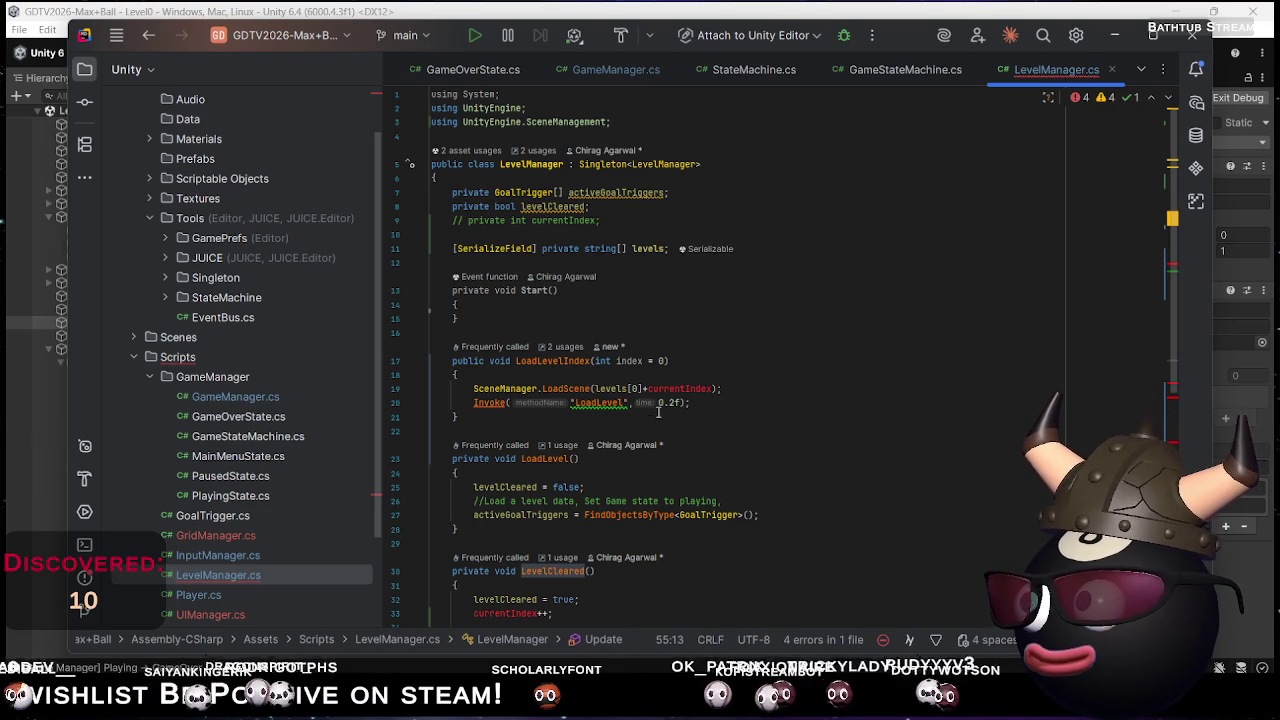
Rename the LoadLevel method to StartActiveLevel
left_click(544, 464)
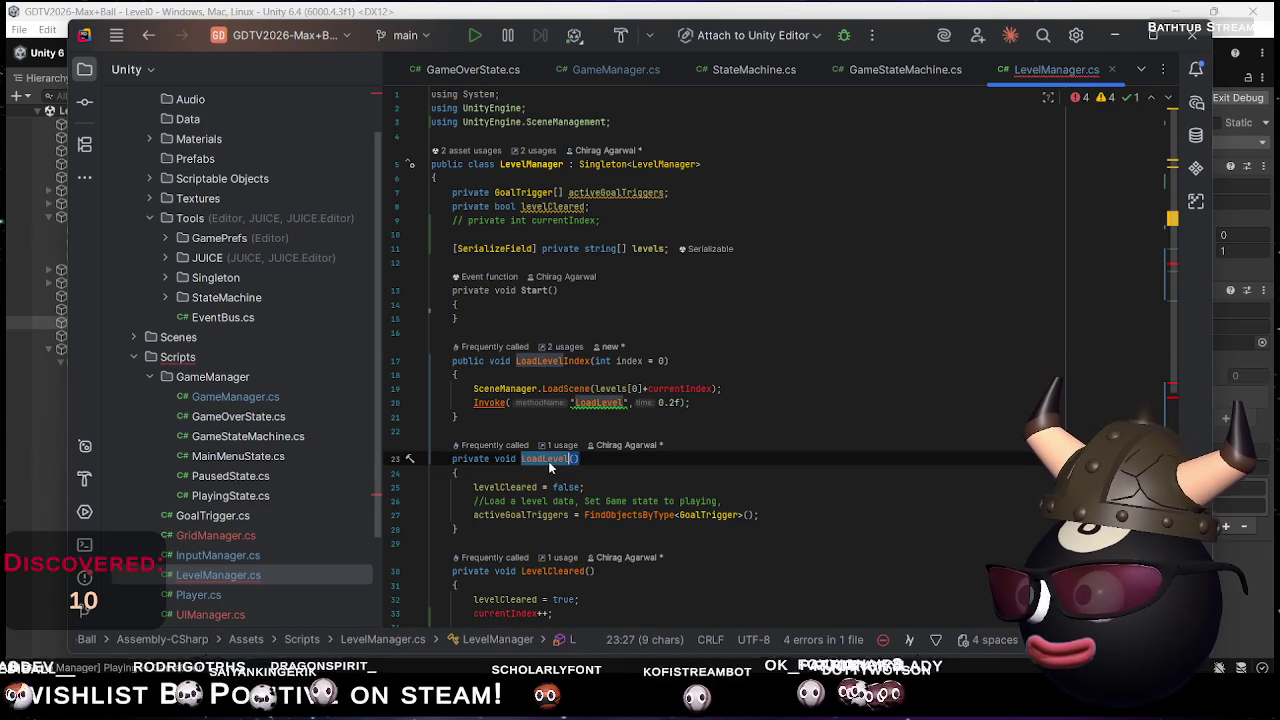
key("F2")
key("Home")
key("ctrl+shift+Right")
type("StartAc")
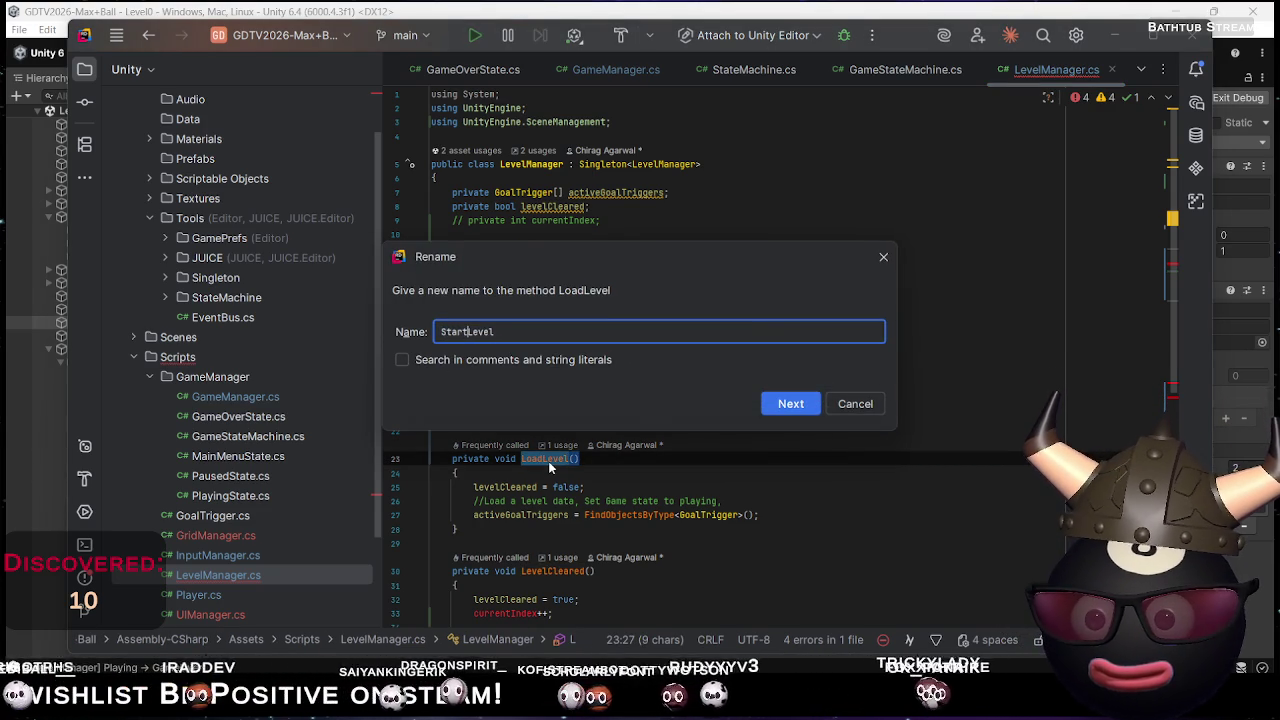
type("tive")
key("Return")
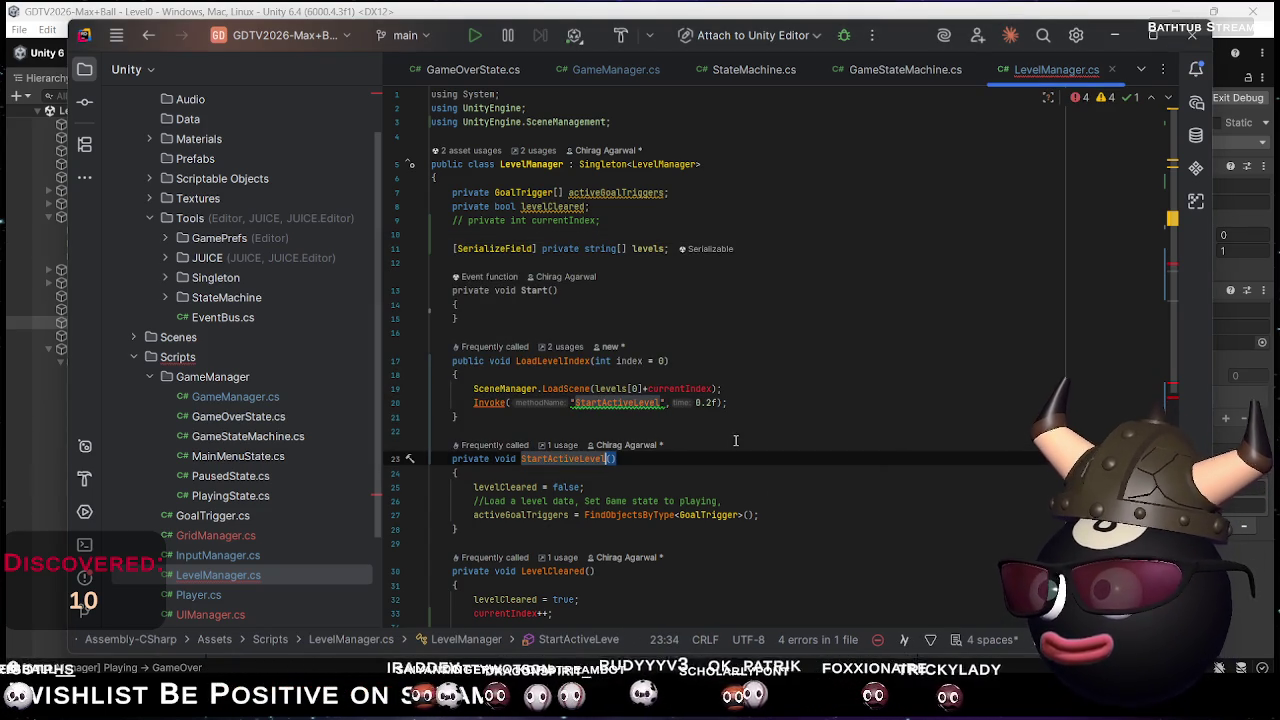
Replace the 'StartActiveLevel' Invoke string with nameof(StartActiveLevel) and go to its declaration
left_click(628, 402)
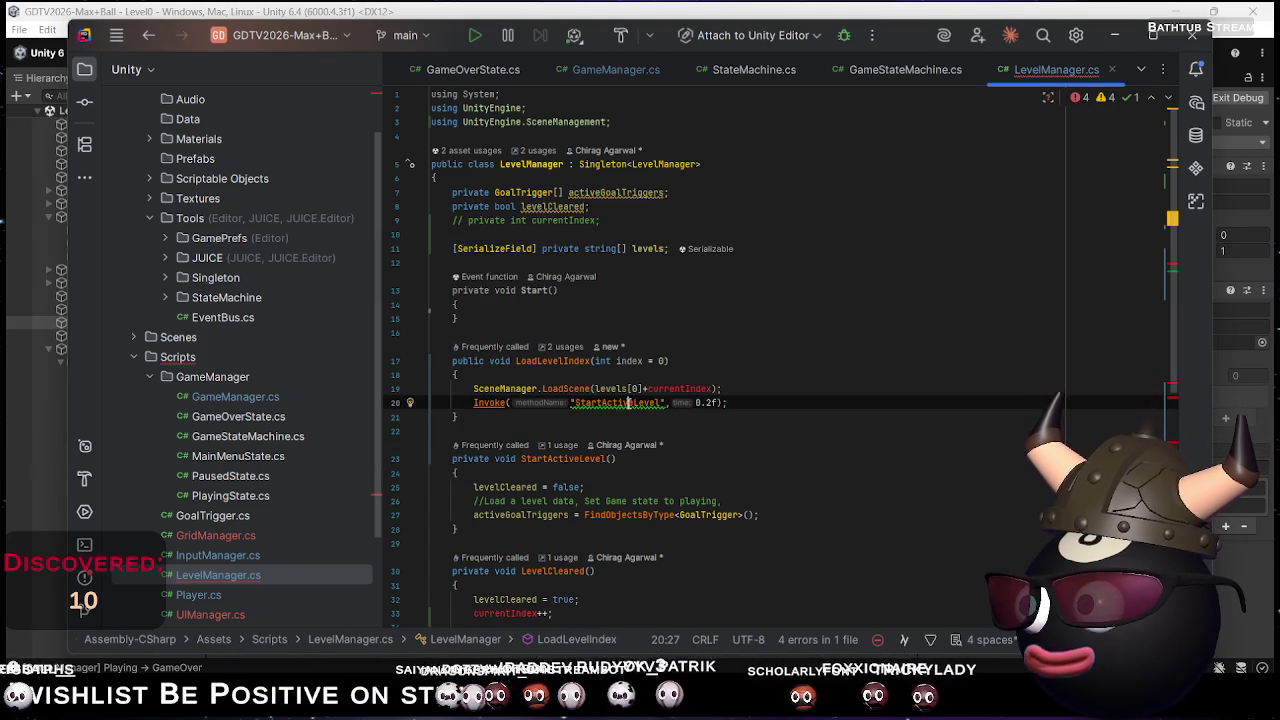
key("alt+Return")
key("Return")
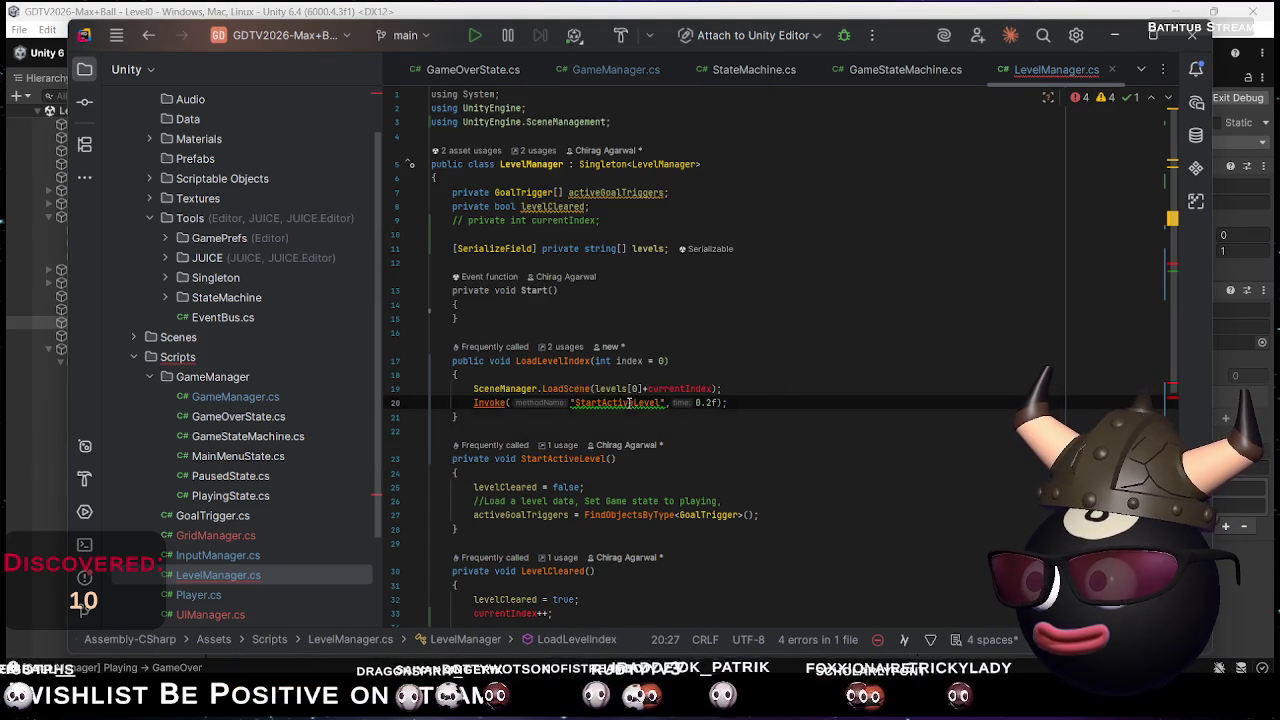
key("F12")
key("End")
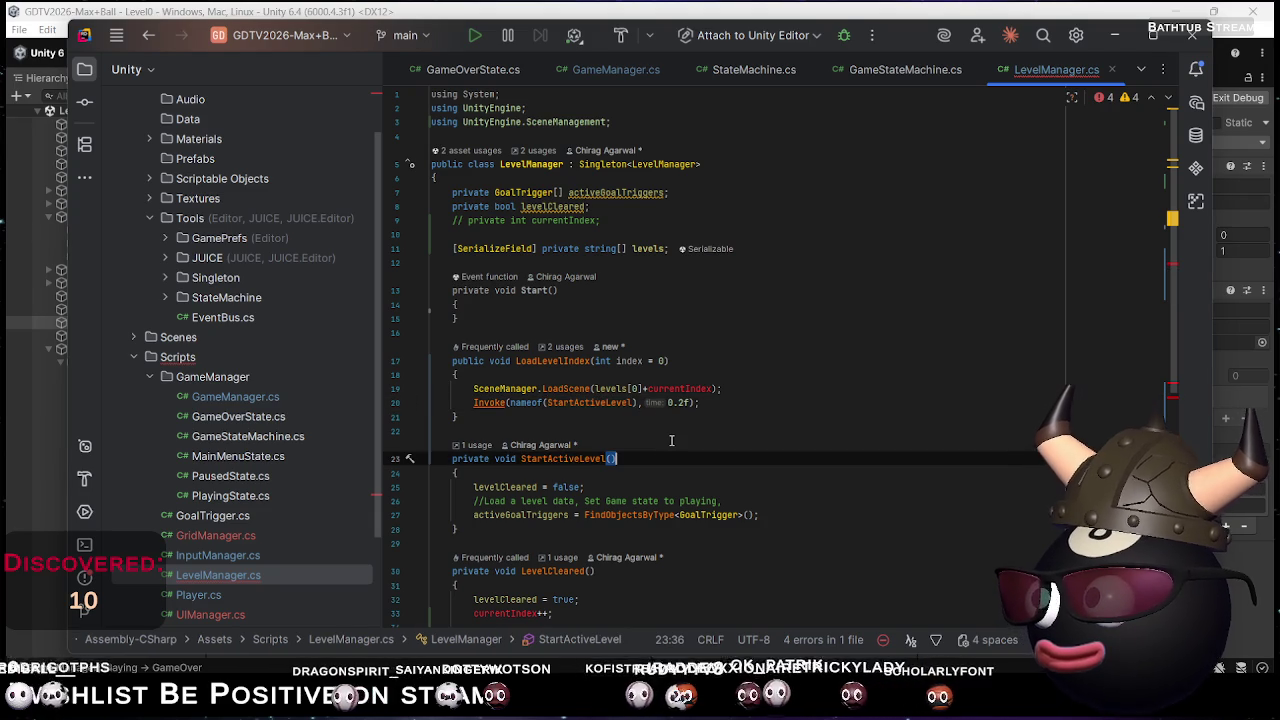
Inspect the unresolved currentIndex reference, ending with the caret after levelCleared = true
left_click(684, 389)
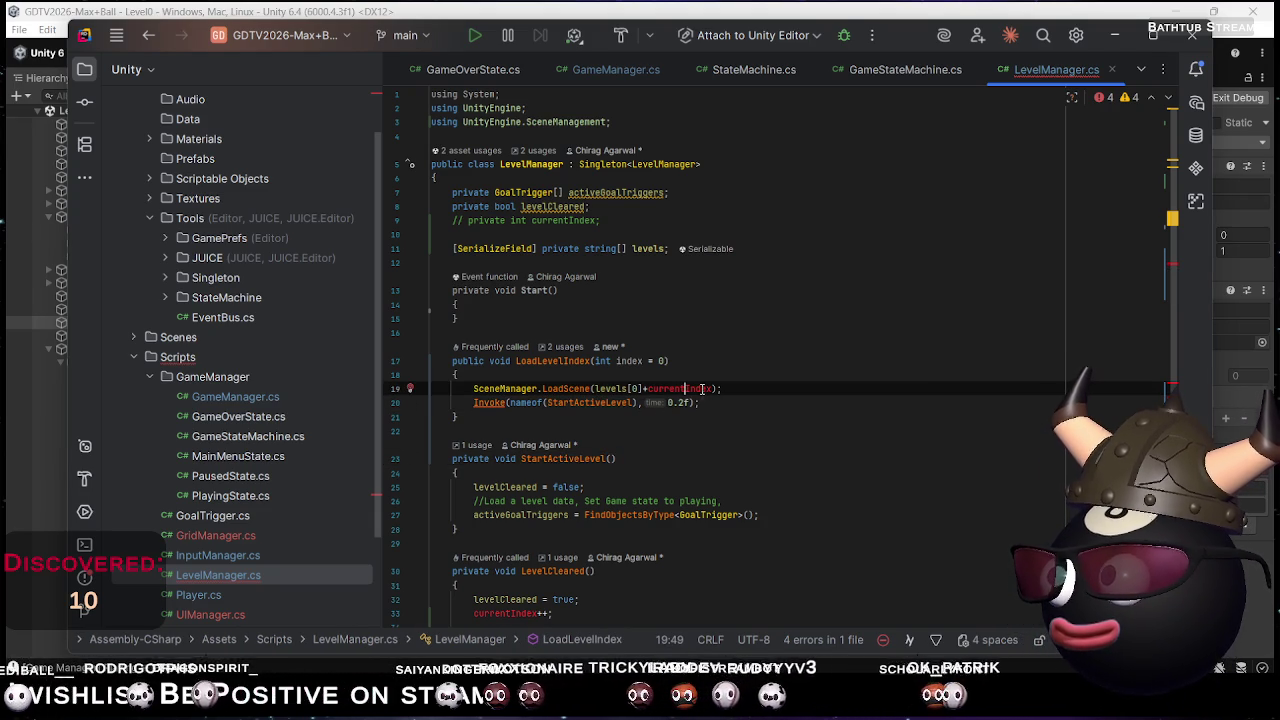
mouse_move(703, 389)
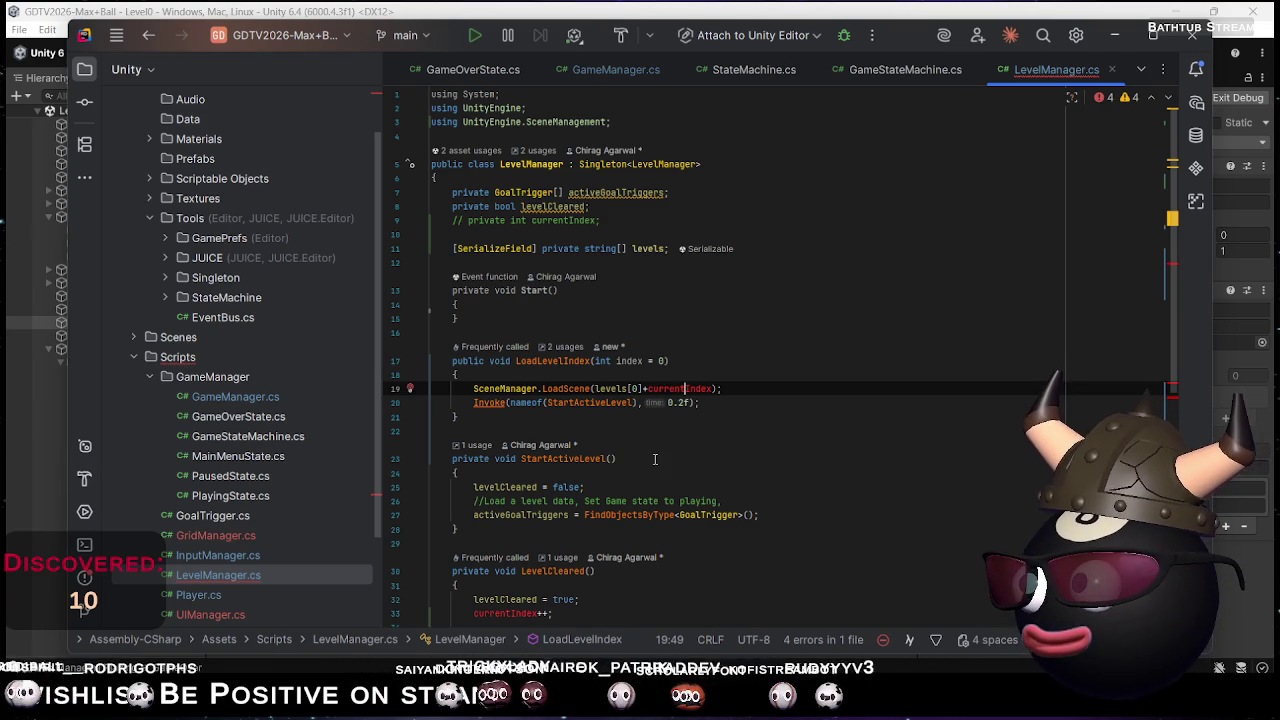
scroll(660, 466, "down", 6)
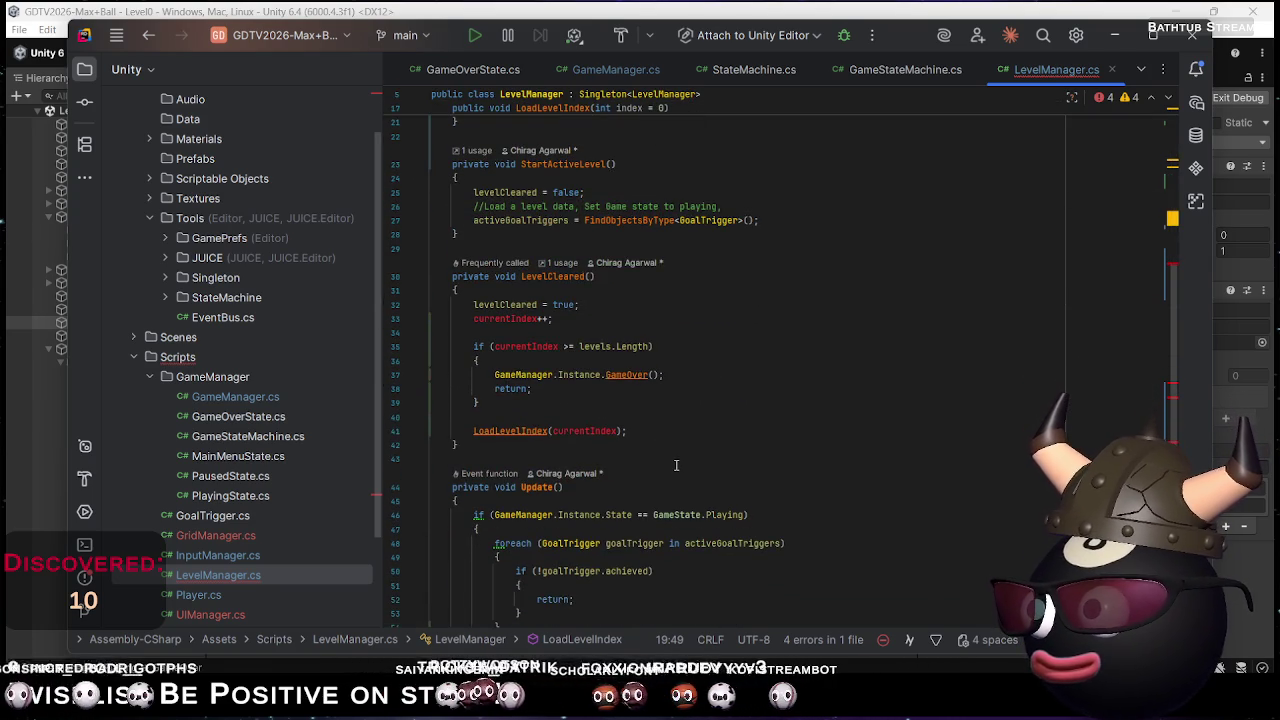
scroll(660, 466, "up", 3)
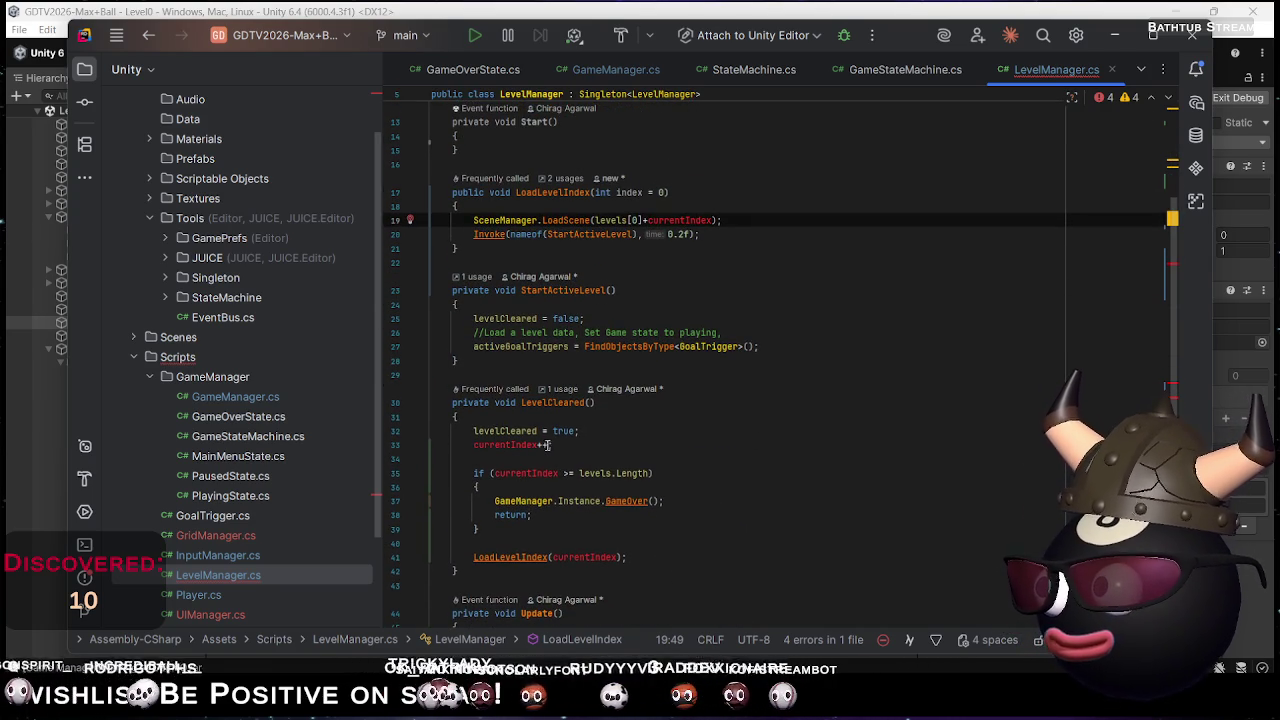
scroll(566, 447, "down", 1)
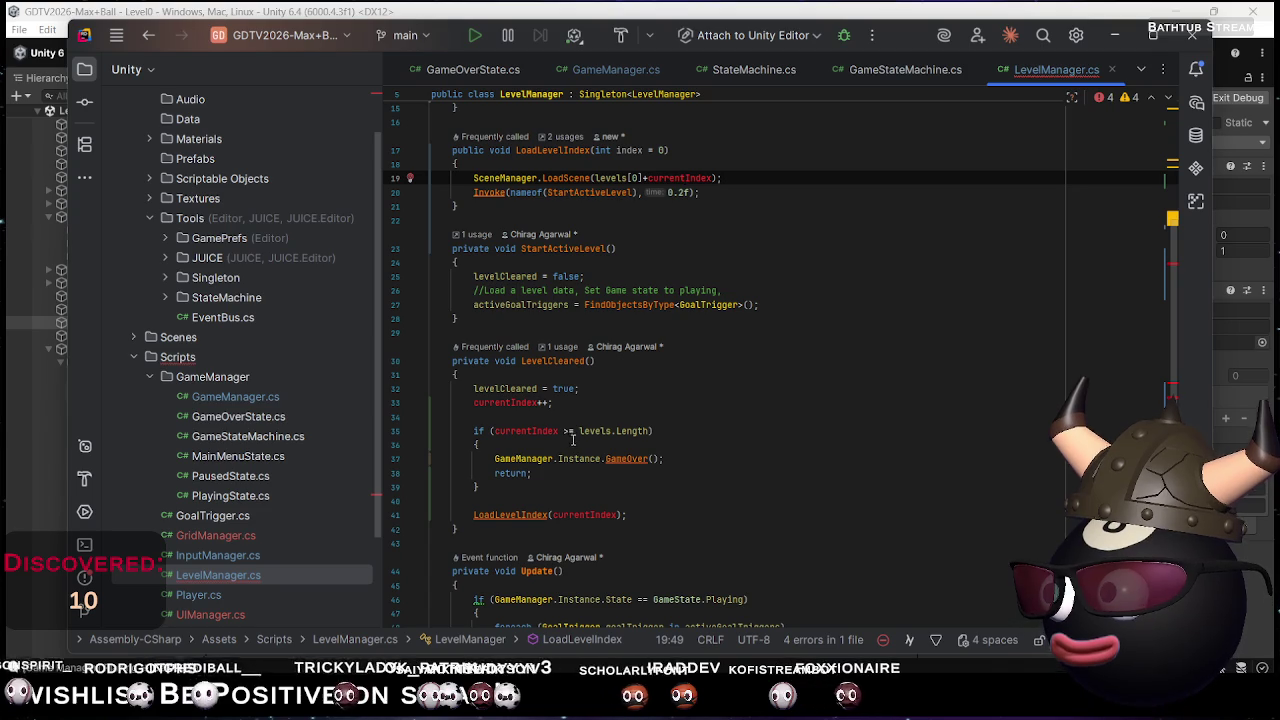
left_click(584, 389)
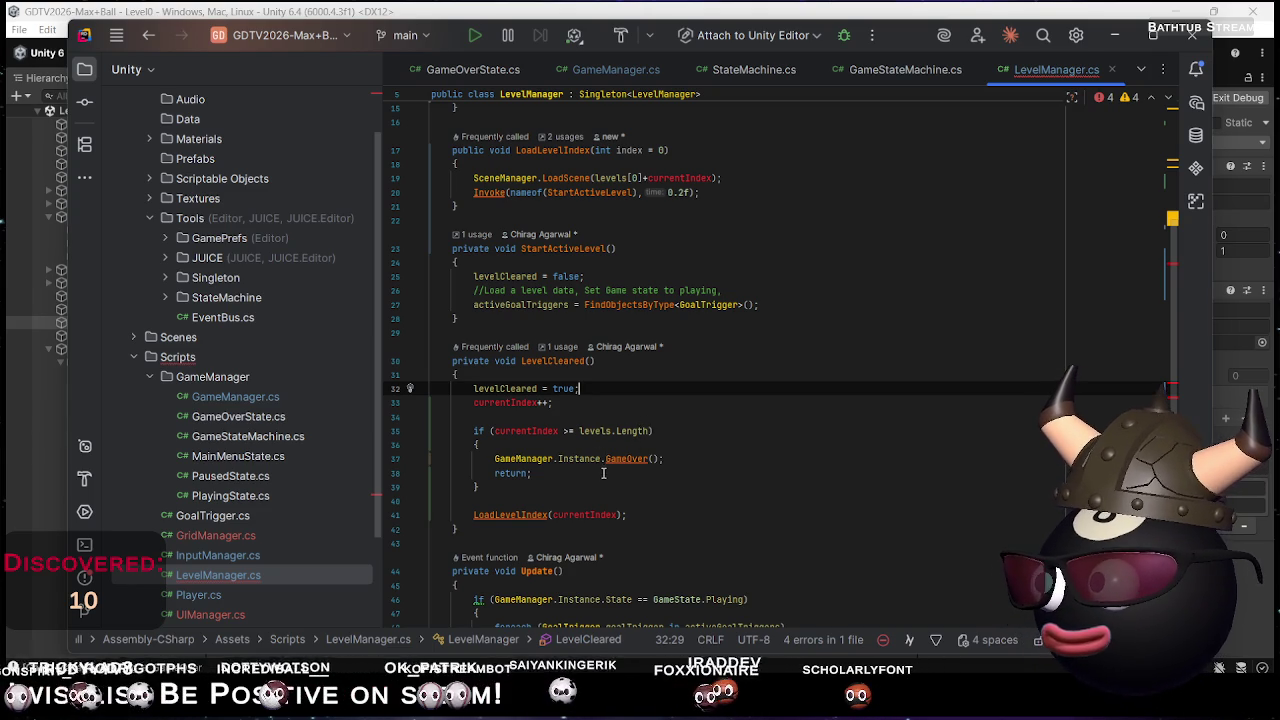
Add 'levelCleared = false;' after the LoadLevelIndex call in LevelCleared
left_click(638, 514)
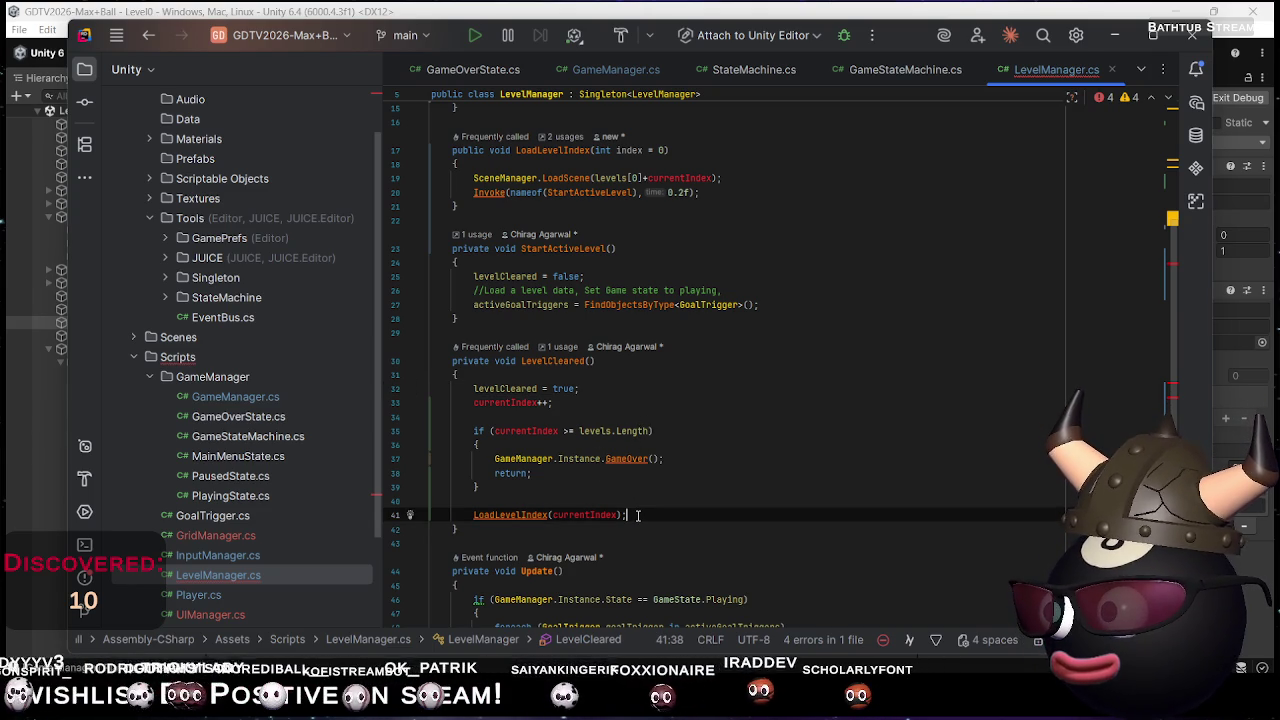
key("Return")
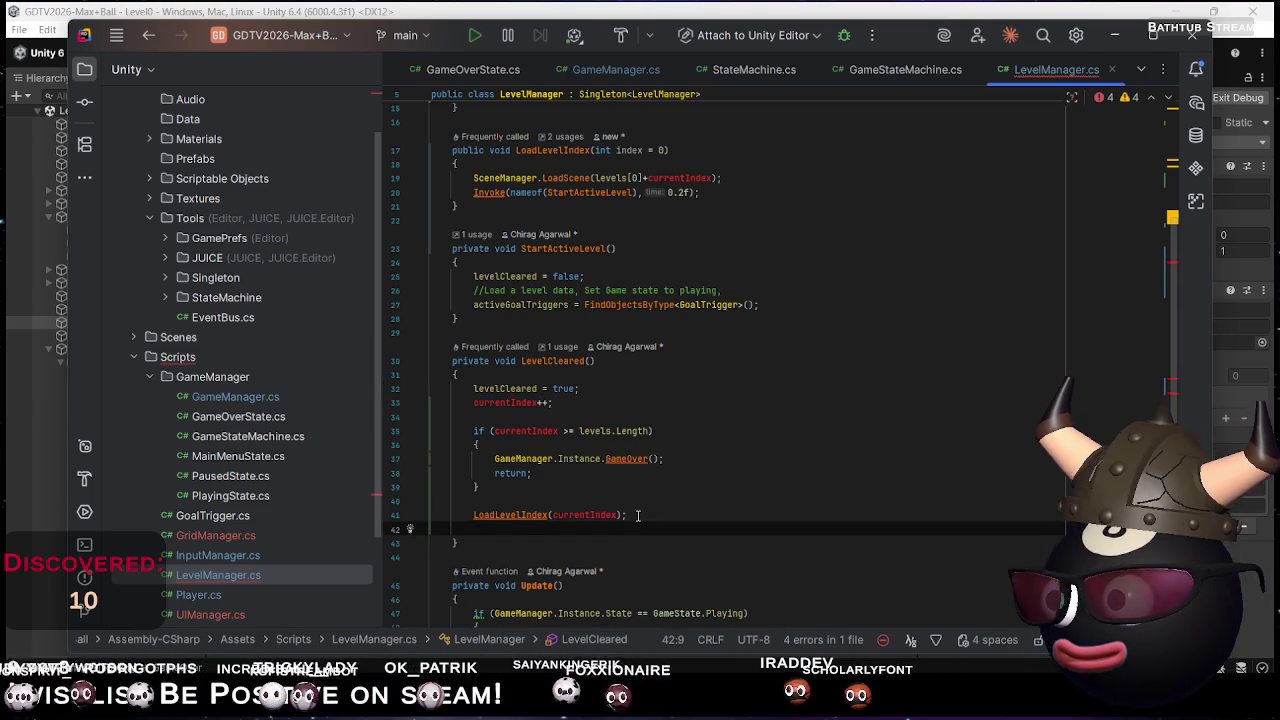
type("levl")
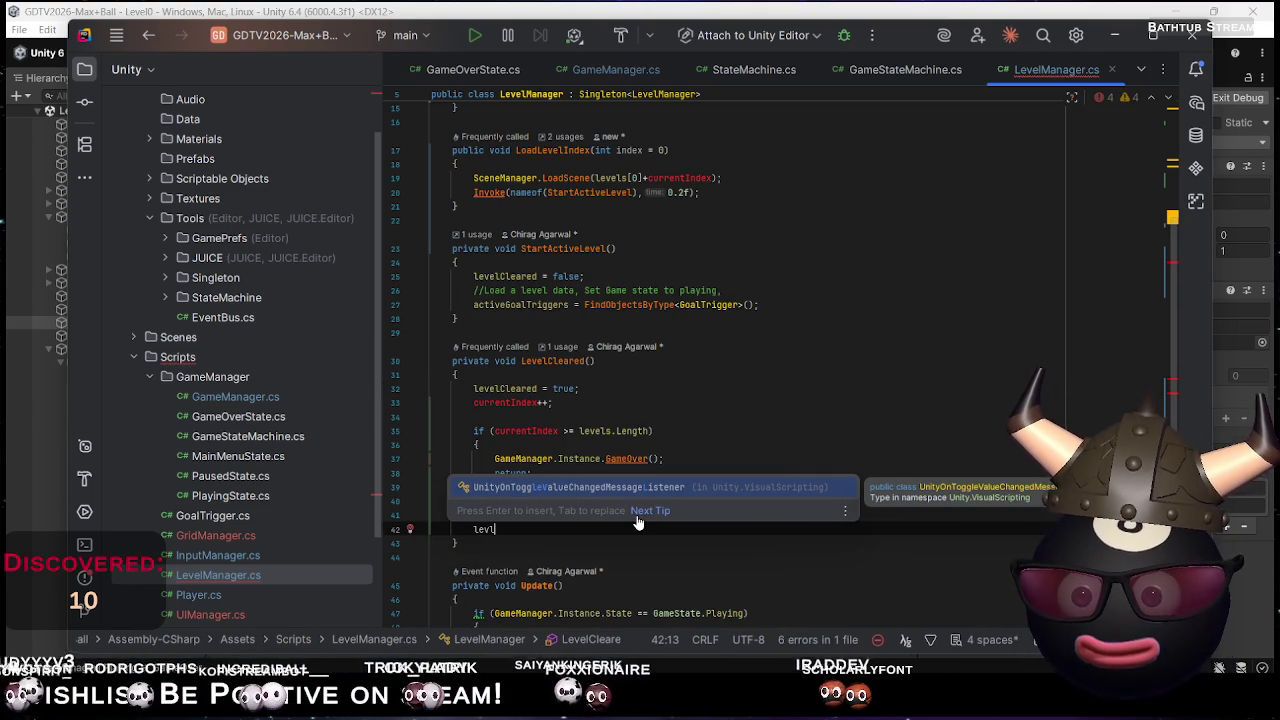
type("C")
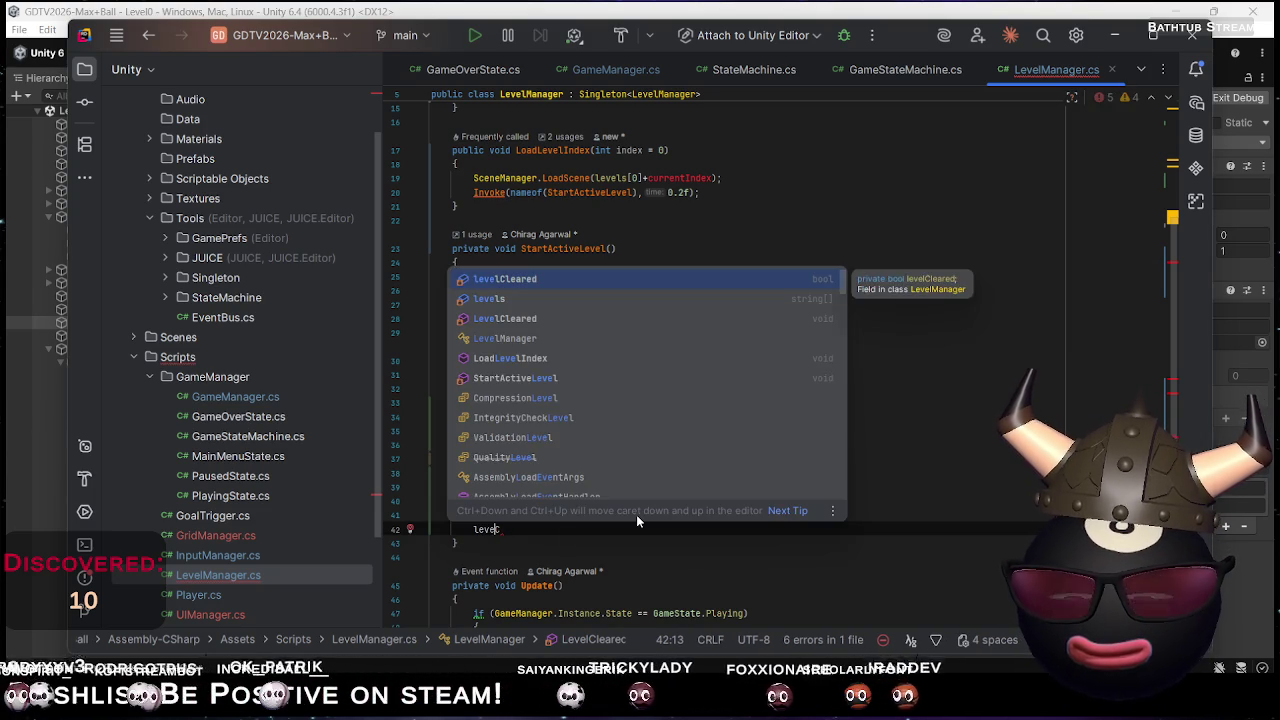
key("Return")
type("= fas")
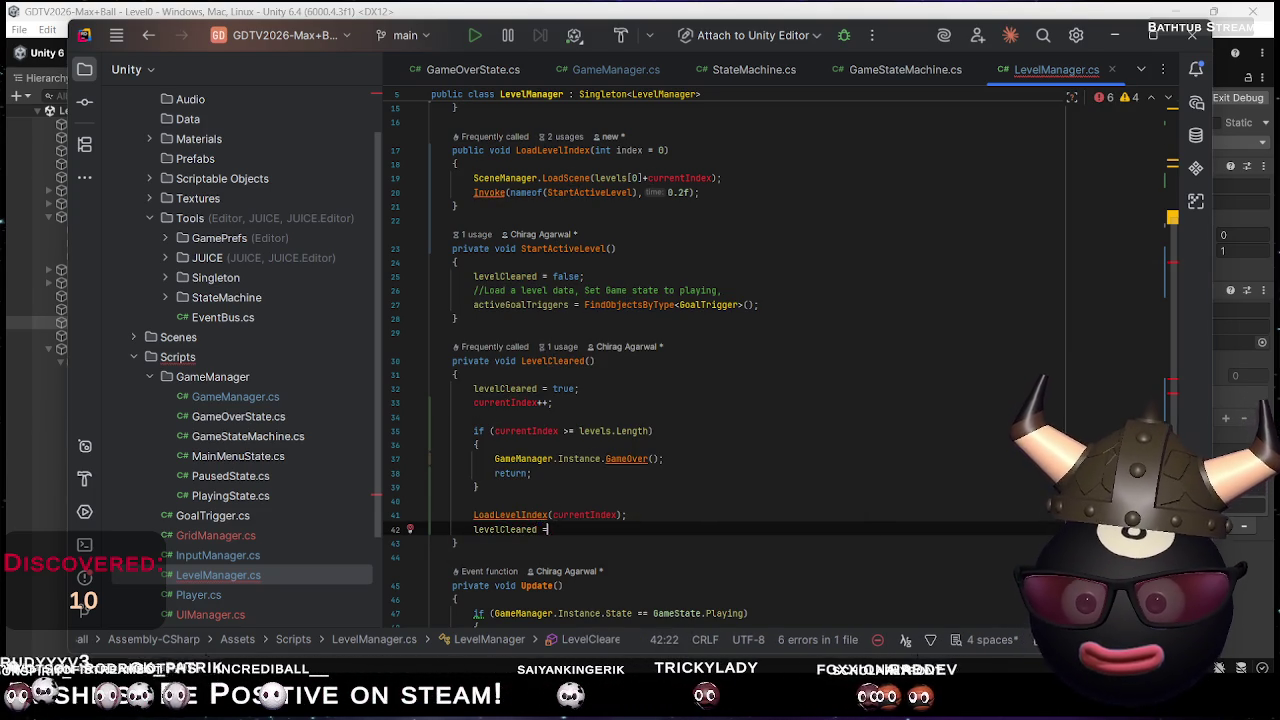
key("BackSpace")
type("lse;")
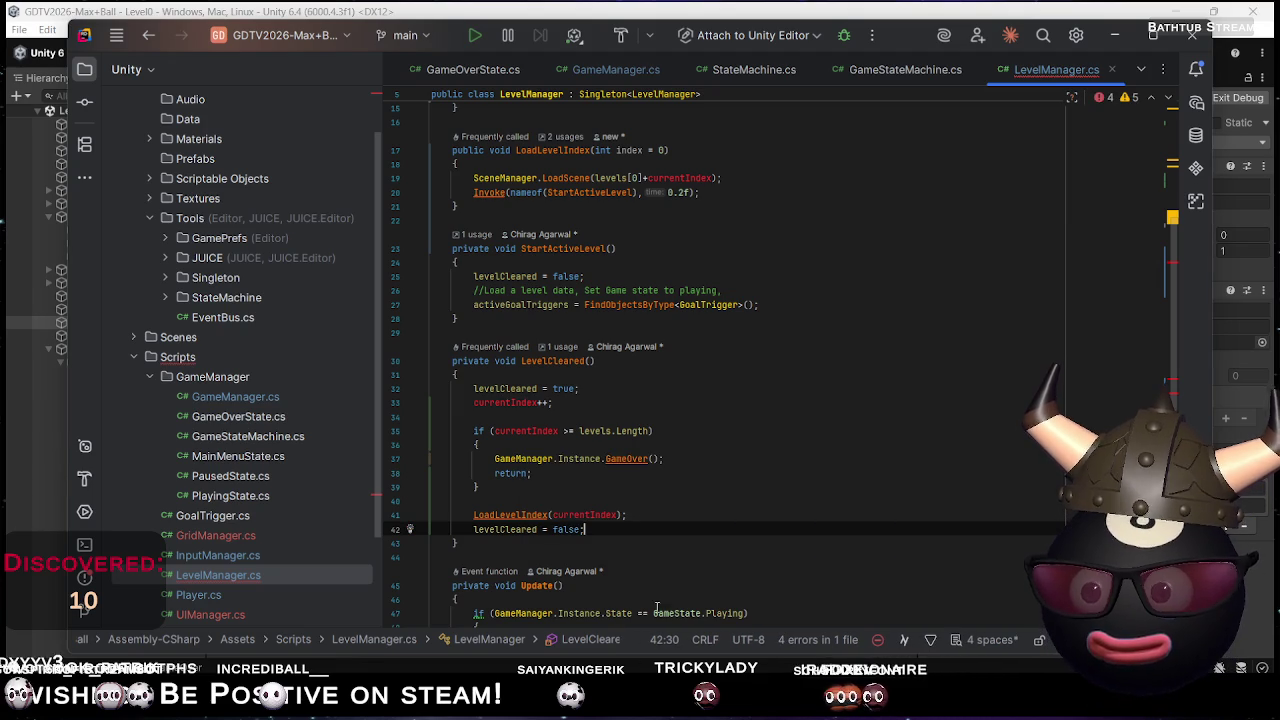
Uncomment 'private int currentIndex;' and return to Unity to recompile
scroll(637, 373, "up", 5)
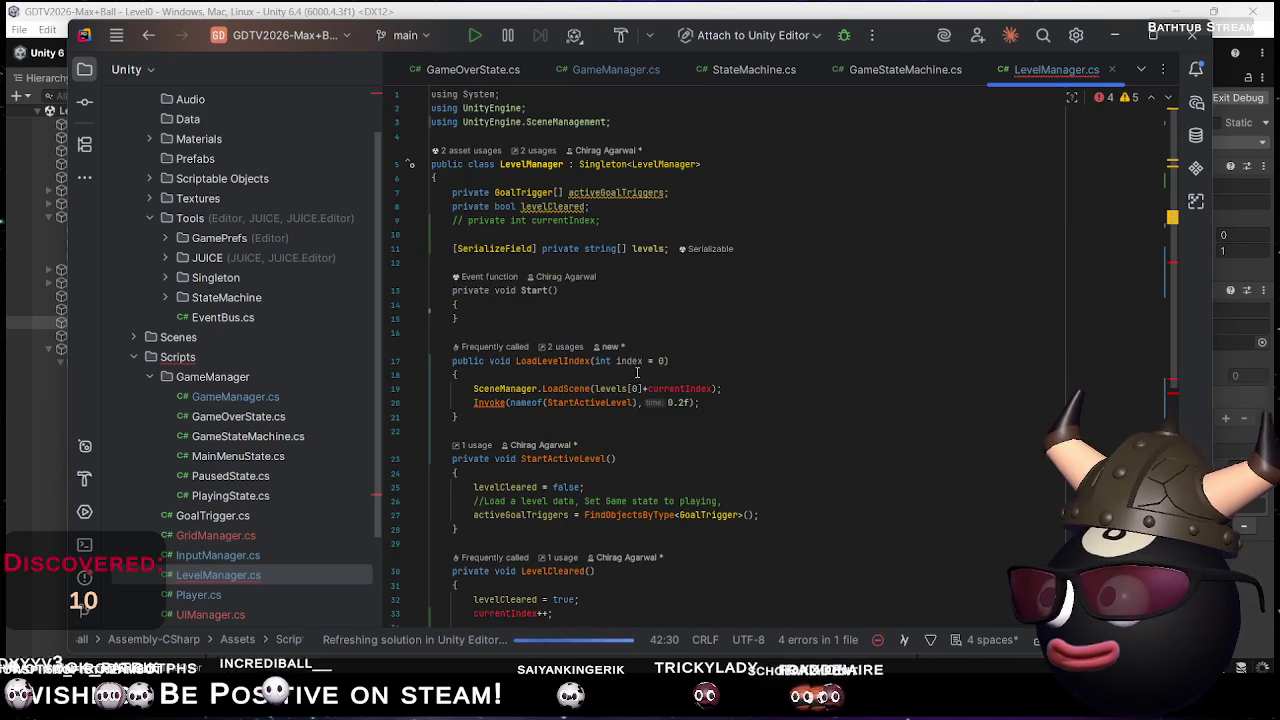
left_click(609, 222)
key("ctrl+slash")
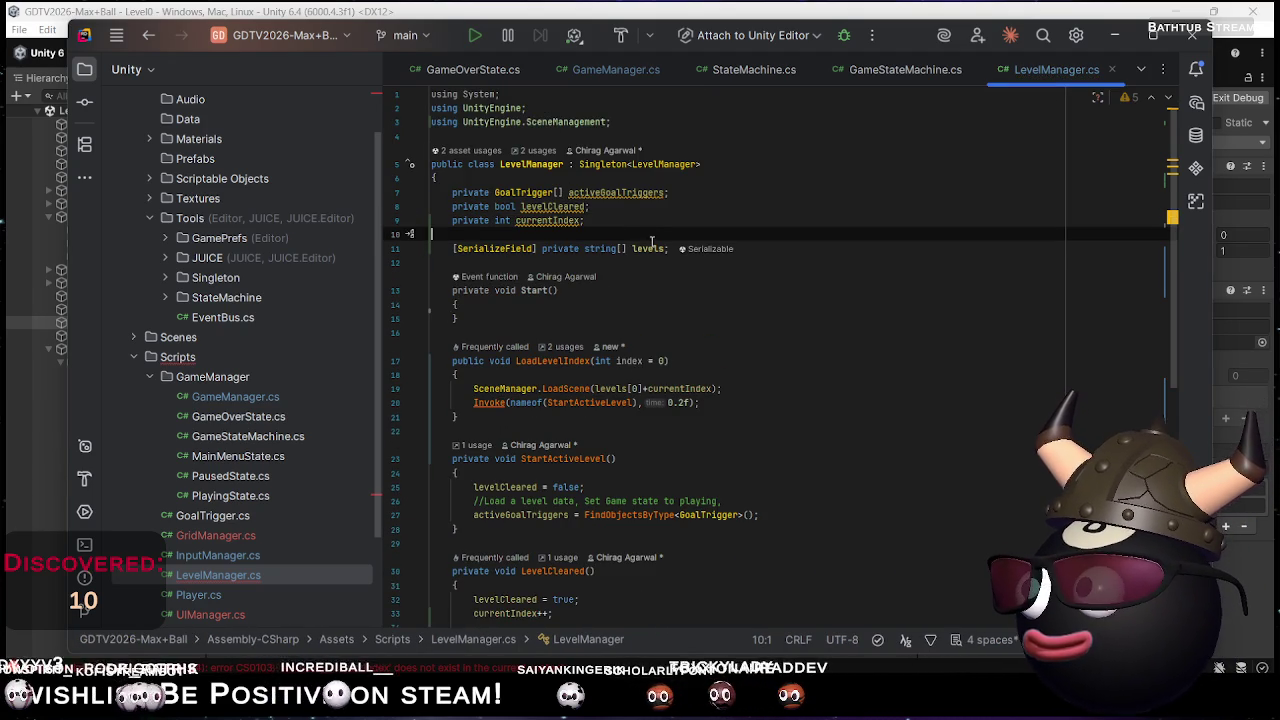
scroll(596, 344, "down", 2)
scroll(596, 350, "down", 5)
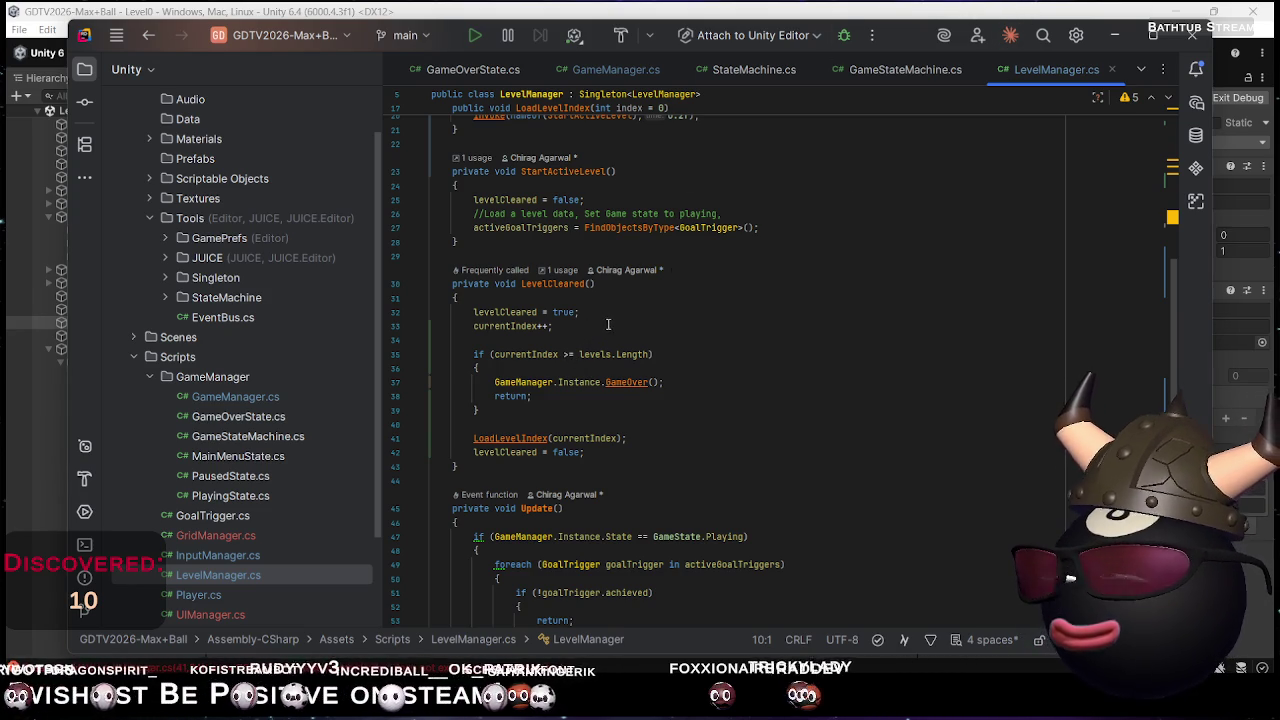
left_click(911, 8)
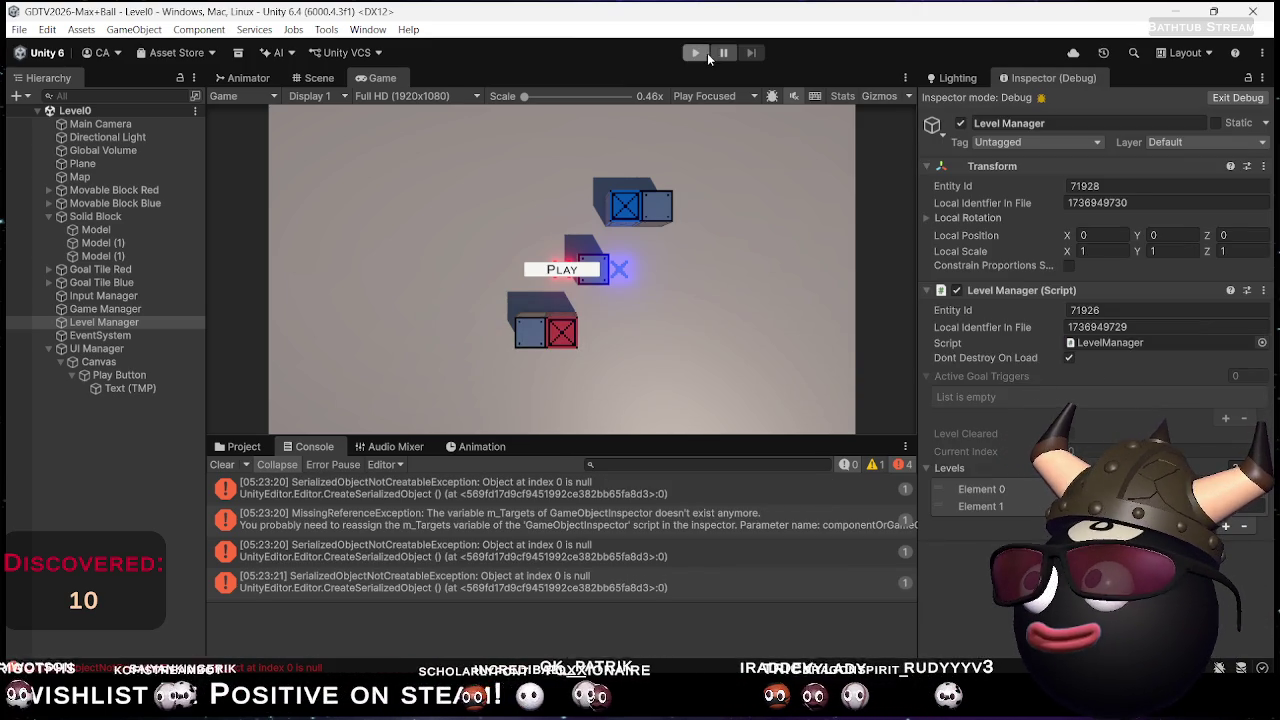
Enter play mode, start Level0 from the main menu, and steer the red and blue crates toward their goals
left_click(698, 52)
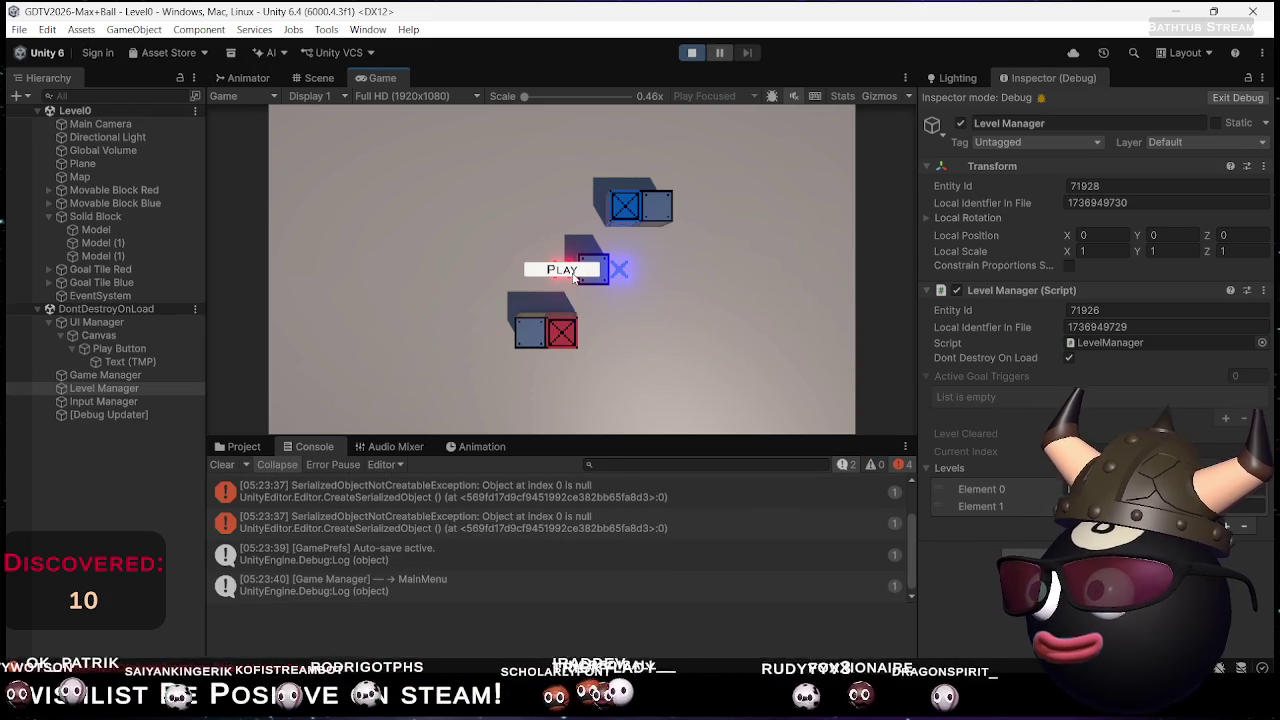
left_click(575, 272)
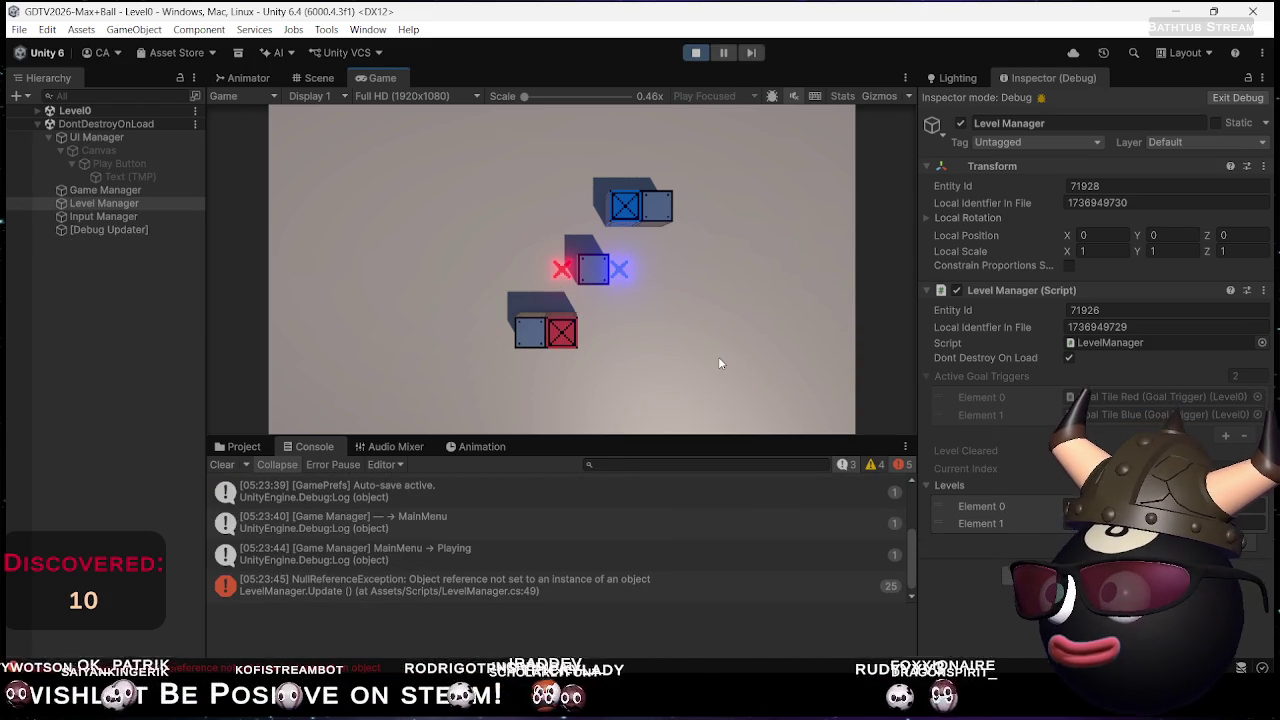
key("Left")
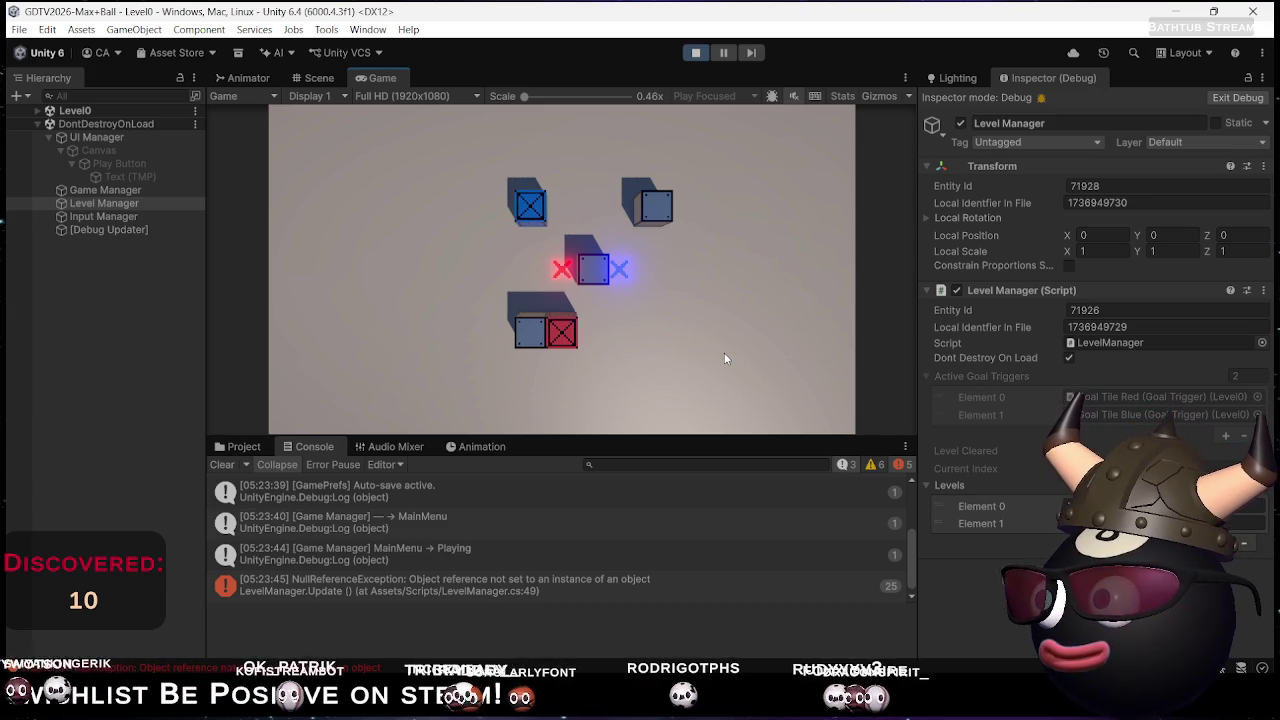
key("Right")
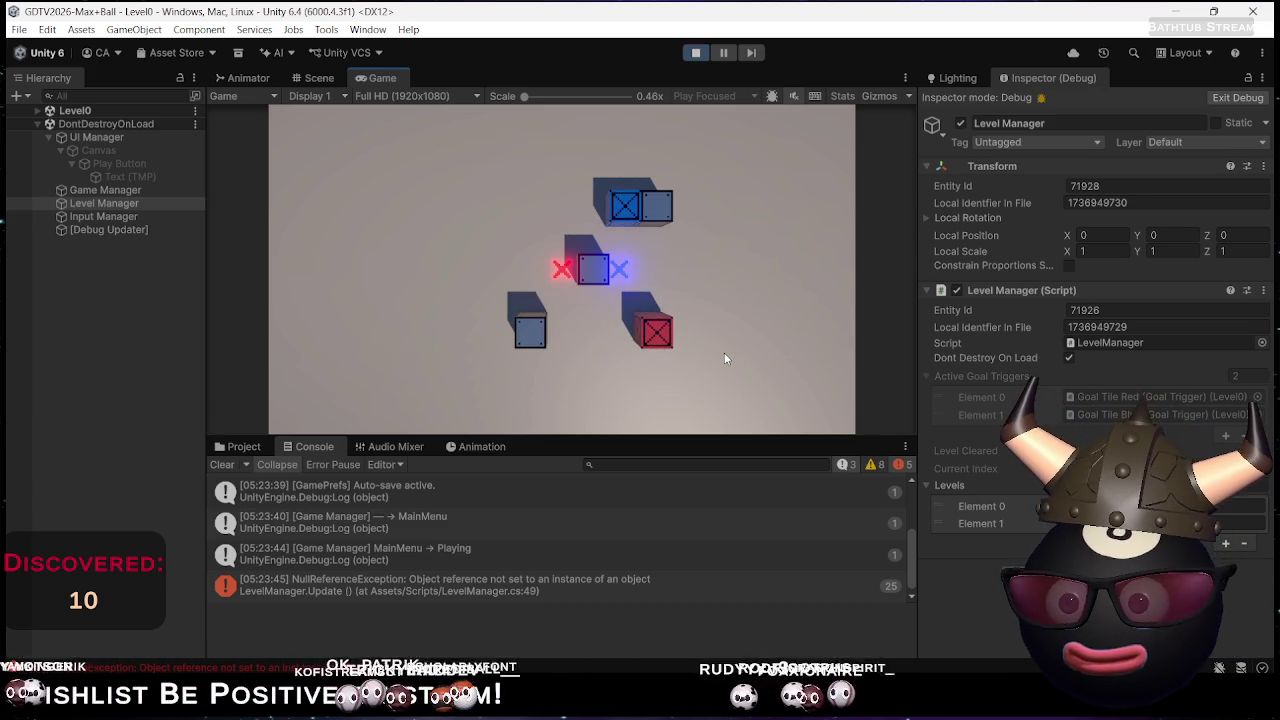
key("Left")
key("Up")
key("Left")
key("Up")
key("Right")
key("Left")
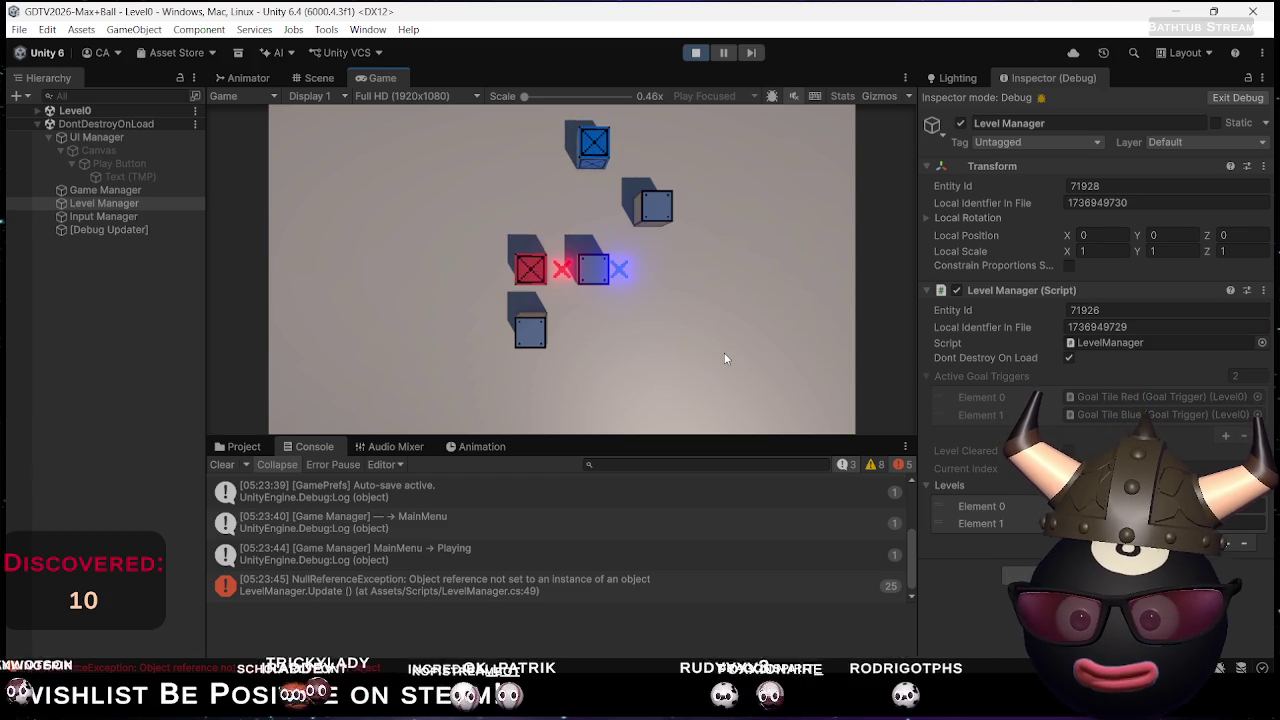
key("Down")
Settle both crates onto the goal tiles to advance to Level1, then stop play mode
key("Right")
key("Left")
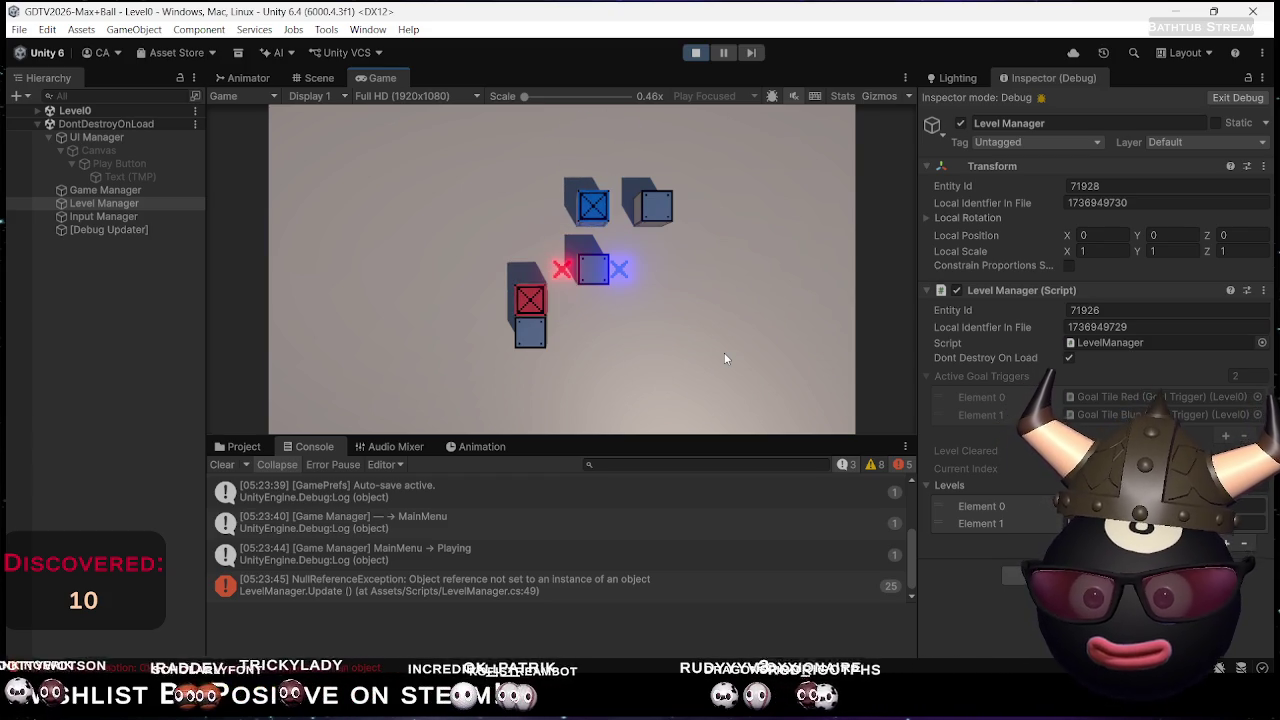
key("Up")
key("Up")
key("Right")
key("Right")
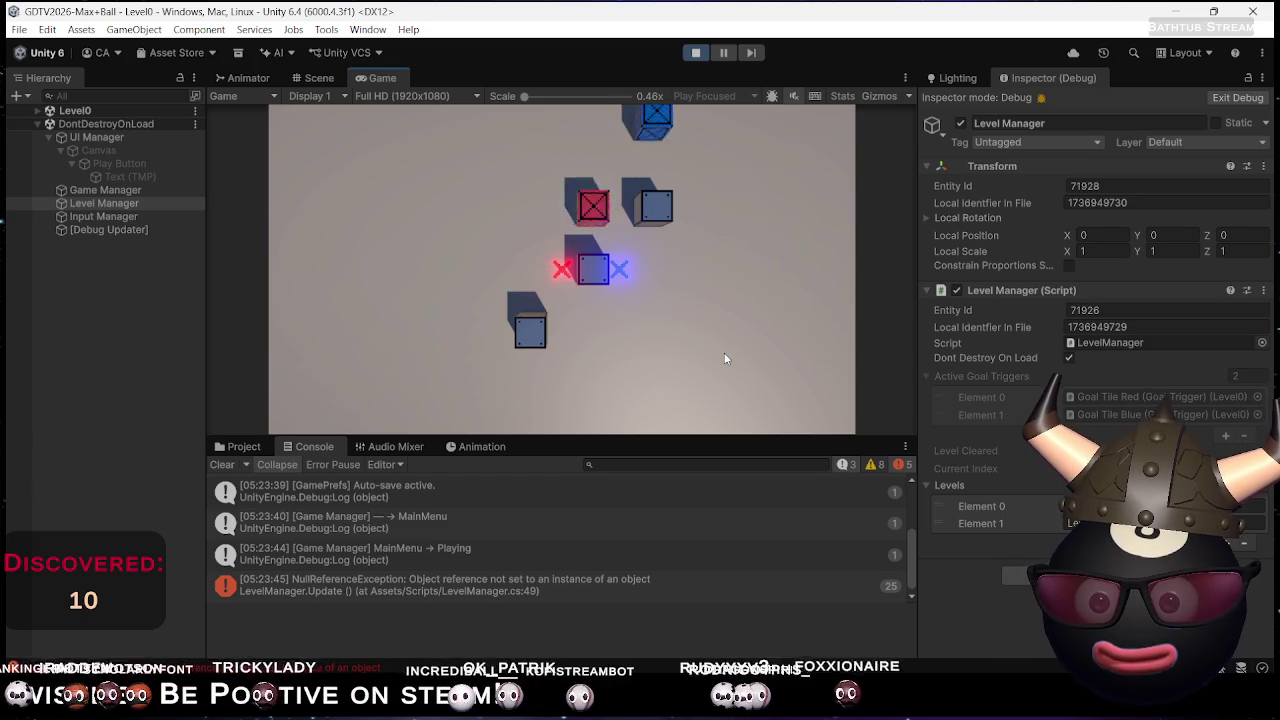
key("Left")
key("Down")
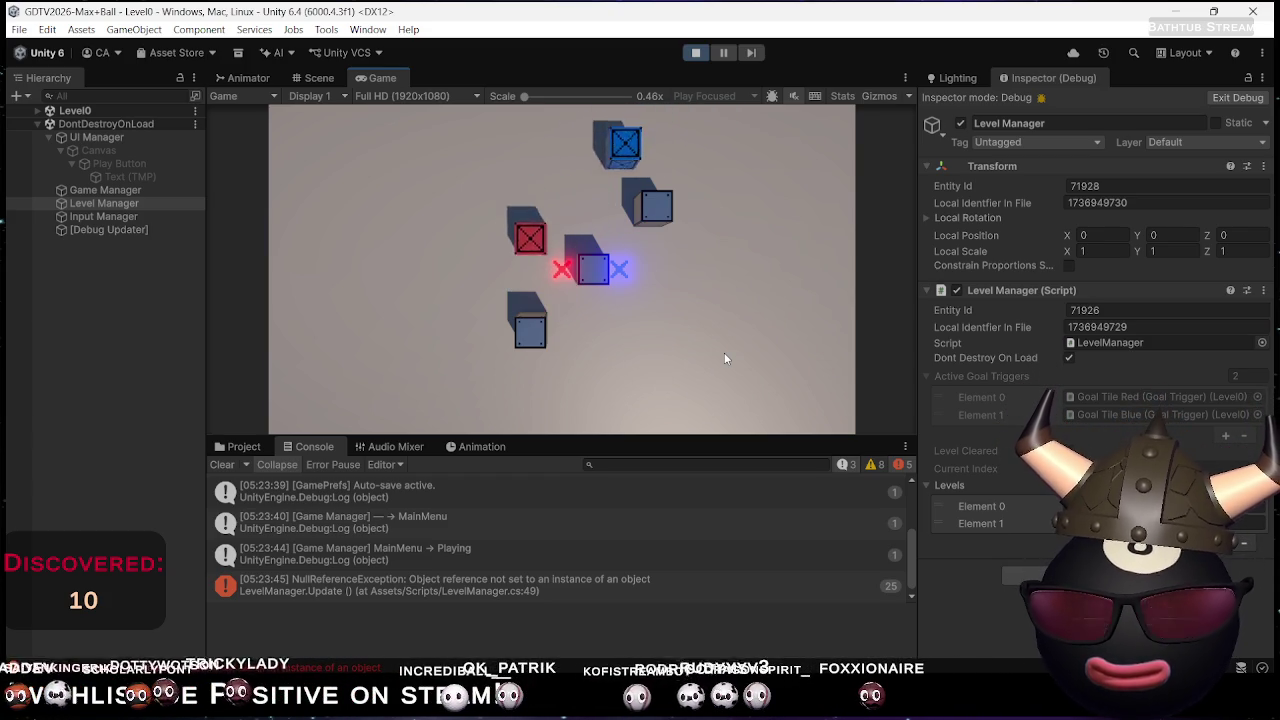
key("Down")
key("Right")
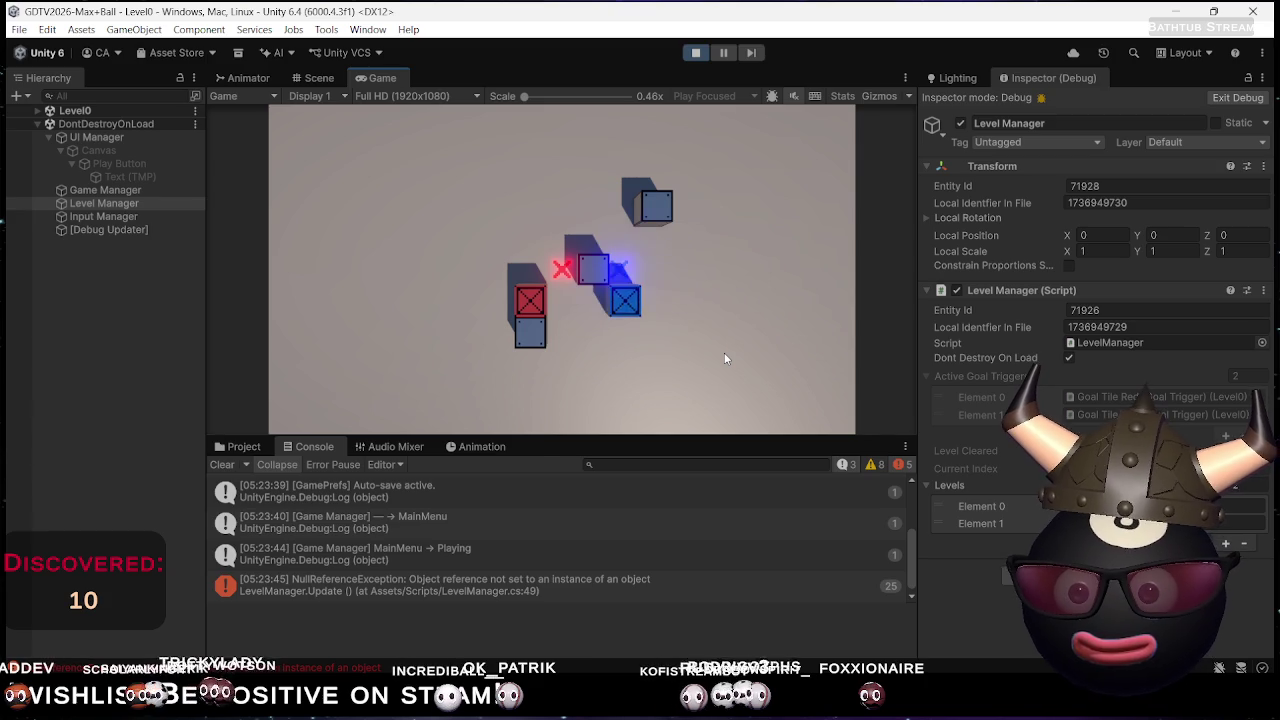
key("Up")
key("Right")
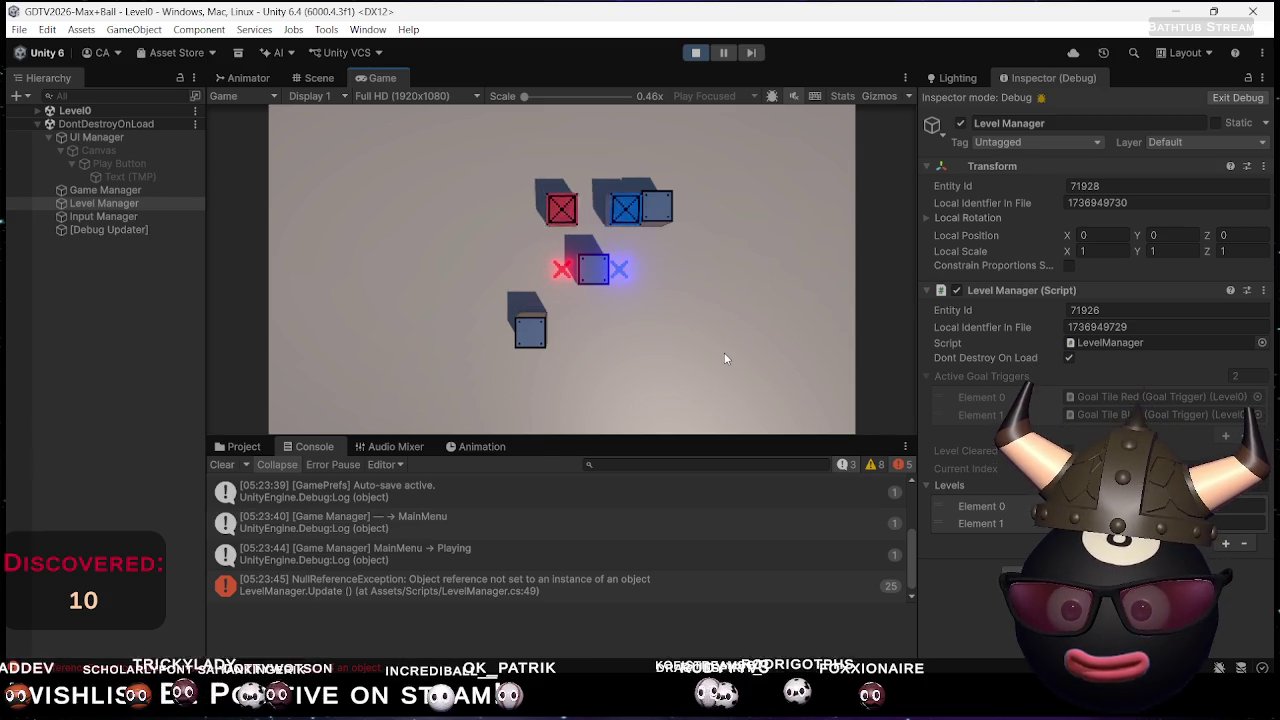
key("Down")
key("Down")
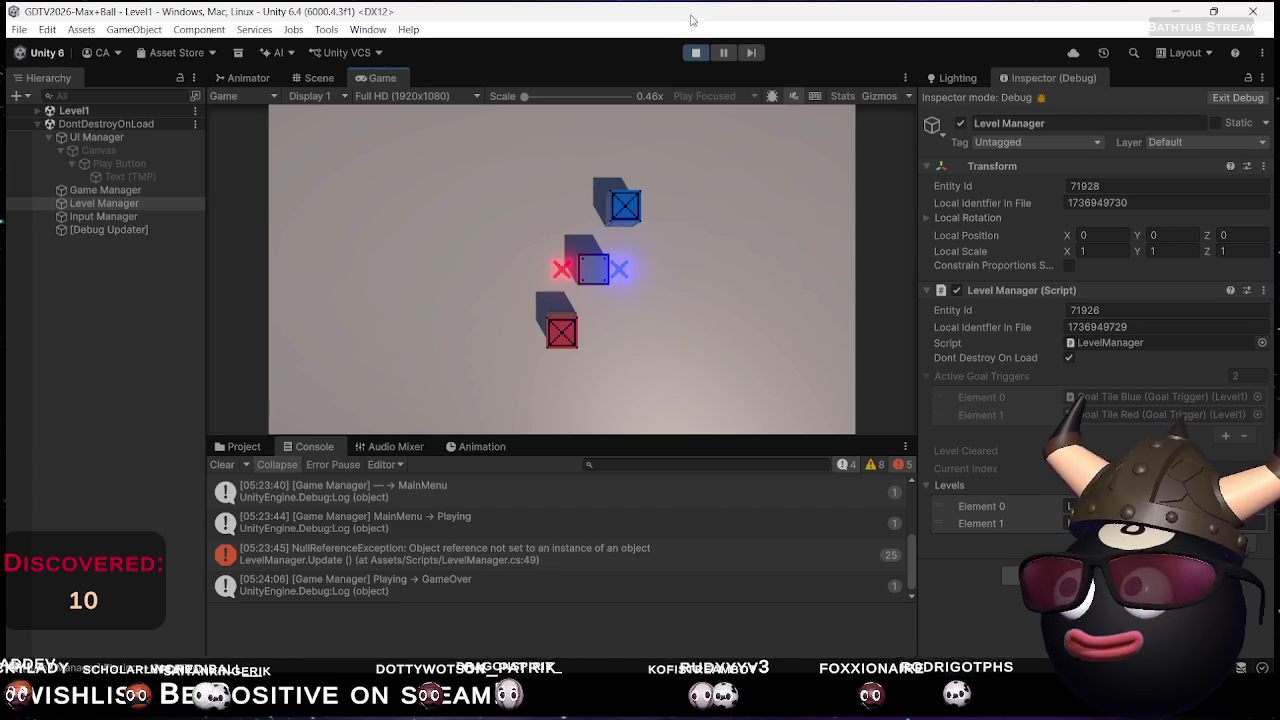
left_click(695, 52)
Insert Debug.Log("Level Cleared"); below 'levelCleared = false;' in LevelCleared, then return to Unity
key("alt+Tab")
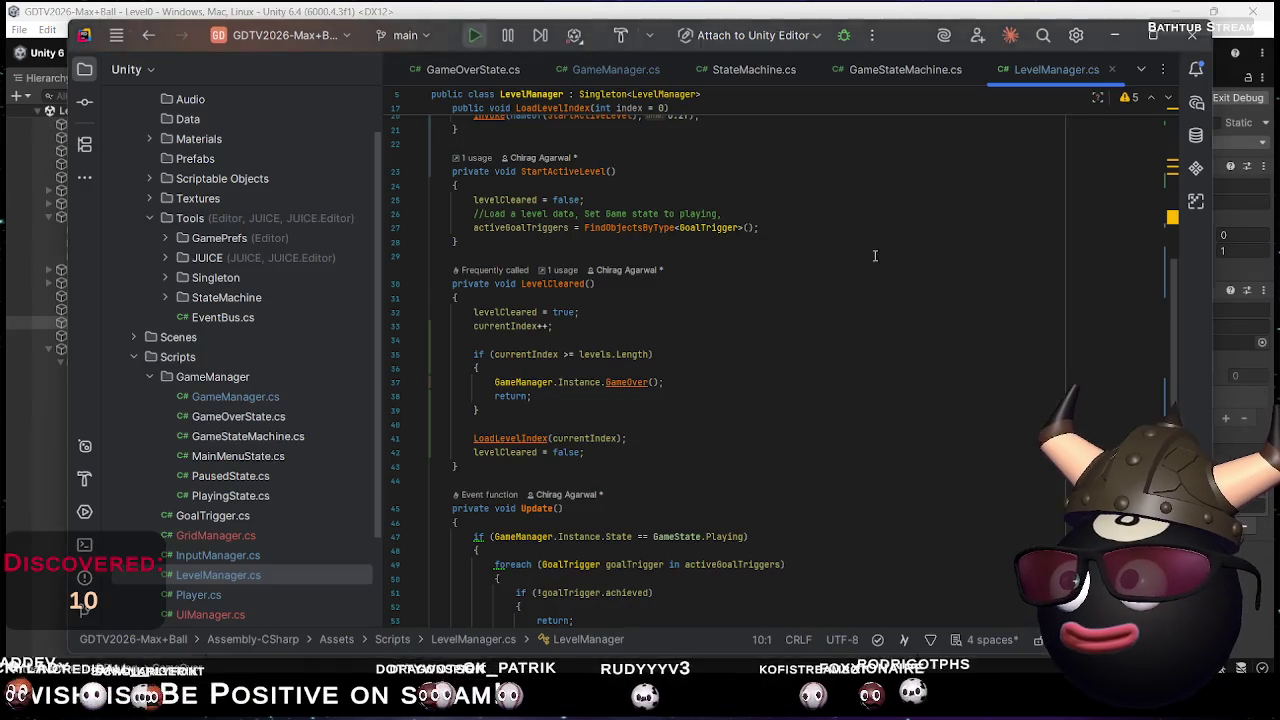
scroll(658, 355, "down", 6)
scroll(535, 220, "up", 7)
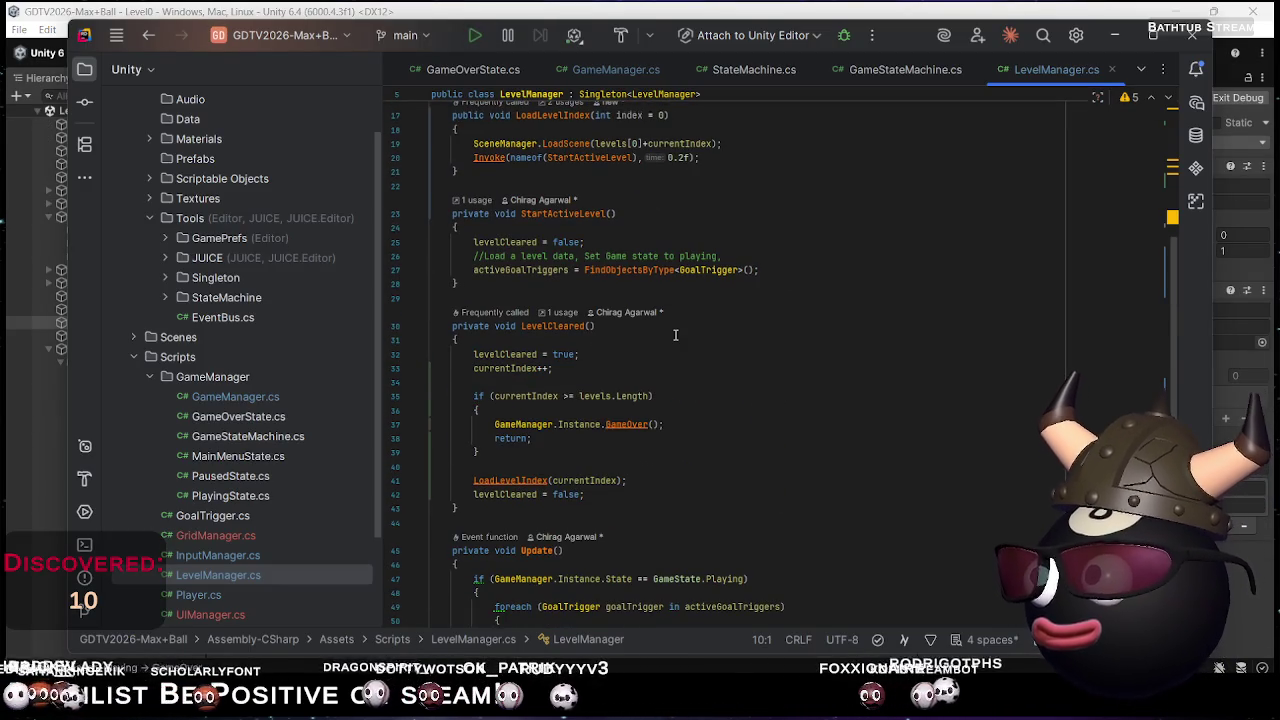
scroll(535, 220, "up", 2)
left_click(668, 462)
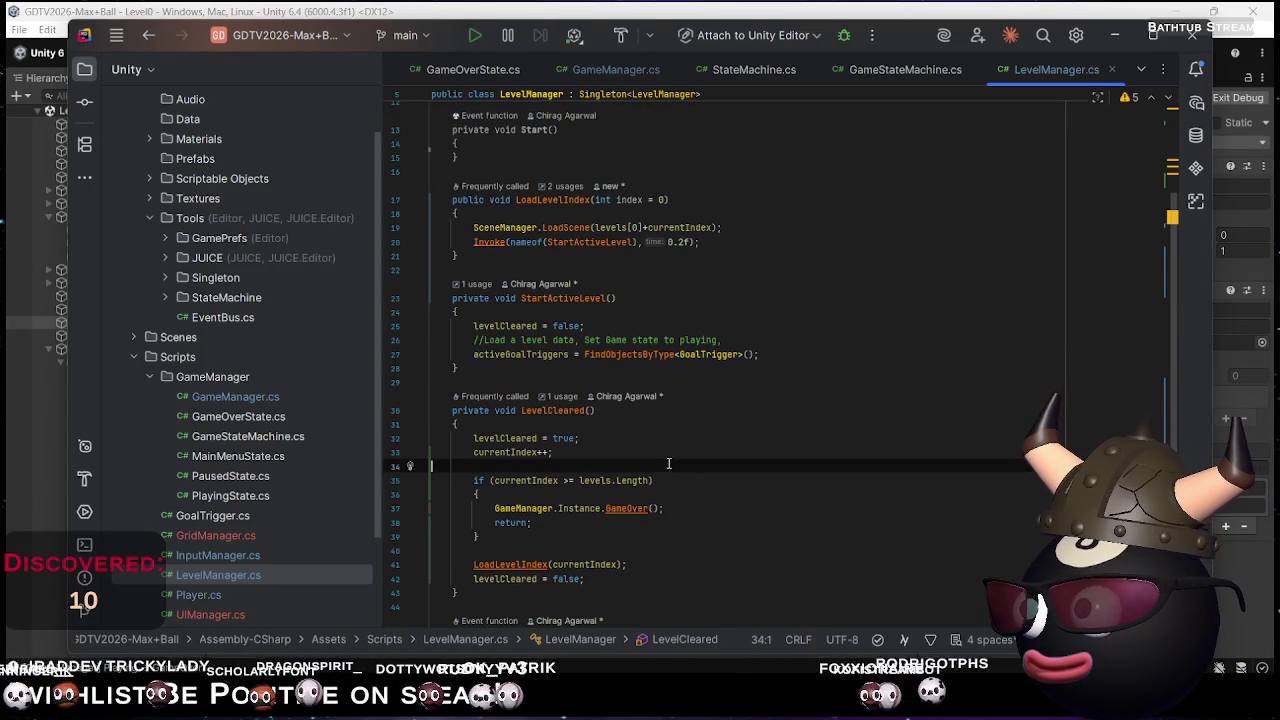
left_click(676, 578)
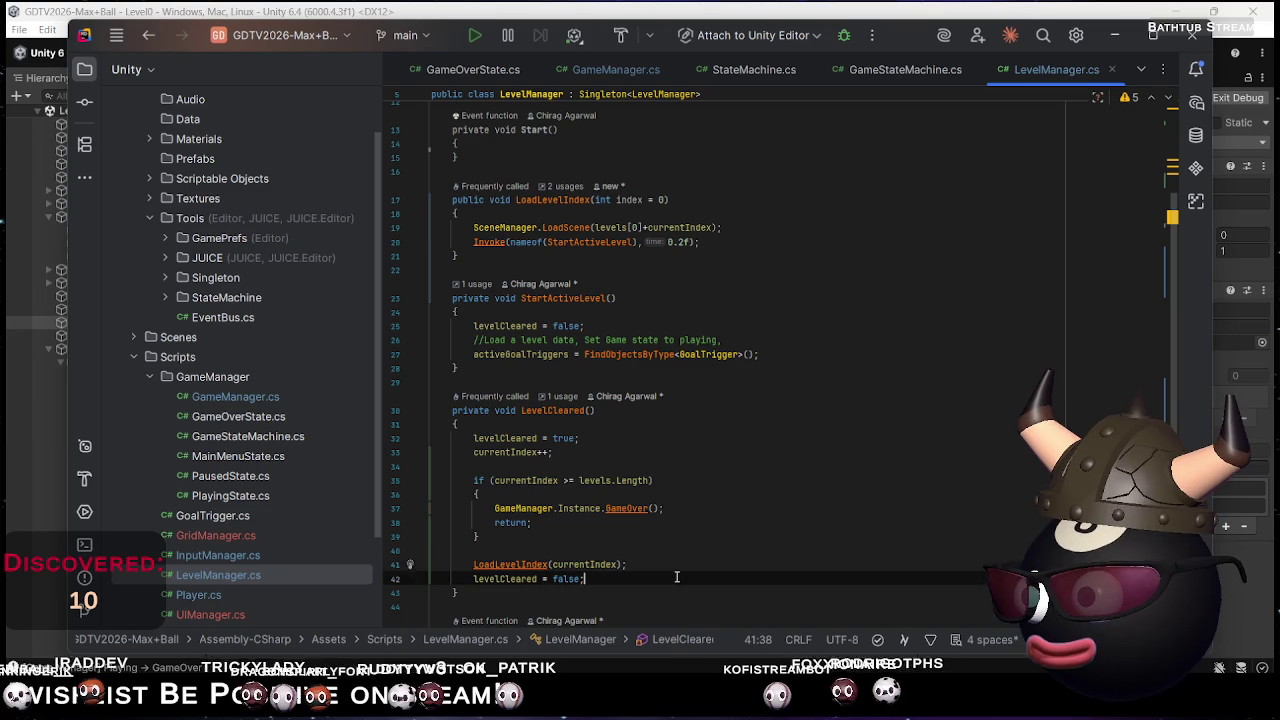
key("Return")
key("Return")
type("Deb")
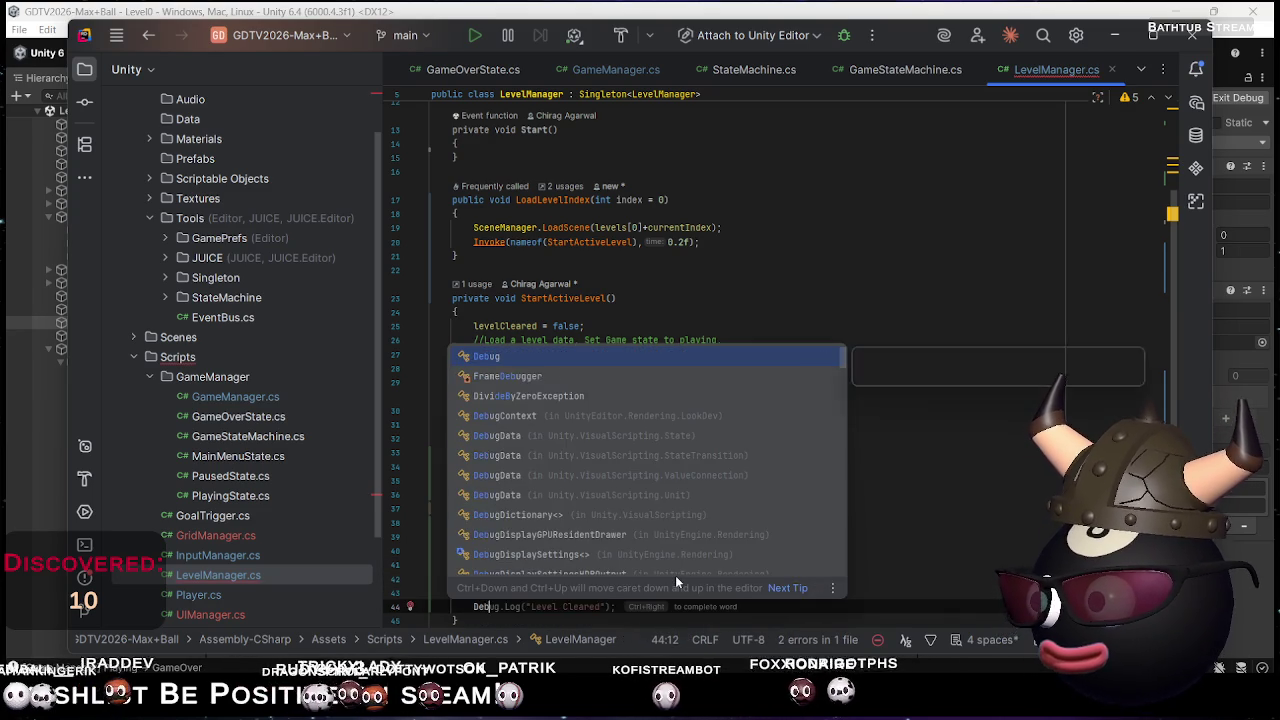
type("ug.L")
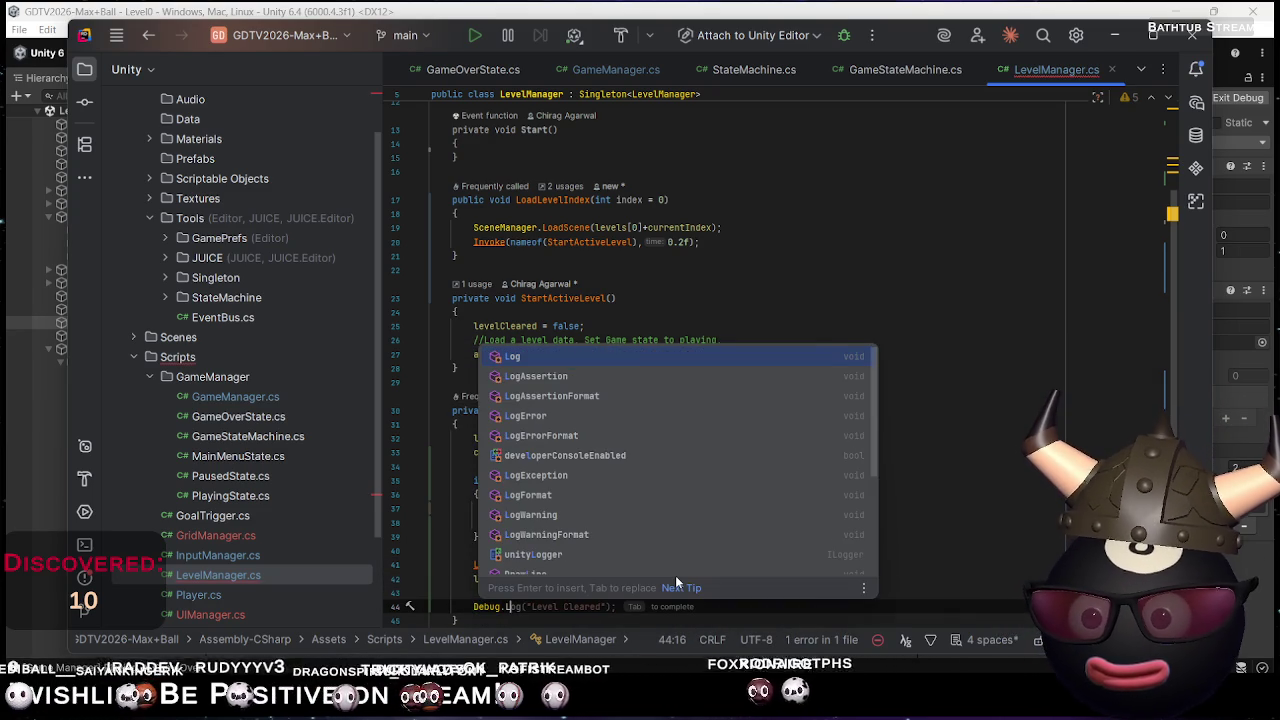
key("Tab")
key("alt+Tab")
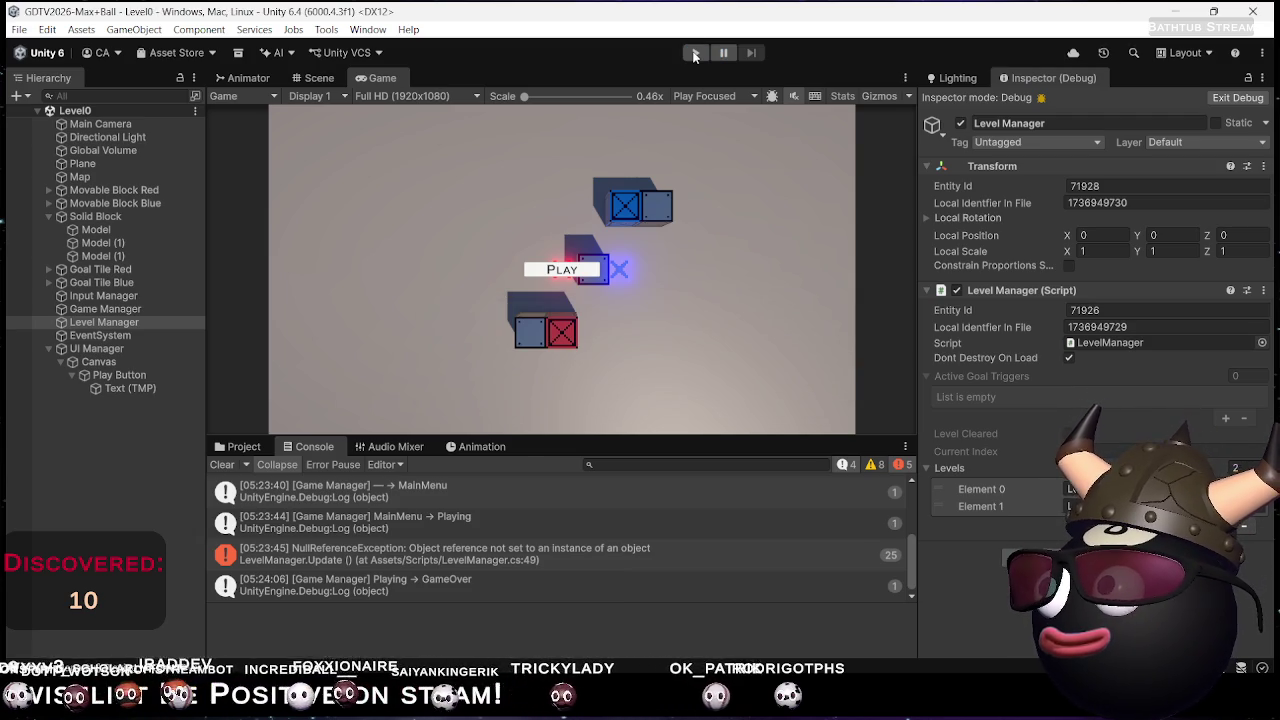
Enter play mode, start the game from the main menu, and work the crates toward the X goals
left_click(695, 54)
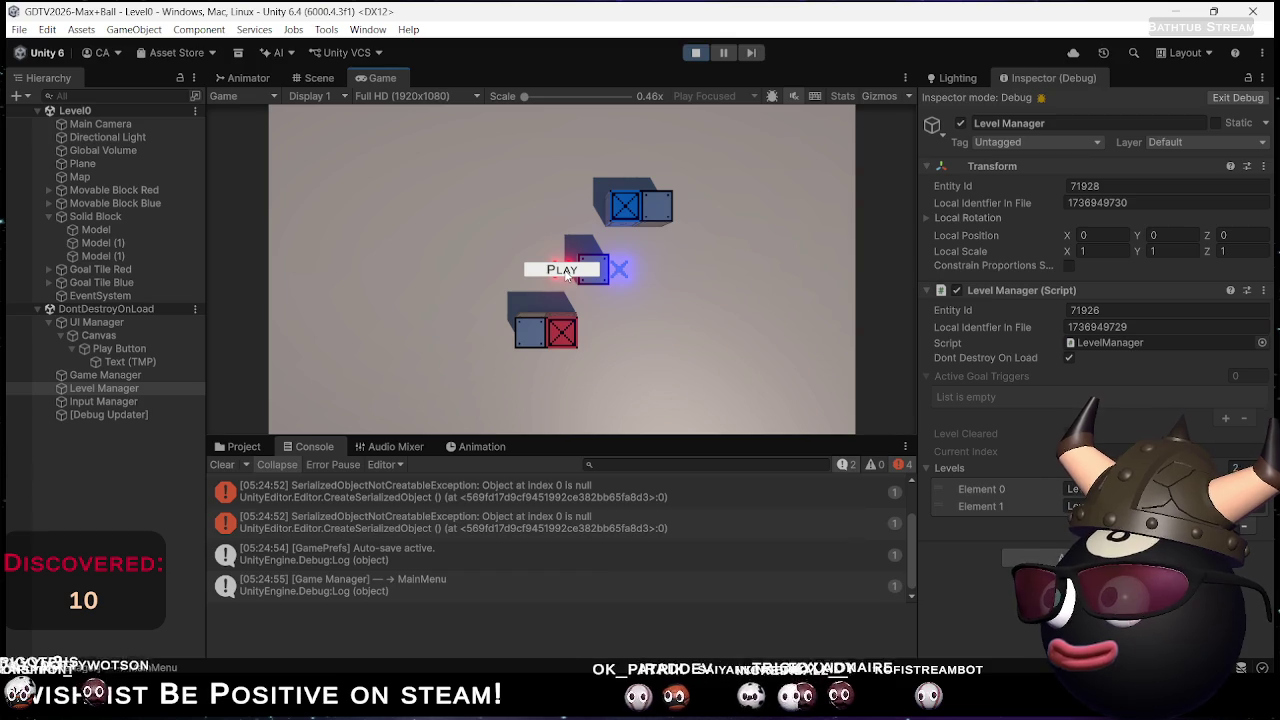
left_click(566, 272)
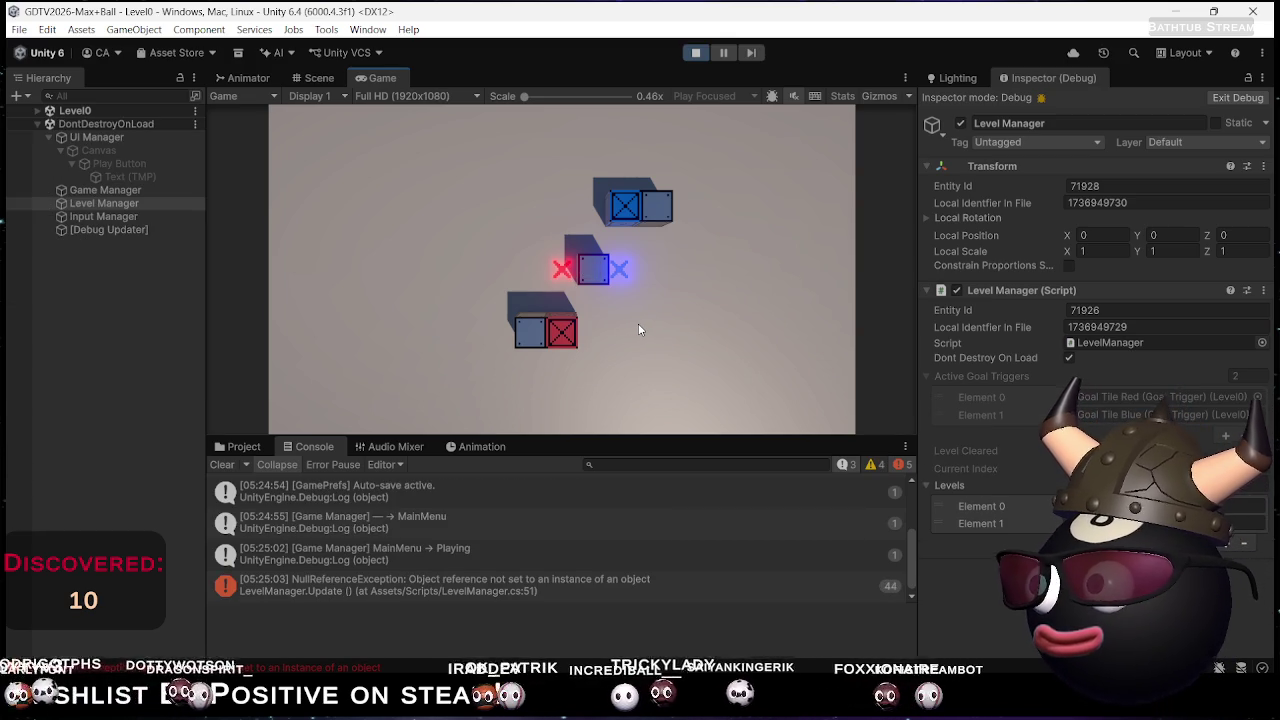
key("Left")
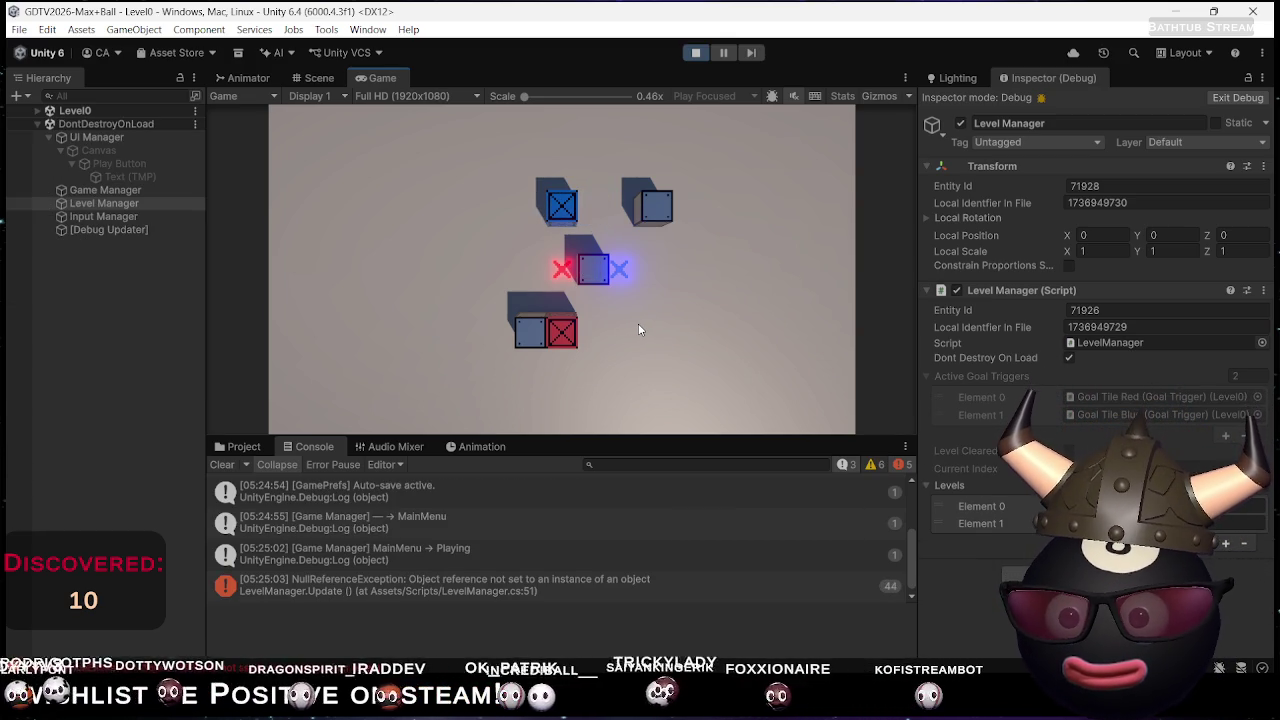
key("Up")
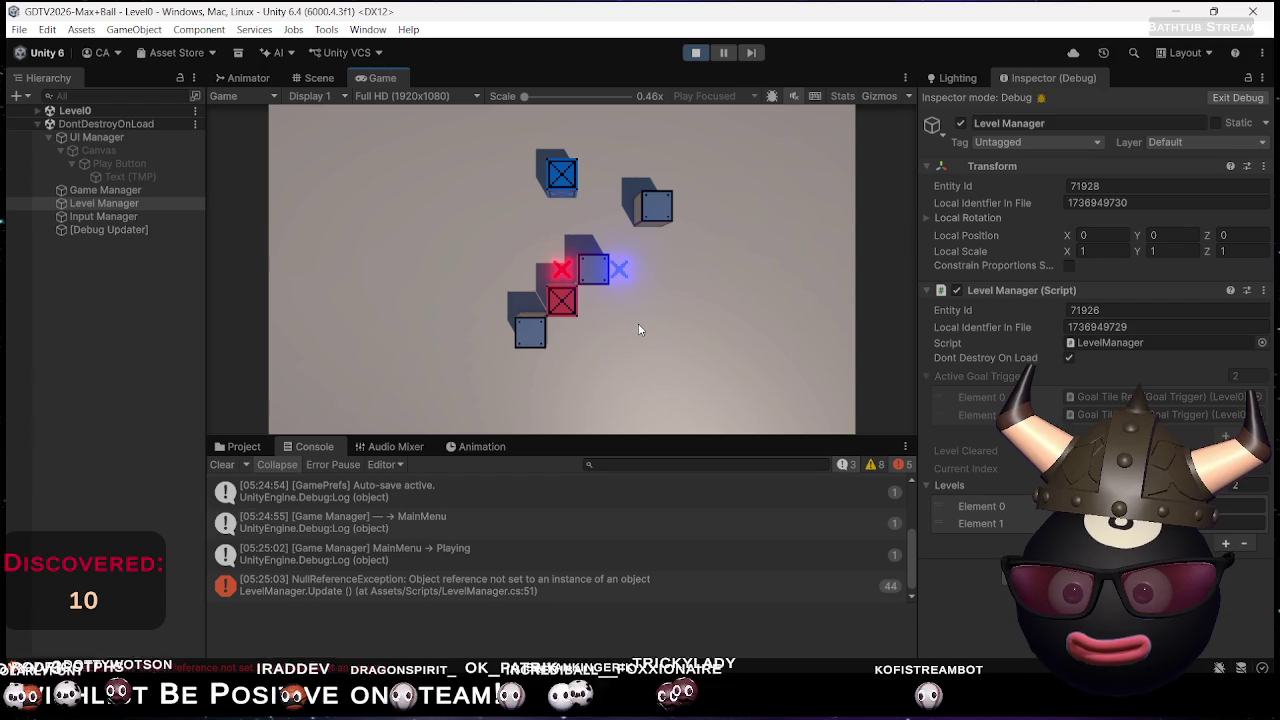
key("Left")
key("Down")
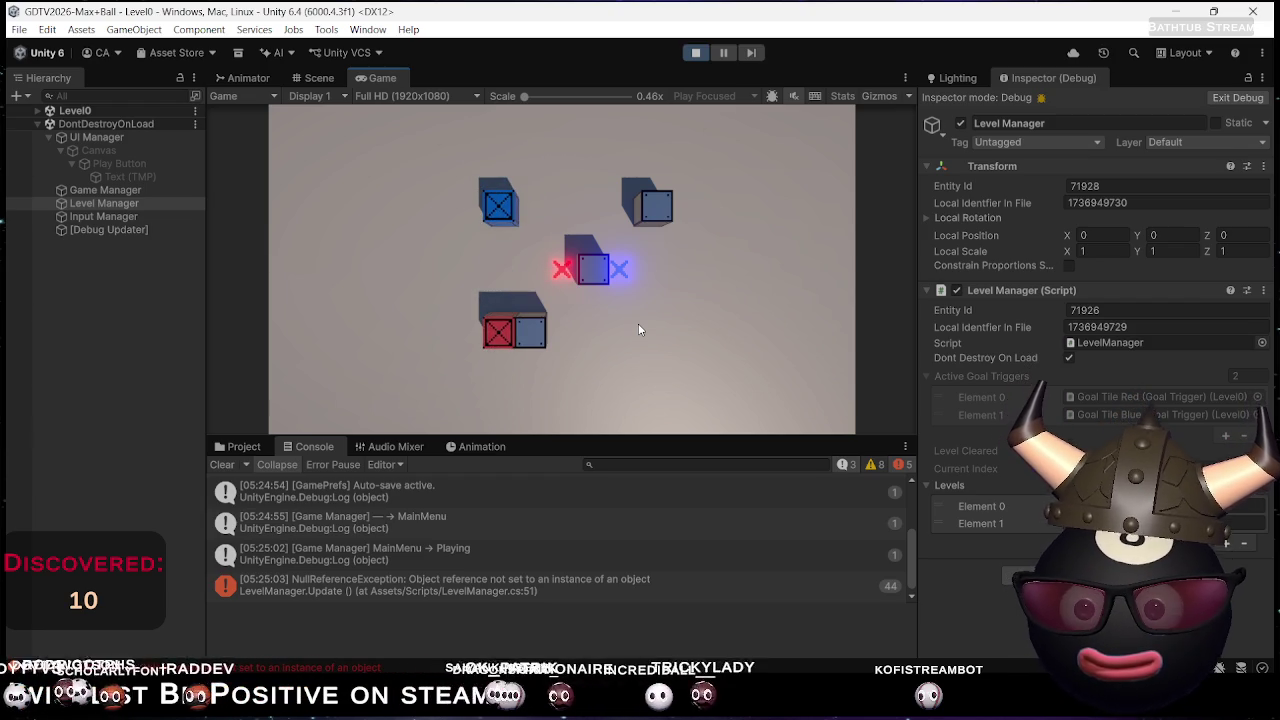
key("Right")
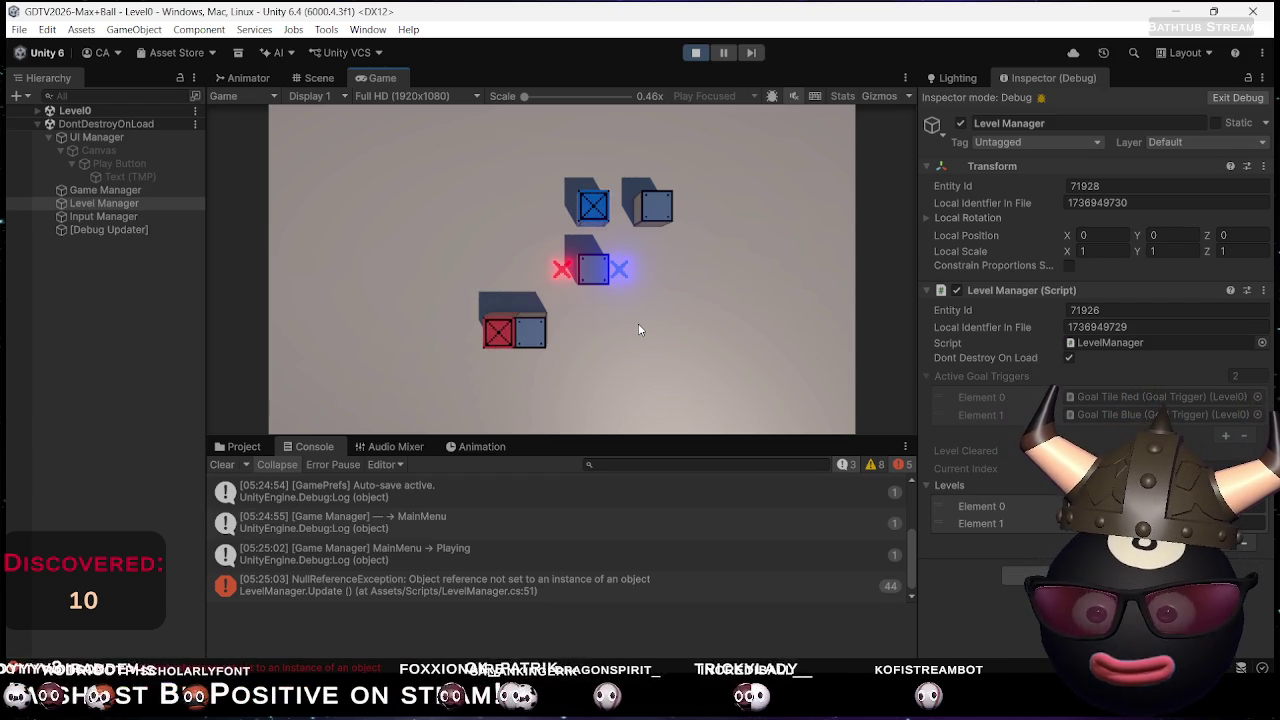
key("Up")
key("Down")
key("Up")
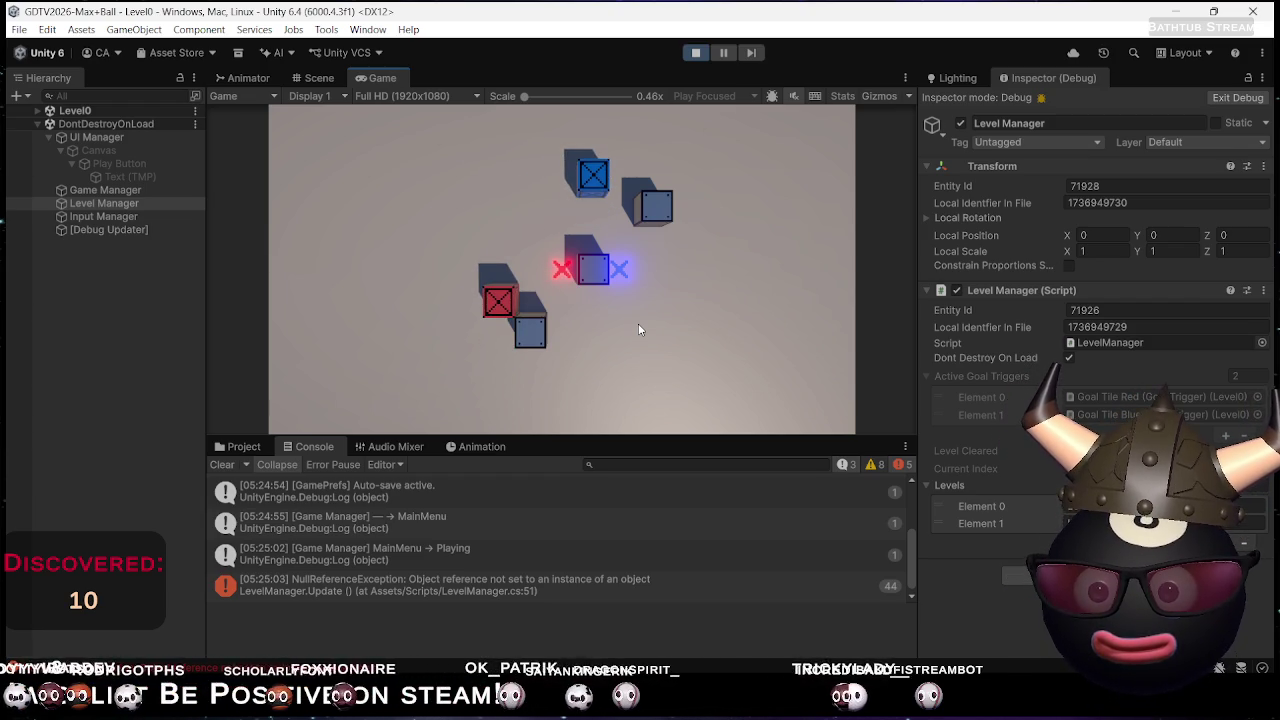
key("Right")
key("Up")
key("Up")
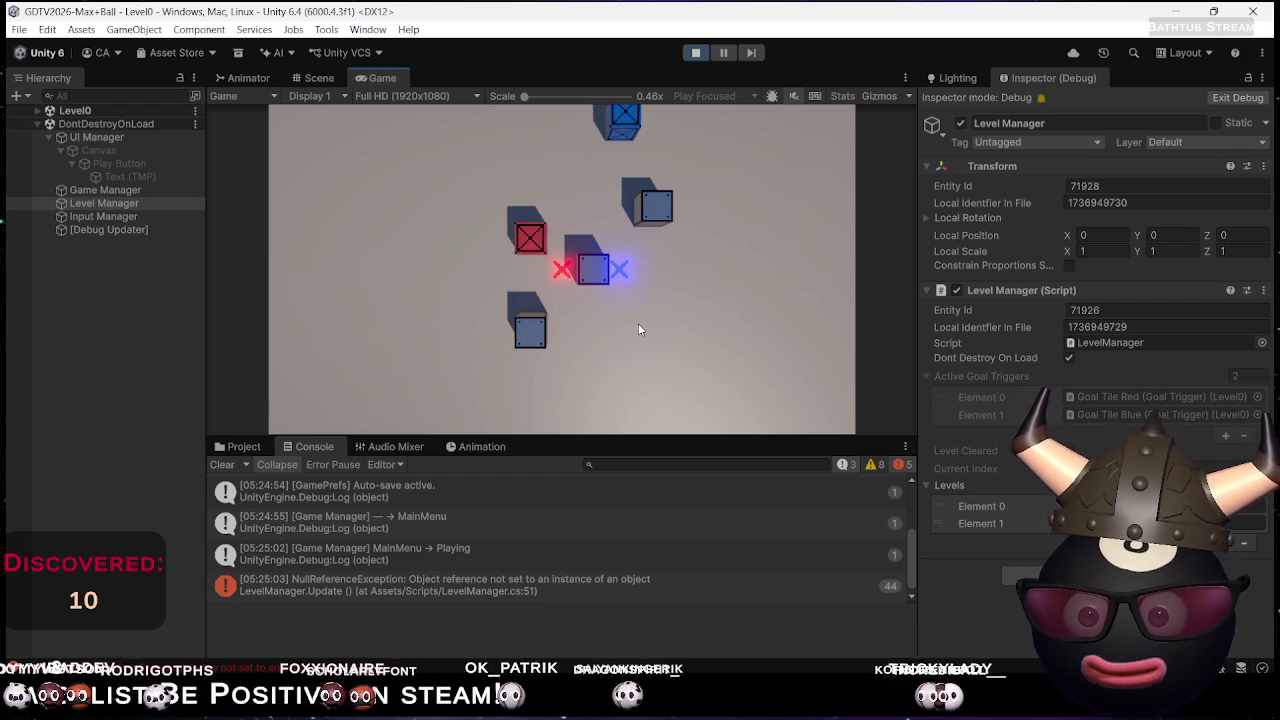
key("Down")
key("Left")
key("Down")
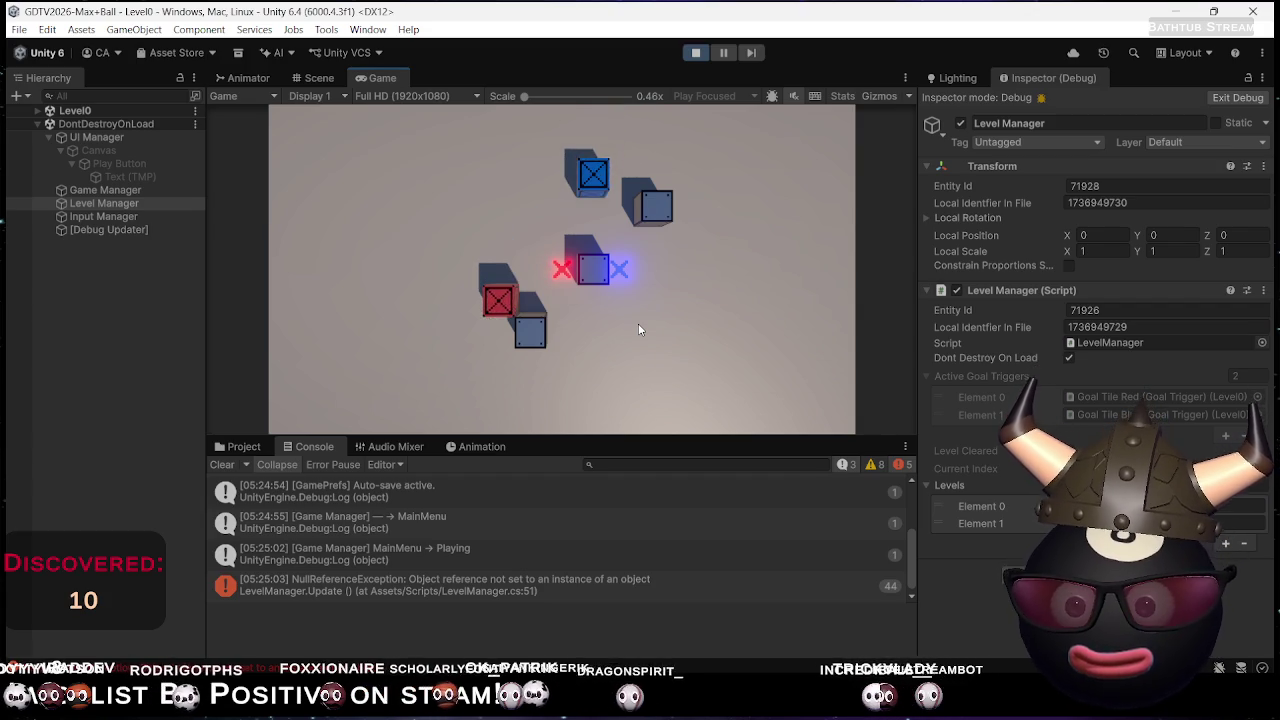
key("Up")
key("Right")
key("Up")
Push the red and blue crates onto their X goals to clear Level0
key("Right")
key("Right")
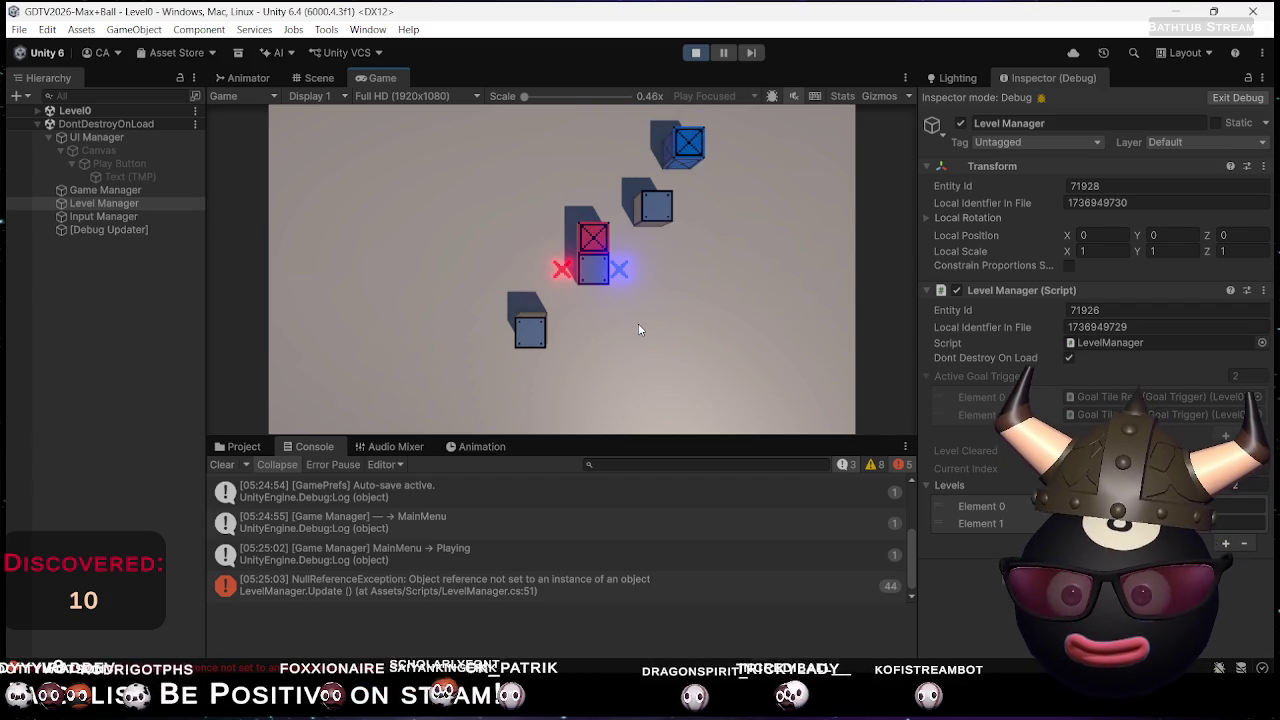
key("Left")
key("Left")
key("Down")
key("Down")
key("Right")
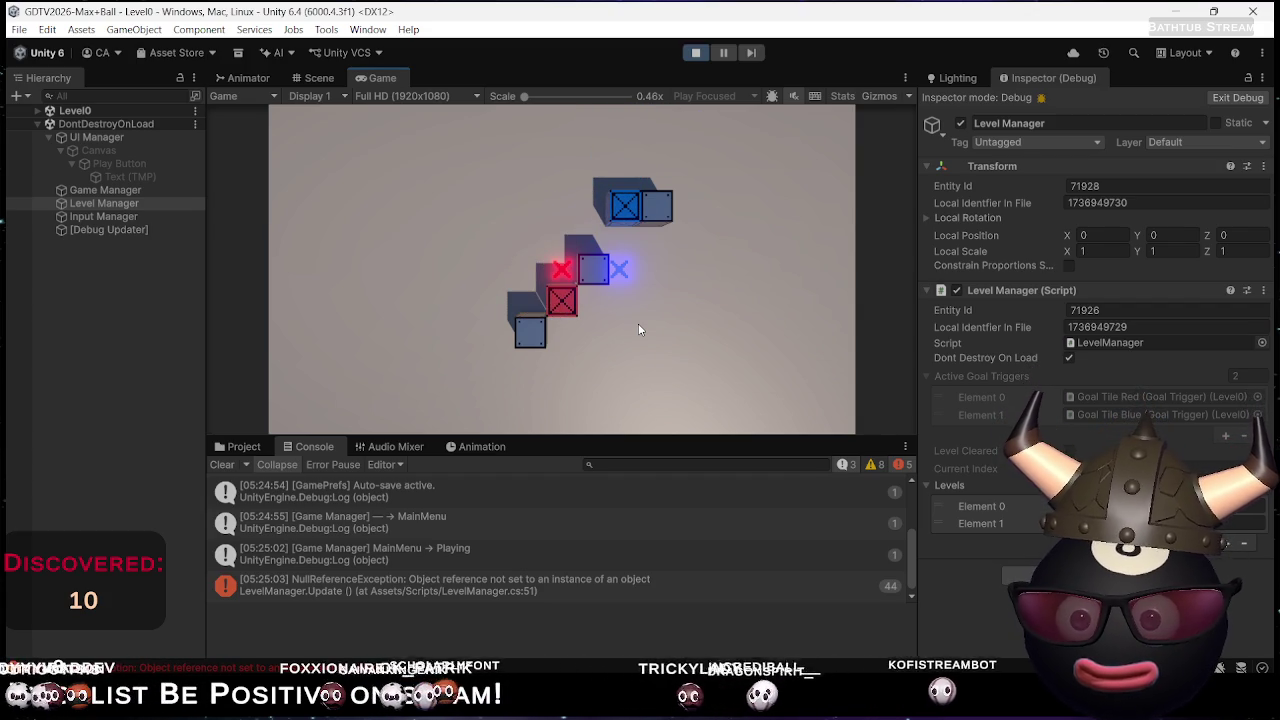
key("Up")
key("Up")
key("Right")
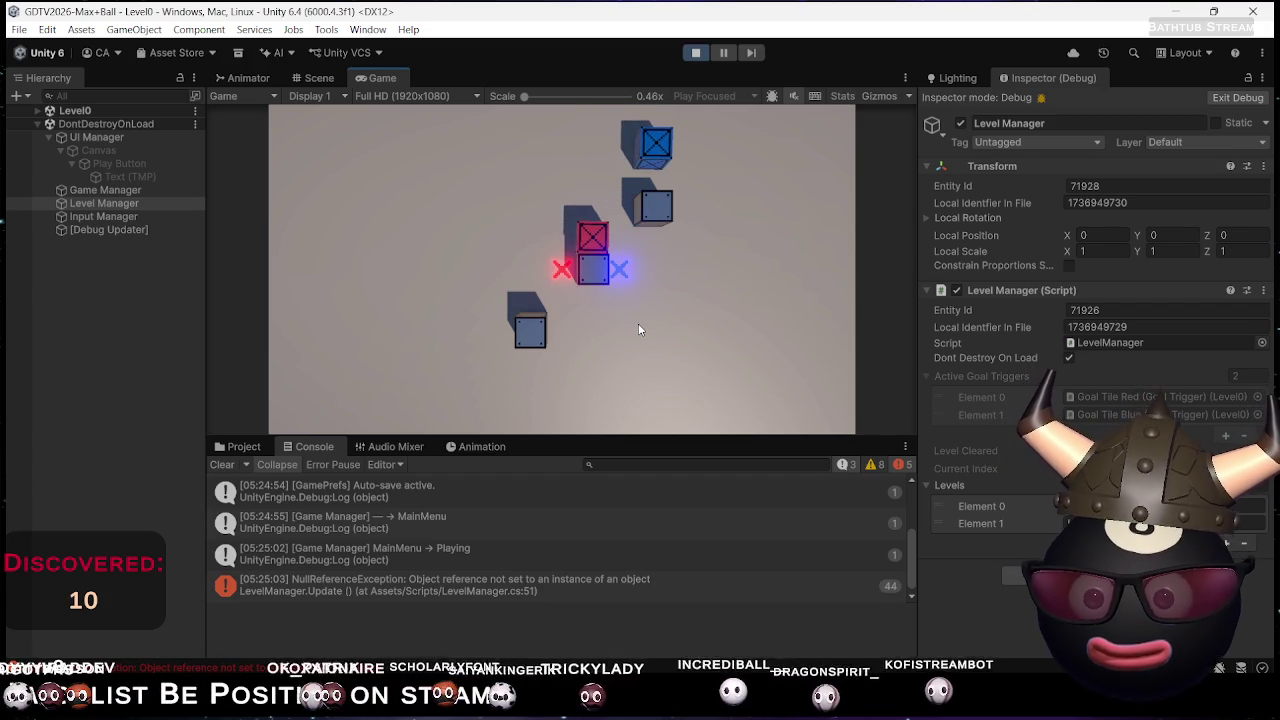
key("Down")
key("Up")
key("Right")
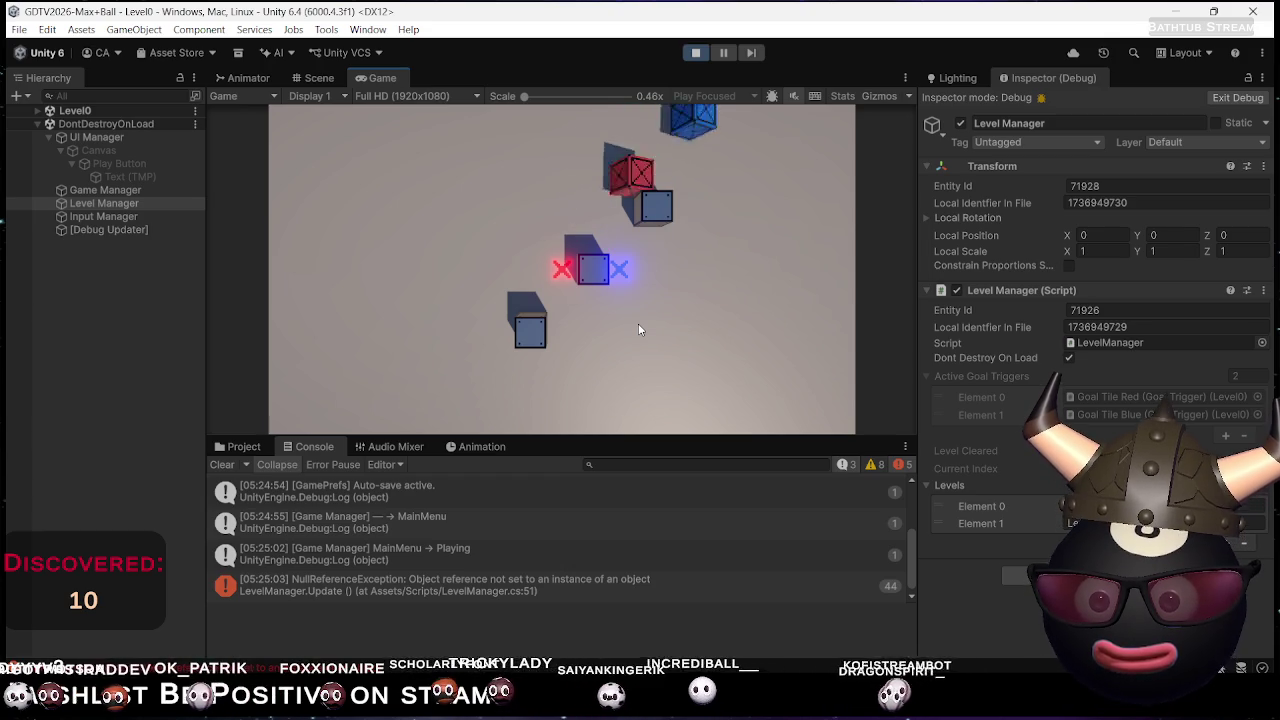
key("Left")
key("Down")
key("Up")
key("Right")
key("Left")
key("Down")
key("Left")
key("Left")
key("Down")
key("Down")
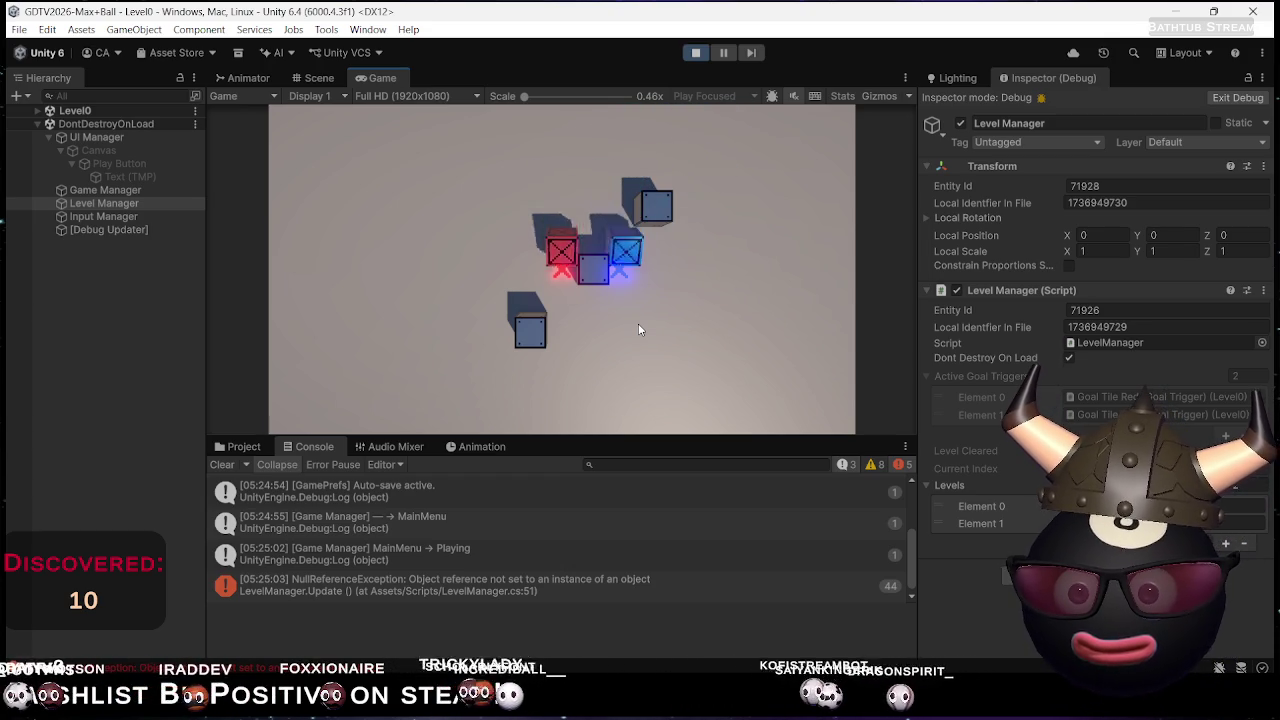
key("Down")
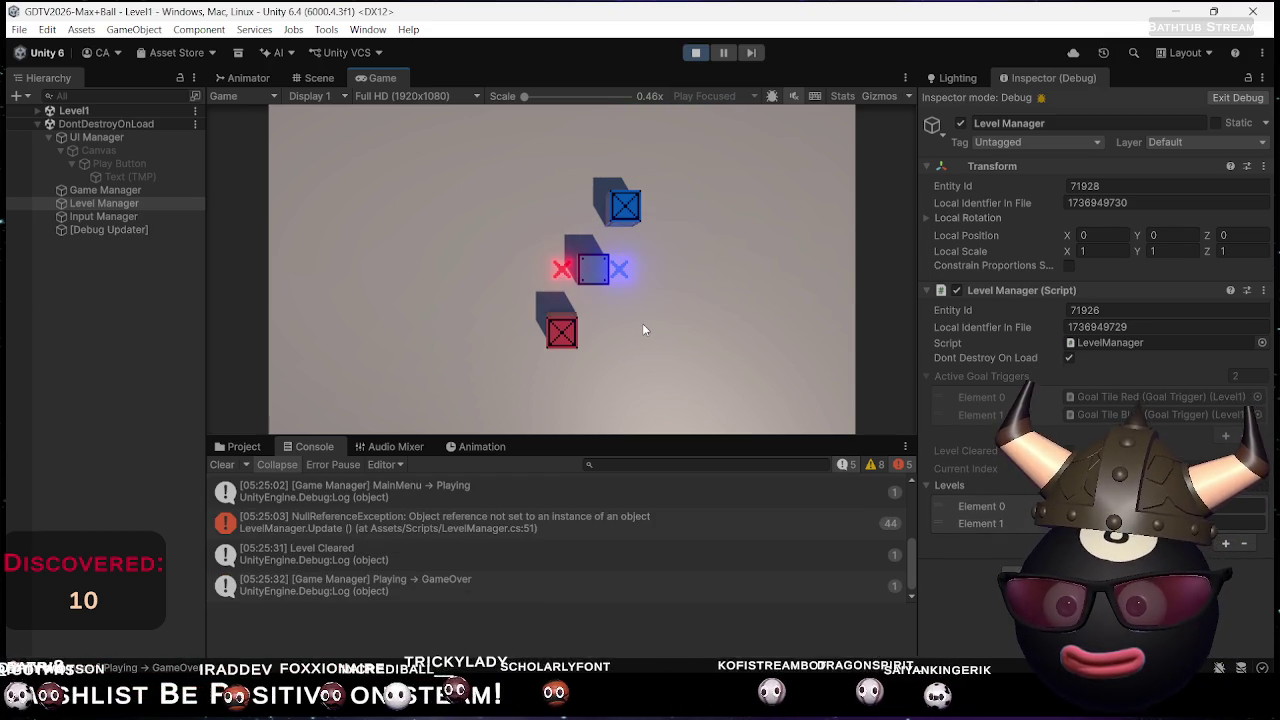
Inspect the 'Level Cleared' entry in the Console, then stop play mode
scroll(380, 545, "down", 1)
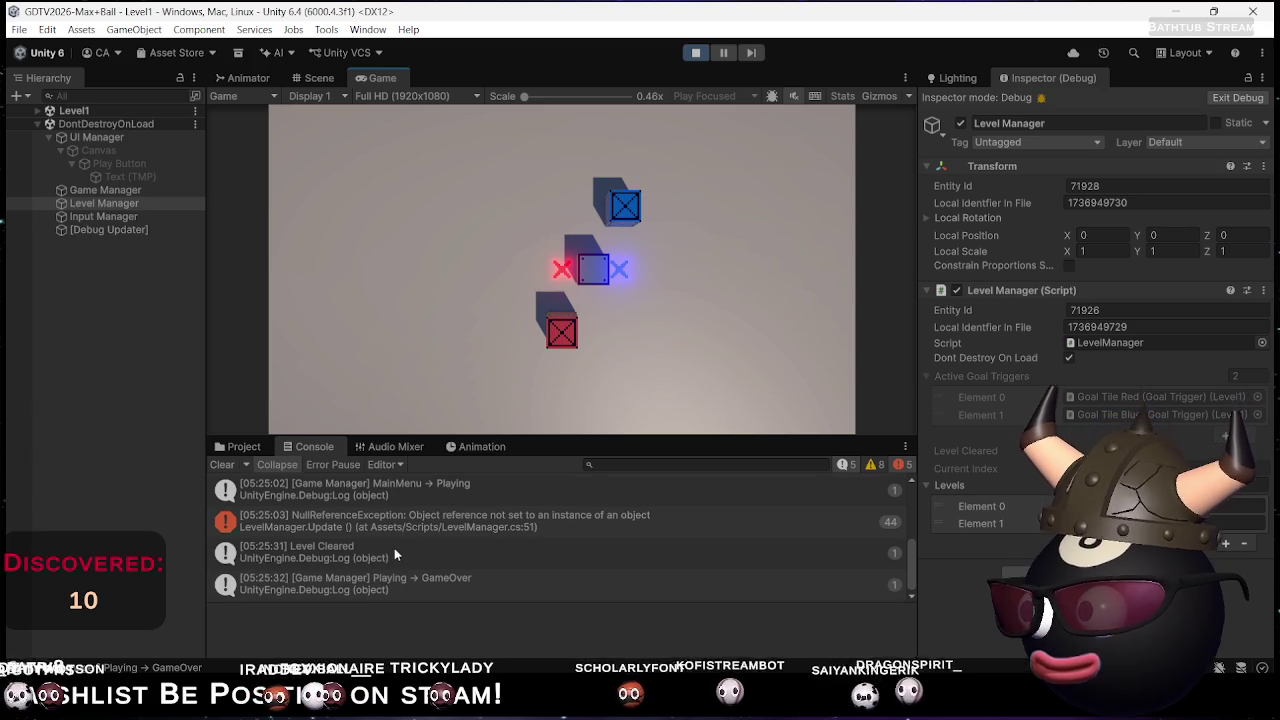
left_click(385, 547)
scroll(395, 544, "up", 3)
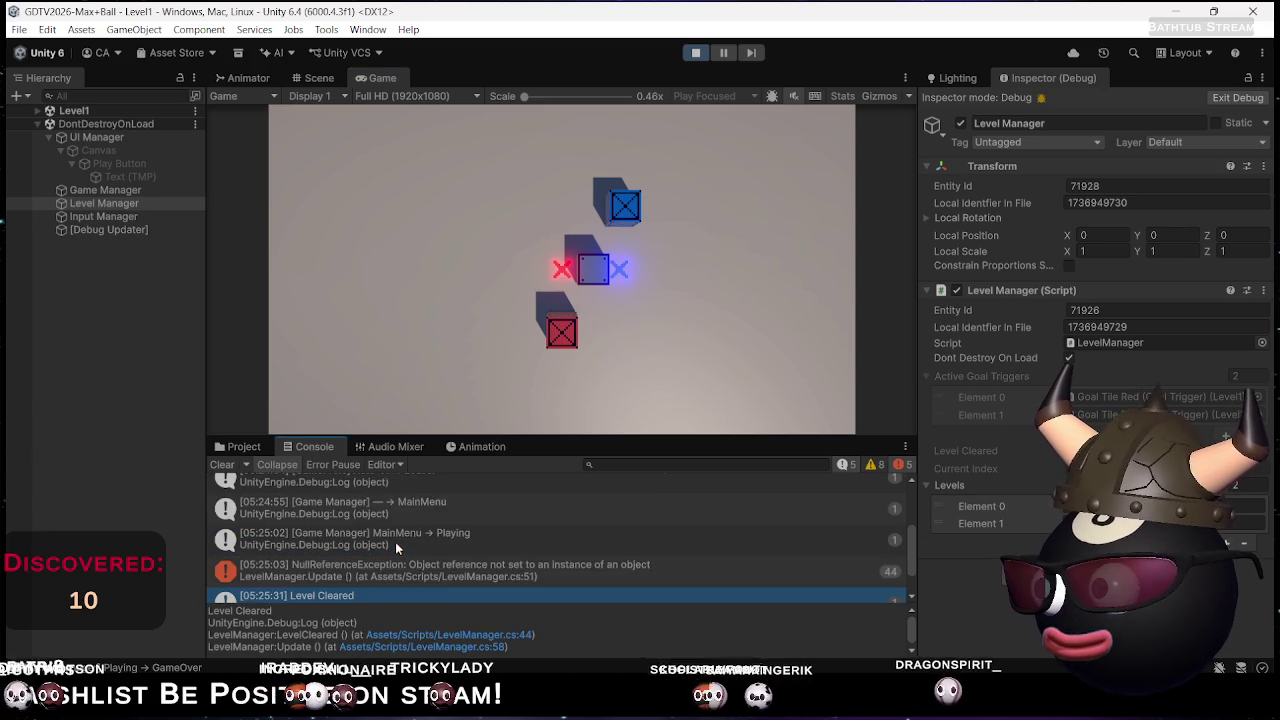
scroll(394, 538, "down", 2)
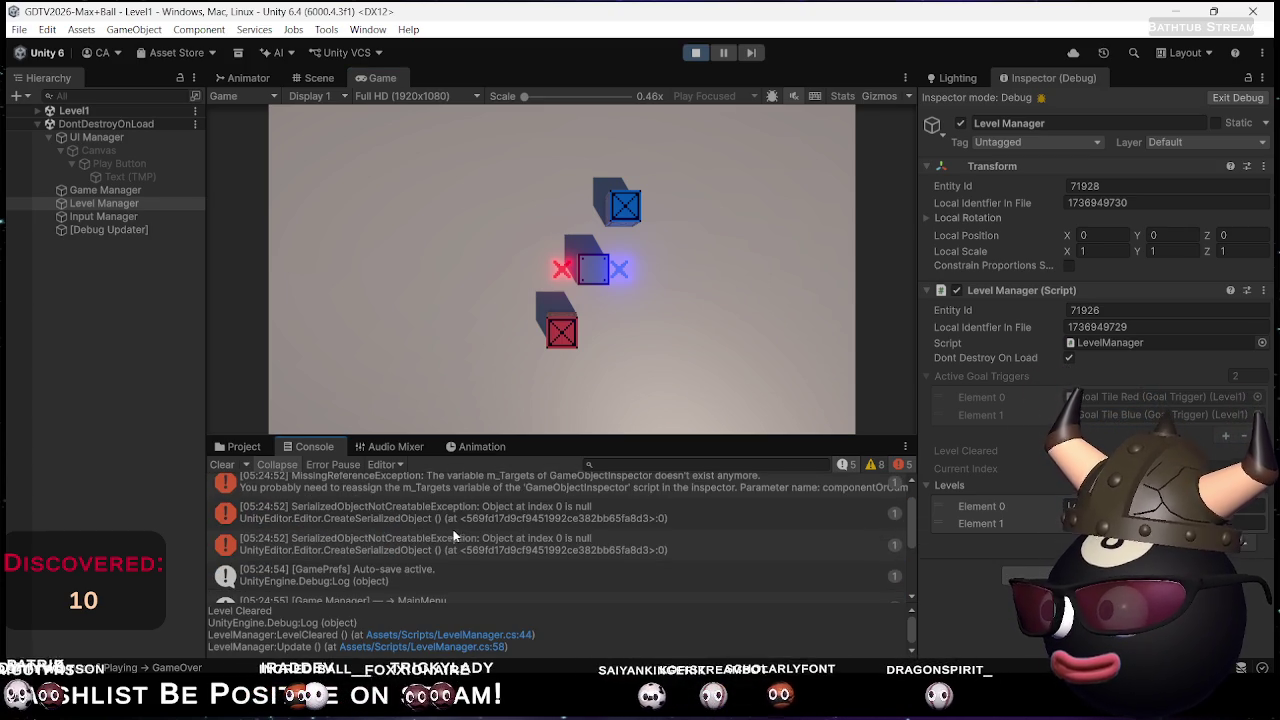
scroll(454, 530, "down", 1)
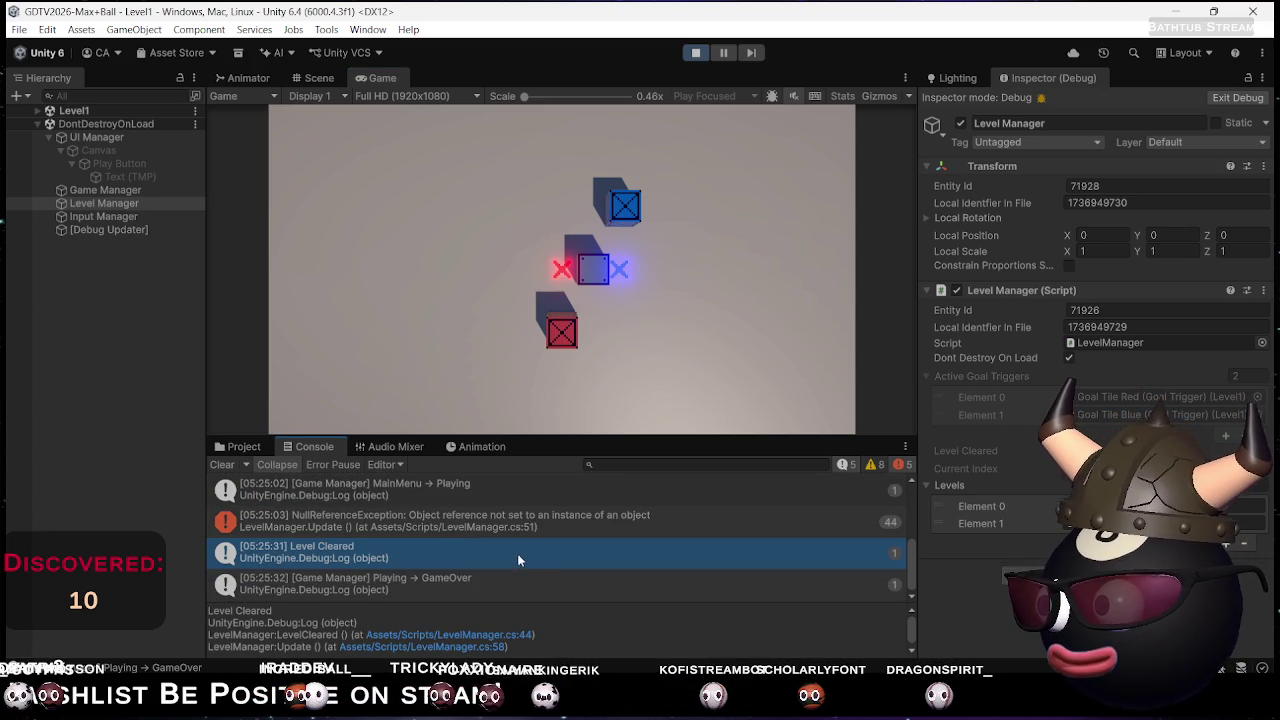
left_click(693, 51)
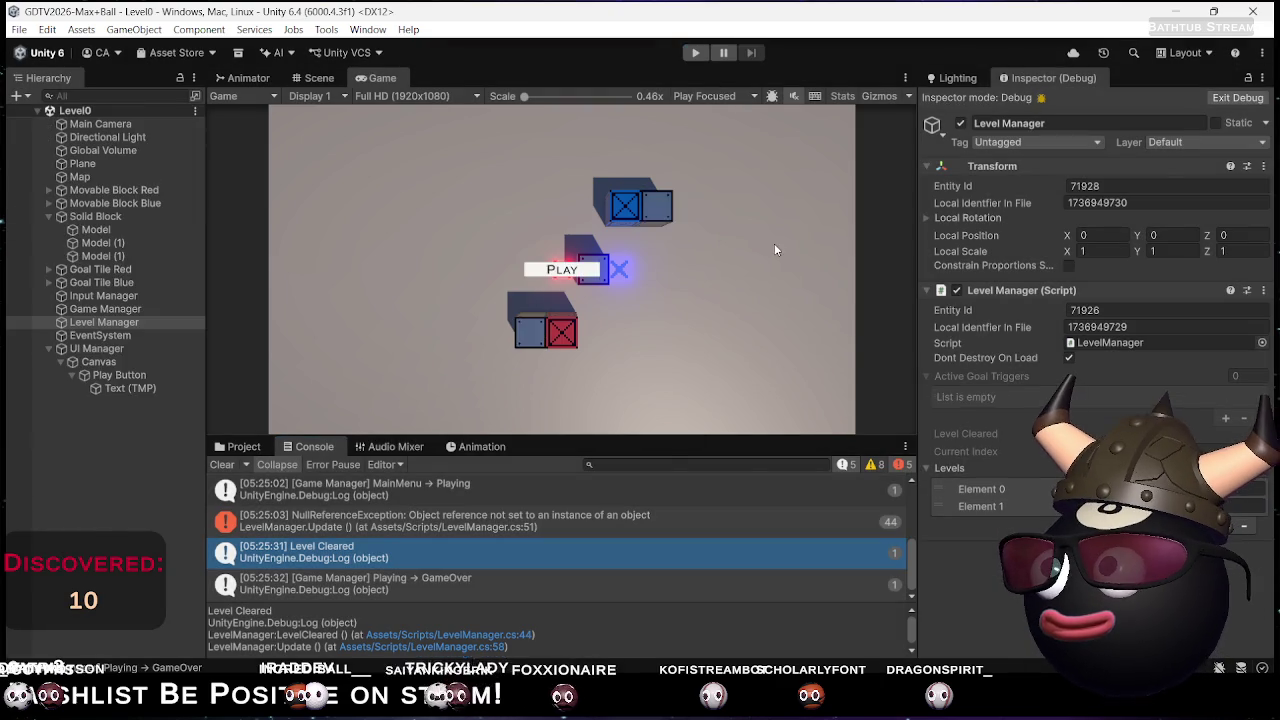
Change the StartActiveLevel delay on line 20 from 0.2f to 0f, then go back to Unity
key("alt+Tab")
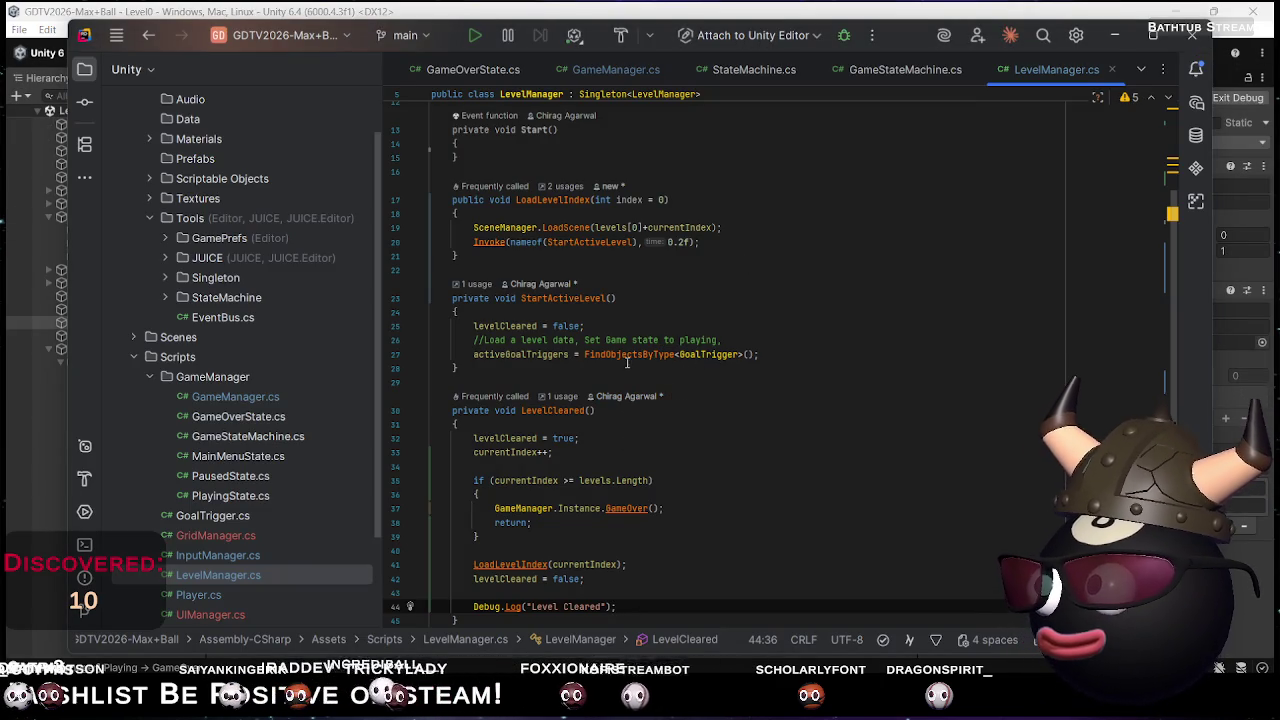
left_click_drag(686, 241, 678, 241)
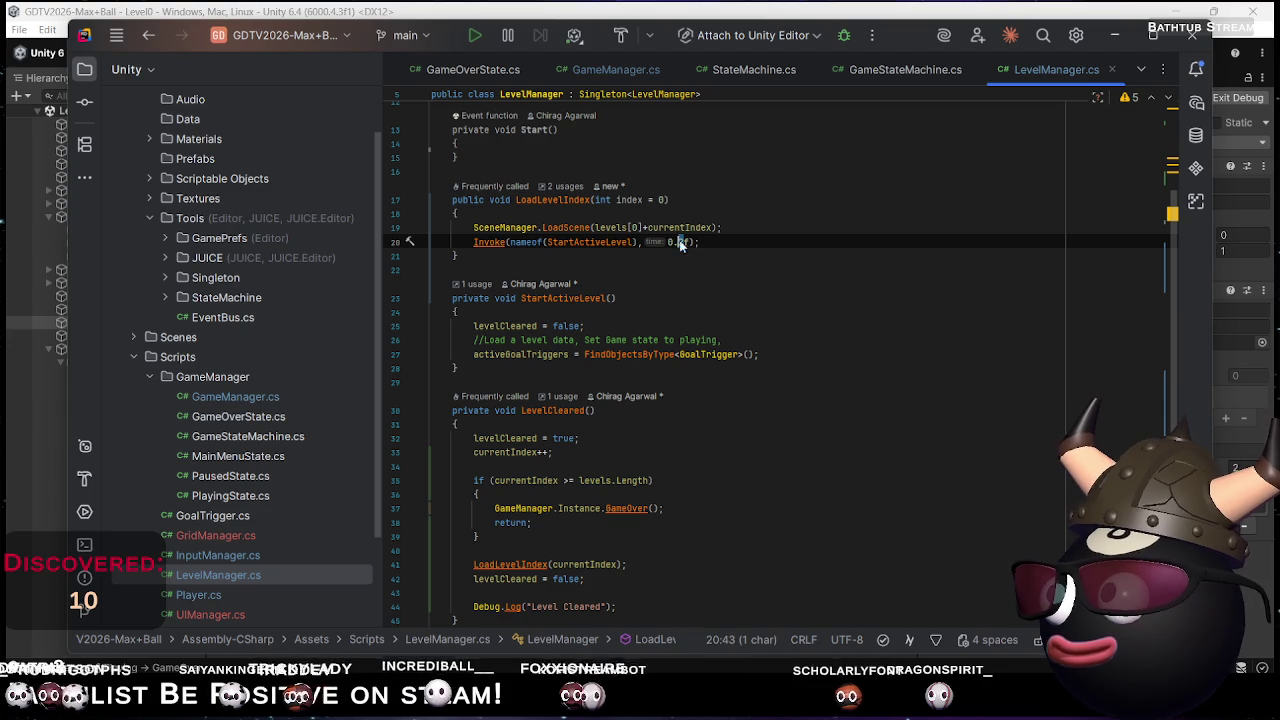
key("BackSpace")
key("BackSpace")
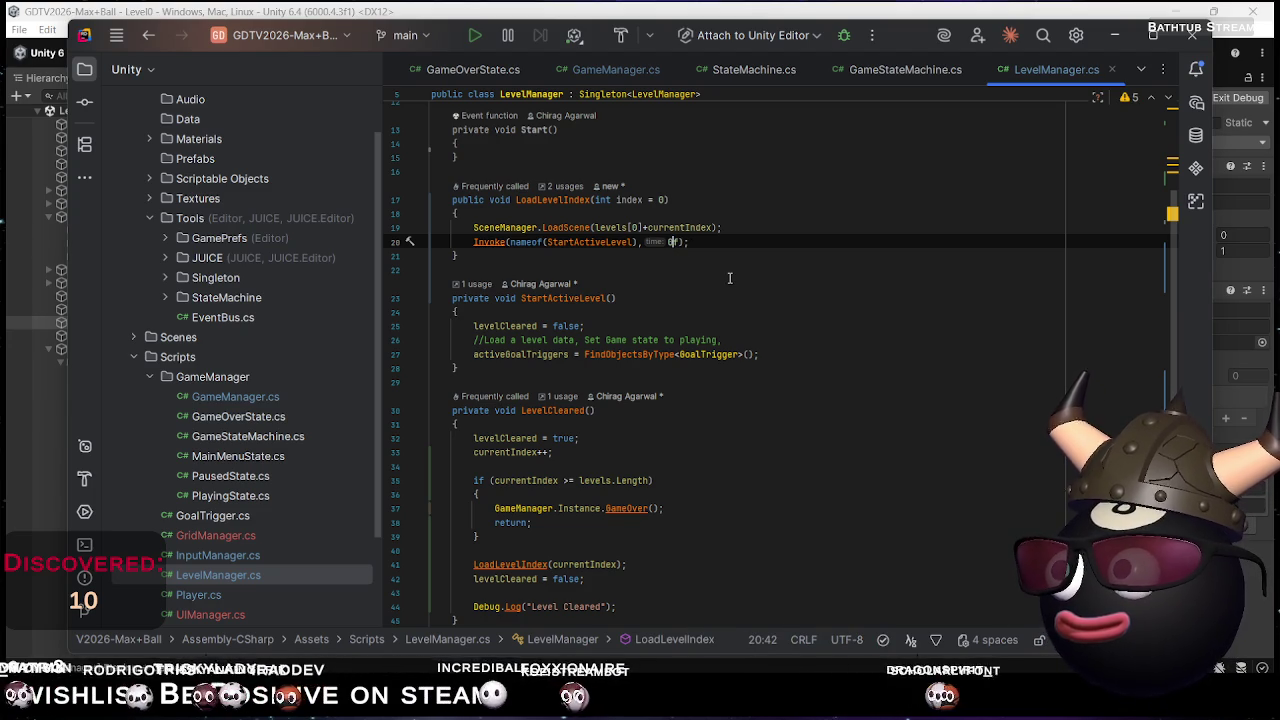
left_click(710, 243)
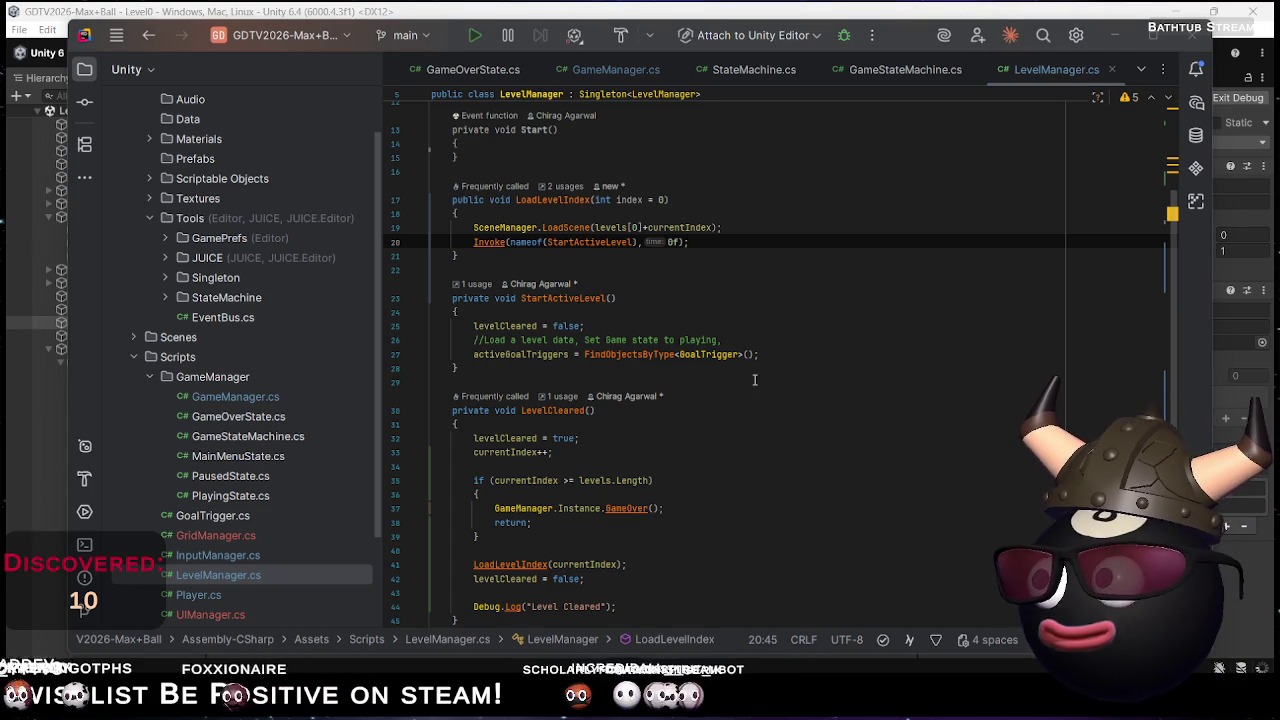
scroll(734, 378, "down", 10)
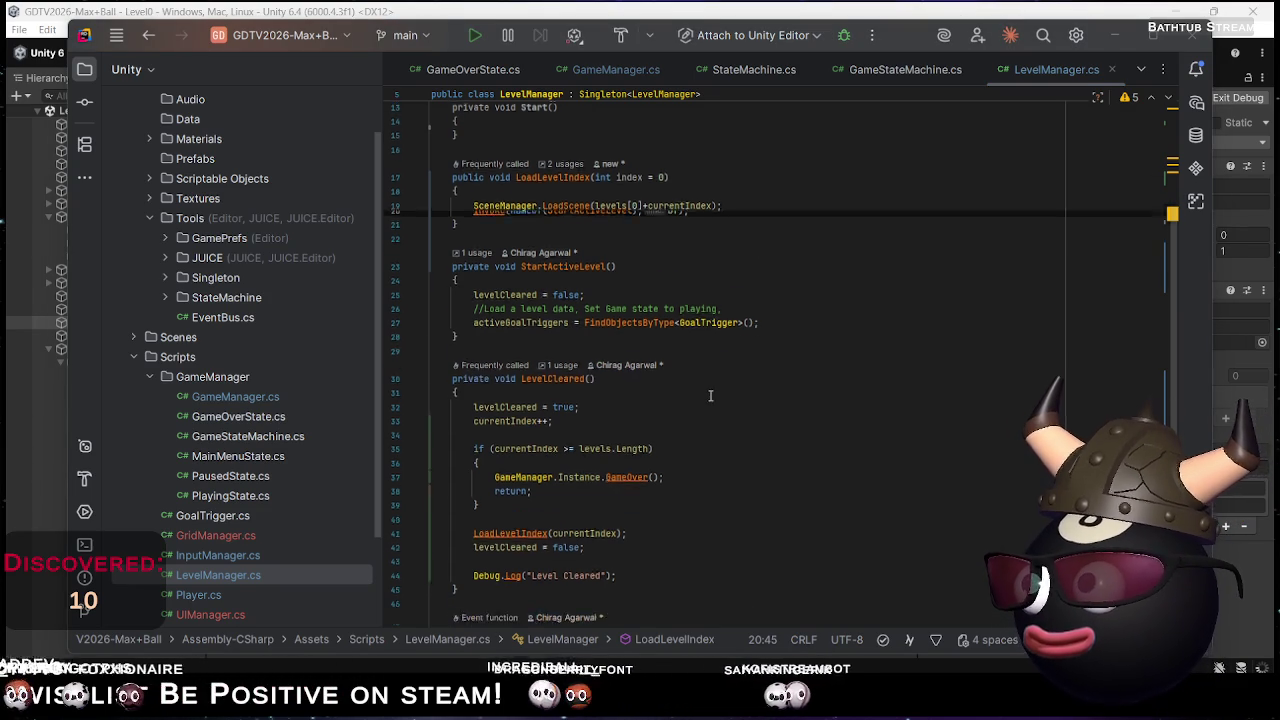
key("alt+Tab")
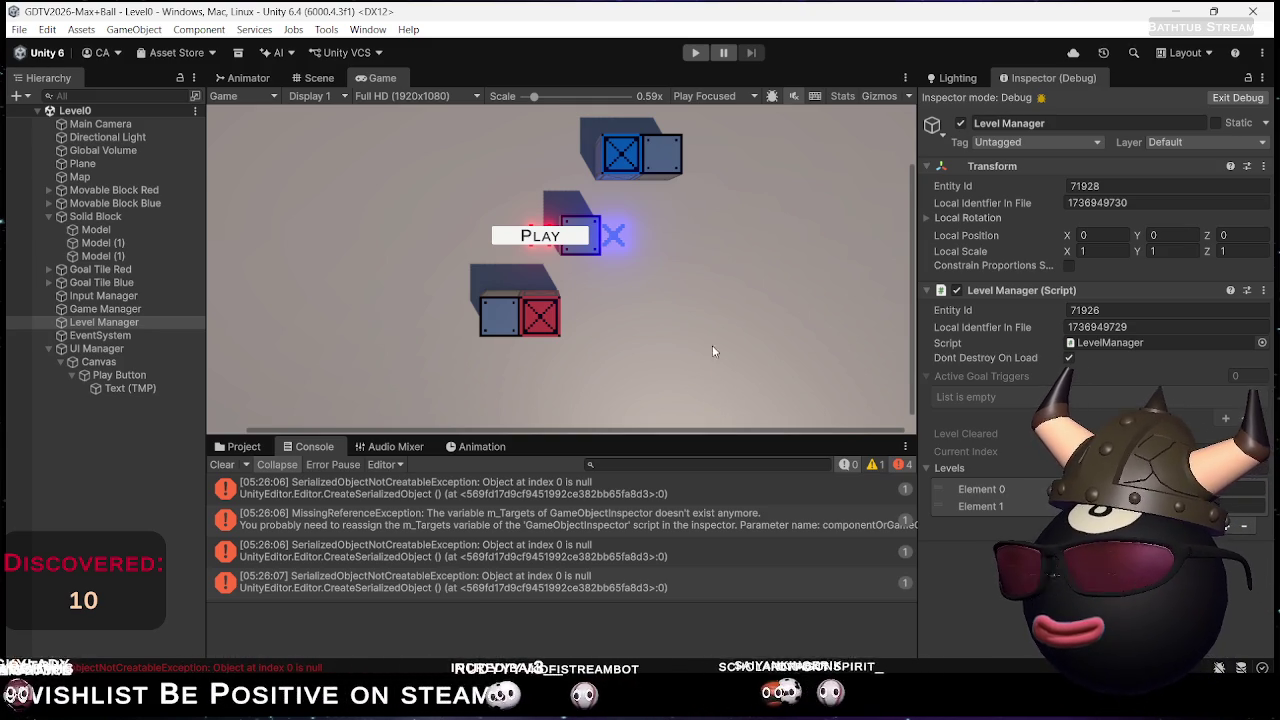
Declare a bool isLoadingLevel field on line 12 of LevelManager.cs
key("alt+Tab")
scroll(645, 372, "up", 10)
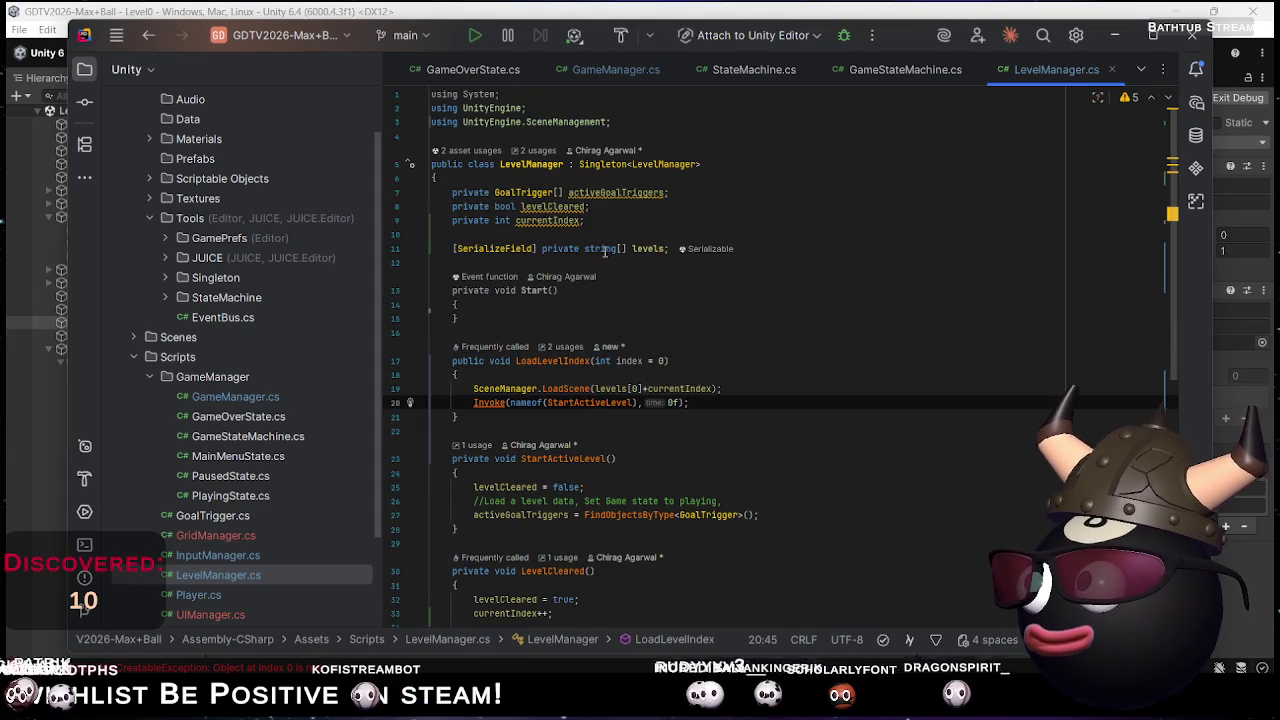
left_click(558, 260)
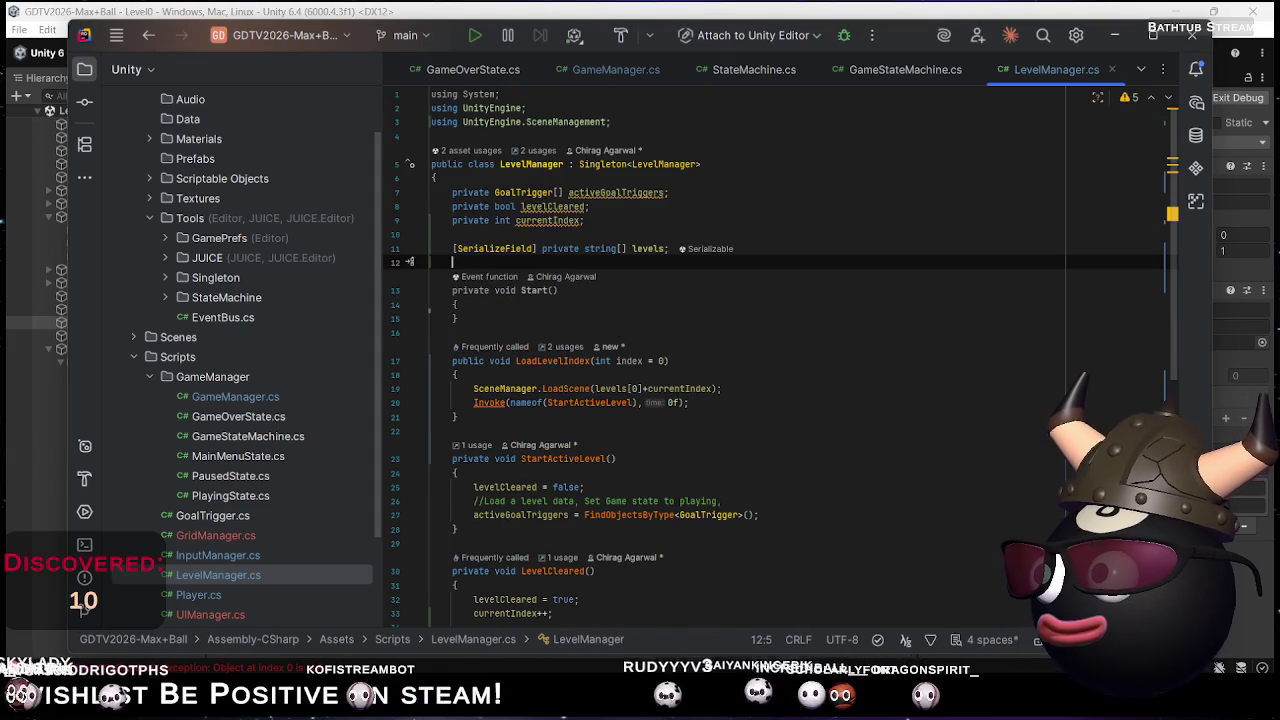
type("bool is")
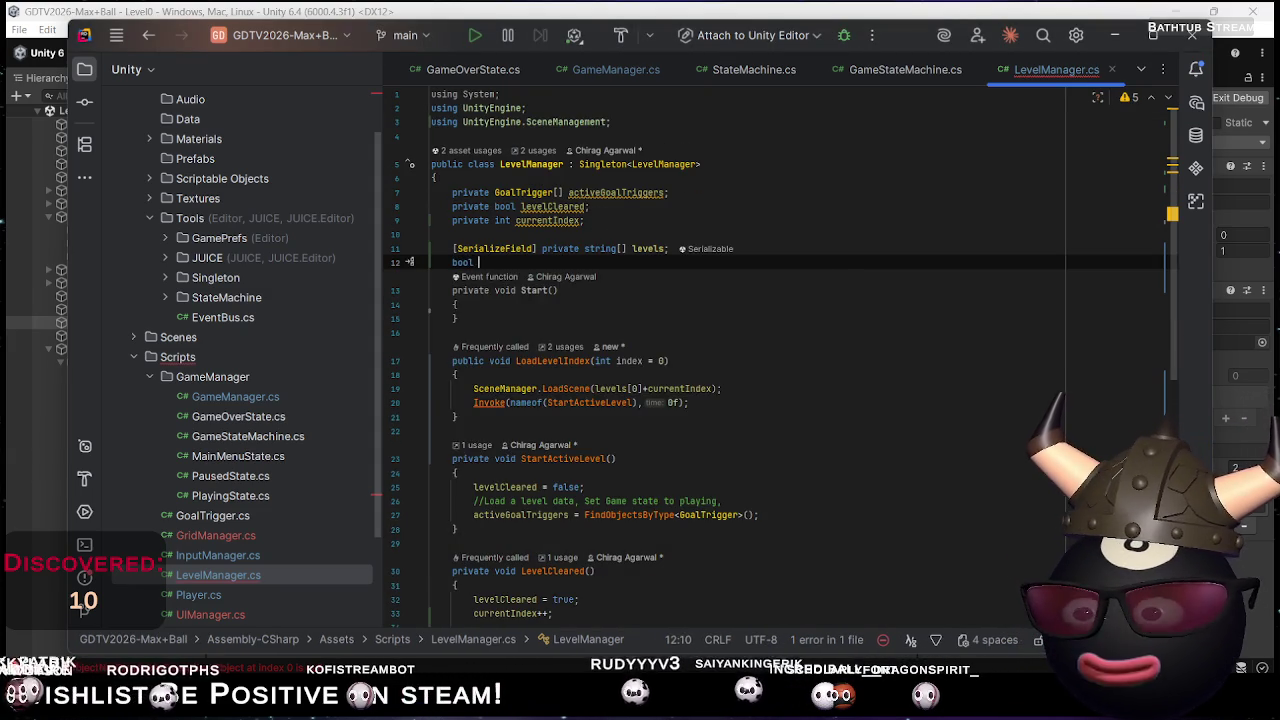
type("LoadingLeve")
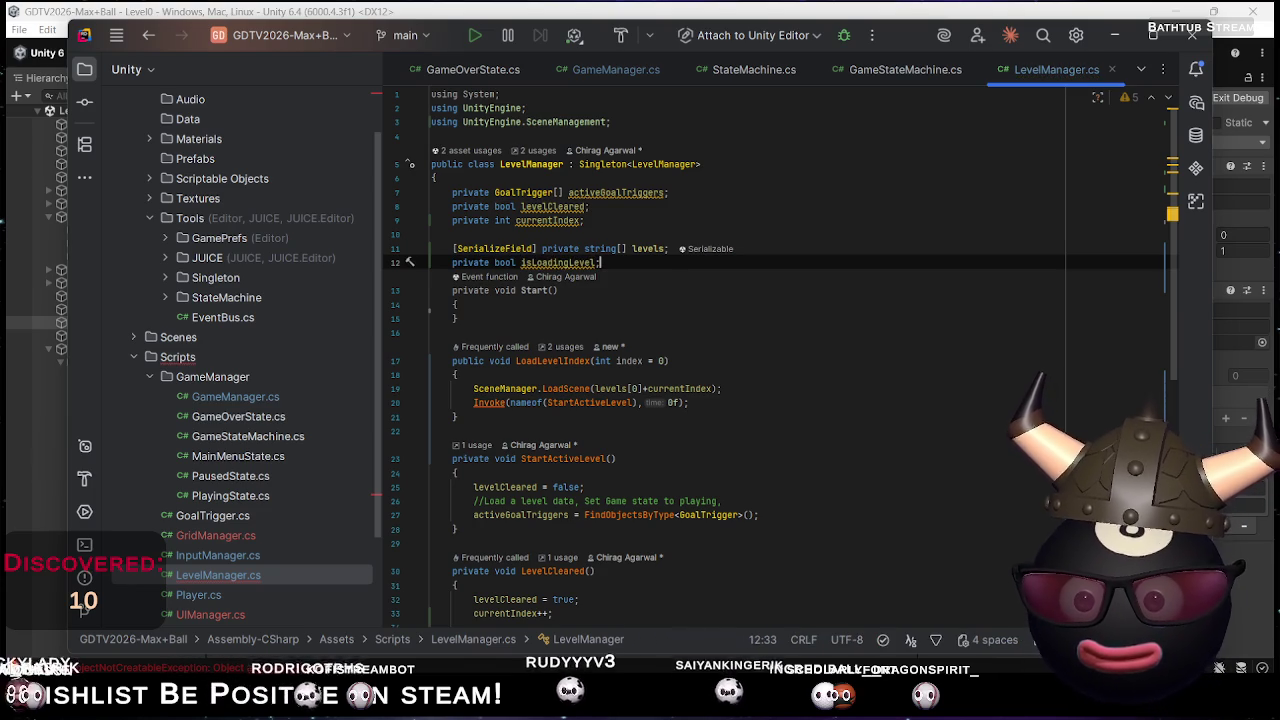
type("l;")
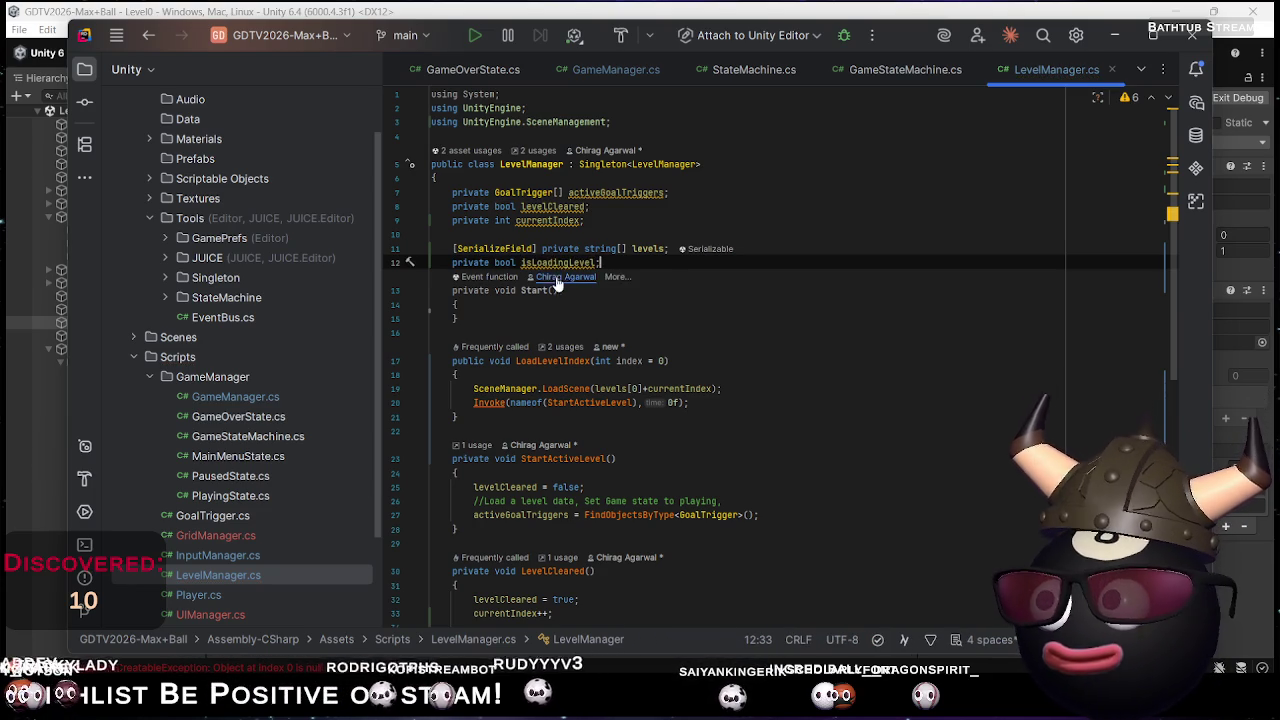
double_click(549, 263)
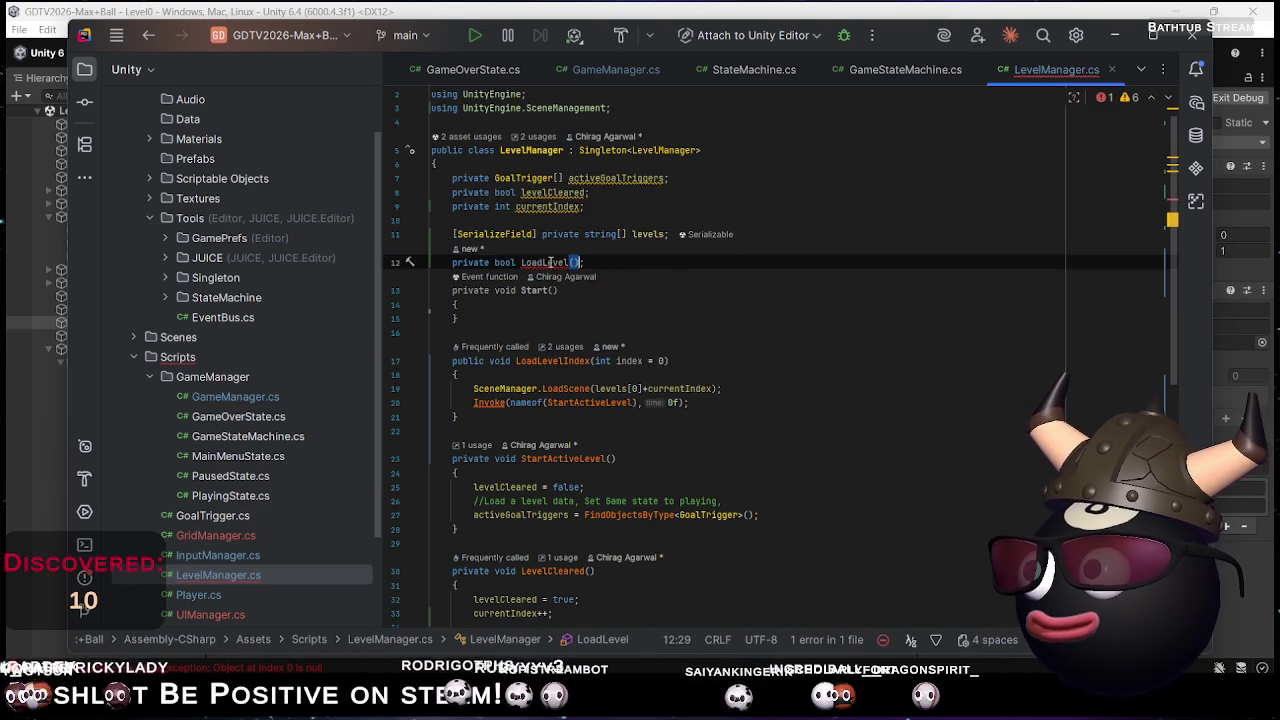
Add an isLoadingLevel = true; line at the start of LevelCleared
scroll(569, 336, "down", 5)
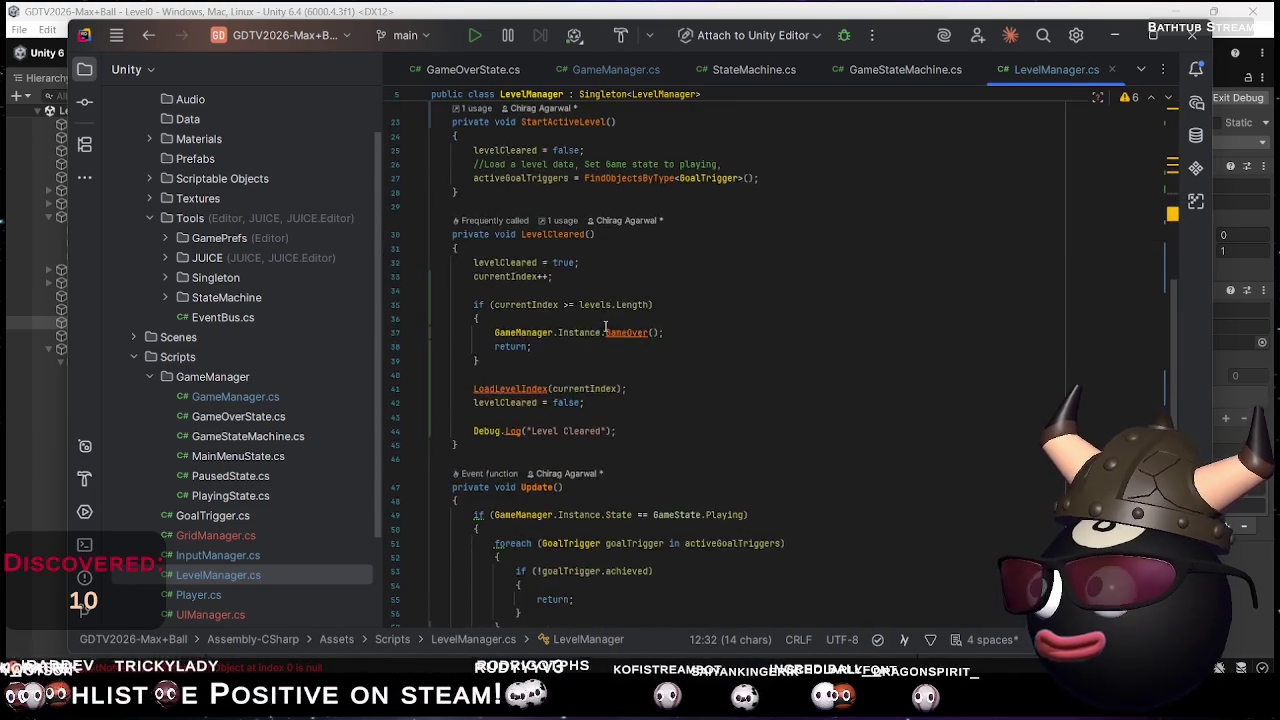
scroll(572, 334, "up", 1)
left_click(536, 416)
key("Return")
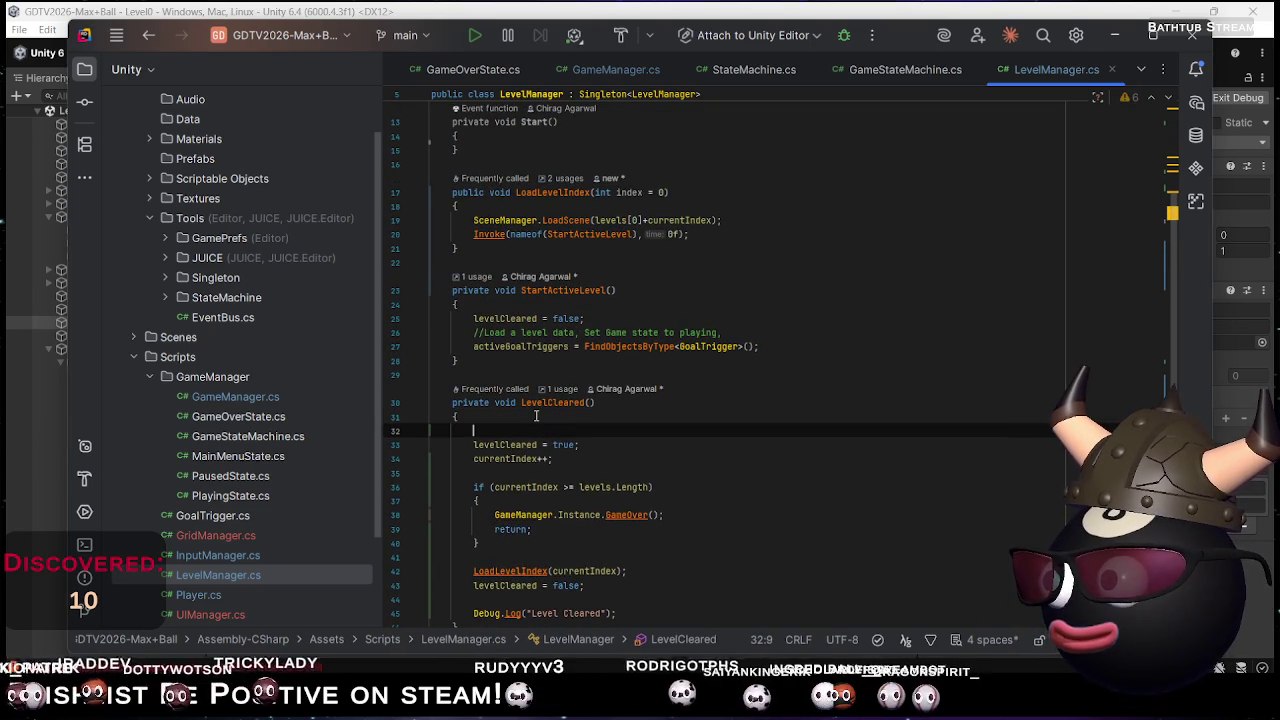
type("isLoadingLevel= true;")
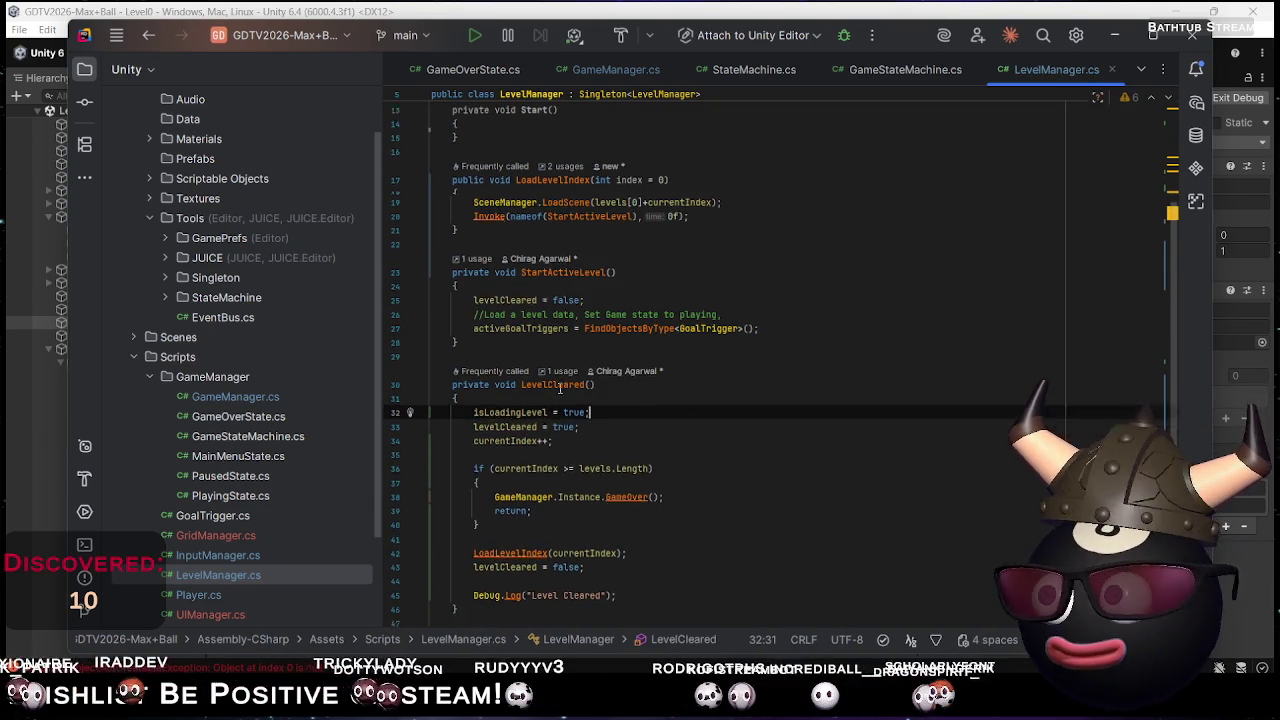
Delete the isLoadingLevel = true line again and return to Unity
scroll(575, 390, "down", 3)
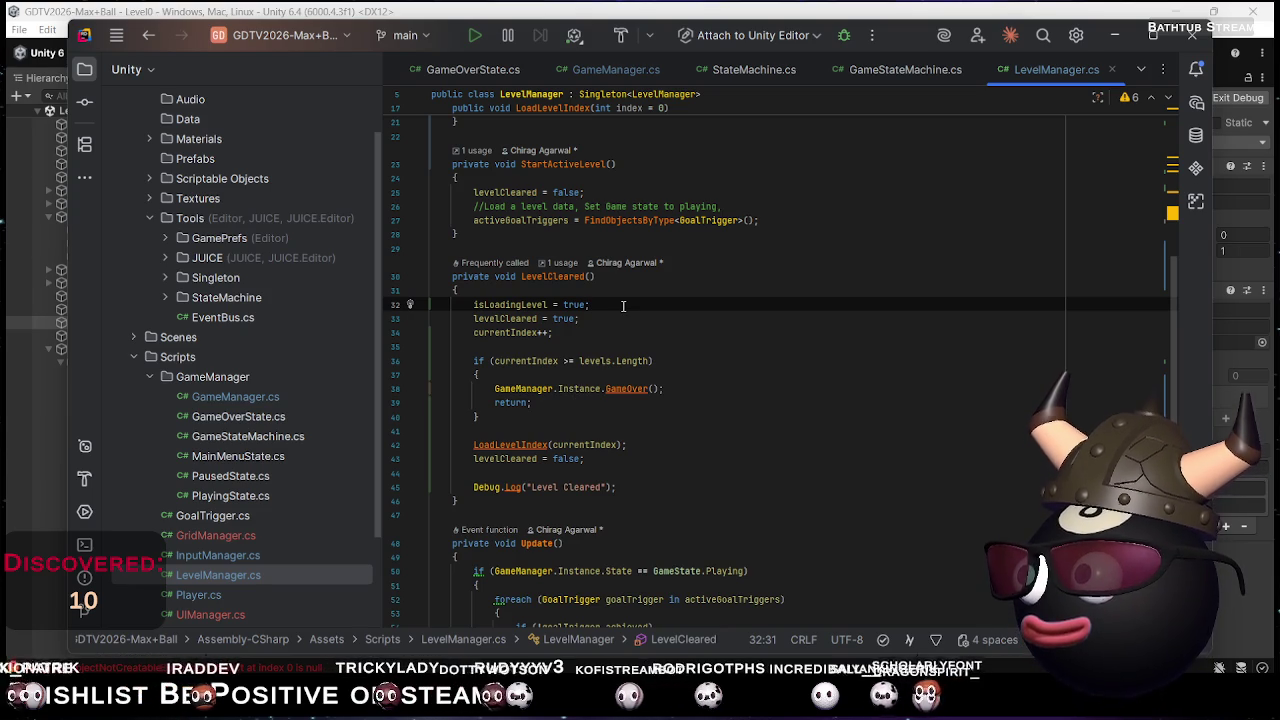
scroll(623, 305, "up", 2)
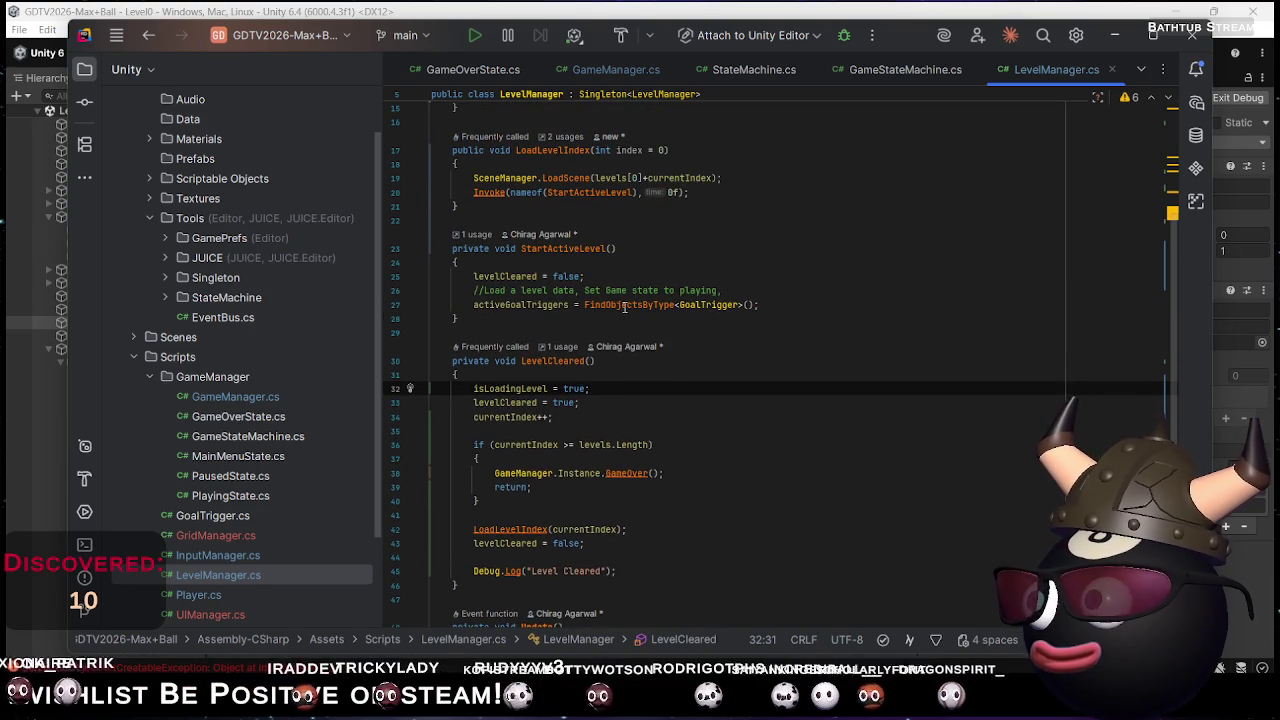
scroll(623, 307, "up", 1)
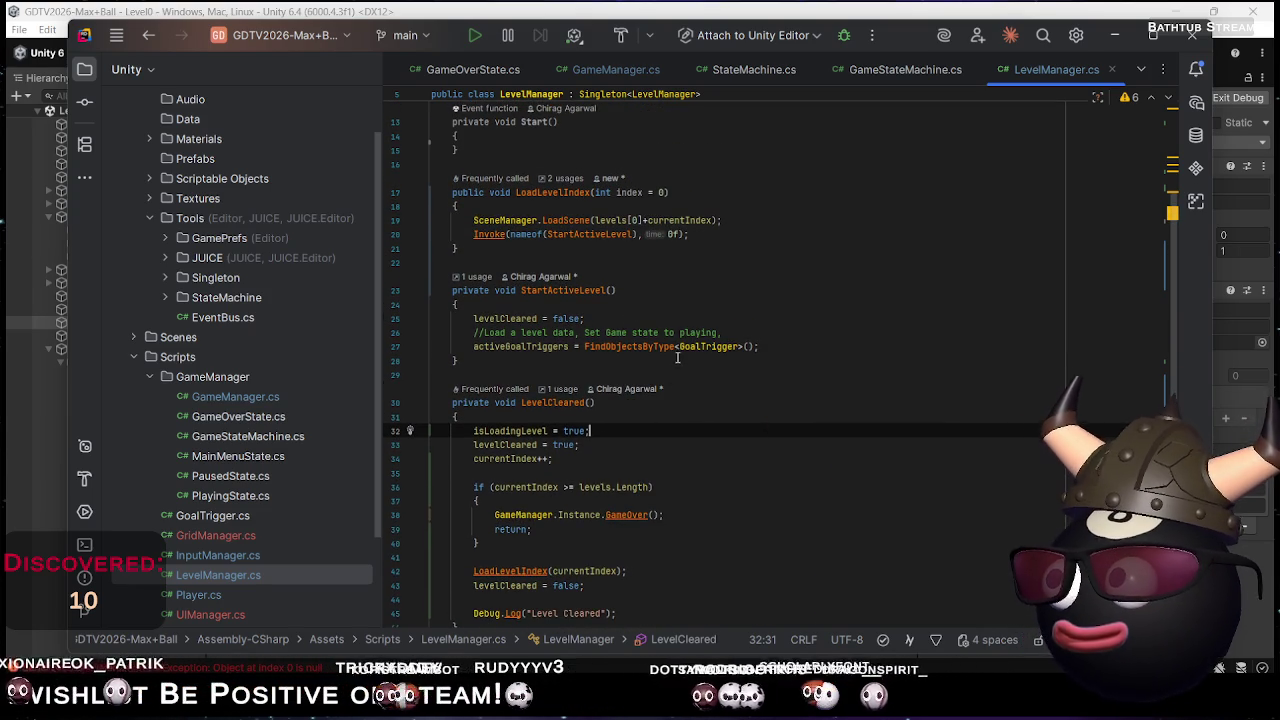
scroll(677, 355, "down", 1)
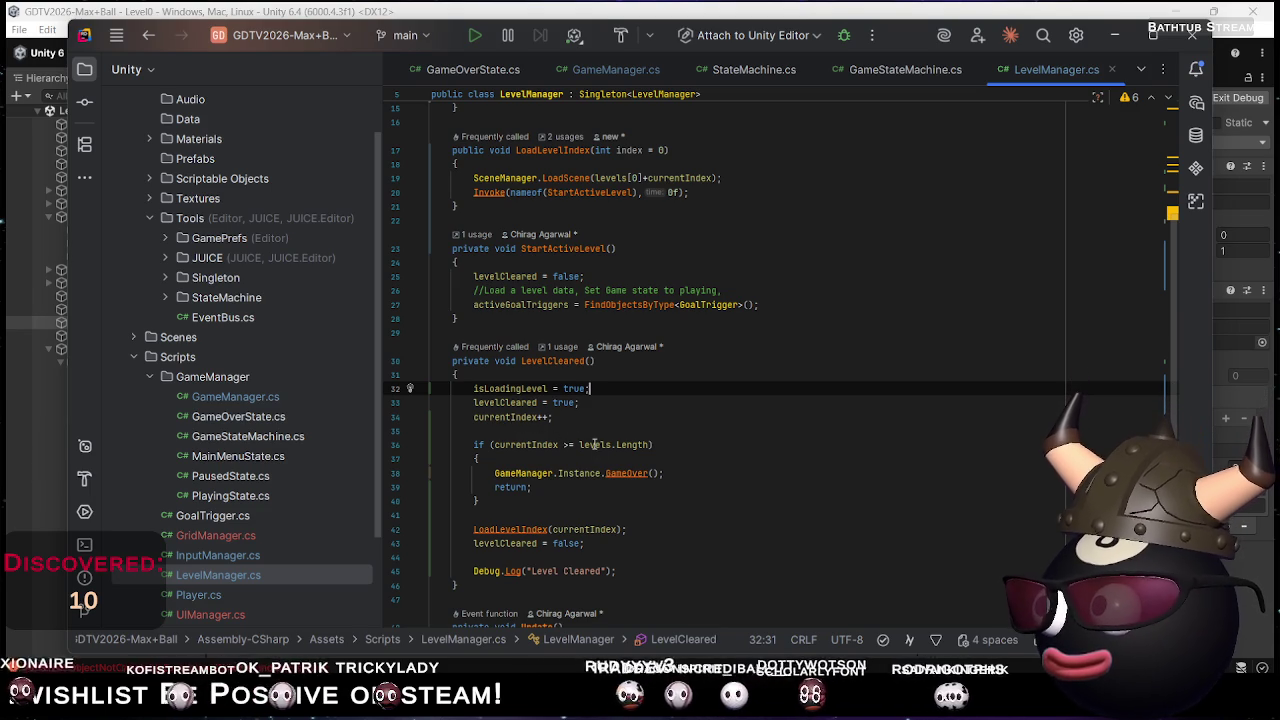
key("BackSpace")
key("BackSpace")
key("BackSpace")
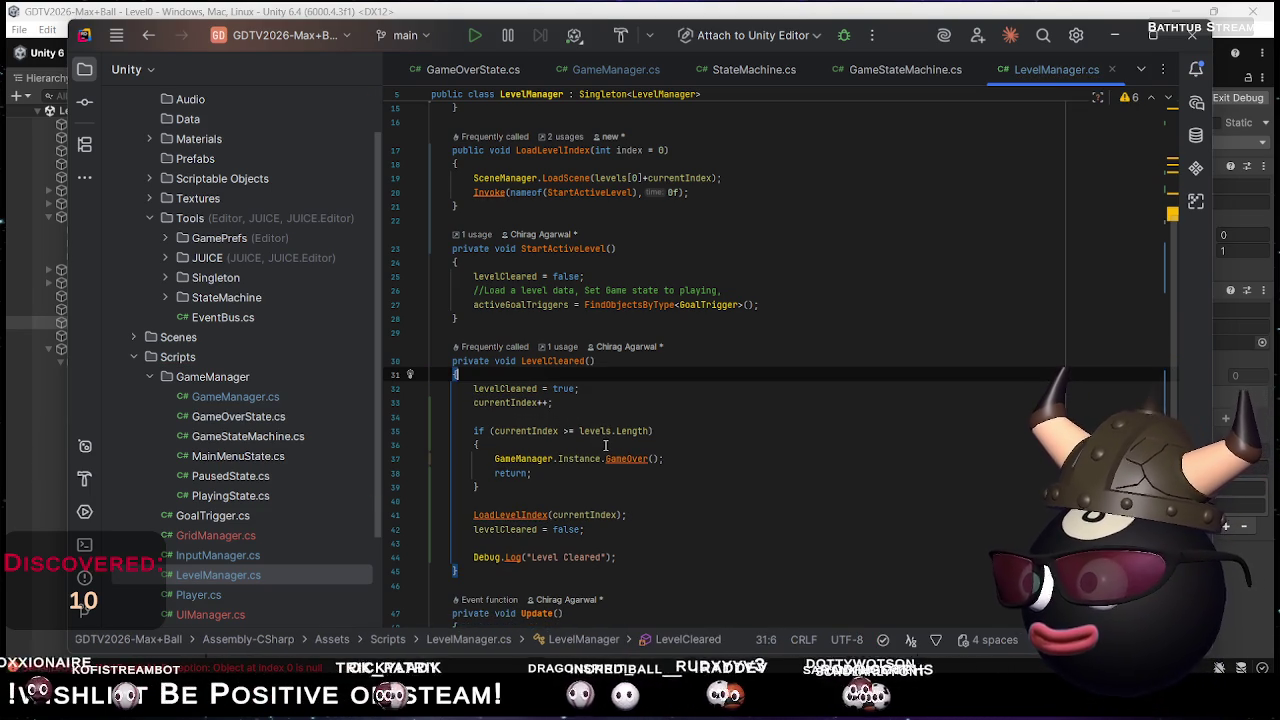
key("alt+Tab")
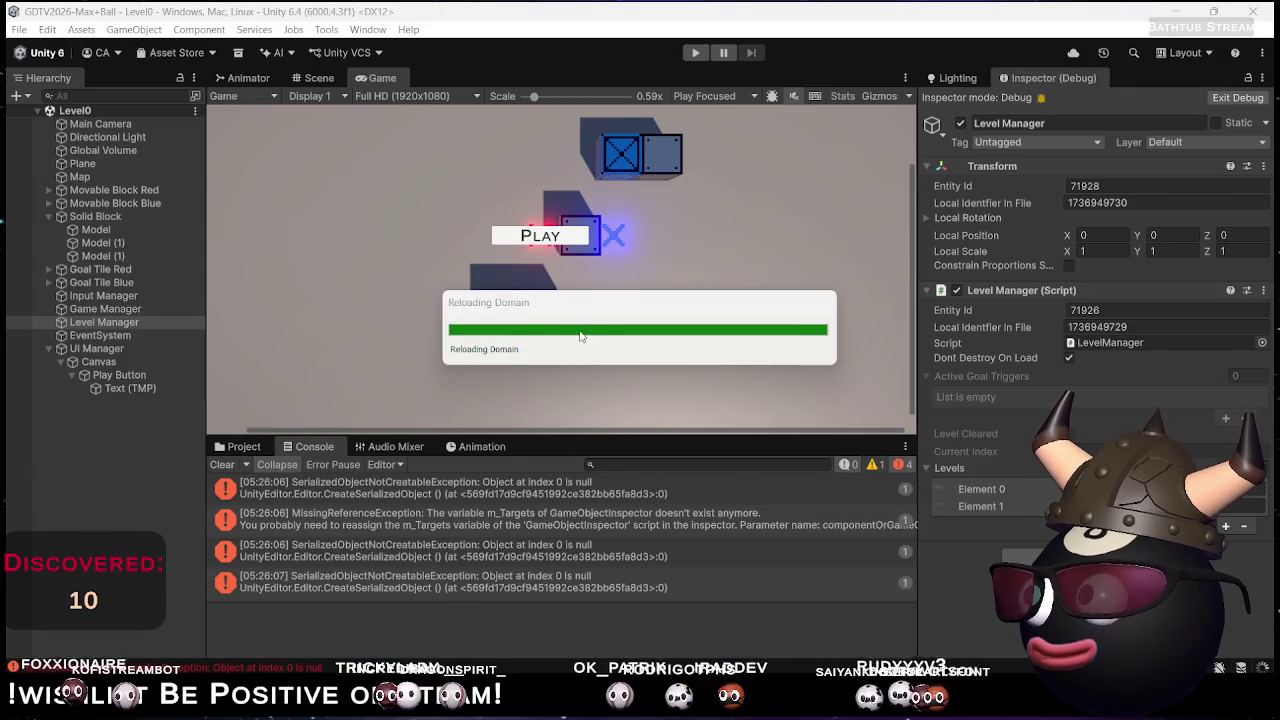
Let Unity finish compiling, then bring Rider's LevelManager.cs back to the front
mouse_move(927, 695)
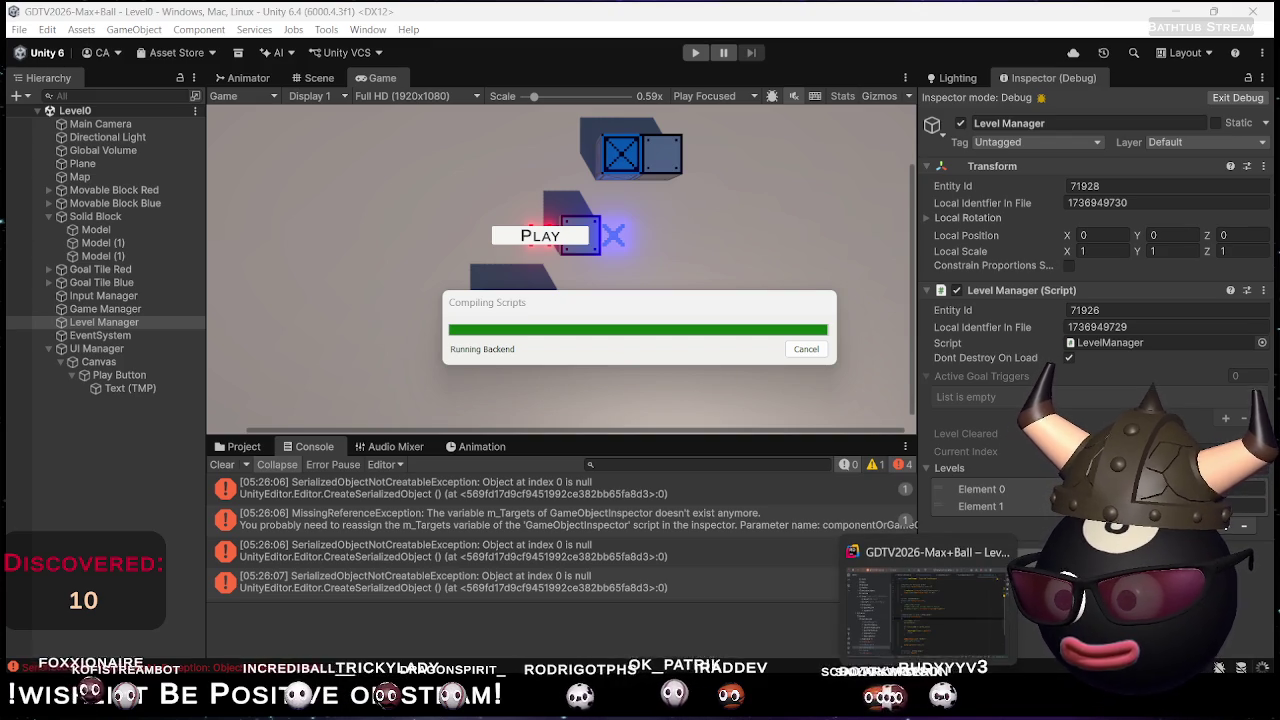
mouse_move(746, 712)
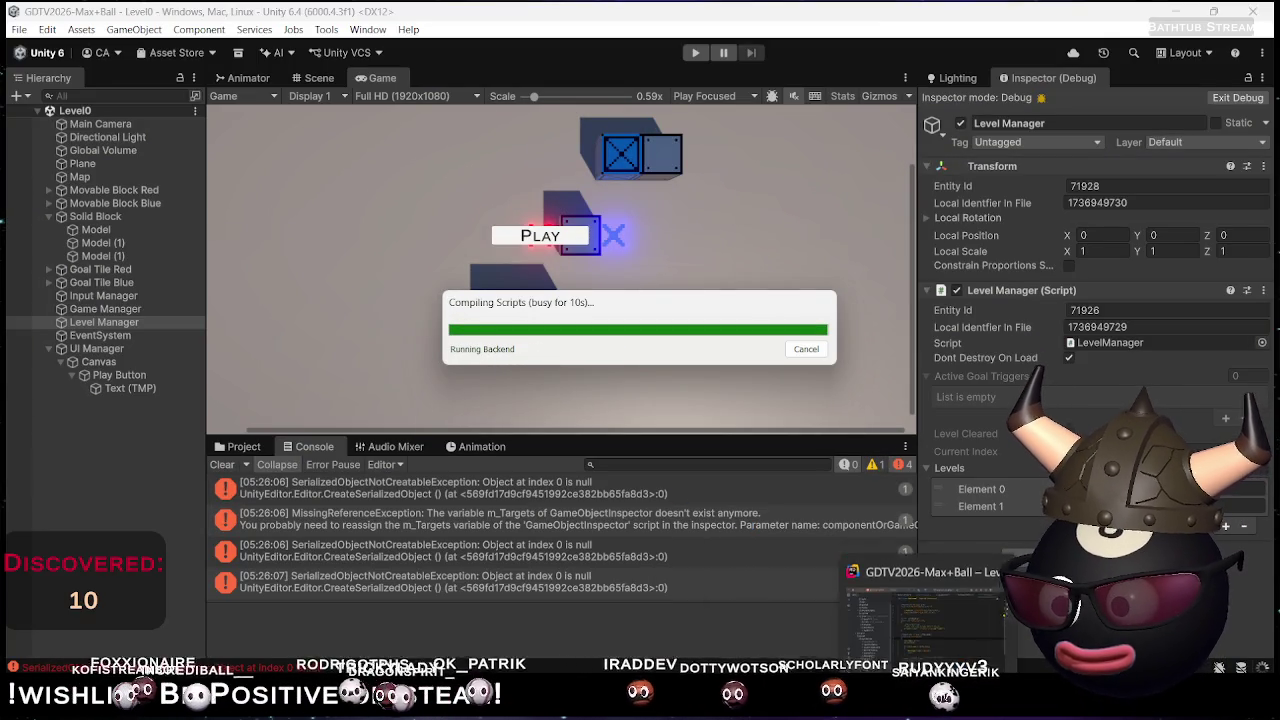
left_click(928, 606)
scroll(617, 446, "down", 5)
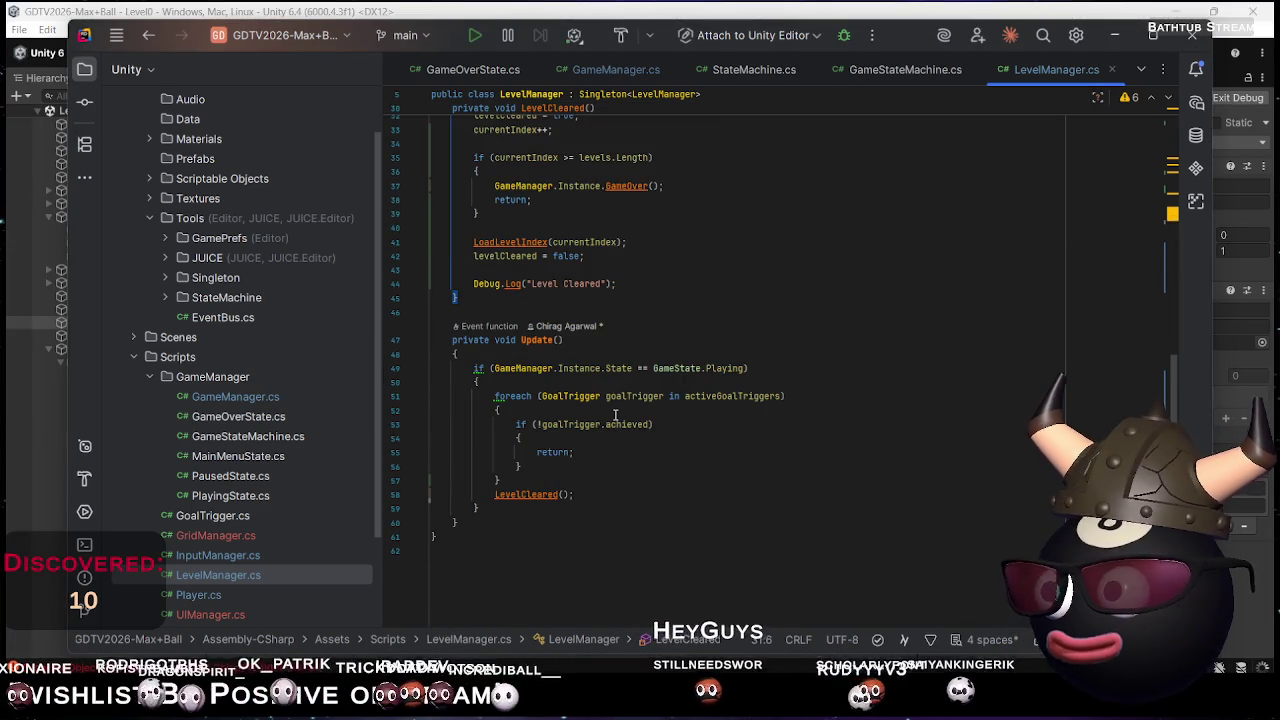
Add the missing semicolon after currentIndex++ on line 33 in LevelCleared
mouse_move(636, 400)
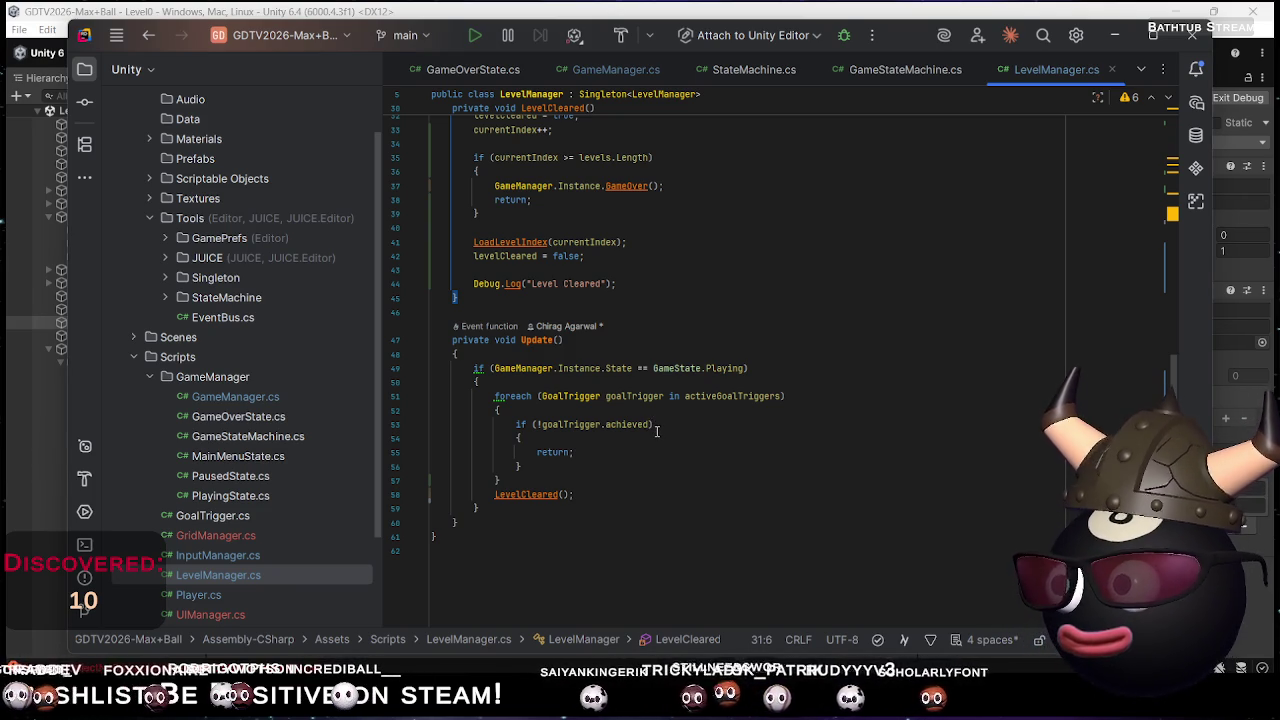
scroll(710, 418, "up", 4)
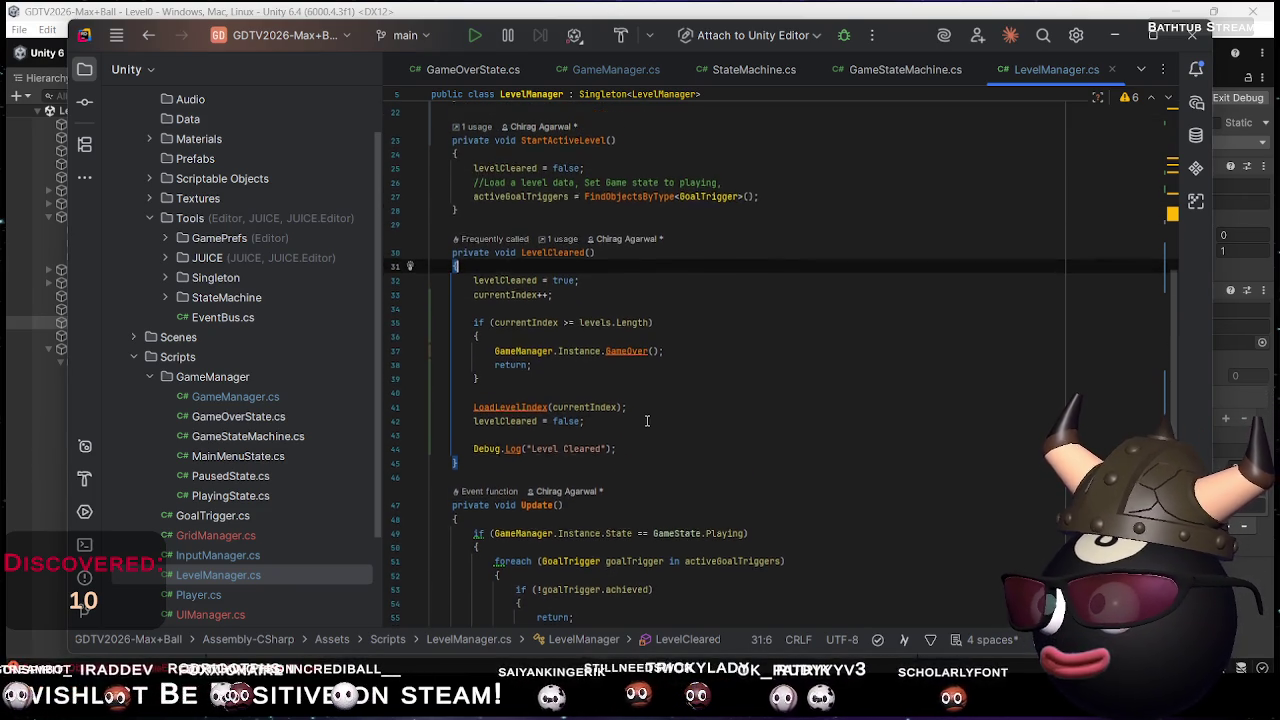
left_click(566, 299)
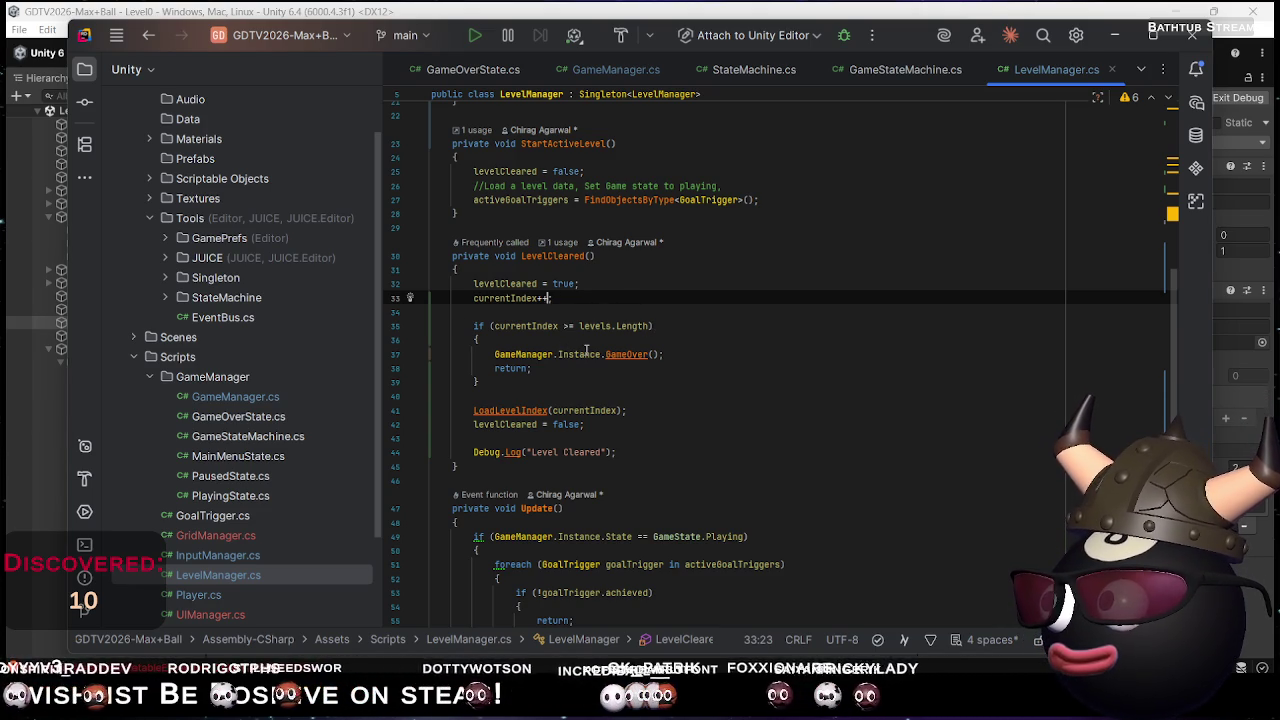
type(";")
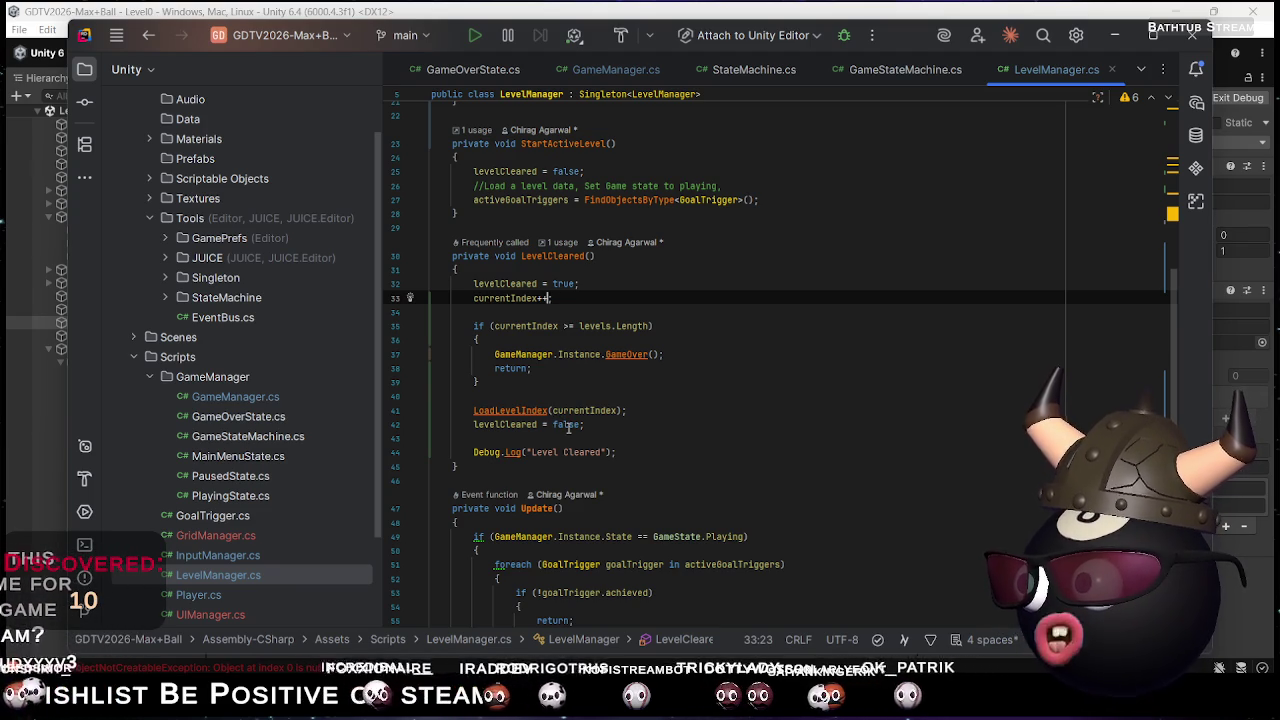
type(";")
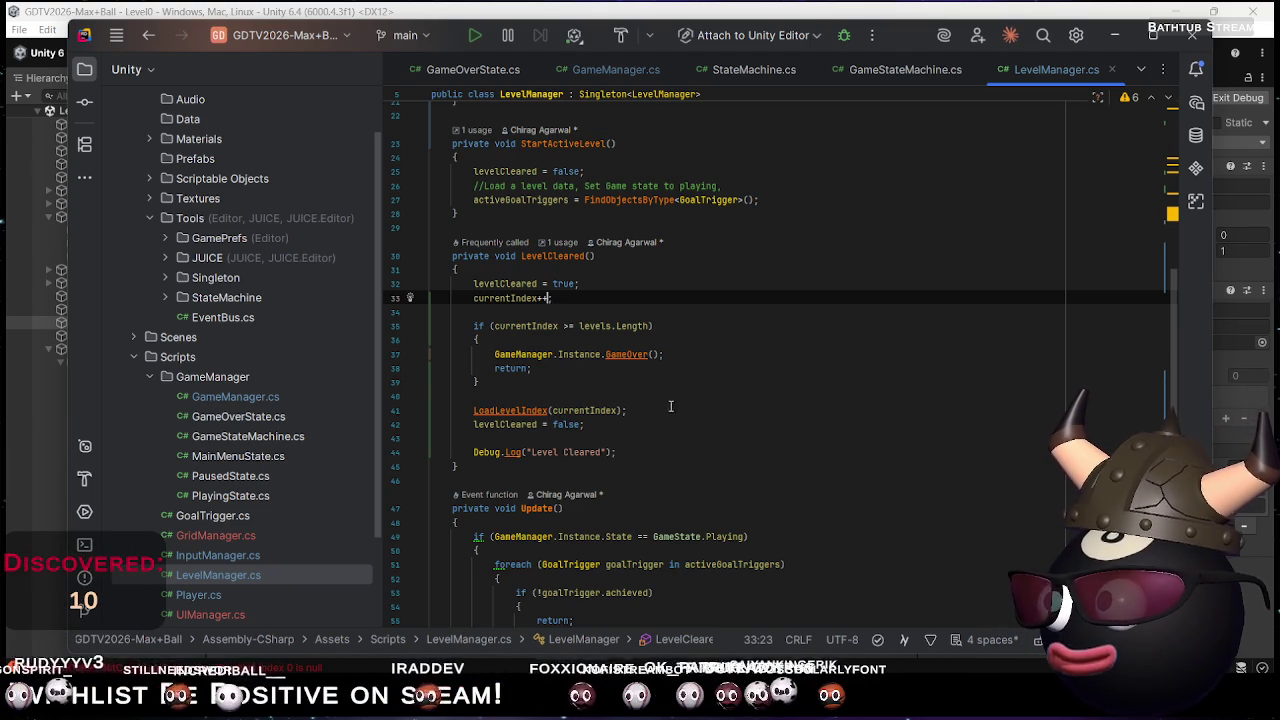
Select and copy the entire LevelManager script, then switch to the ChatGPT chat
scroll(676, 406, "up", 5)
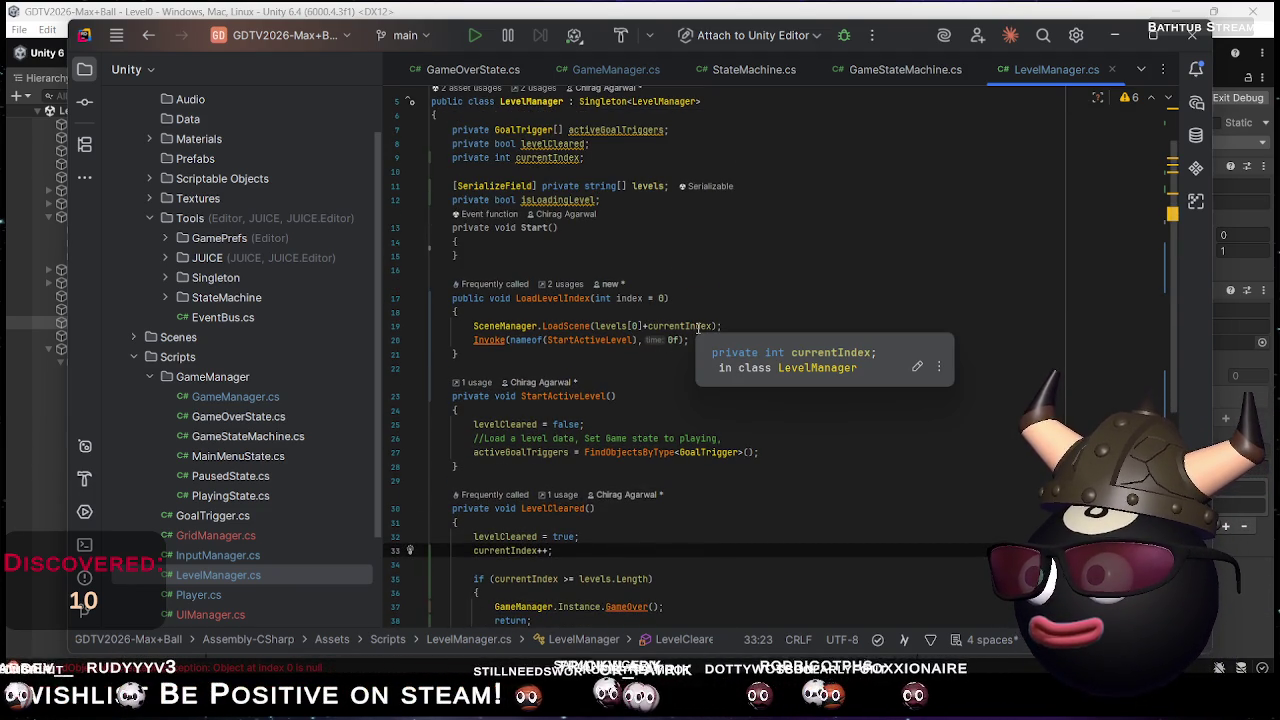
scroll(697, 326, "down", 7)
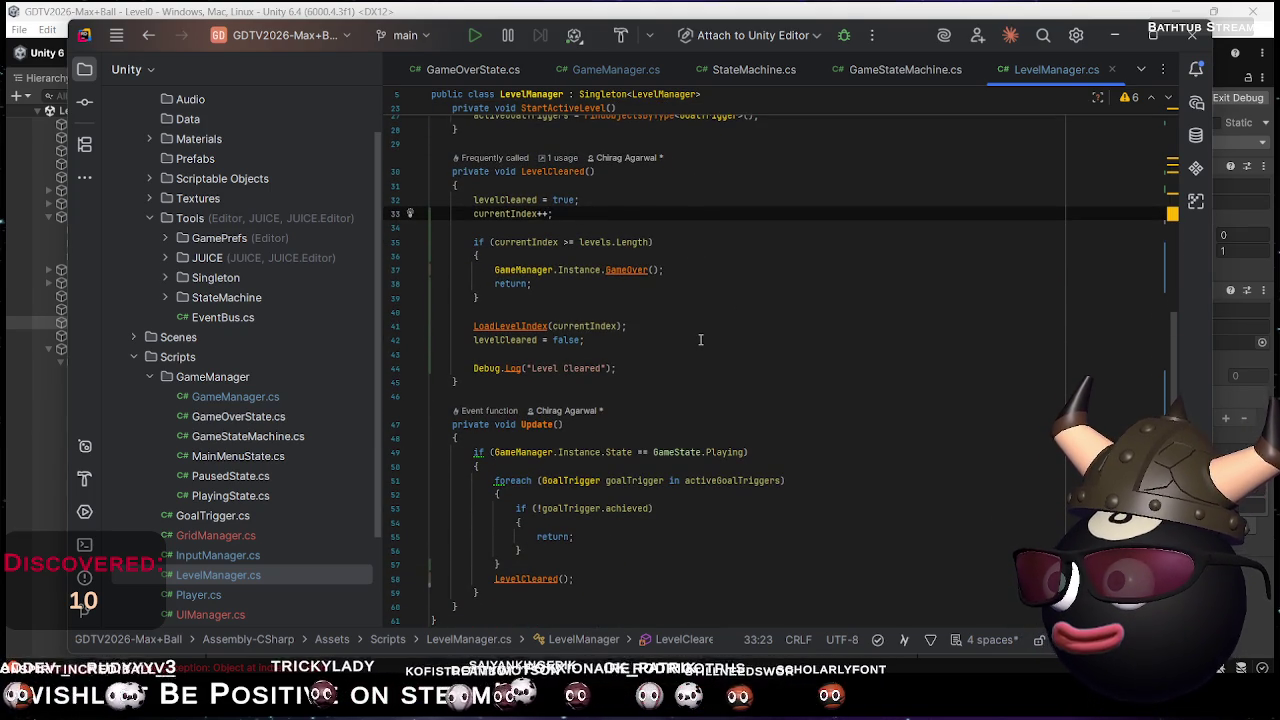
scroll(700, 340, "up", 1)
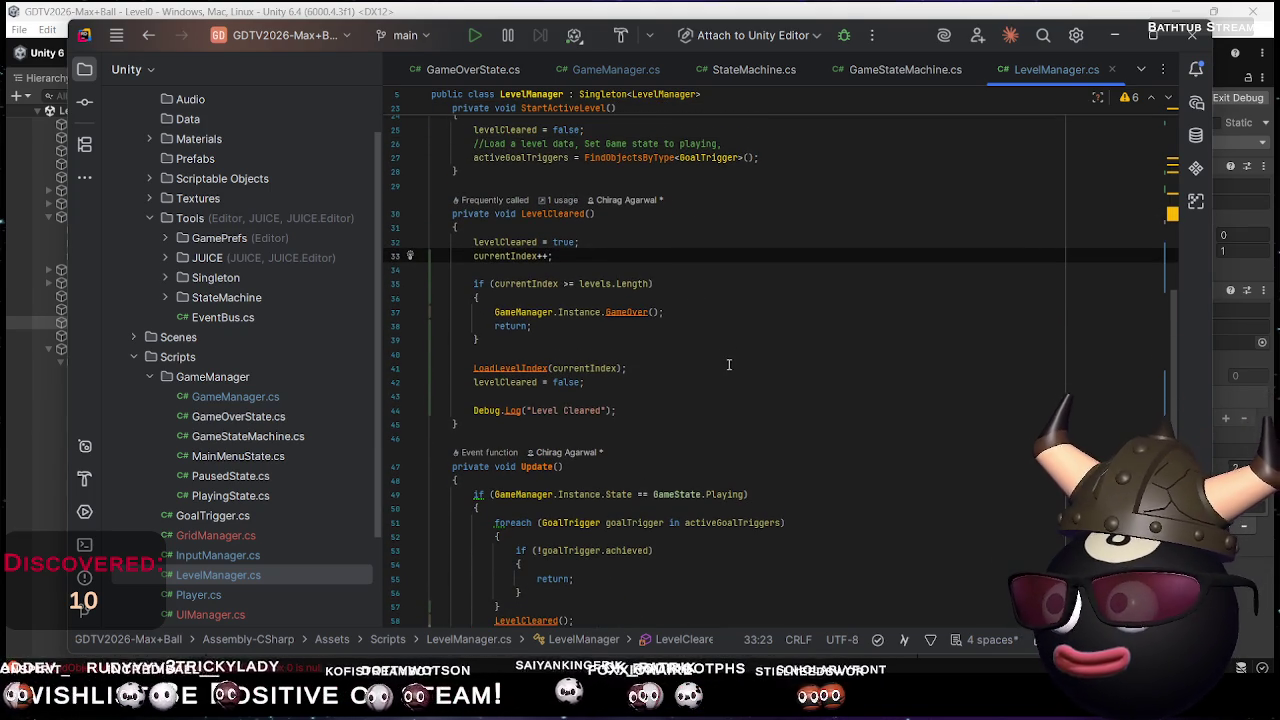
left_click(729, 366)
key("ctrl+a")
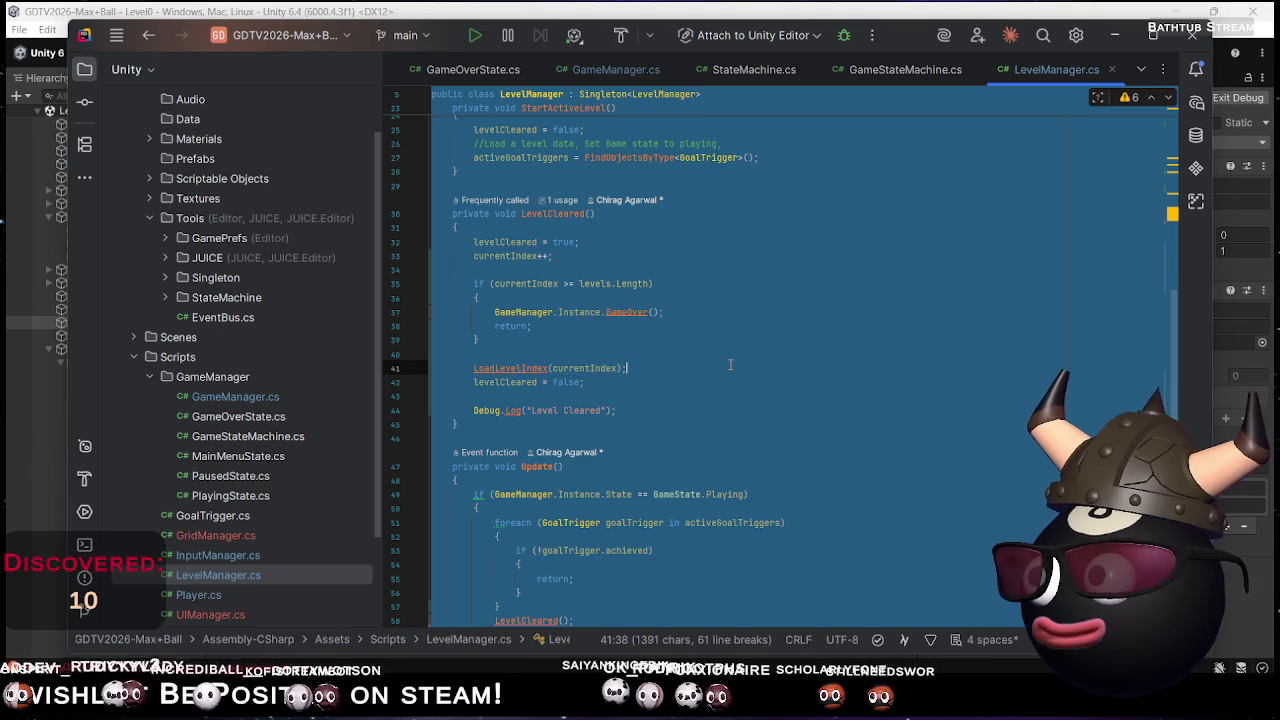
key("alt+Tab")
key("alt+Tab")
key("alt+Tab")
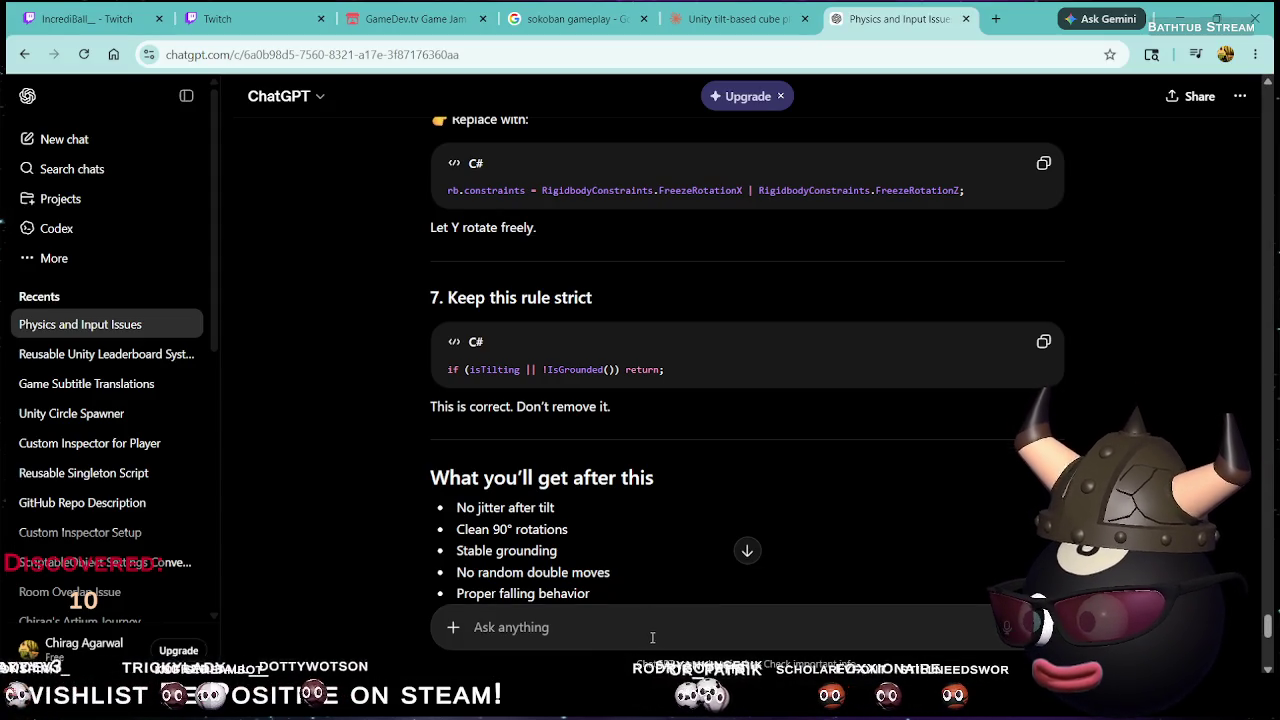
Paste the LevelManager script into ChatGPT and ask why the index goes out of bounds
key("ctrl+v")
scroll(700, 520, "down", 10)
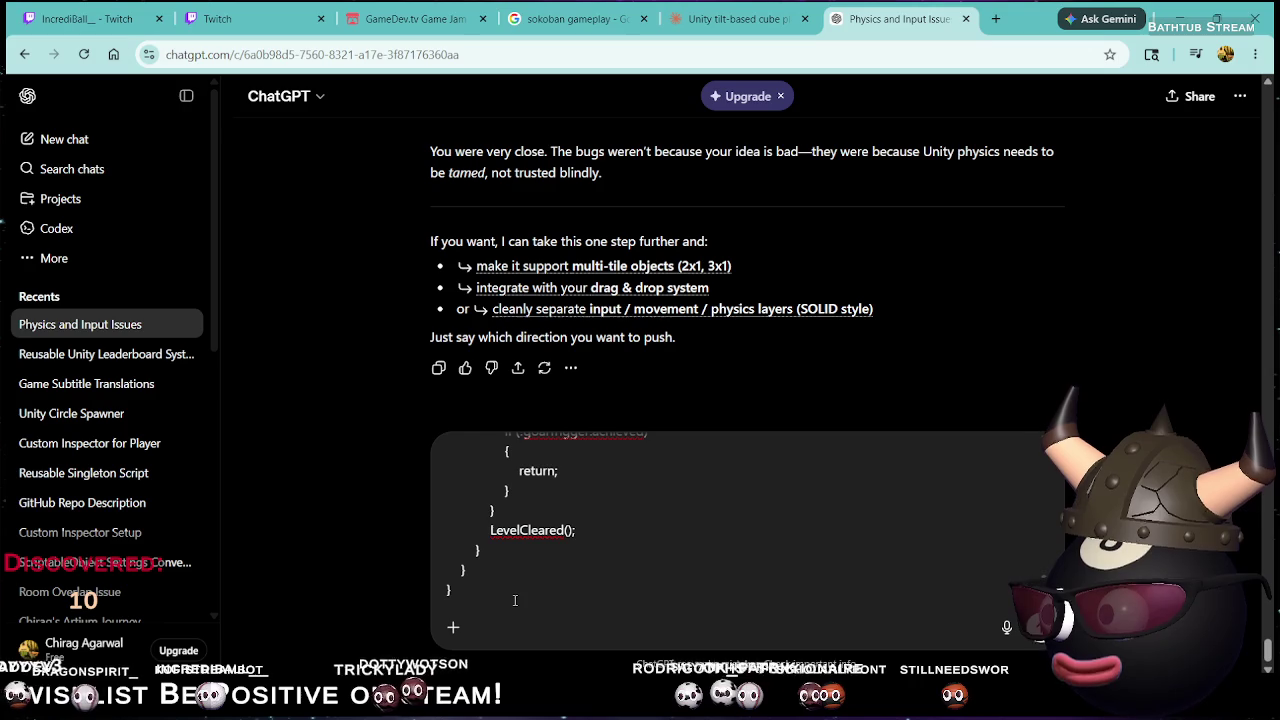
key("shift+Return")
type("is g")
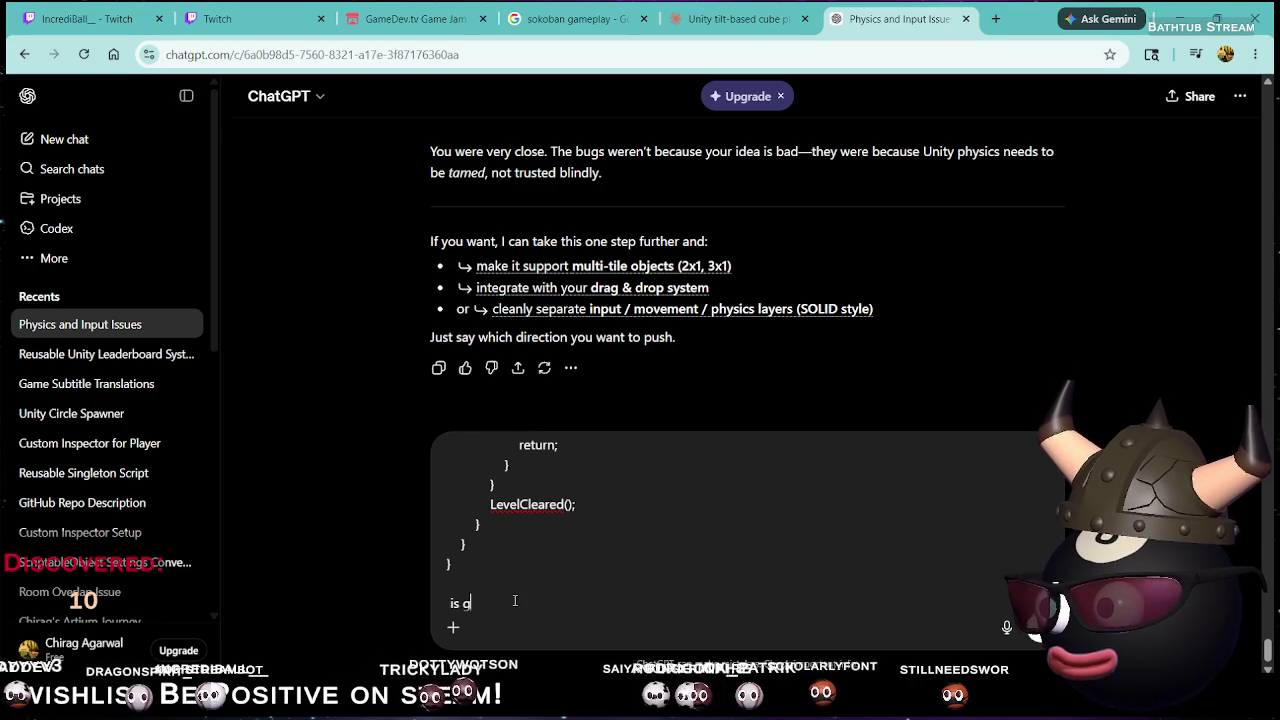
type("oing outo")
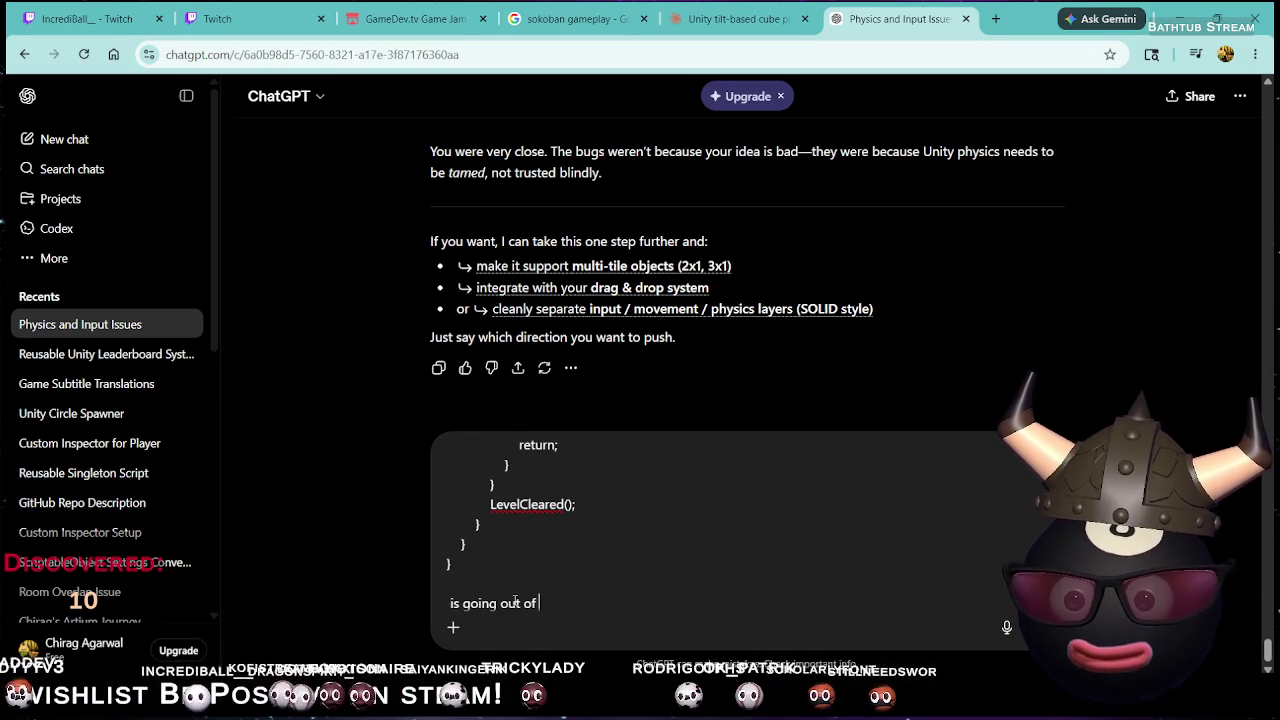
type("nds for curre")
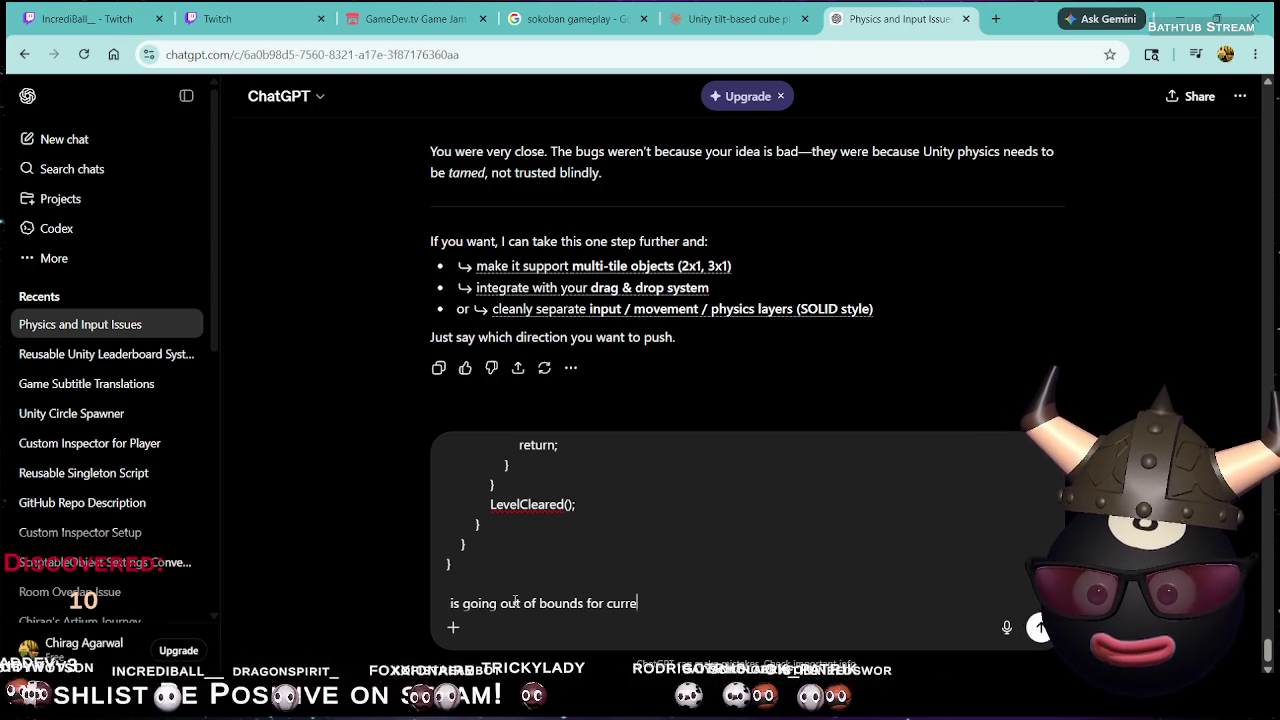
type("nt index.")
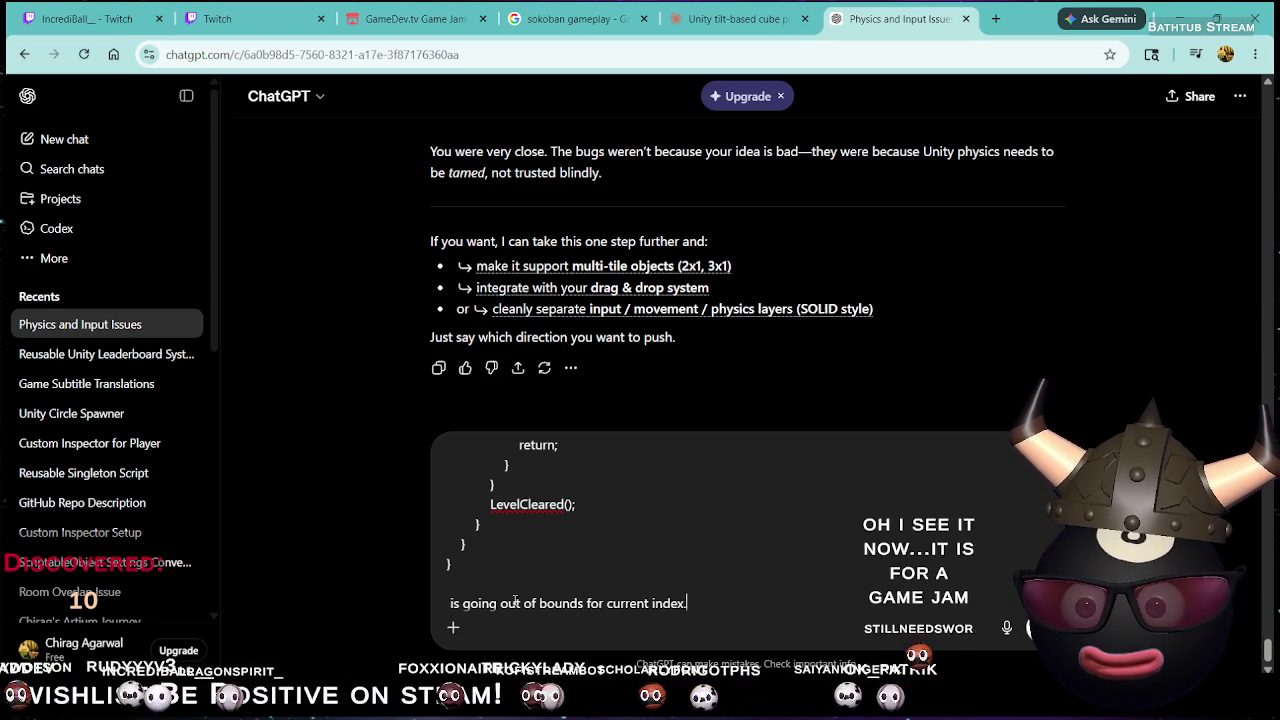
key("Return")
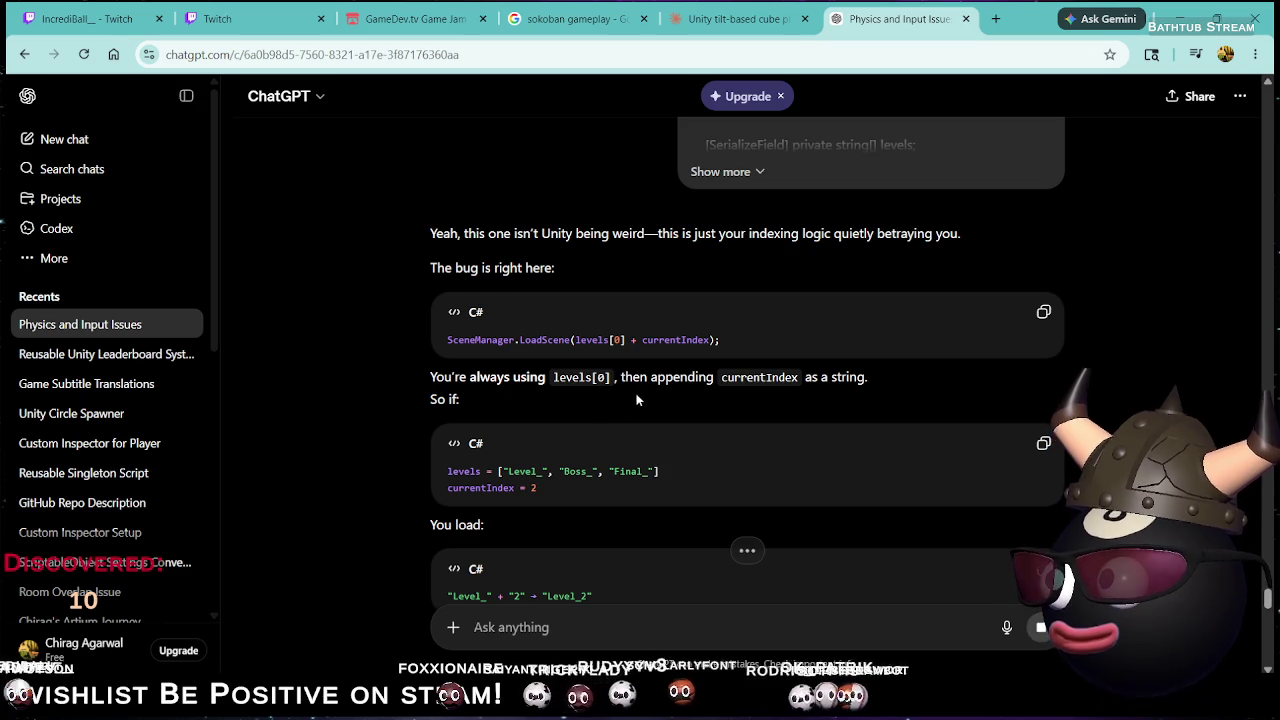
Read the reply blaming LoadScene(levels[0] + currentIndex) and begin a follow-up: 'the increment is'
scroll(583, 448, "down", 1)
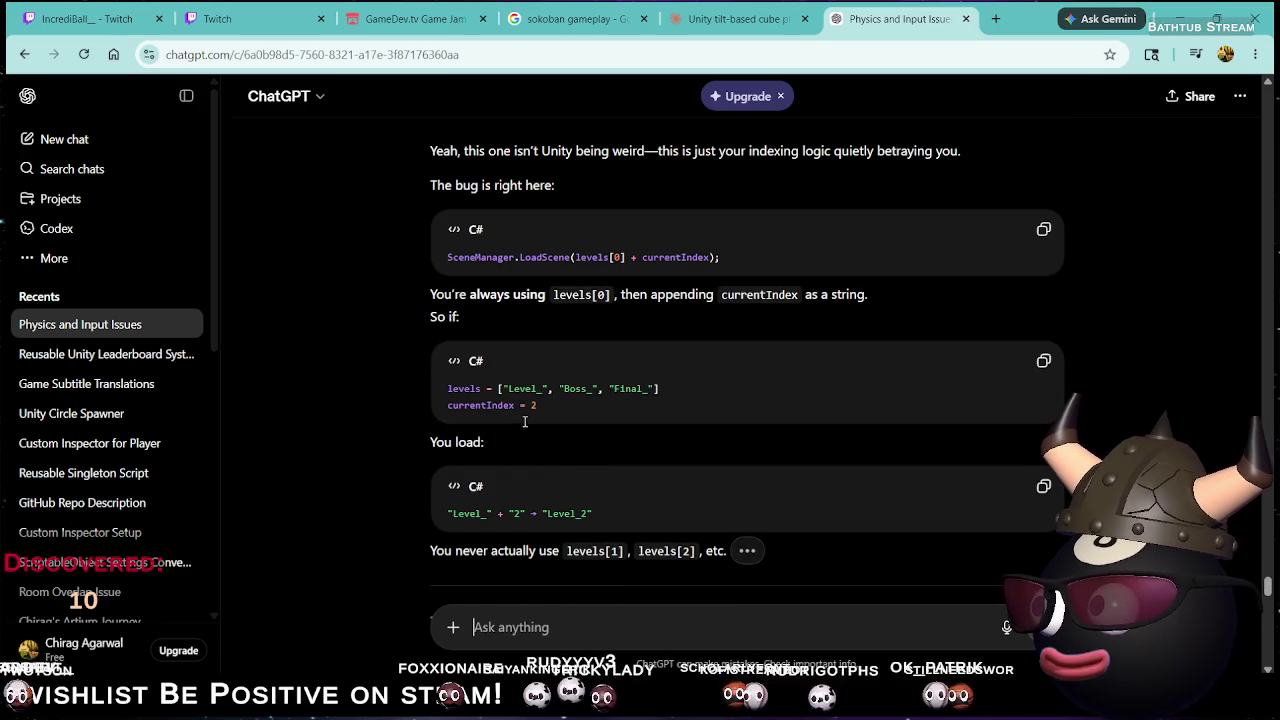
scroll(539, 443, "down", 2)
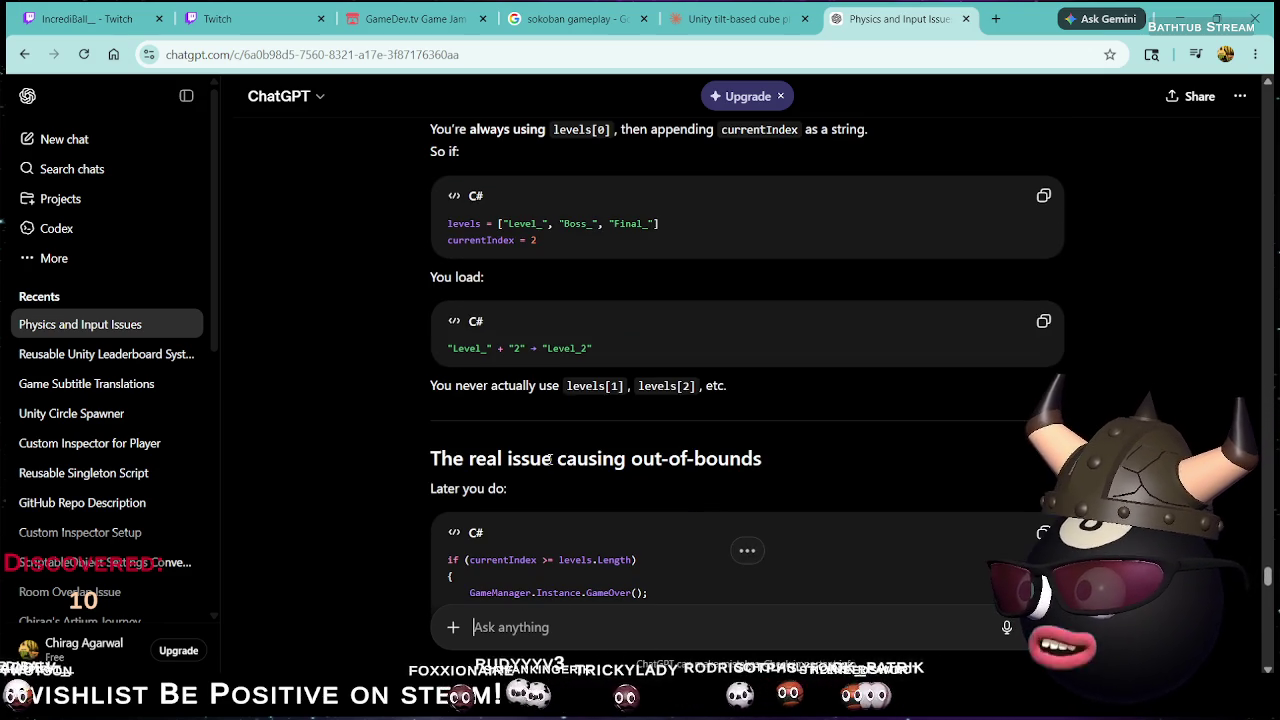
scroll(548, 459, "down", 3)
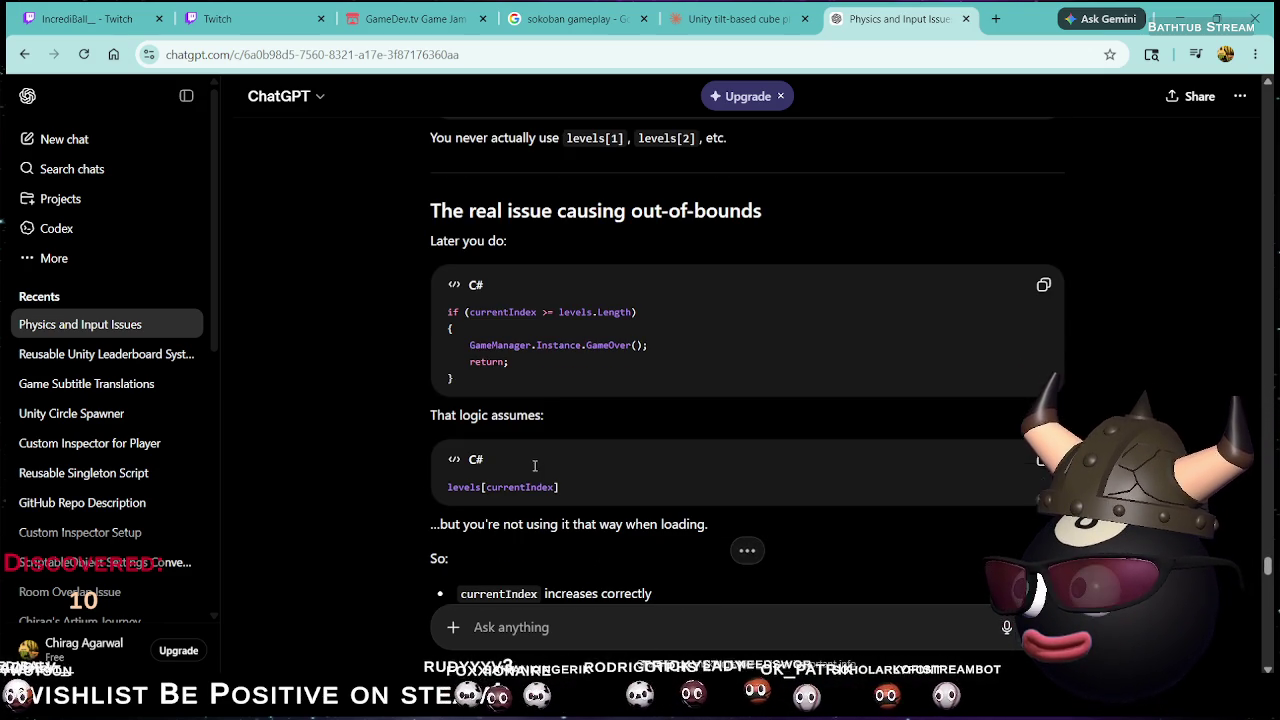
scroll(560, 530, "down", 2)
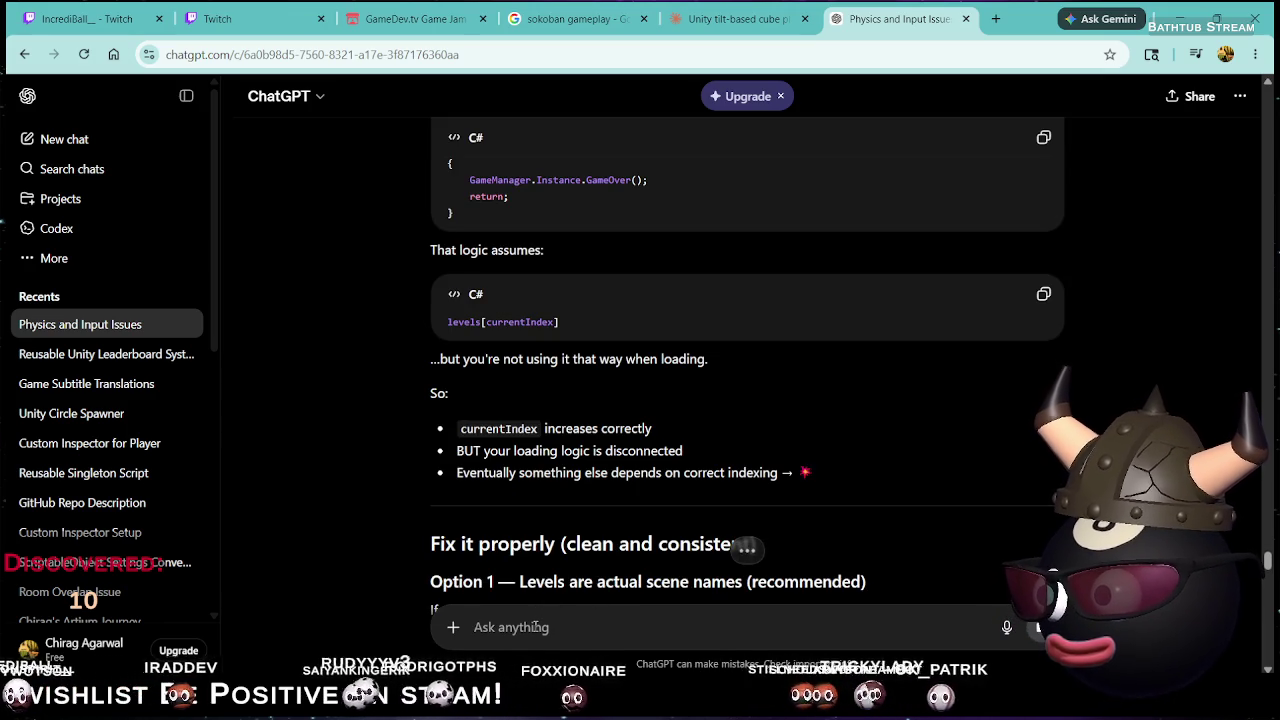
type("the ")
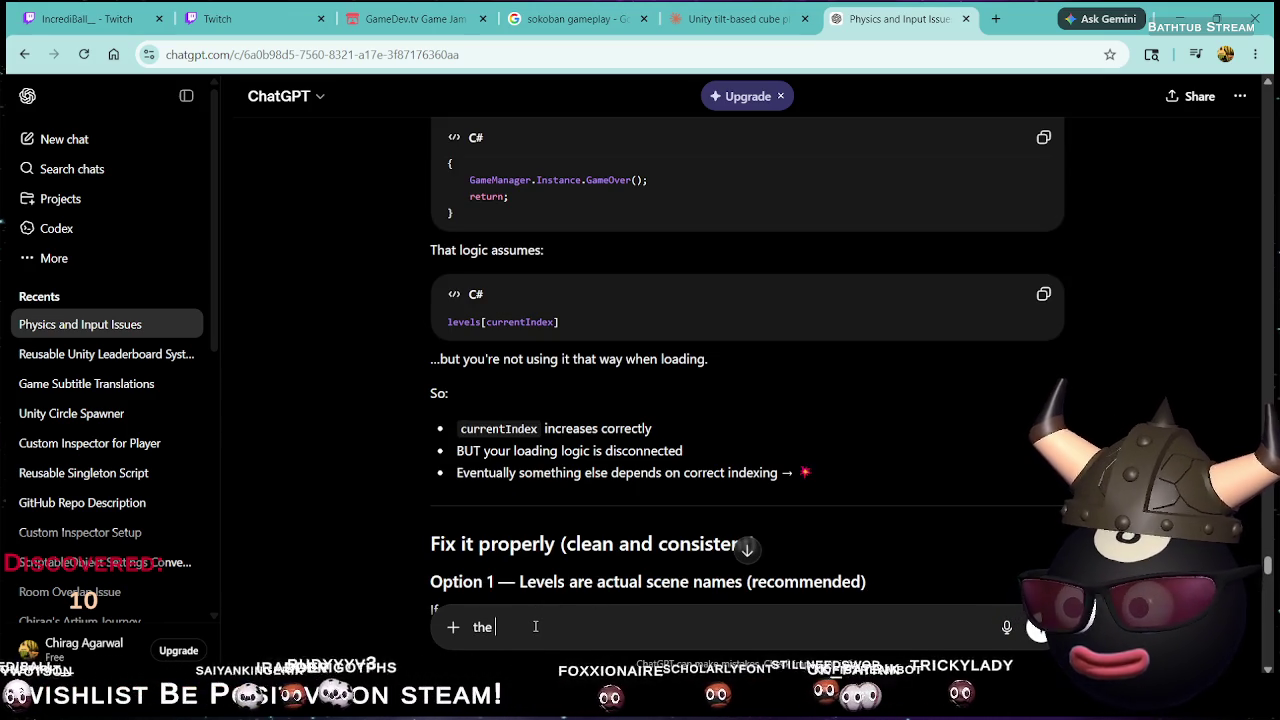
type("increment is")
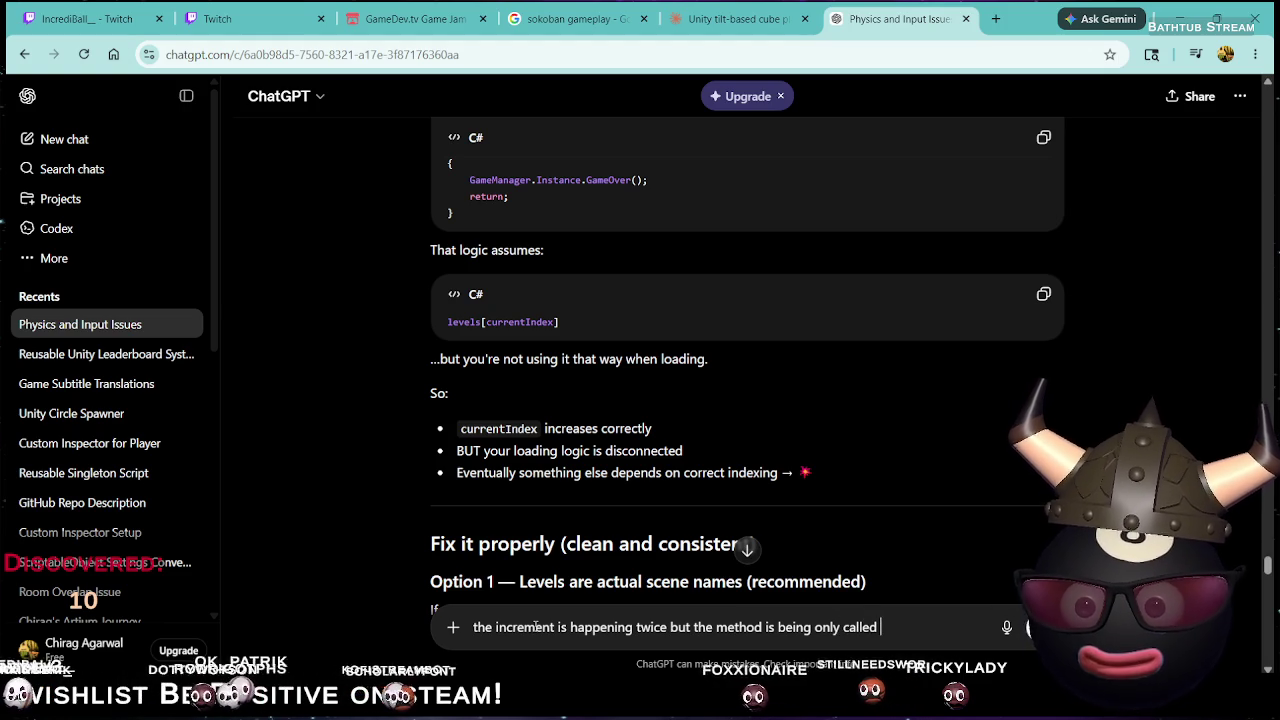
Send the follow-up asking why the level increment happens twice and read the reply
key("Return")
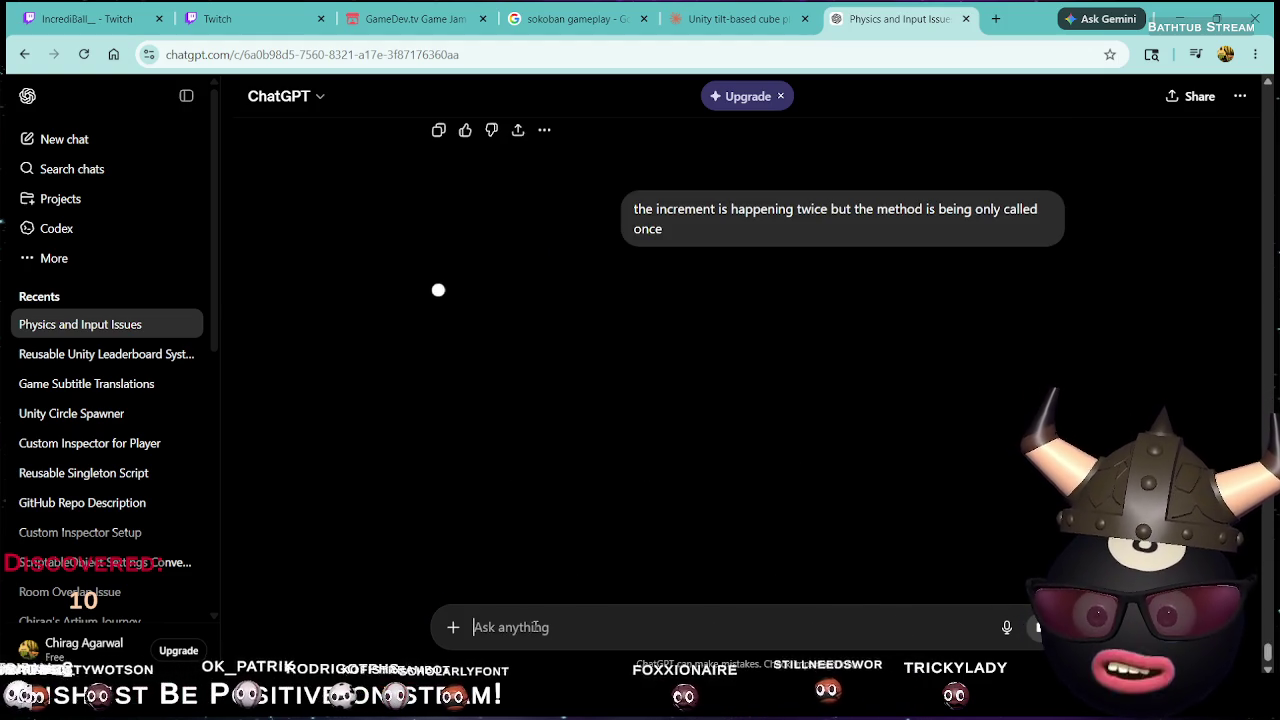
scroll(606, 574, "down", 10)
scroll(856, 463, "down", 10)
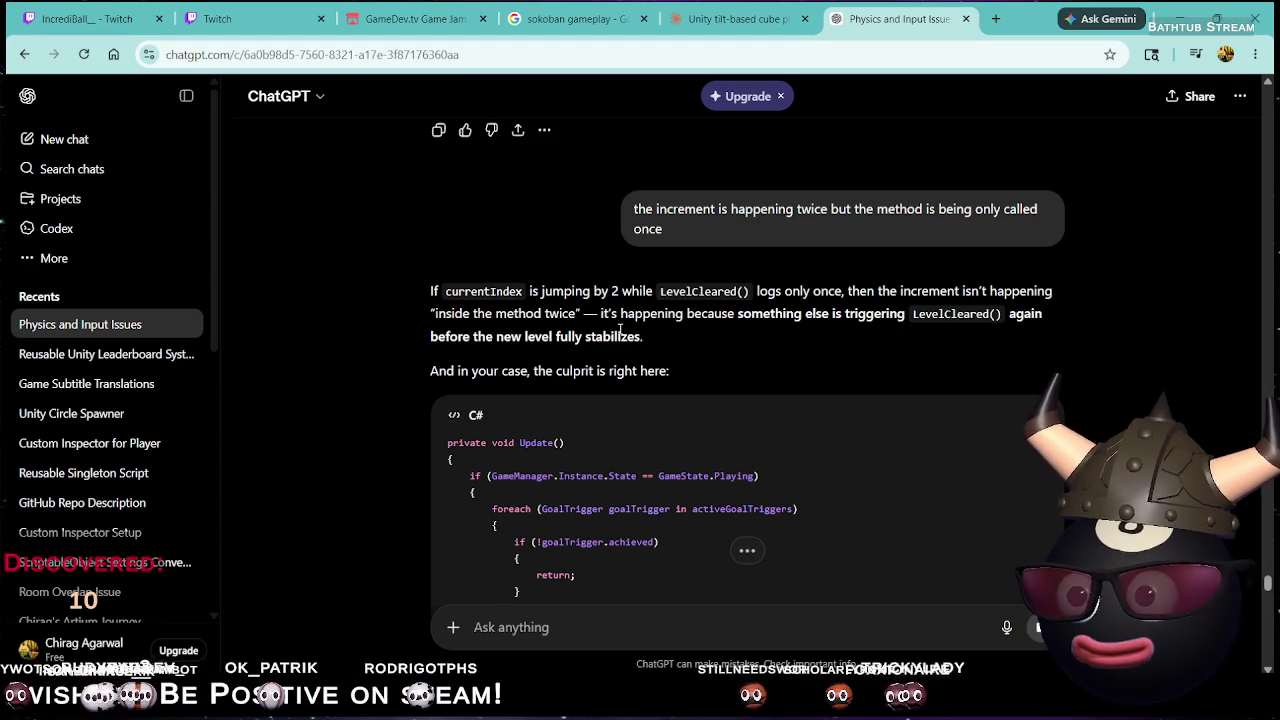
scroll(620, 330, "down", 3)
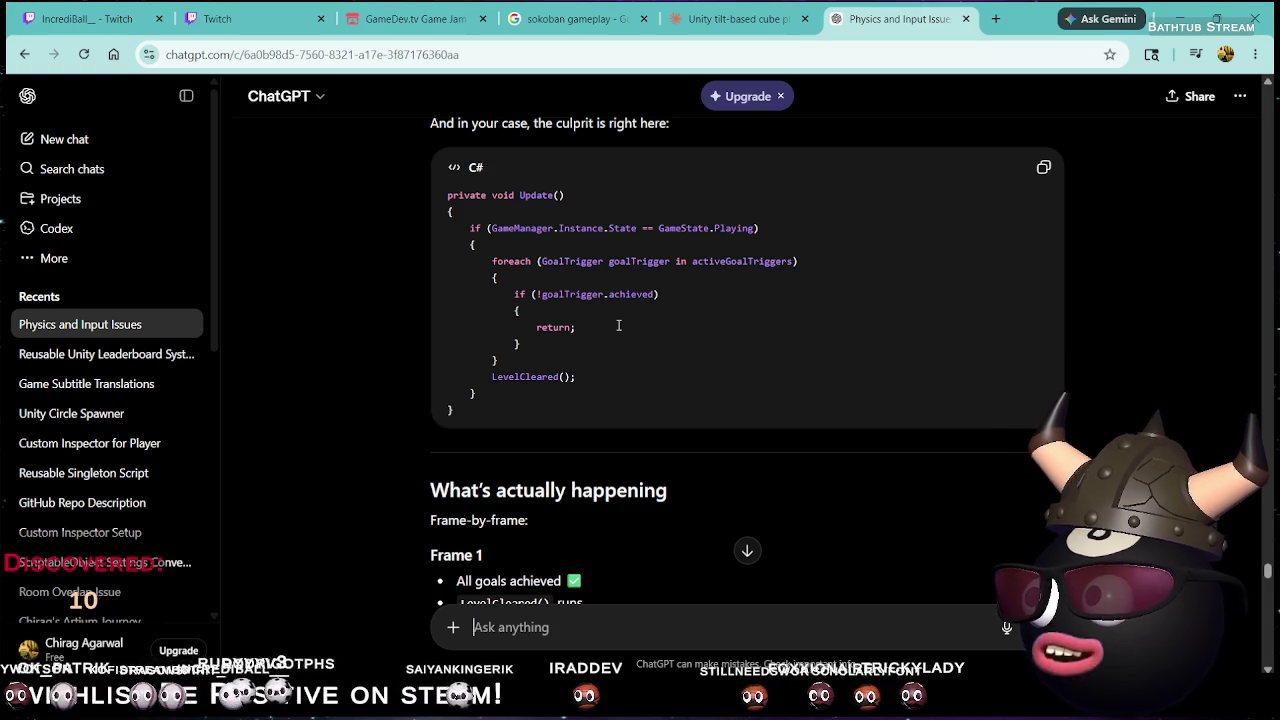
scroll(620, 328, "down", 3)
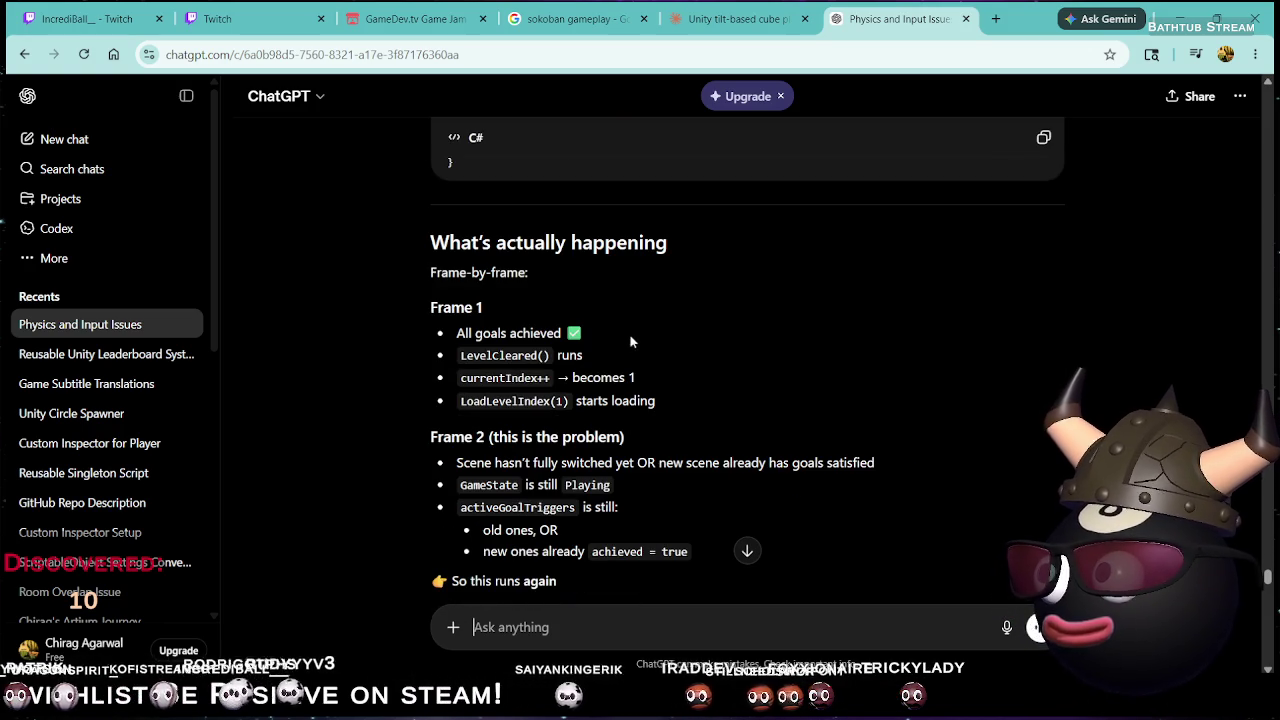
scroll(656, 348, "up", 3)
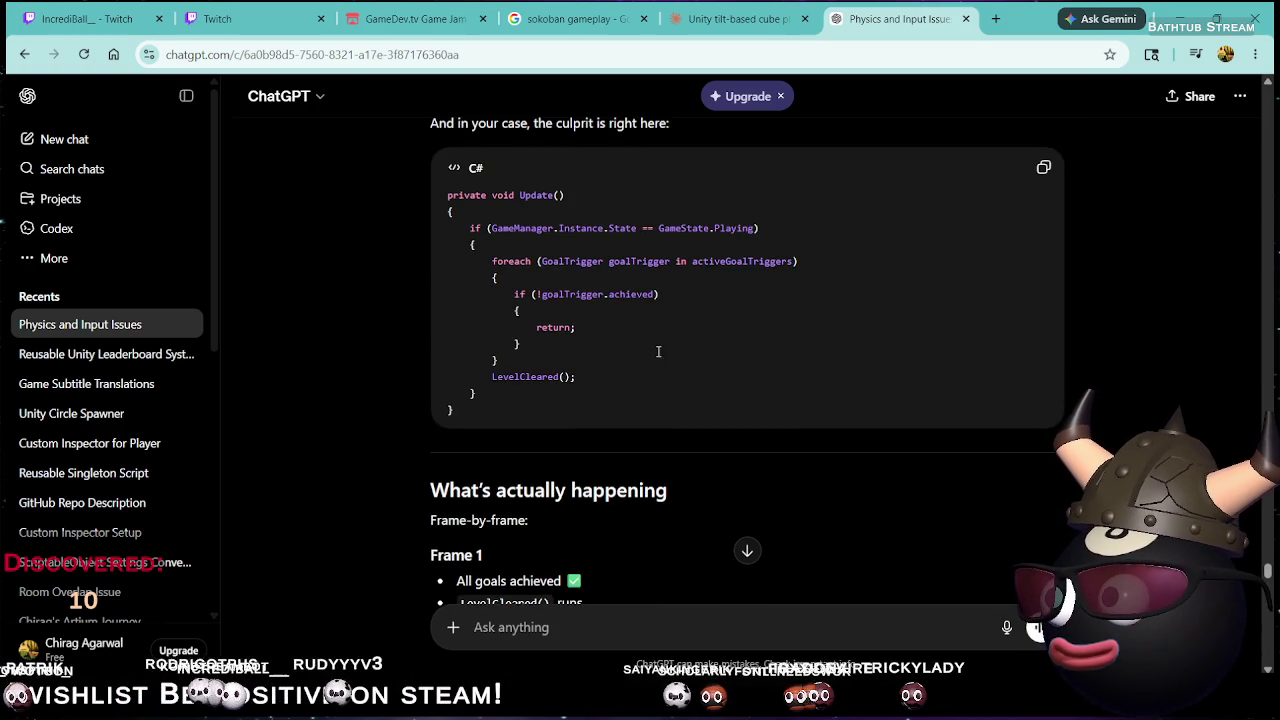
Copy ChatGPT's suggested 'if (levelCleared) return;' guard line and bring LevelManager.cs forward
mouse_move(928, 712)
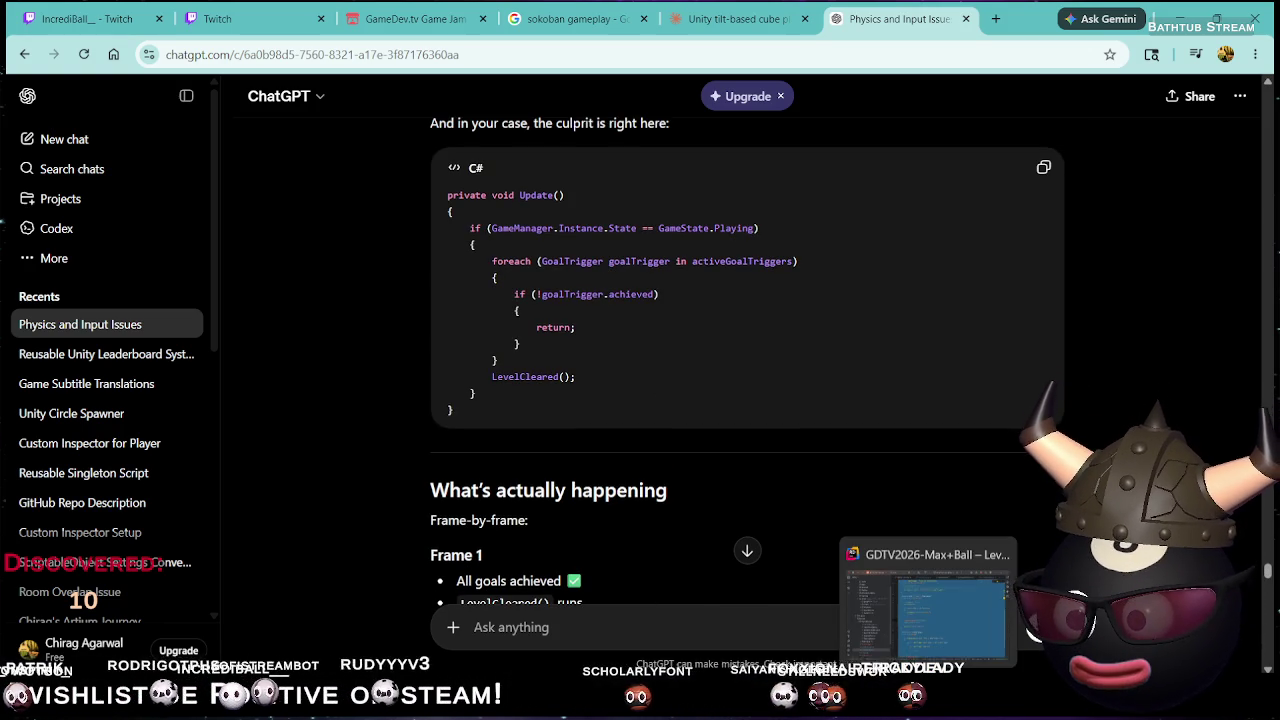
left_click(898, 594)
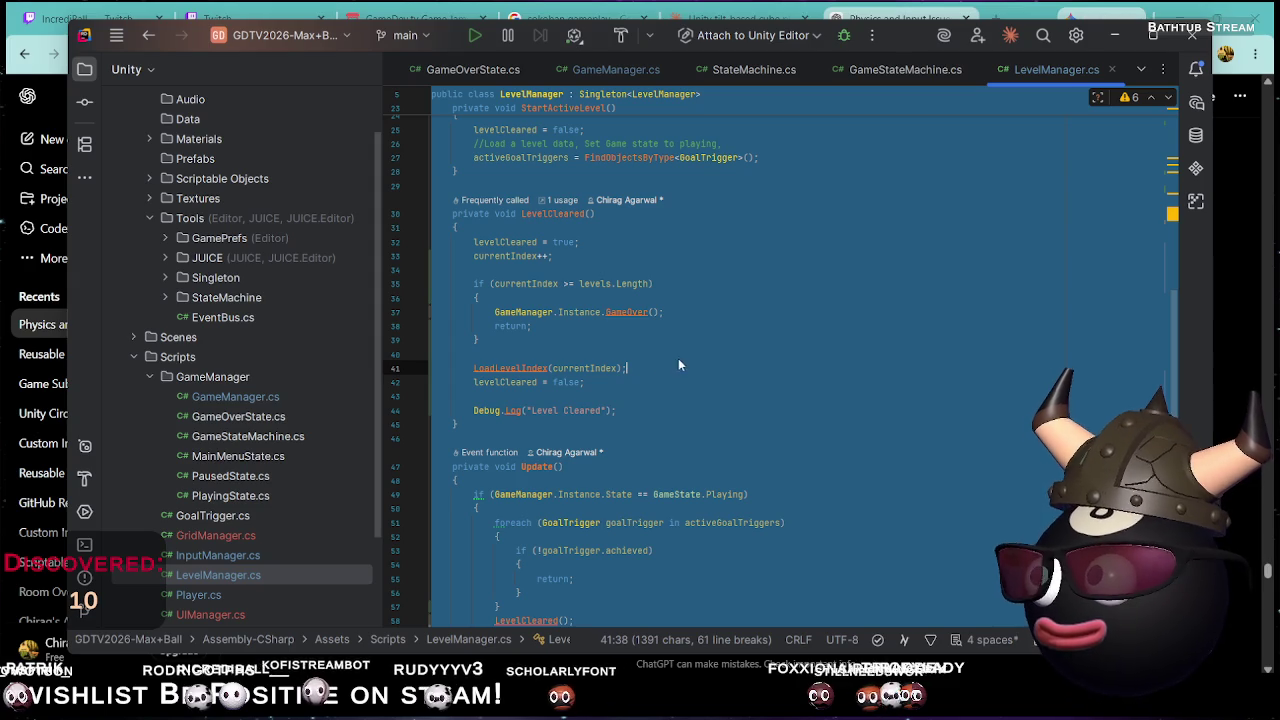
key("alt+Tab")
scroll(640, 420, "down", 10)
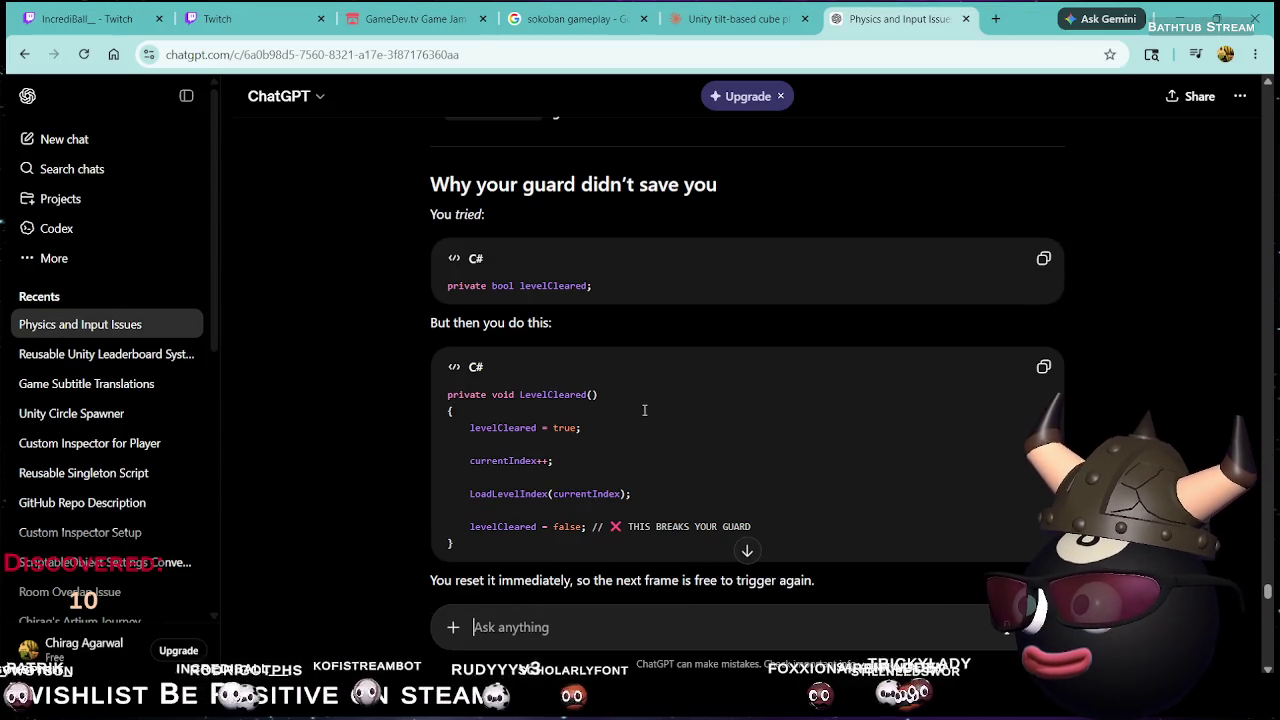
scroll(655, 405, "down", 1)
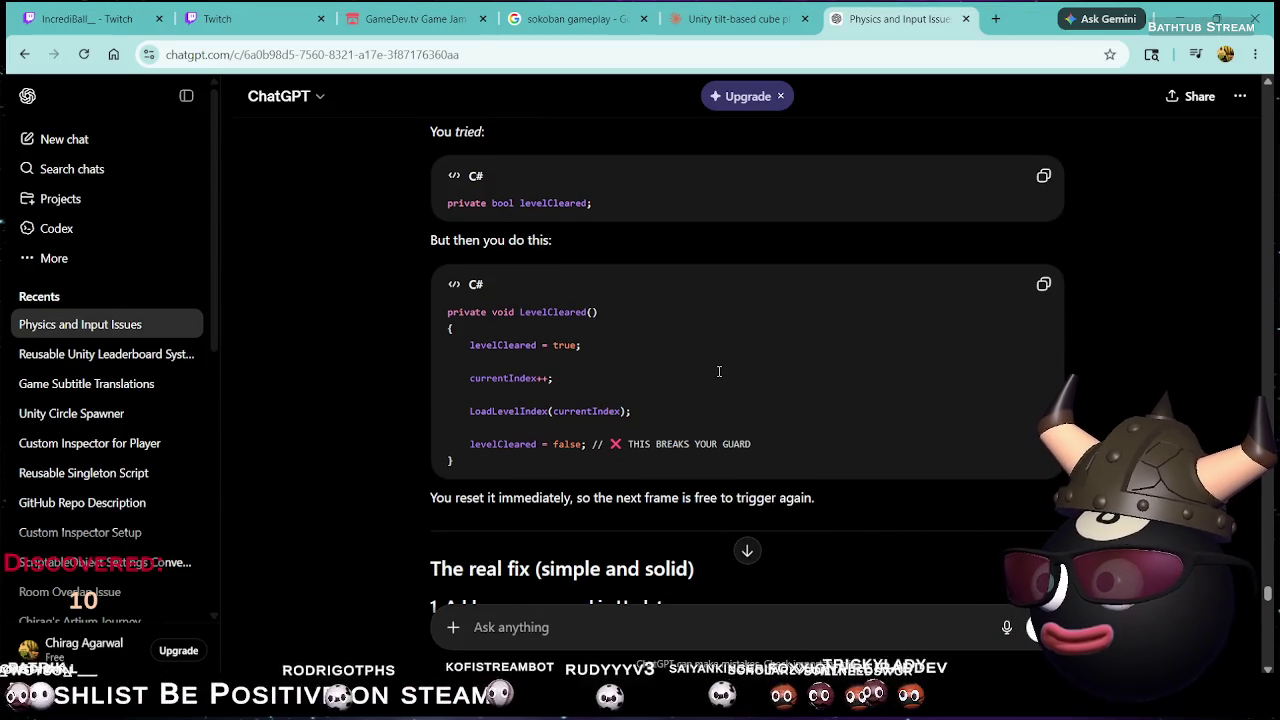
scroll(725, 371, "up", 2)
scroll(735, 371, "down", 6)
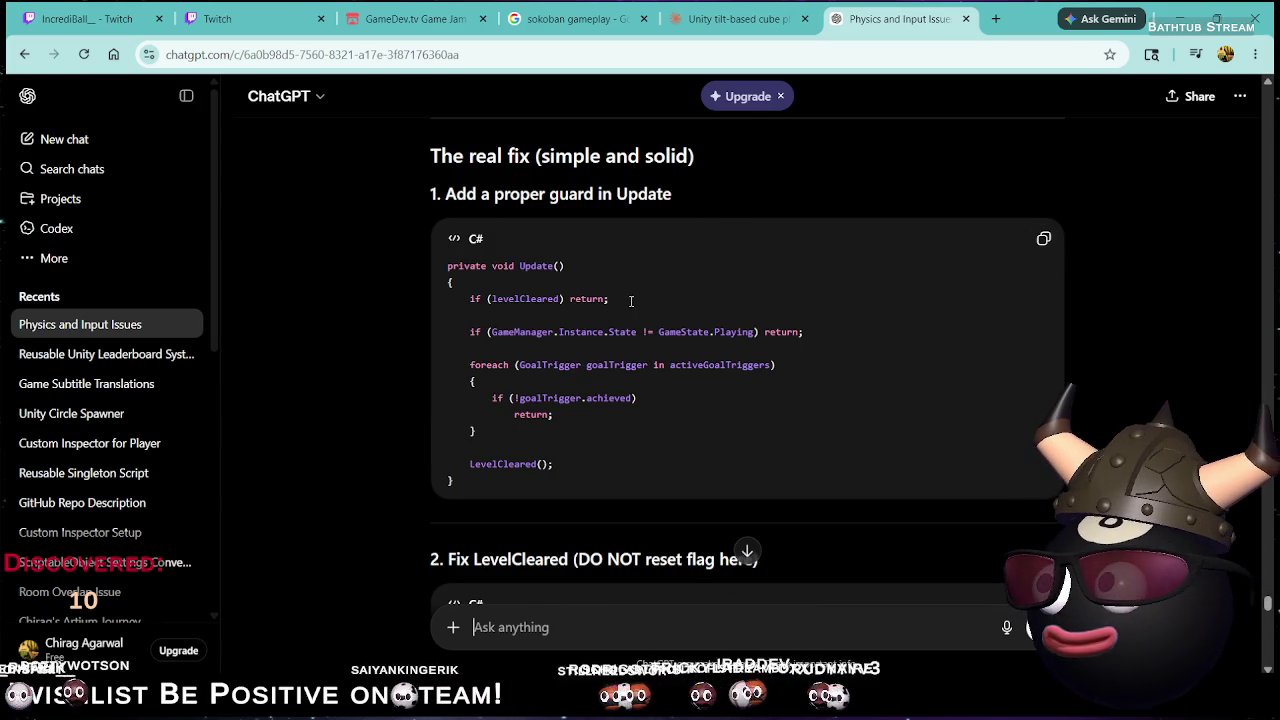
triple_click(522, 296)
key("ctrl+c")
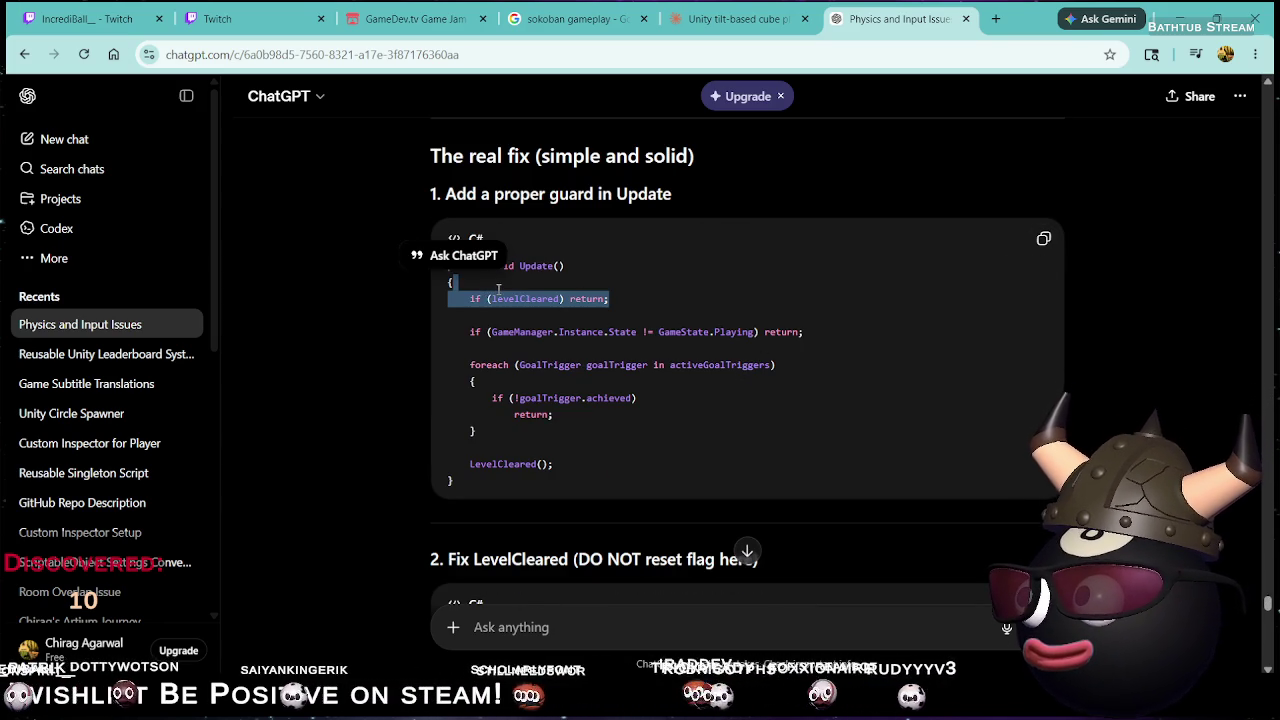
key("alt+Tab")
key("Down")
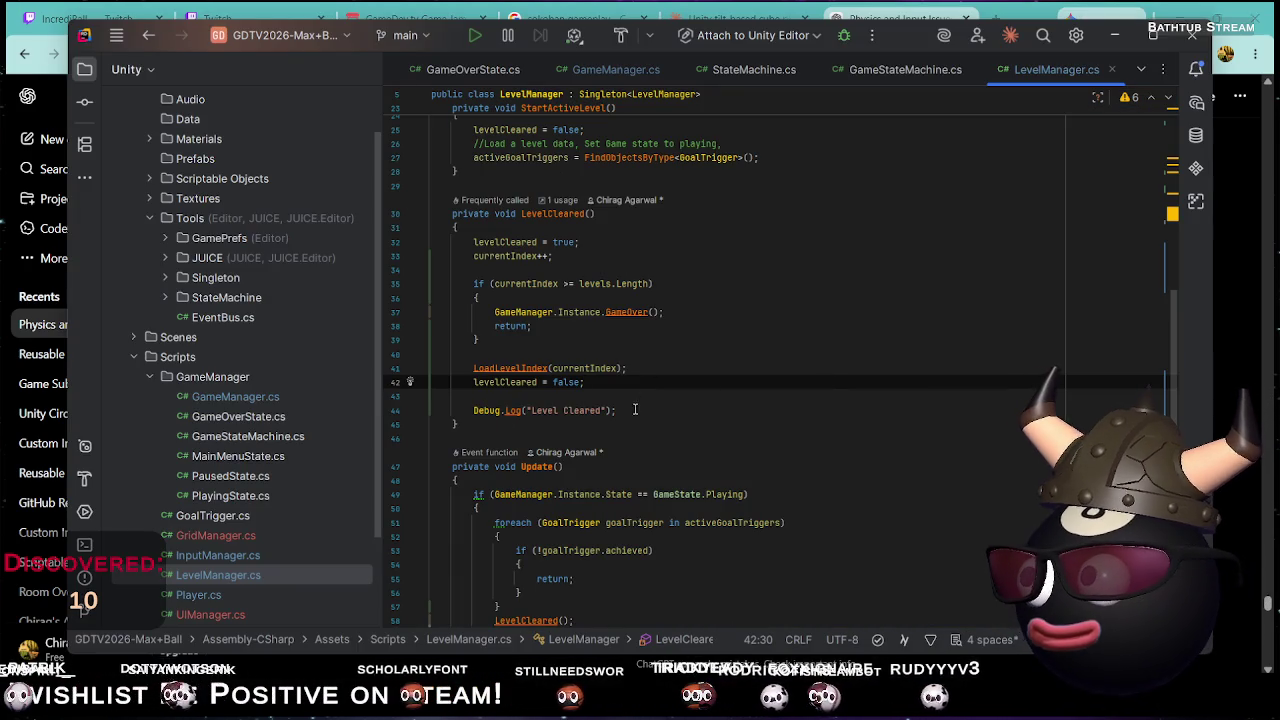
Paste 'if (levelCleared) return;' as the first line of Update, then return to Unity
left_click(571, 482)
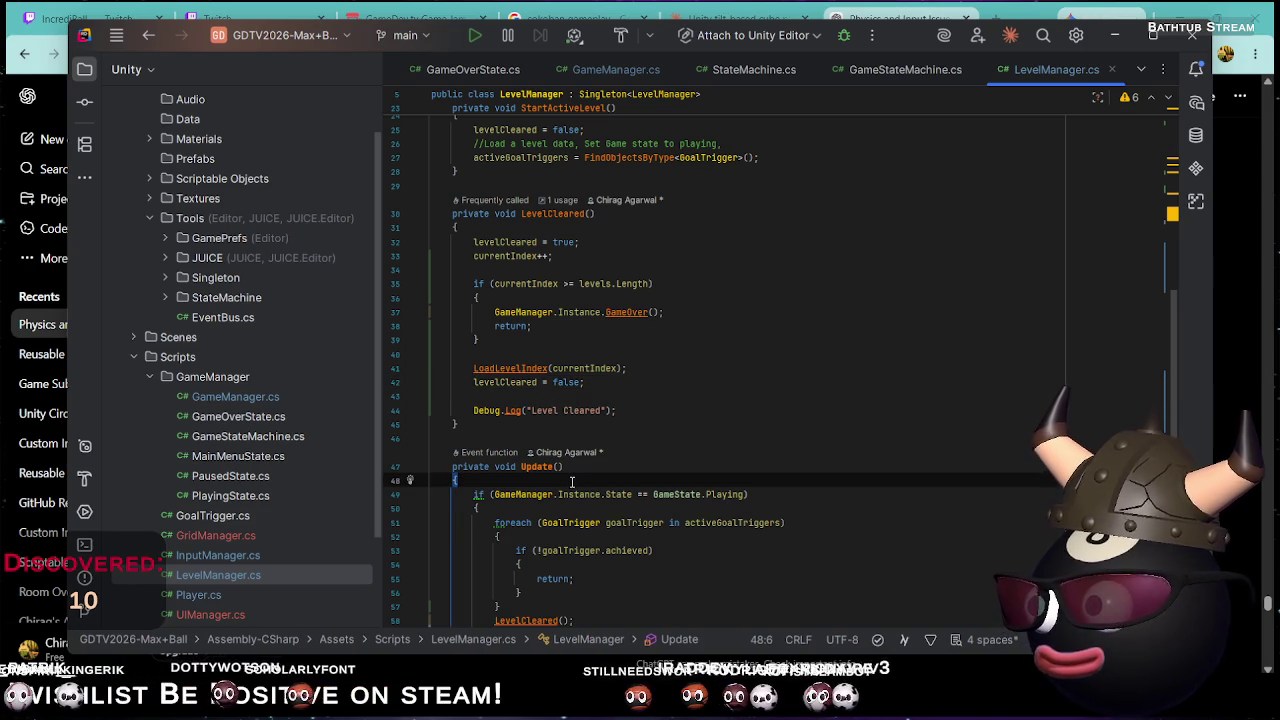
key("Return")
key("ctrl+v")
key("Return")
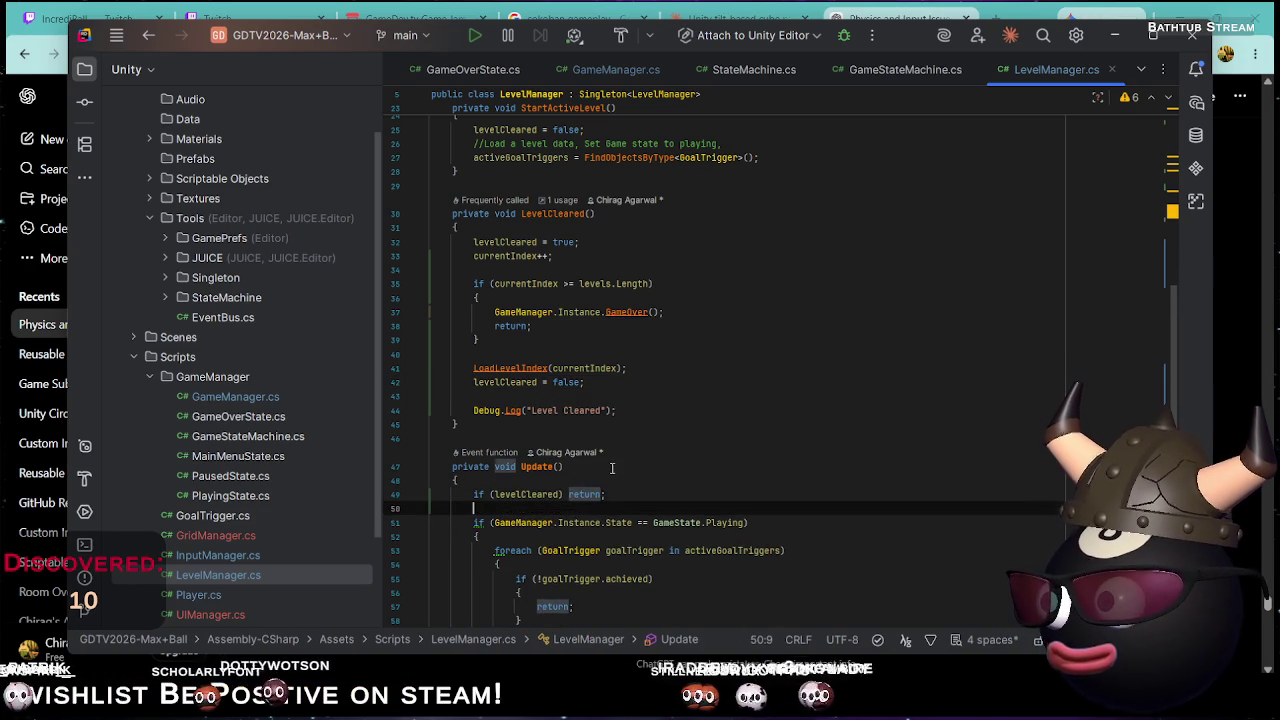
key("alt+Tab")
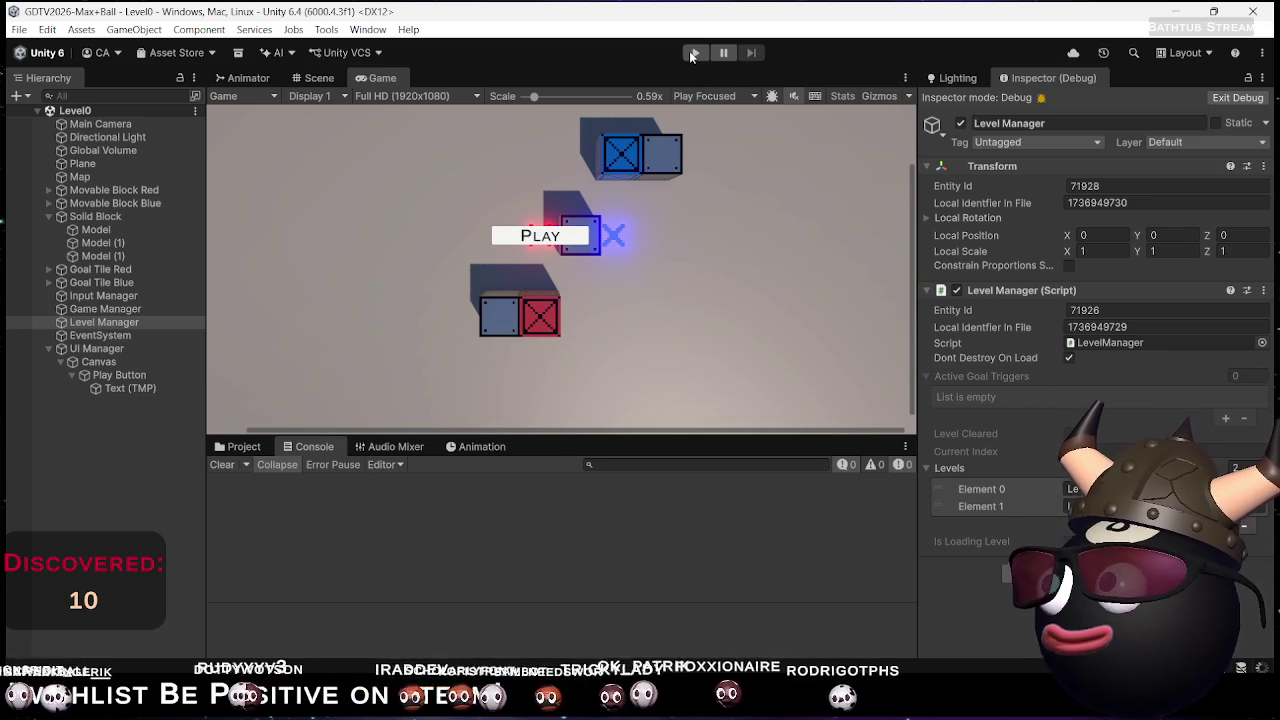
Enter play mode and start the level from the game's main menu
left_click(689, 51)
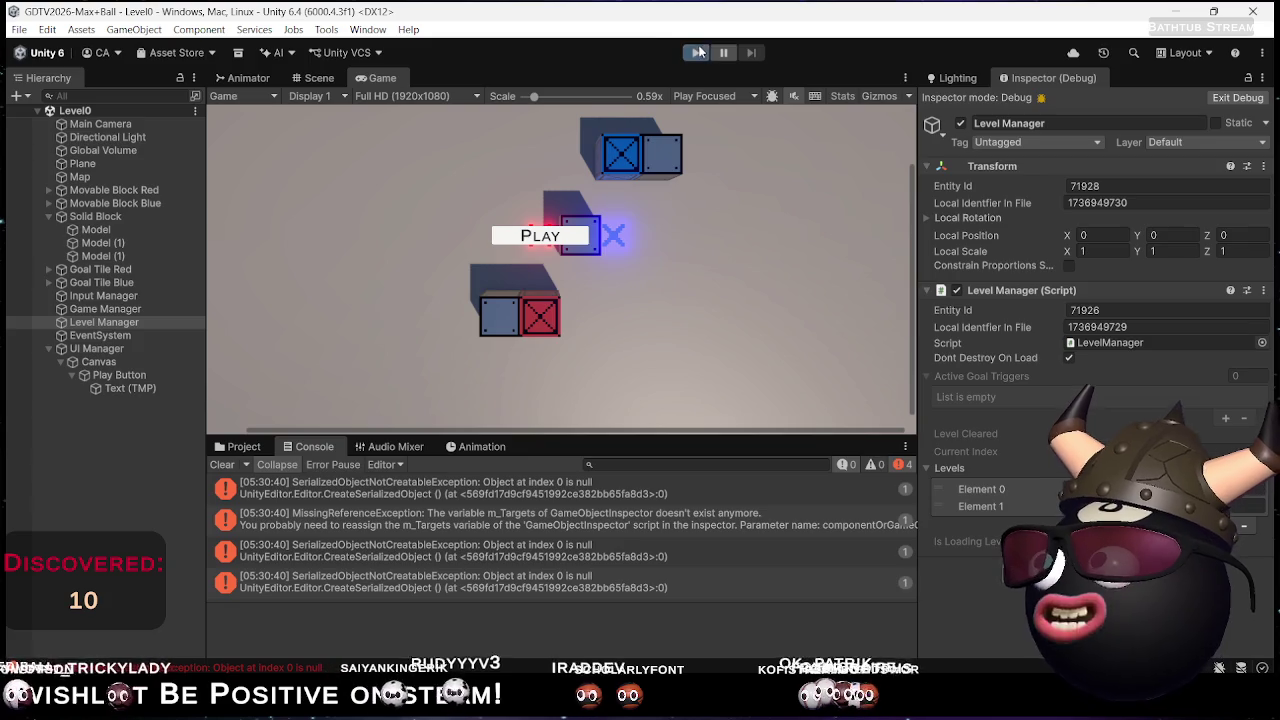
left_click(697, 52)
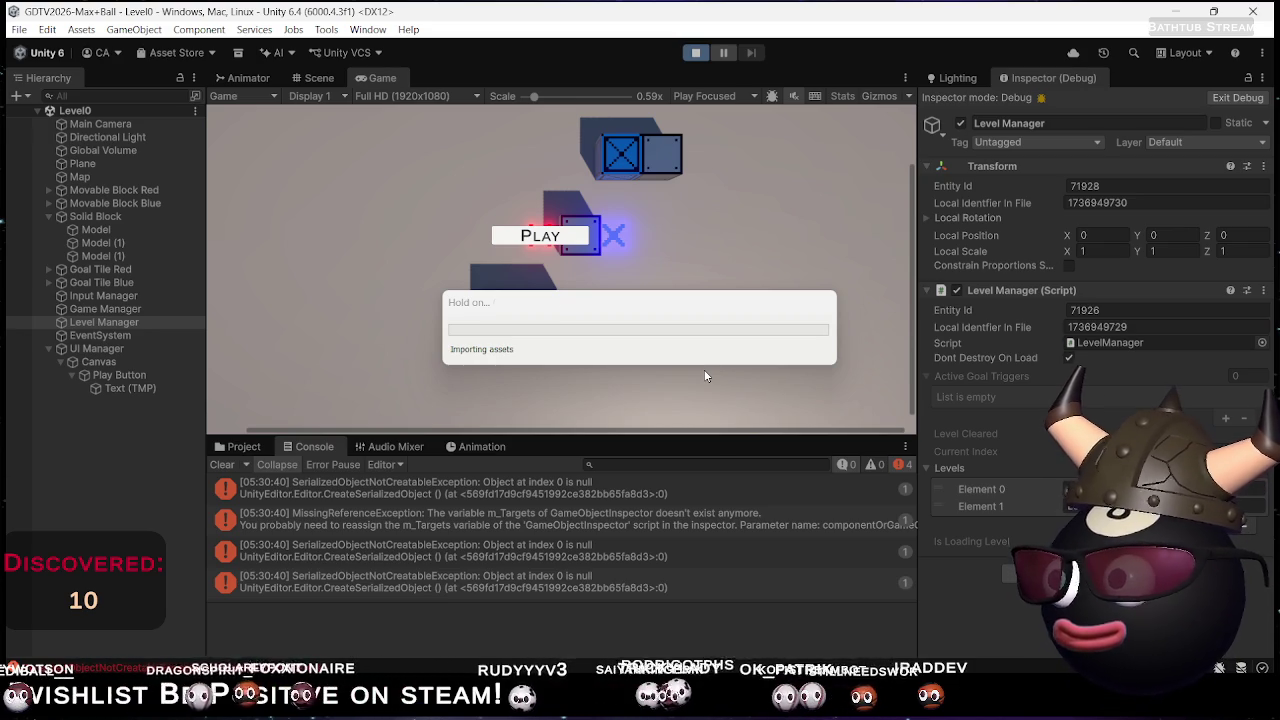
left_click(585, 243)
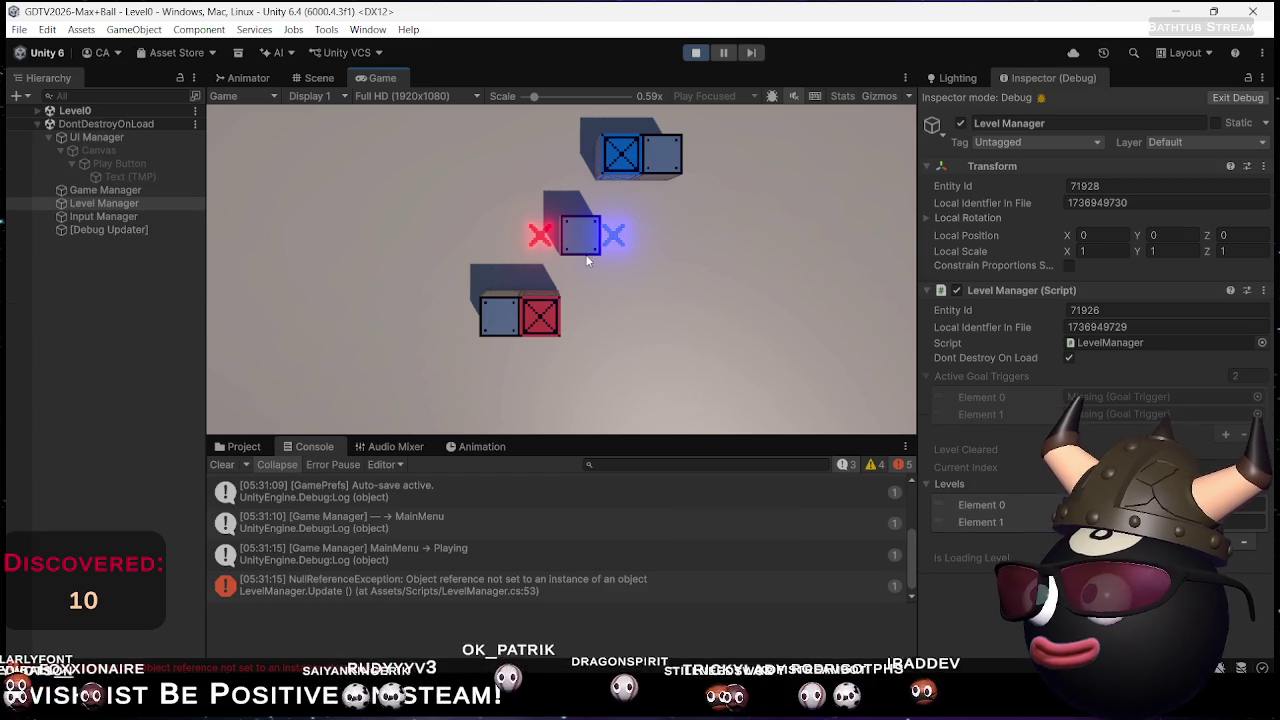
Push both crates onto their targets, stop the game, and go back to Rider
left_click(557, 341)
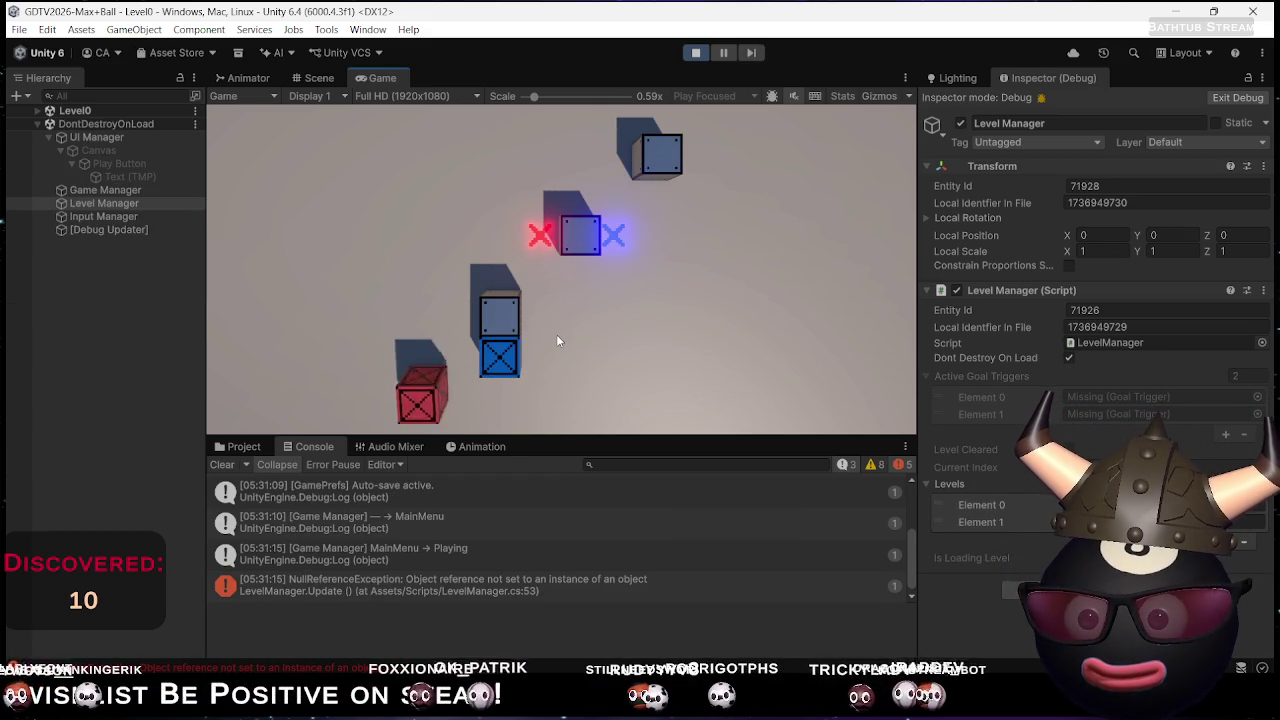
key("Right")
key("Right")
key("Up")
key("Up")
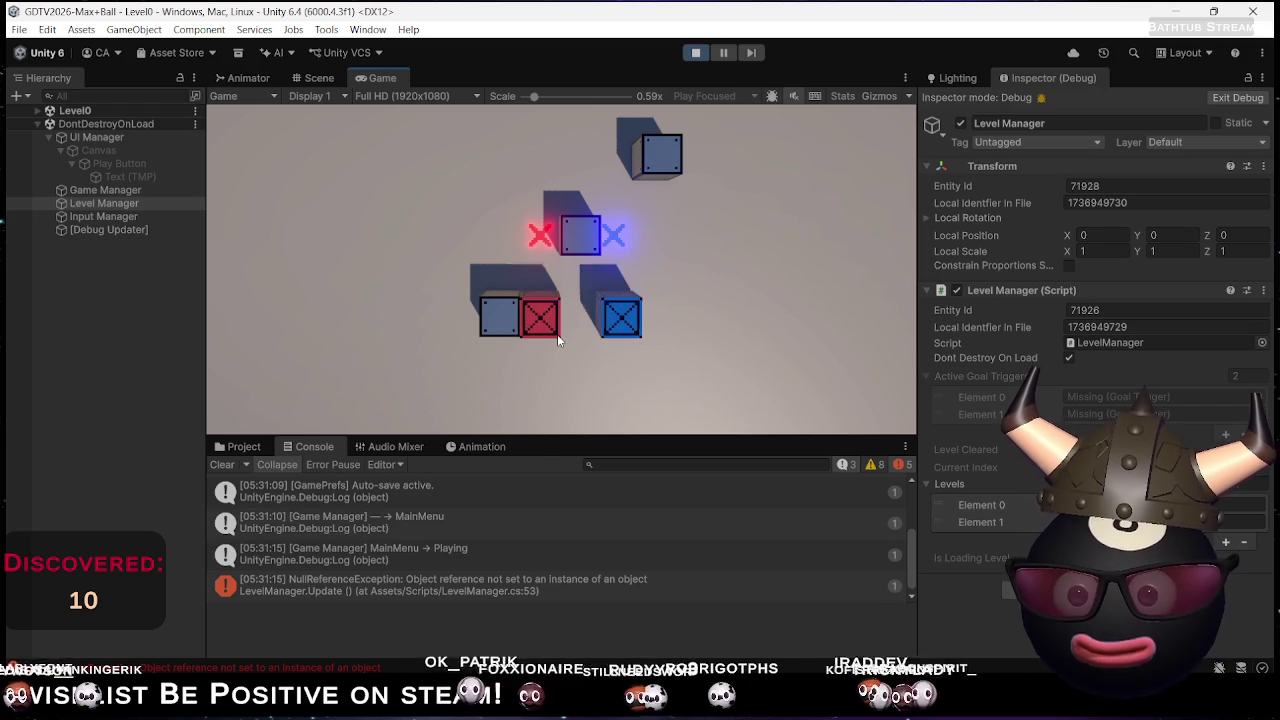
key("Up")
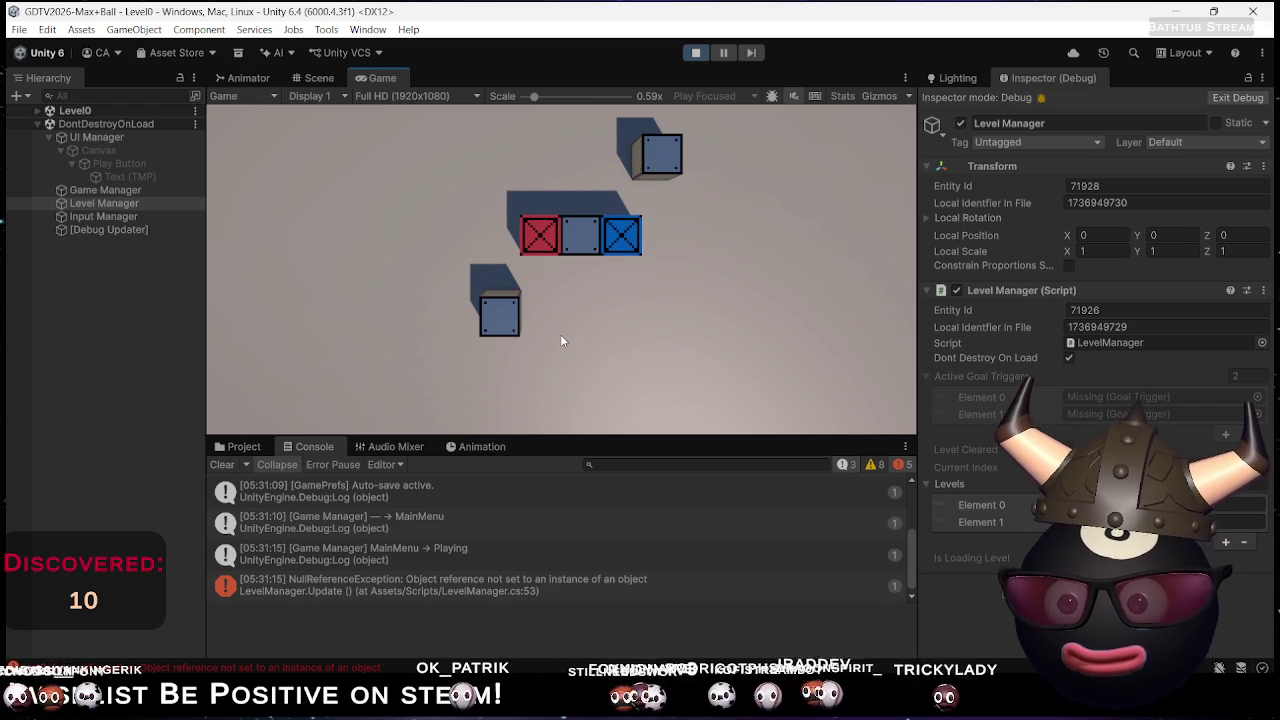
key("Up")
key("Down")
key("Up")
key("Down")
key("Down")
key("Up")
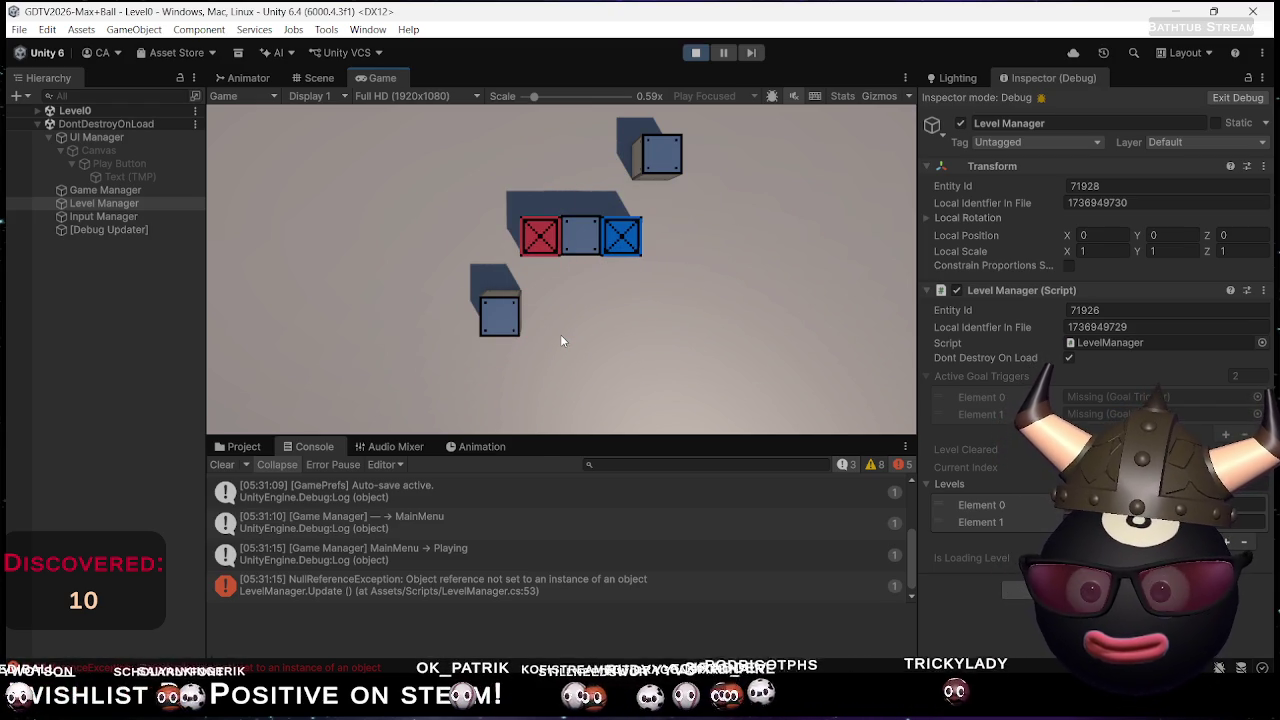
left_click(697, 52)
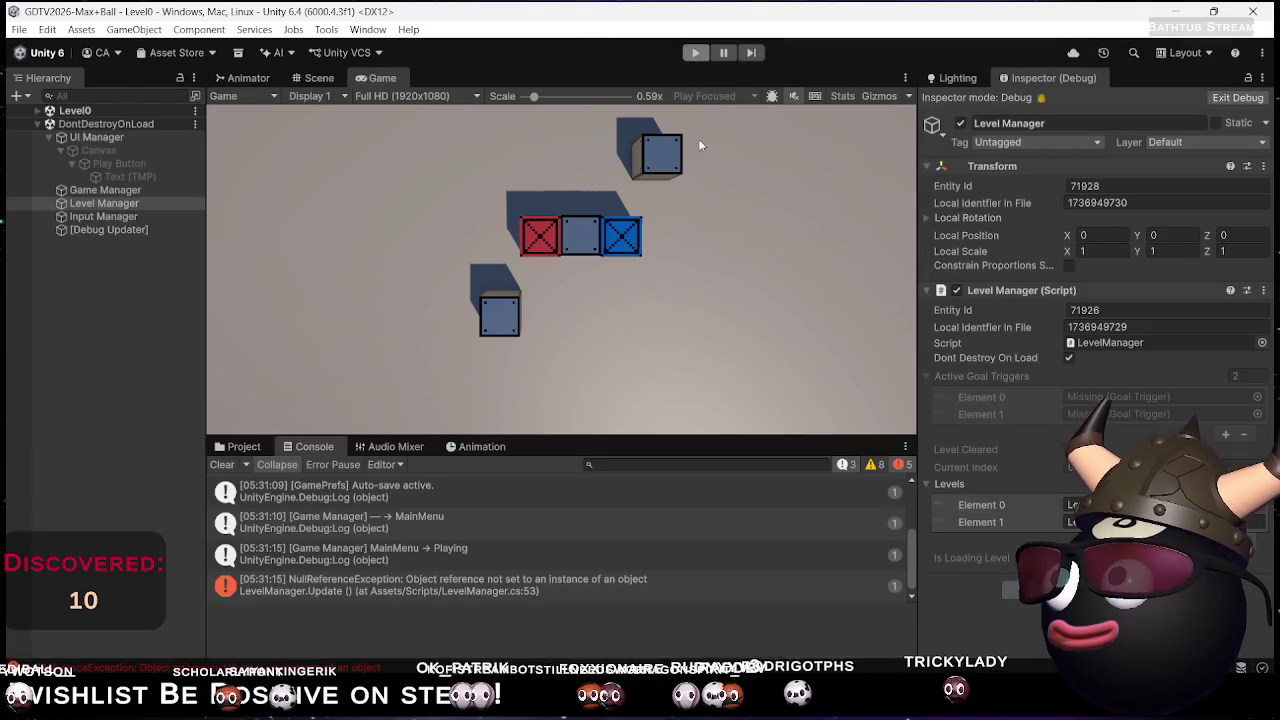
key("alt+Tab")
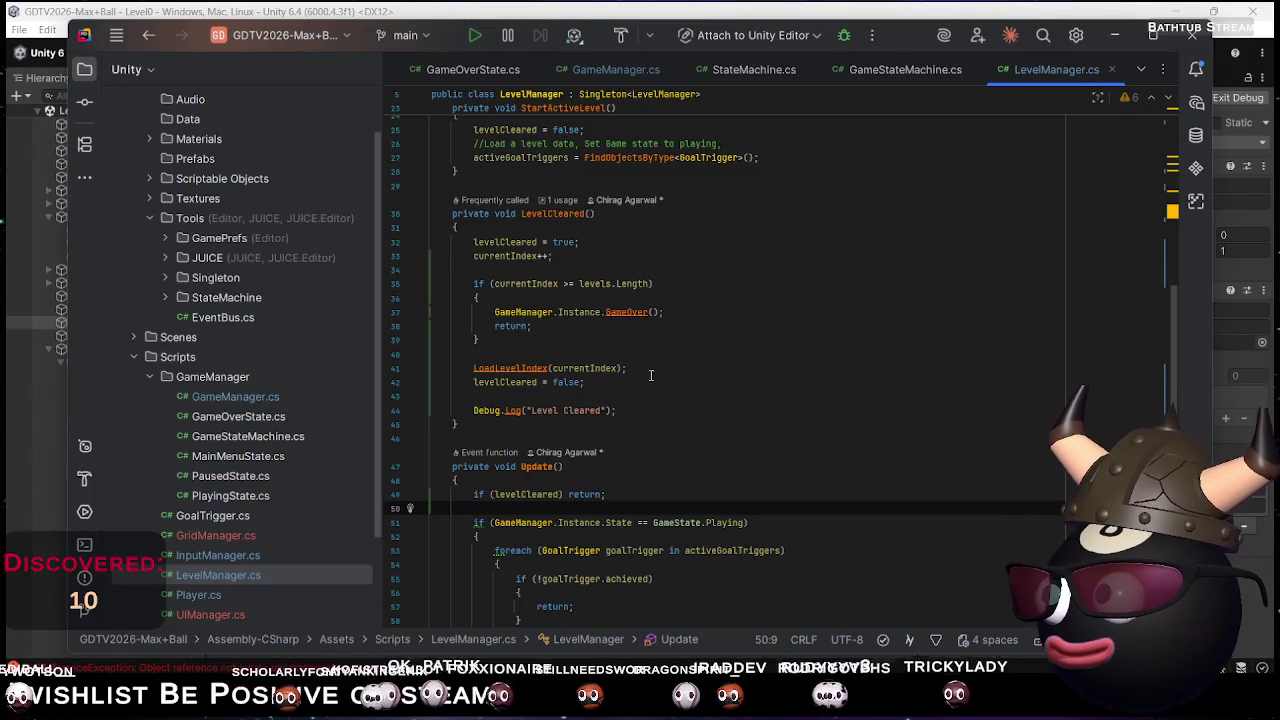
Look over Update's new levelCleared guard in LevelManager.cs, then return to Unity
scroll(645, 385, "down", 3)
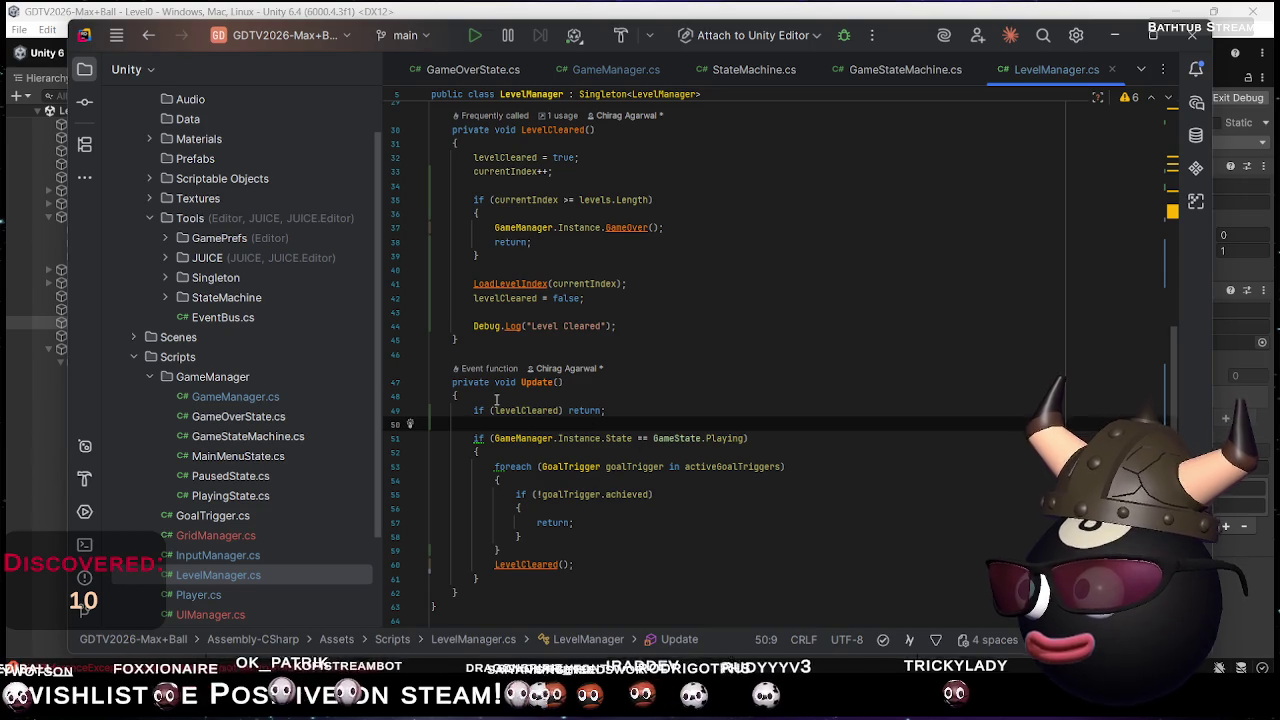
key("alt+Tab")
key("alt+Tab")
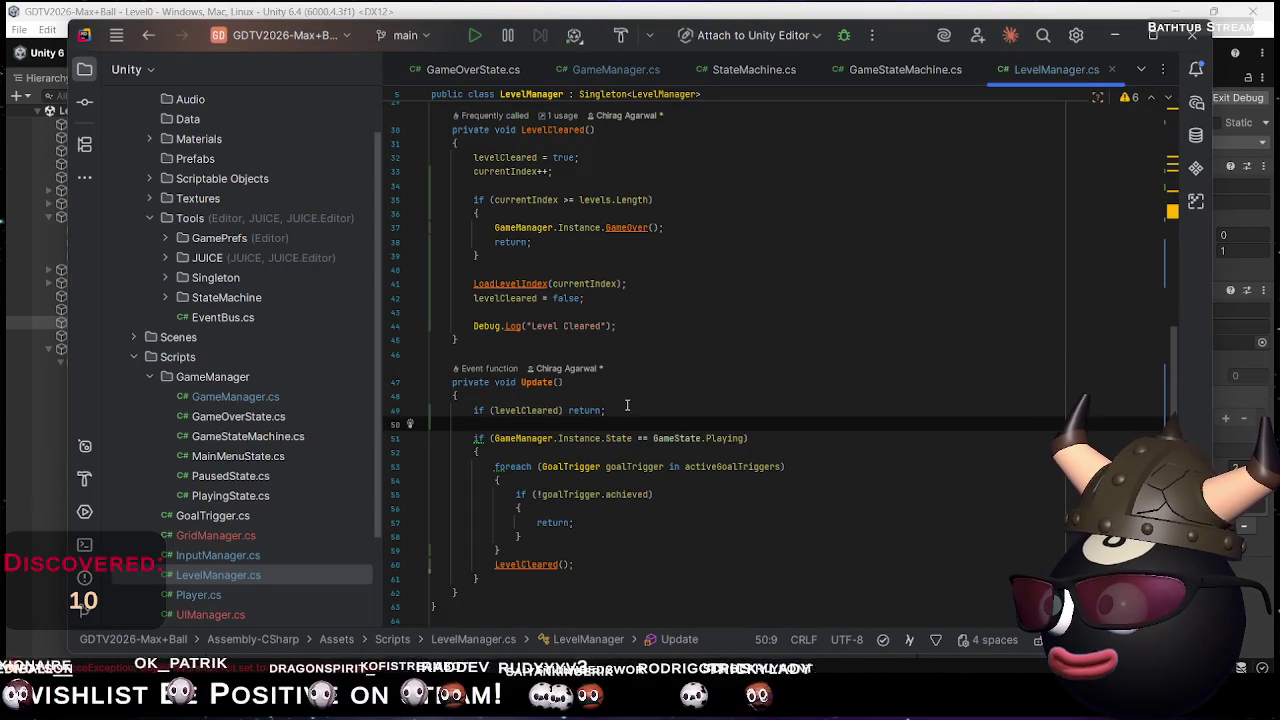
key("alt+Tab")
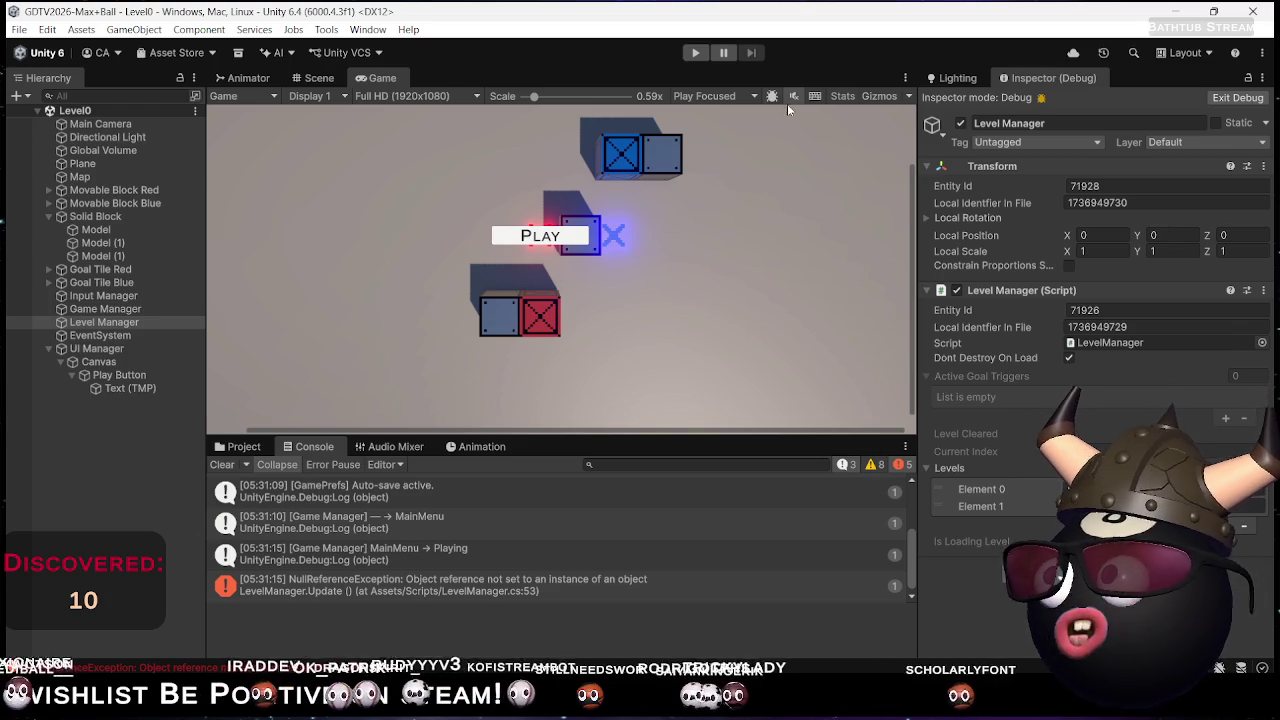
Play from the main menu, push the red and blue crates onto their X targets, then stop
left_click(695, 55)
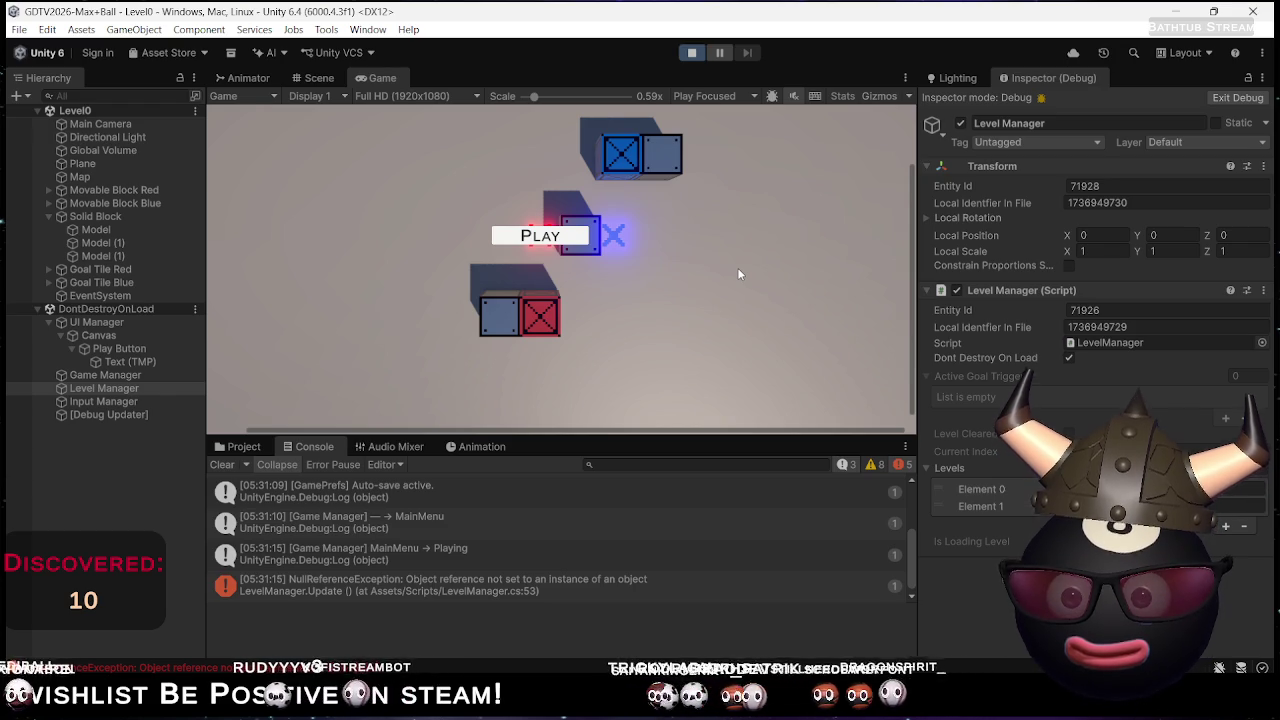
left_click(570, 237)
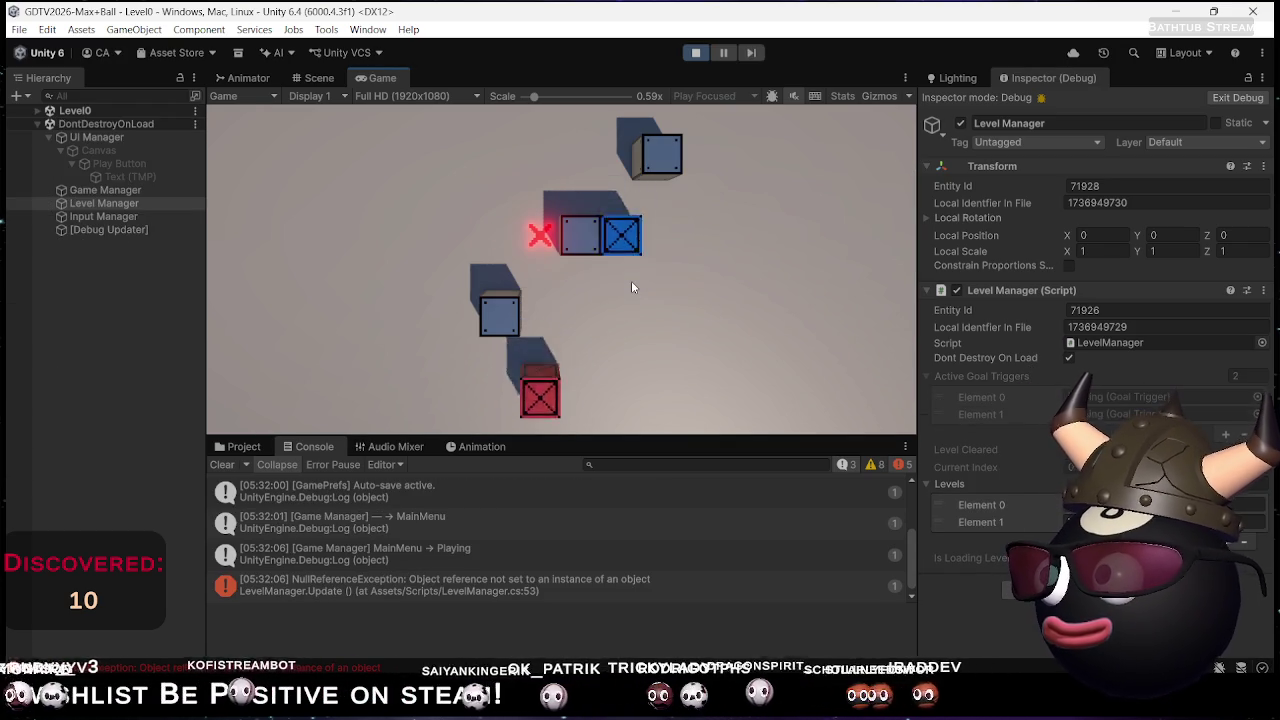
key("Down")
key("Left")
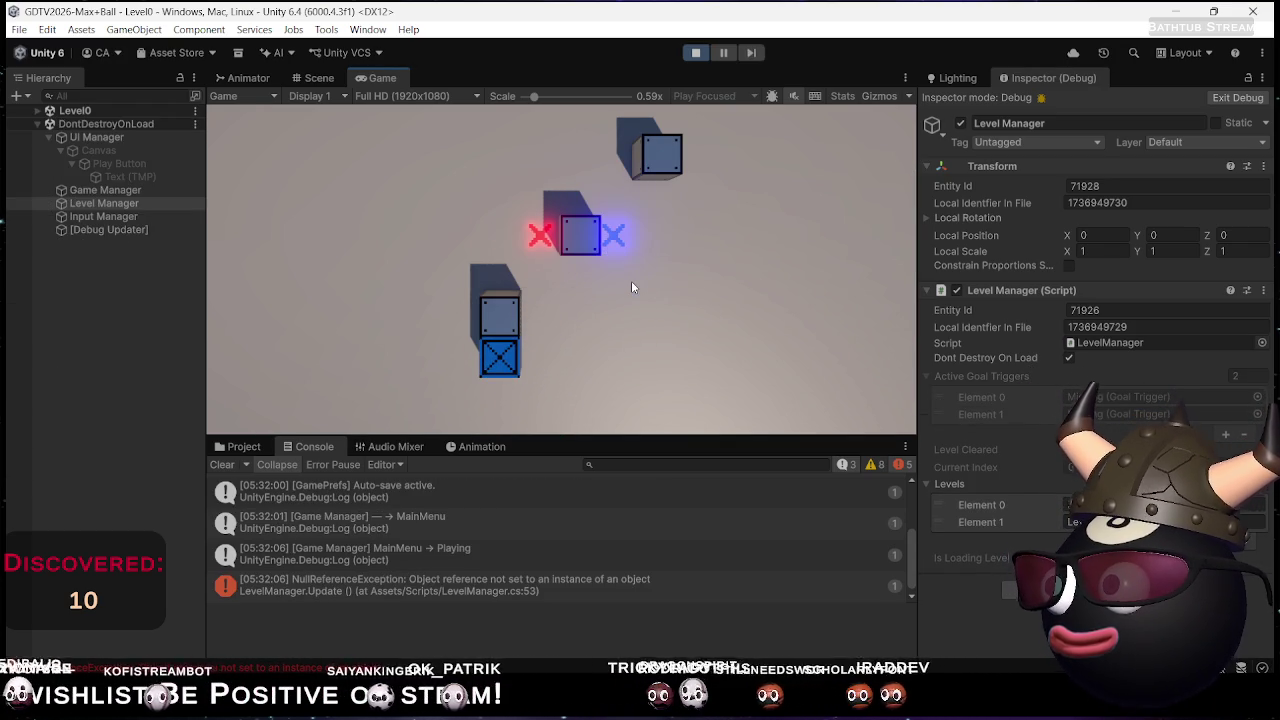
key("Up")
key("Right")
key("Up")
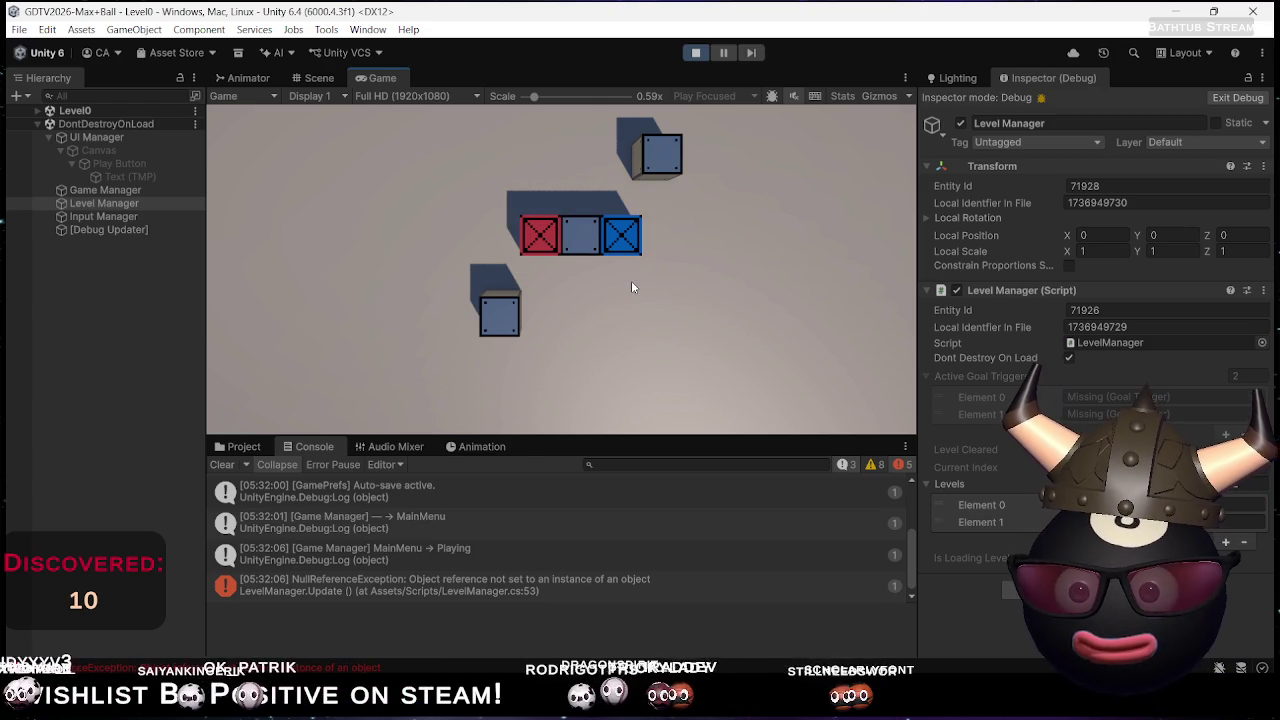
key("Down")
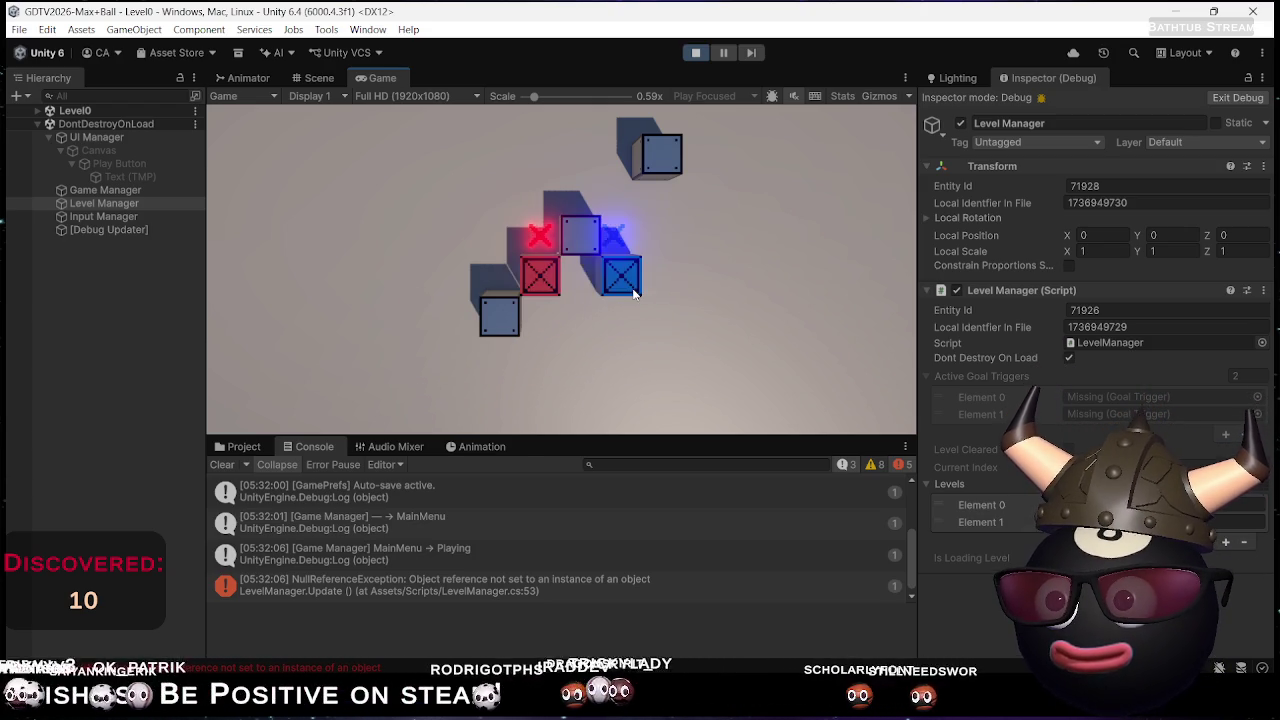
key("Up")
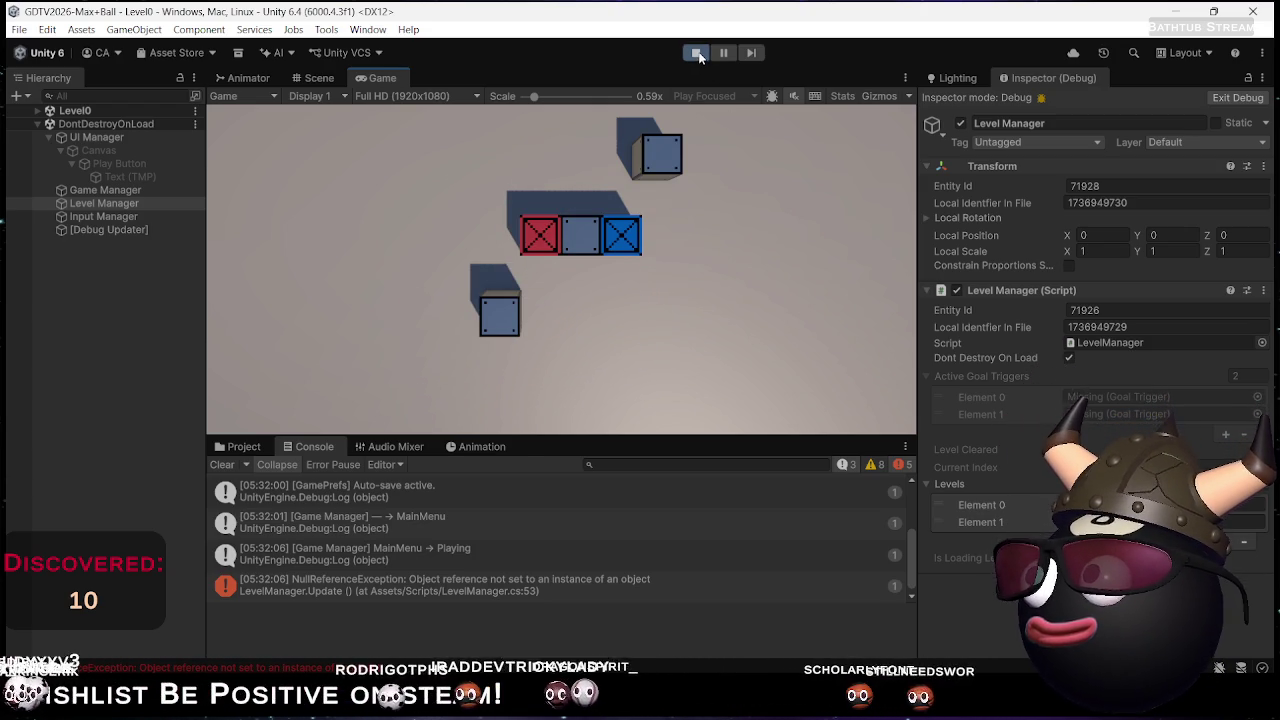
left_click(698, 54)
Change StartActiveLevel's access modifier from private to public in LevelManager.cs
key("alt+Tab")
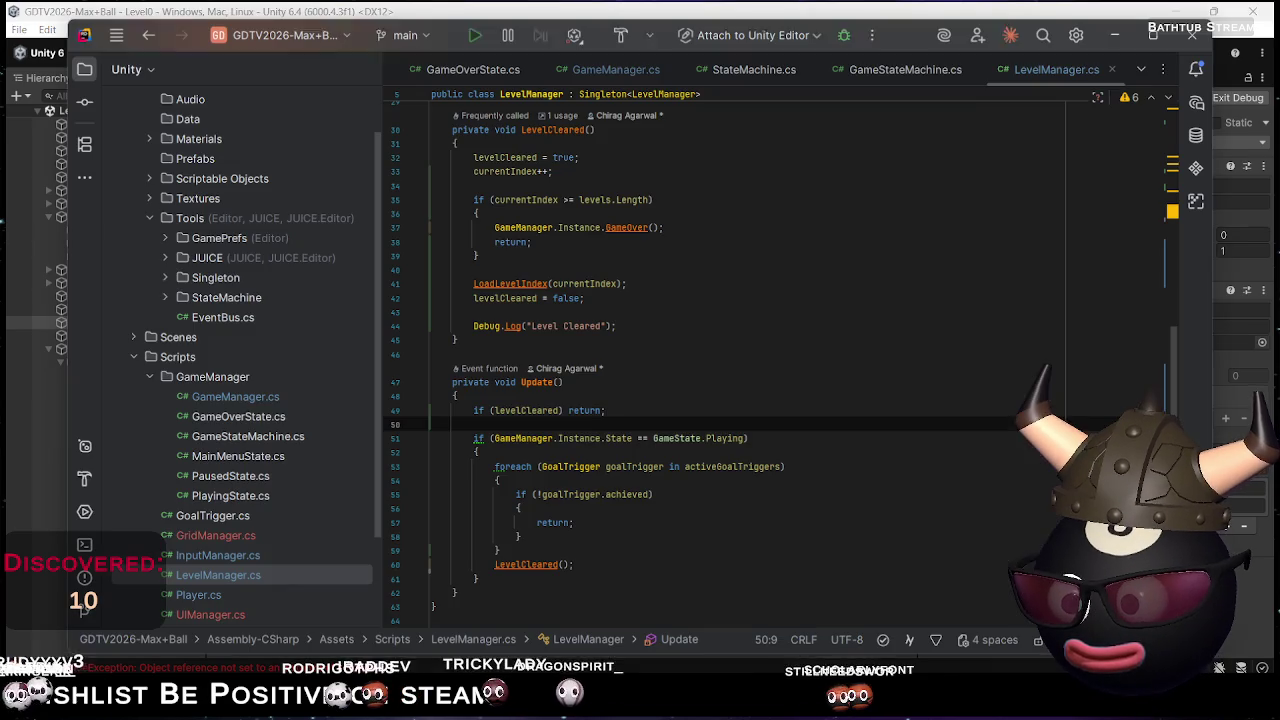
scroll(697, 360, "up", 5)
scroll(697, 360, "up", 2)
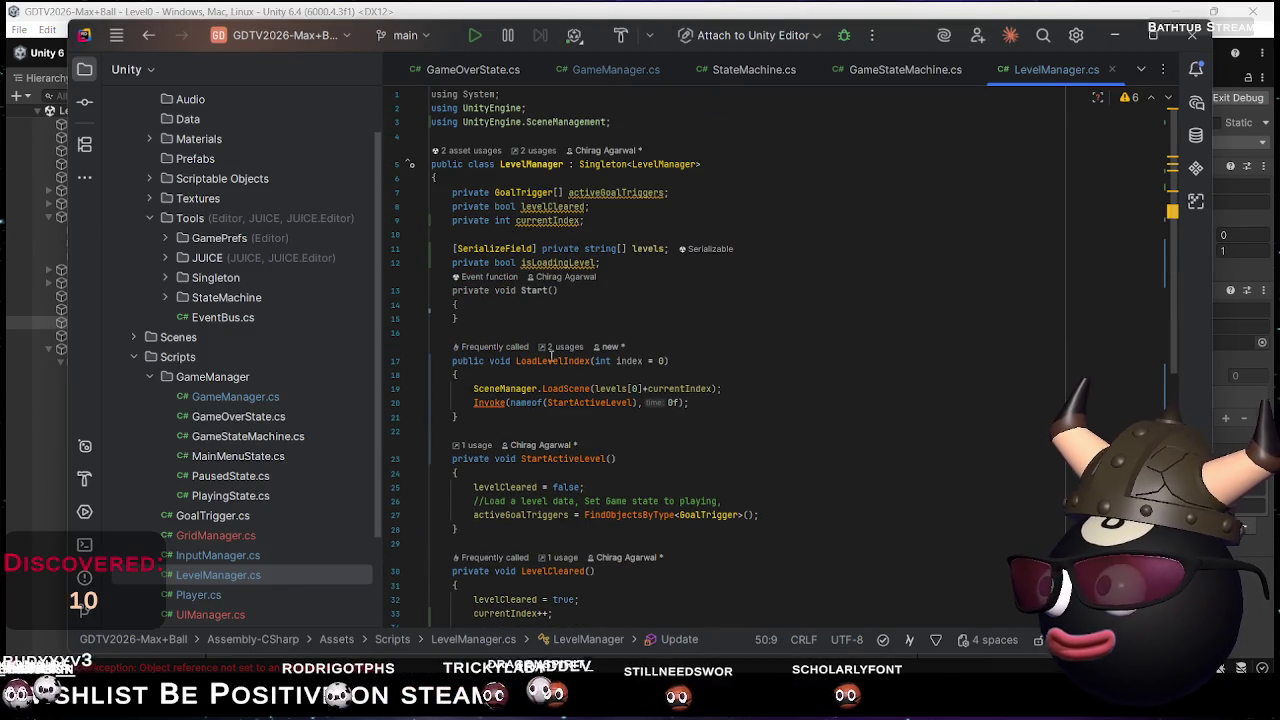
left_click(536, 303)
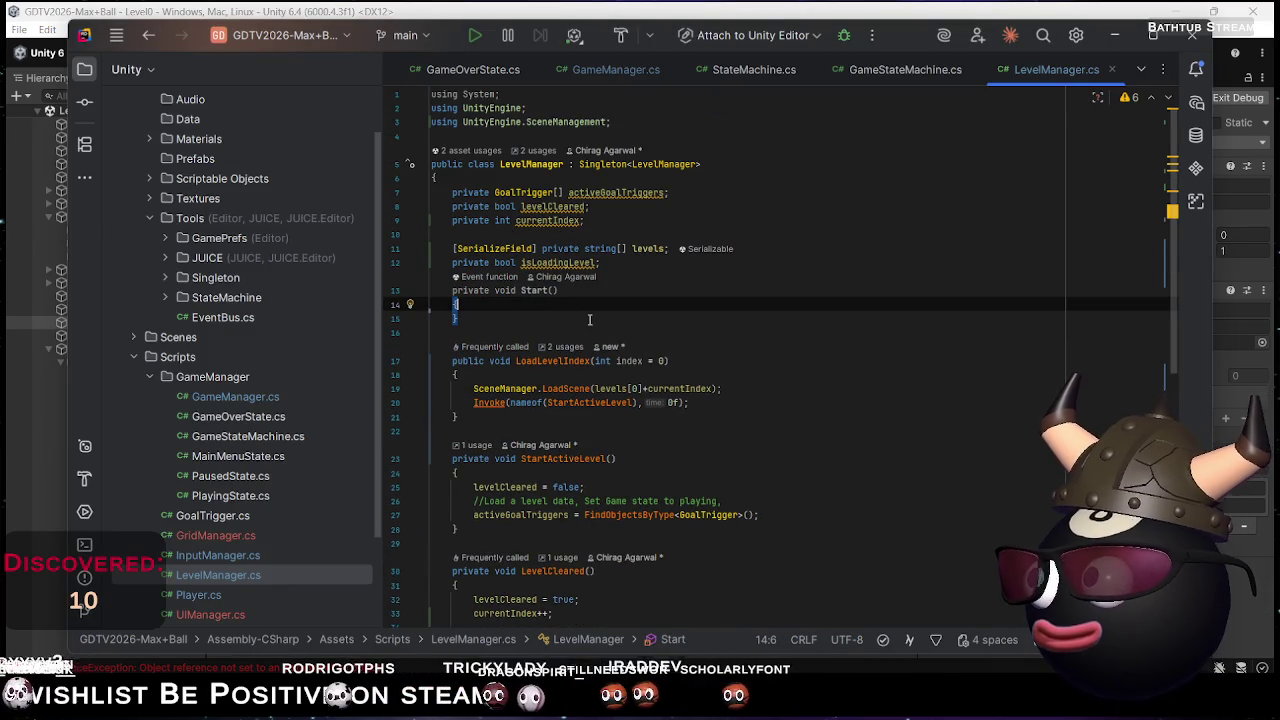
scroll(637, 351, "down", 3)
scroll(640, 355, "down", 2)
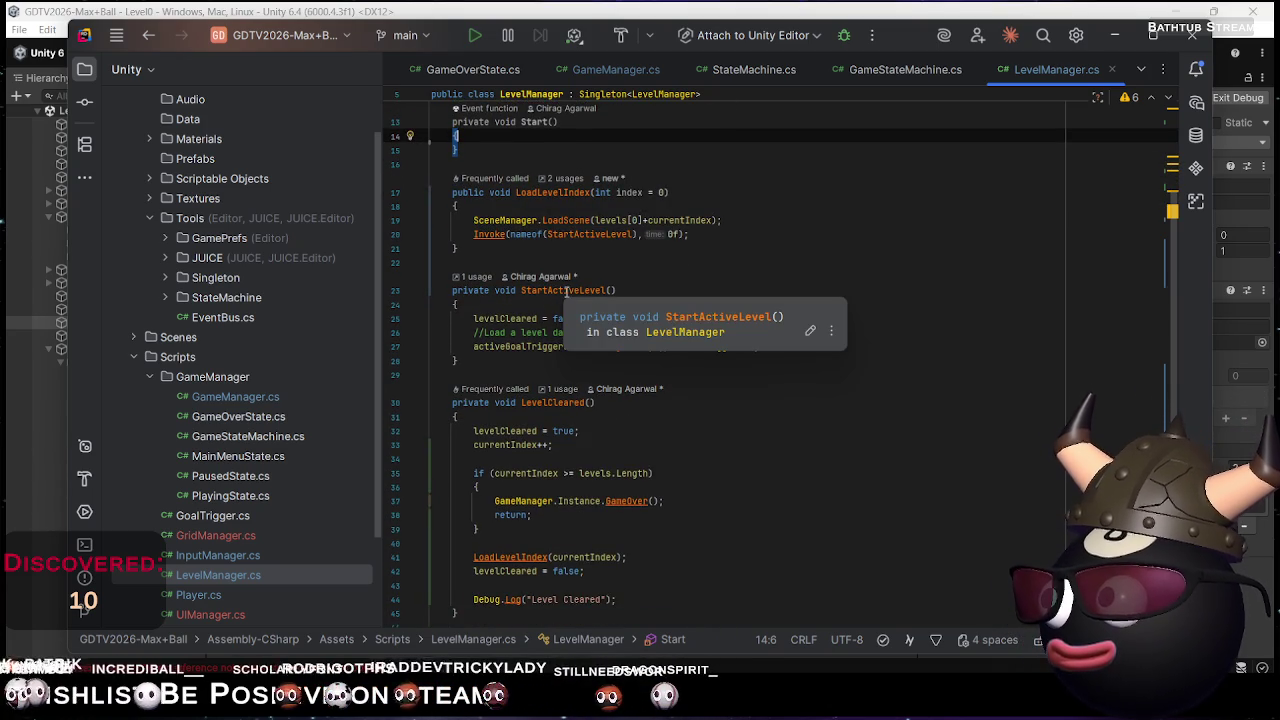
double_click(470, 290)
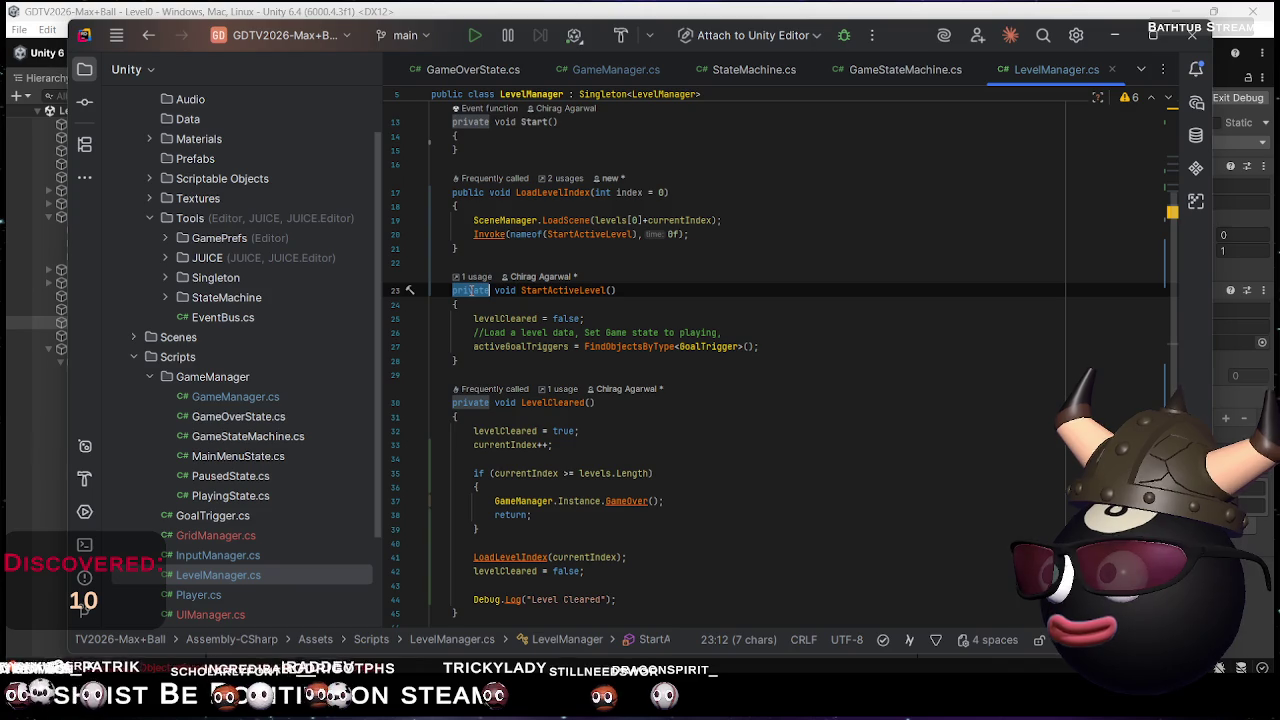
type("p")
key("Return")
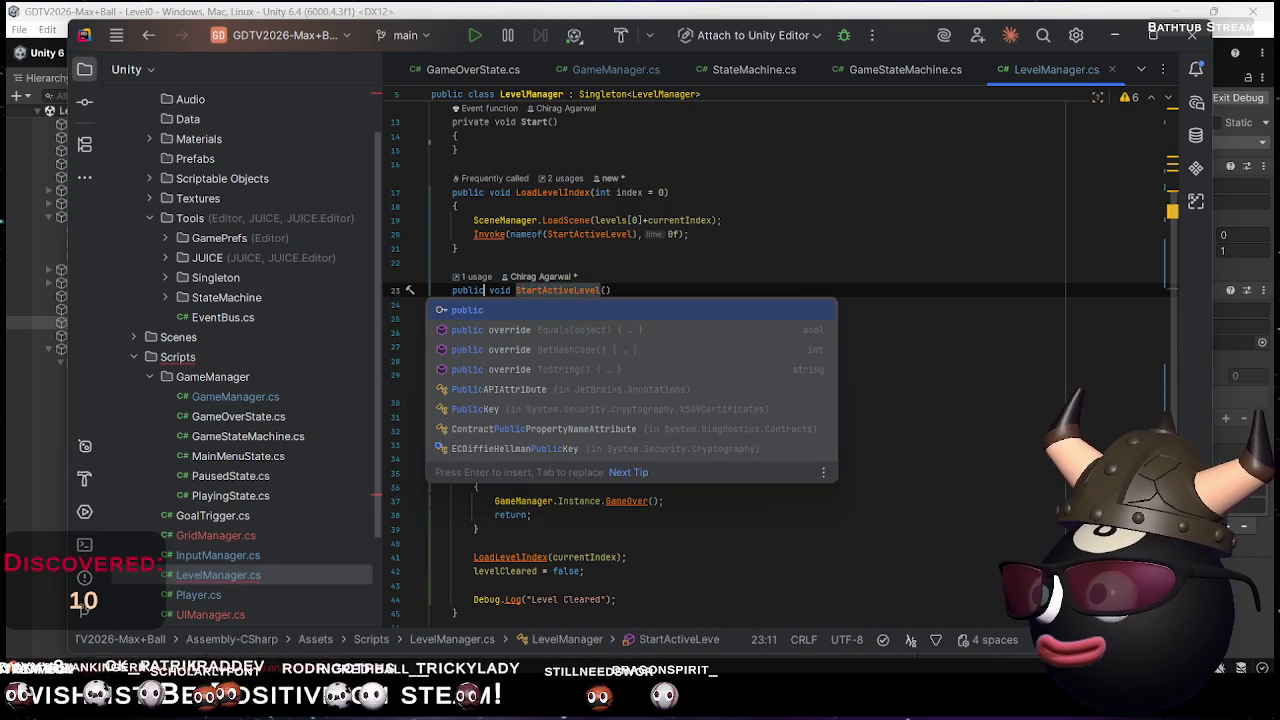
key("Escape")
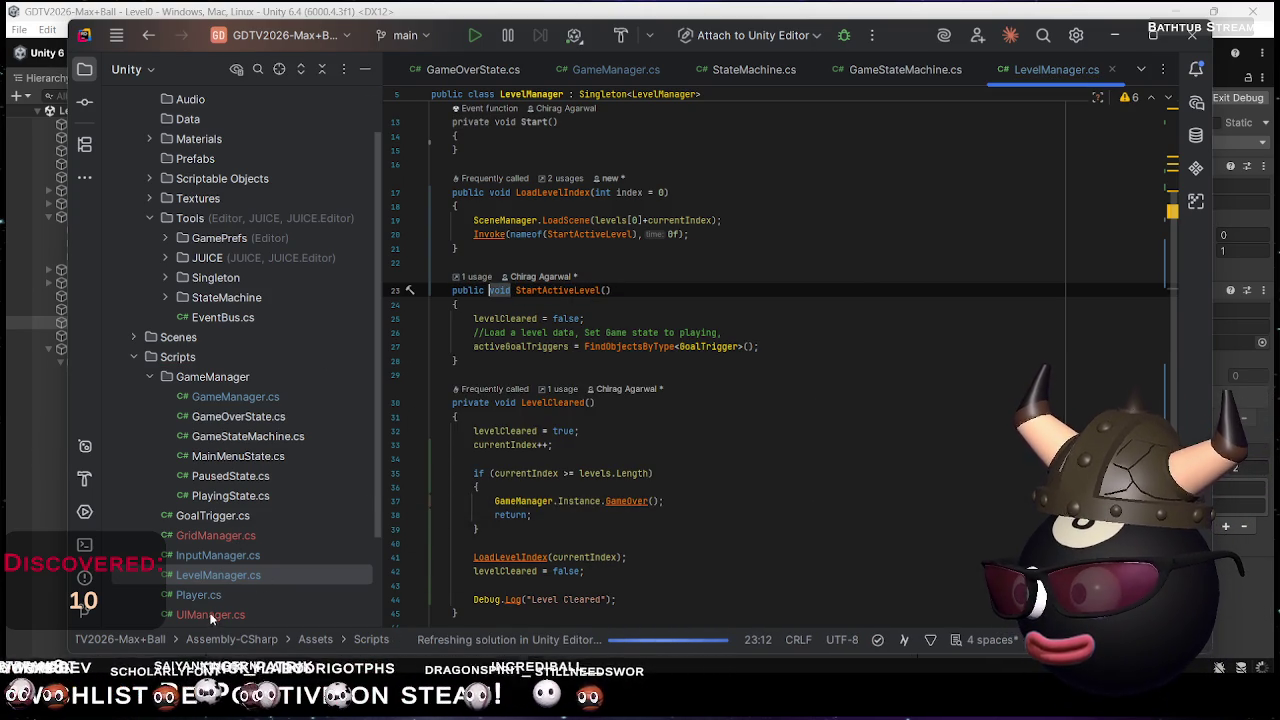
Check GameManager.cs, then edit the Invoke delay on line 20 and return to Unity
double_click(215, 398)
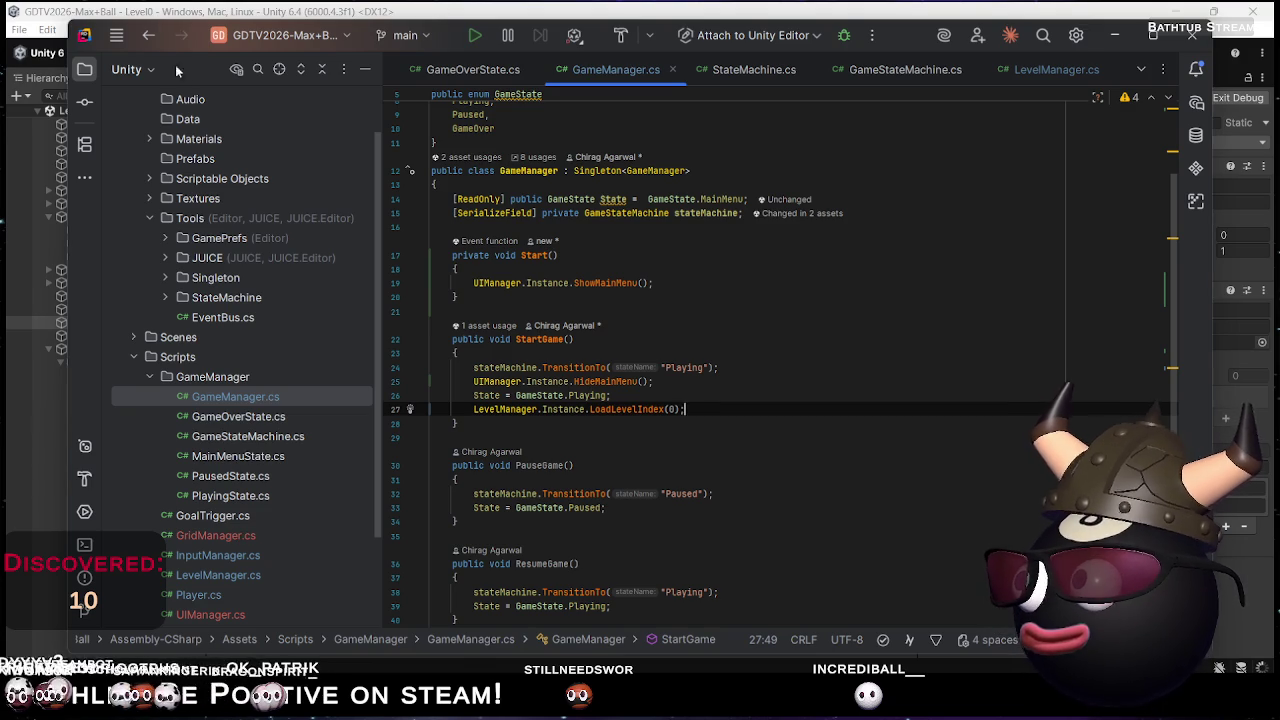
left_click(147, 44)
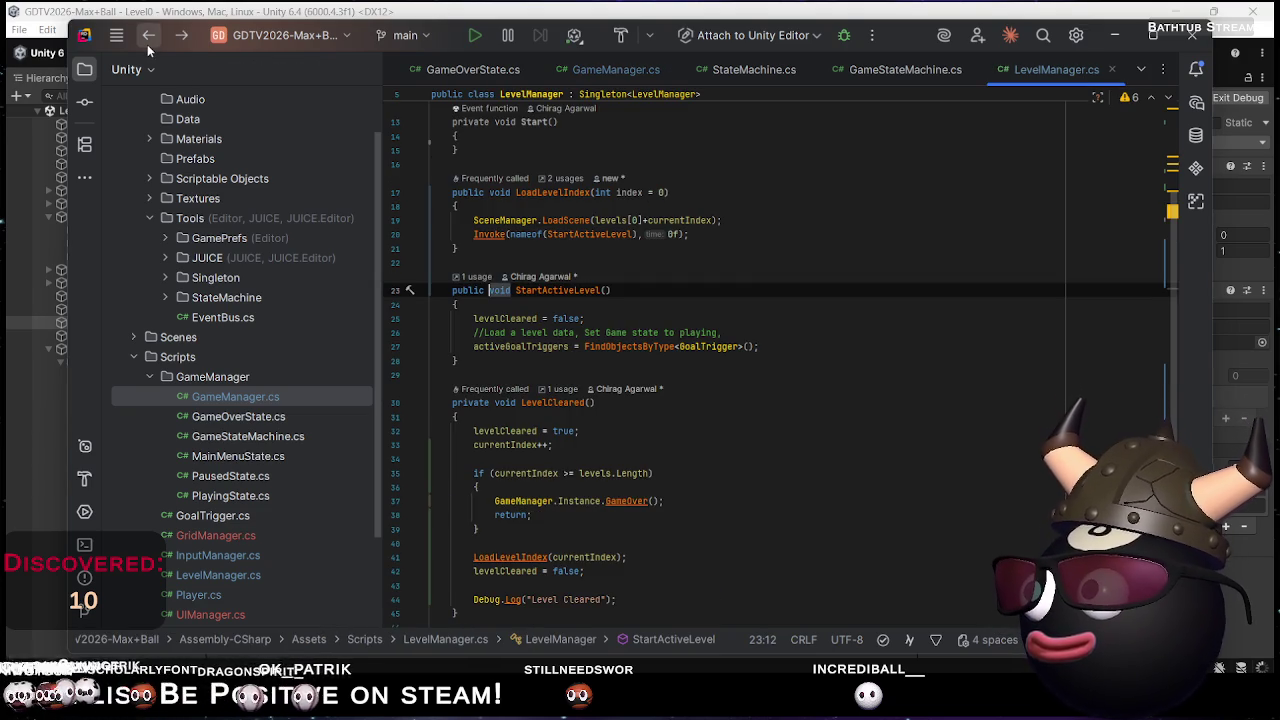
left_click(673, 234)
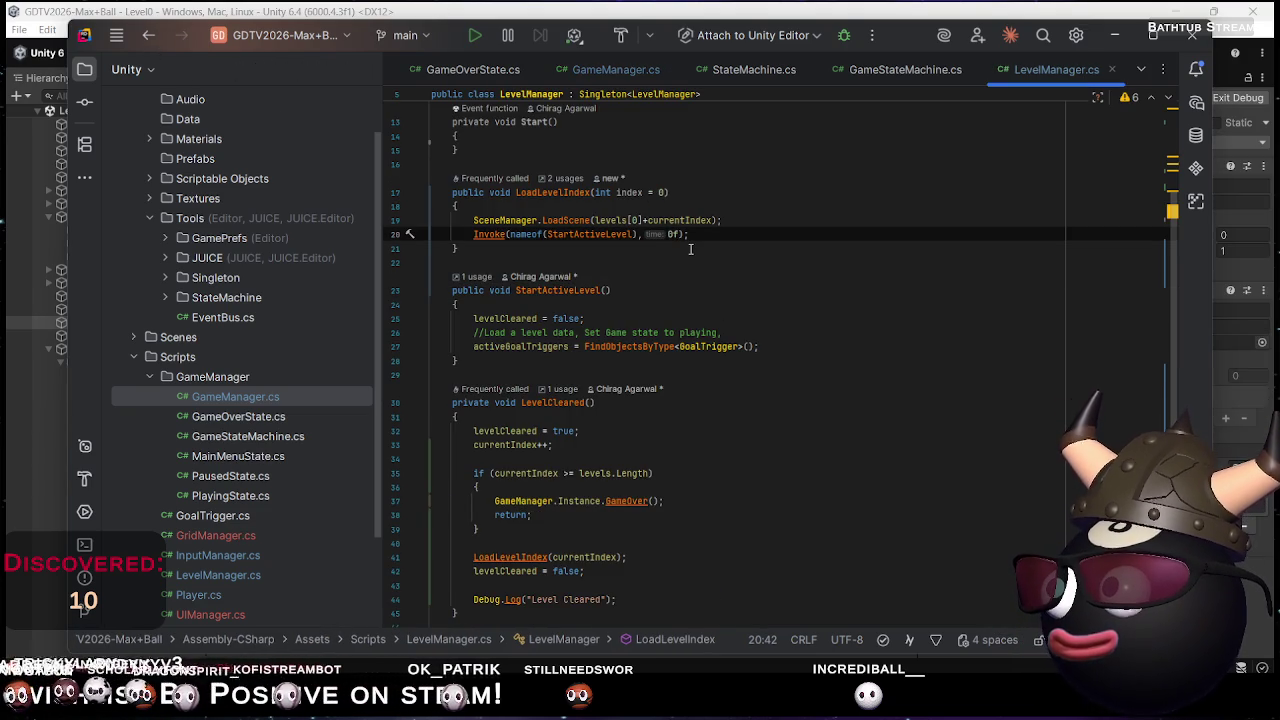
type(".")
key("Escape")
key("alt+Tab")
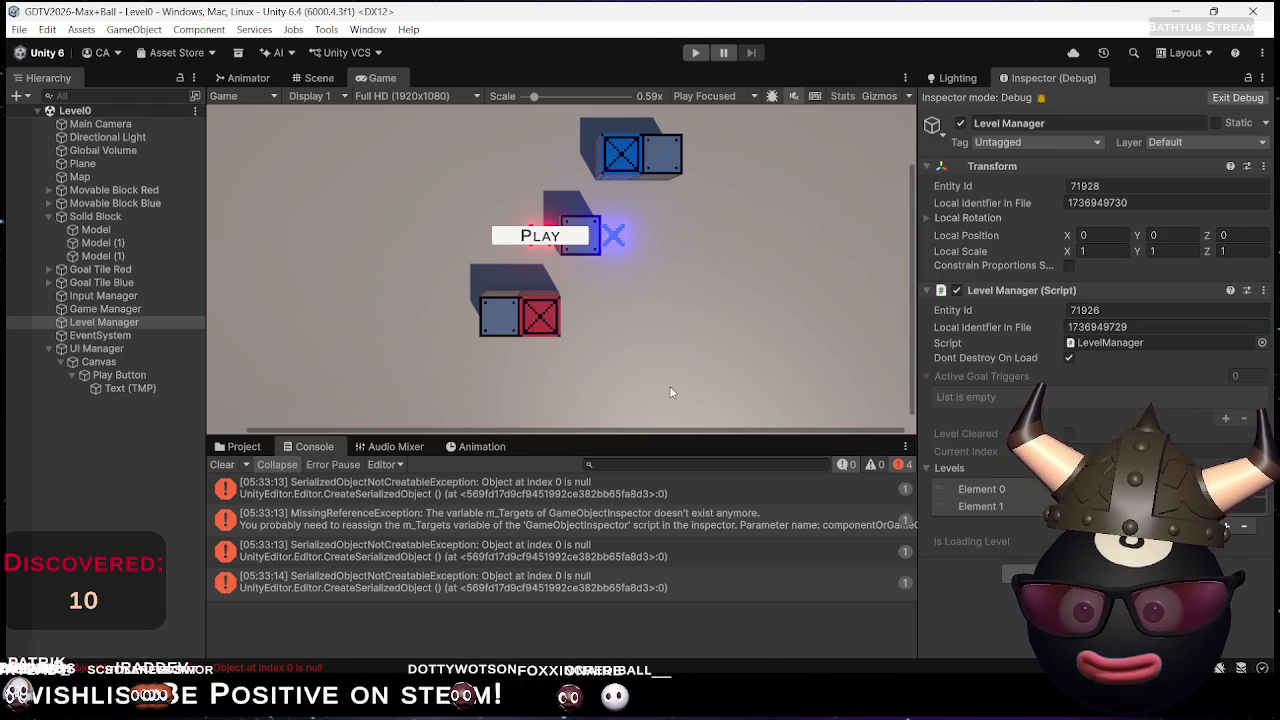
Play from the main menu and push both crates onto their X goal tiles to clear the level
left_click(697, 52)
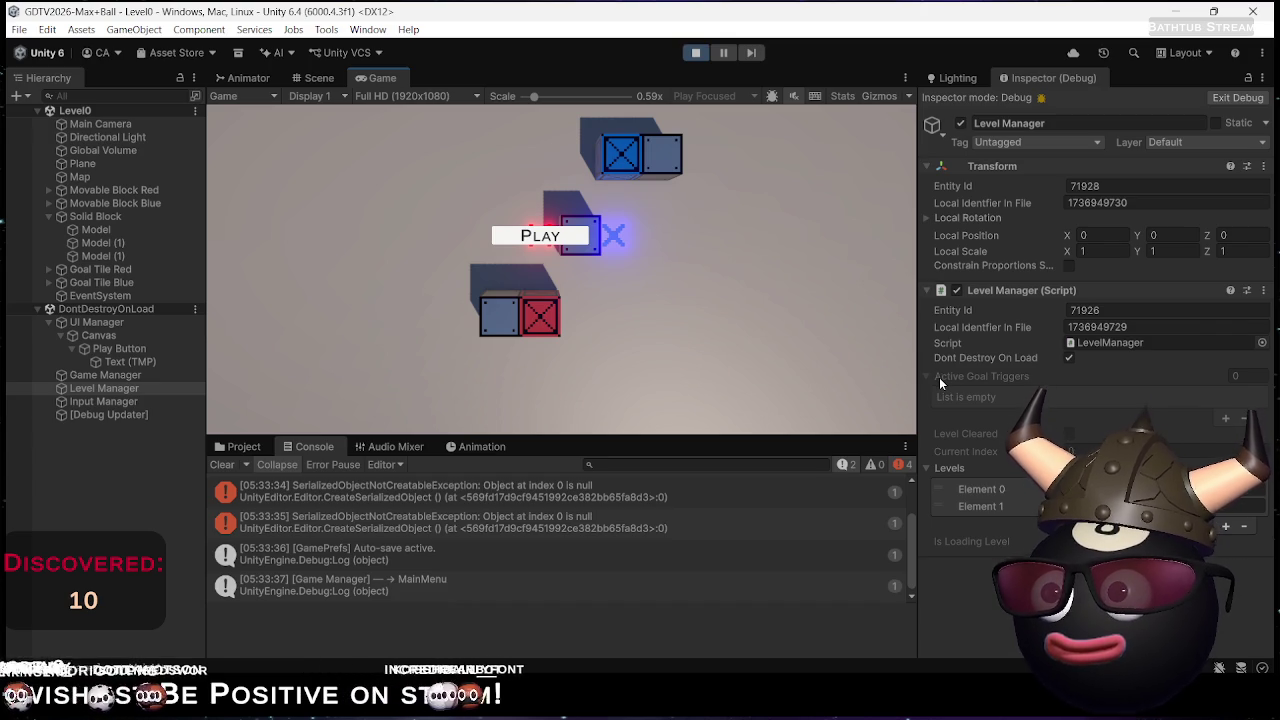
left_click(546, 238)
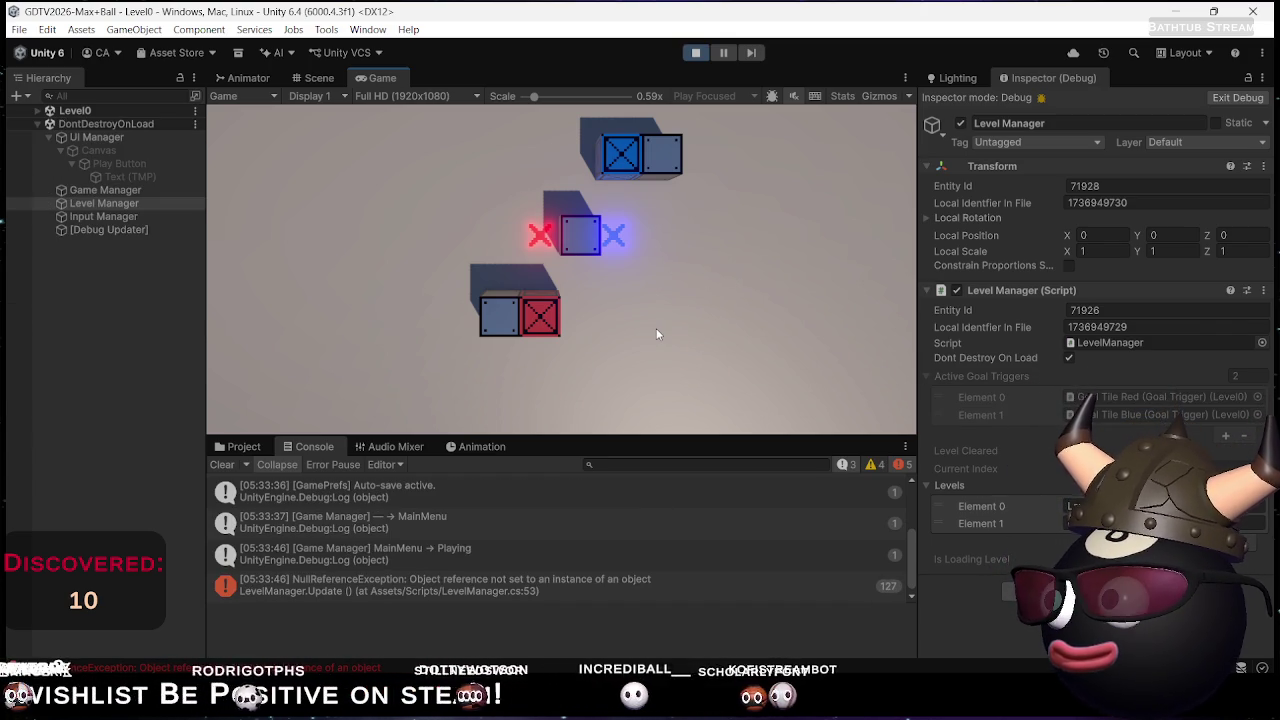
key("Down")
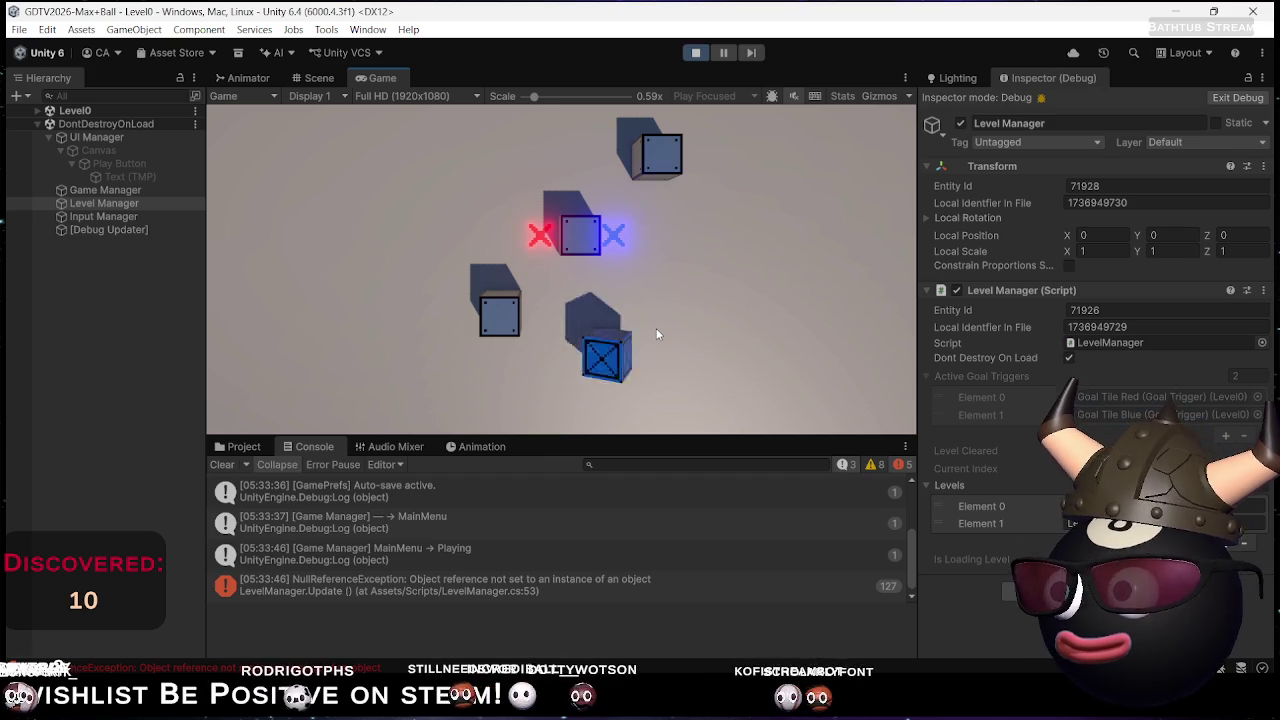
key("Left")
key("Up")
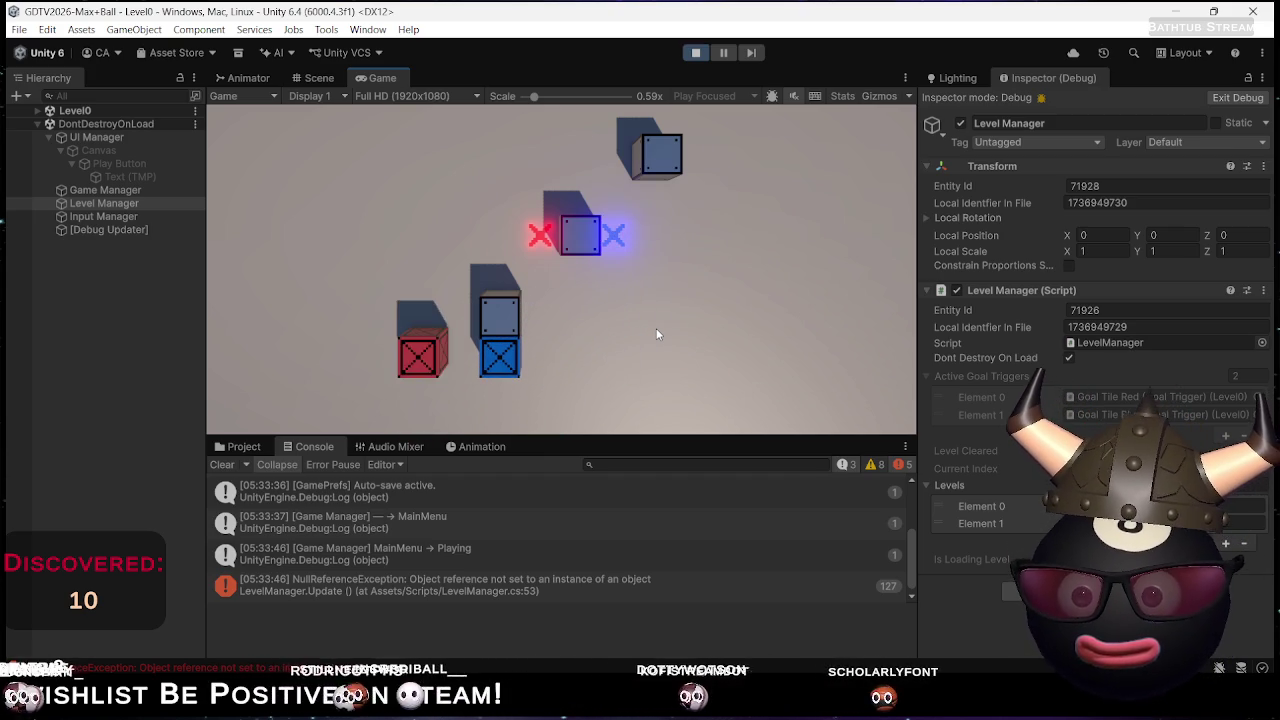
key("Right")
key("Up")
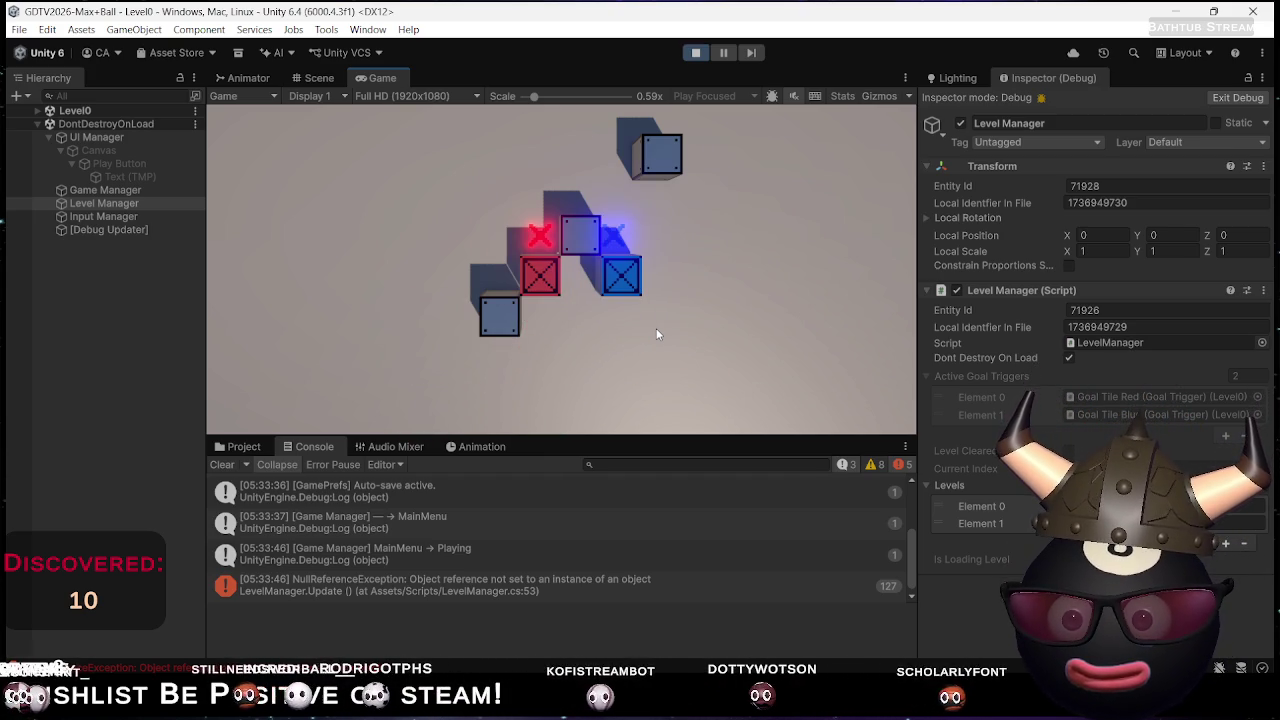
key("Up")
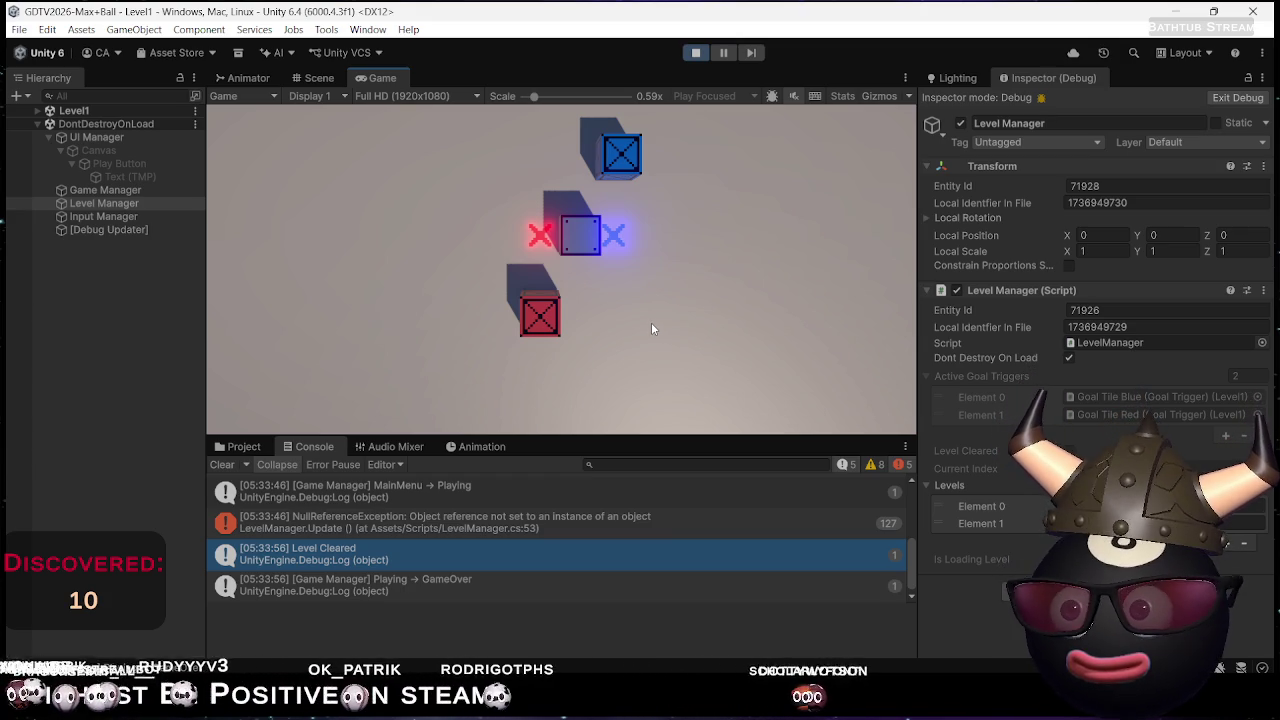
Switch to the ChatGPT conversation in the browser
key("alt+Tab")
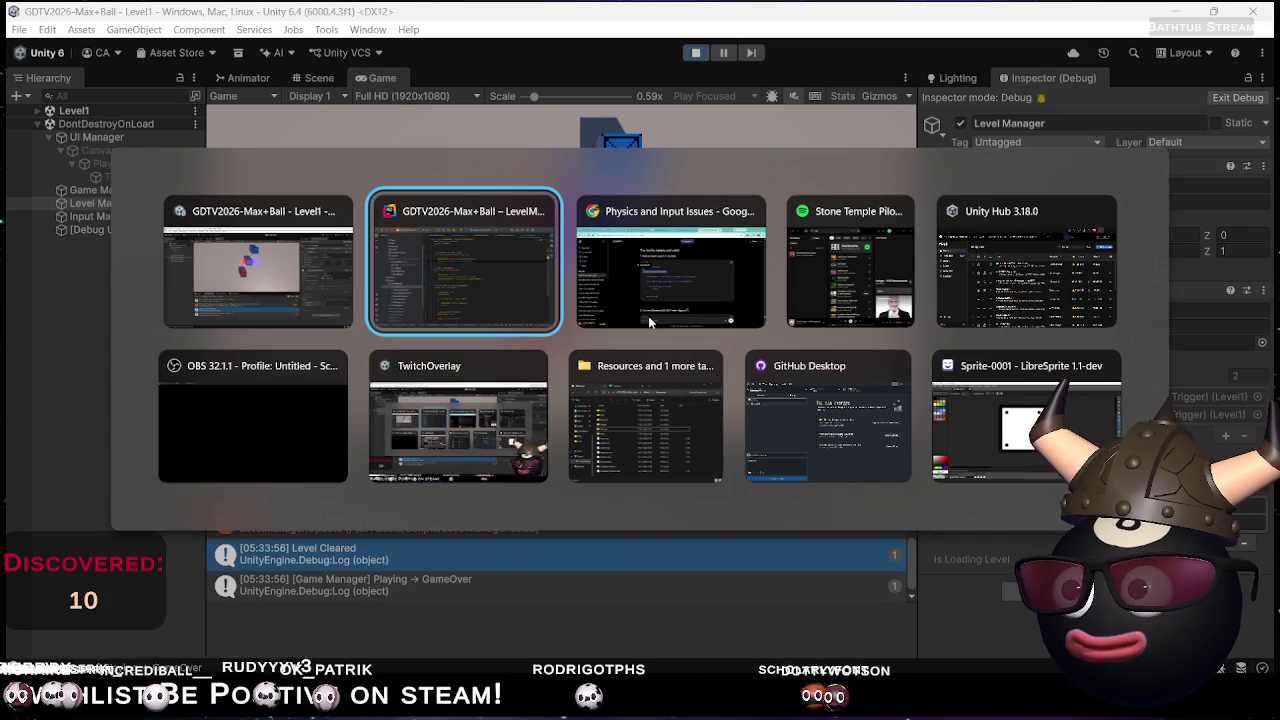
key("Tab")
left_click(650, 322)
Copy ChatGPT's '2. Fix LevelCleared' code and return to LevelManager.cs in Rider
scroll(696, 410, "down", 3)
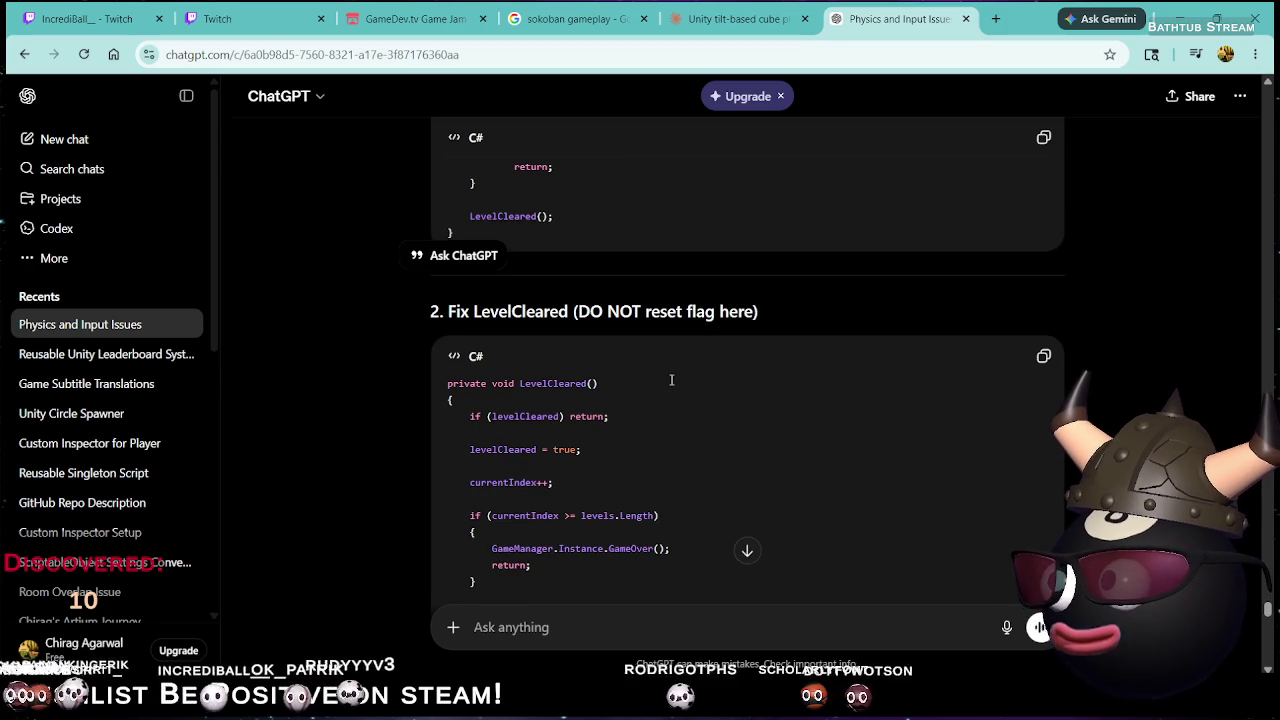
scroll(699, 354, "down", 1)
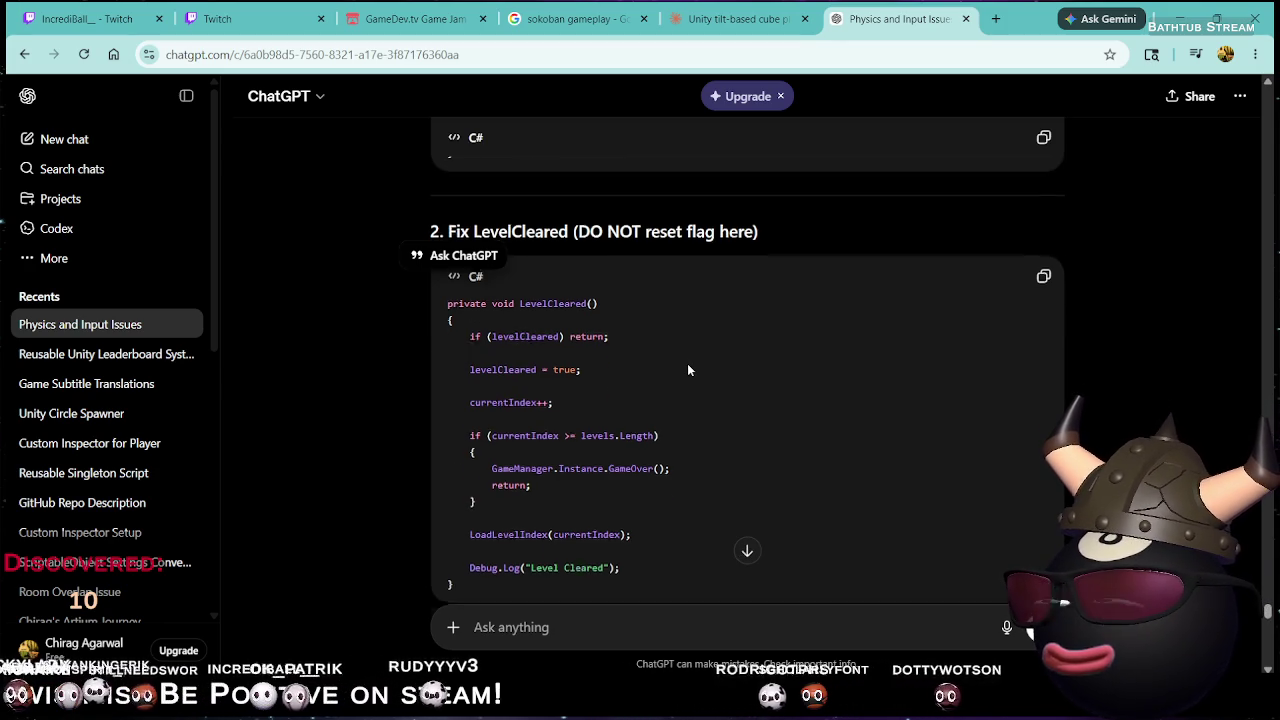
left_click(1045, 276)
key("alt+Tab")
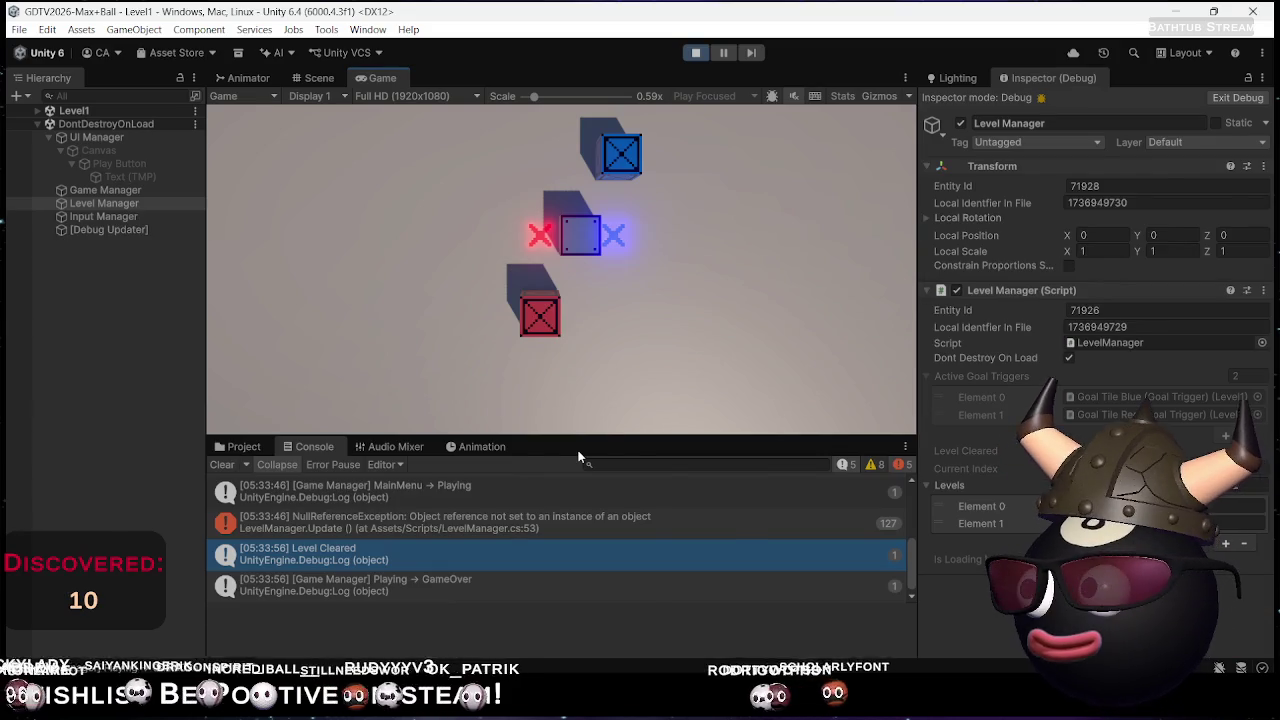
key("alt+Tab")
key("alt+Tab")
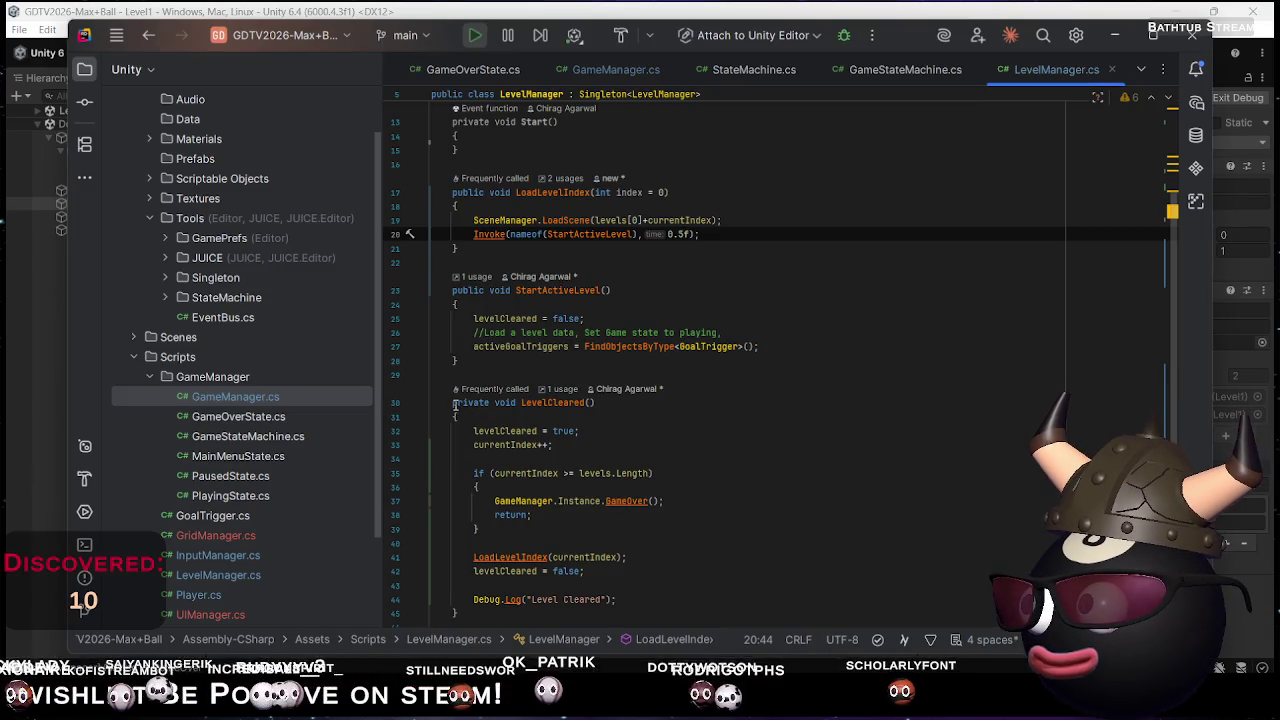
Paste the fixed code over the LevelCleared method (lines 30–45) in LevelManager.cs
left_click(455, 404)
scroll(470, 480, "down", 1)
left_click(475, 576, "shift")
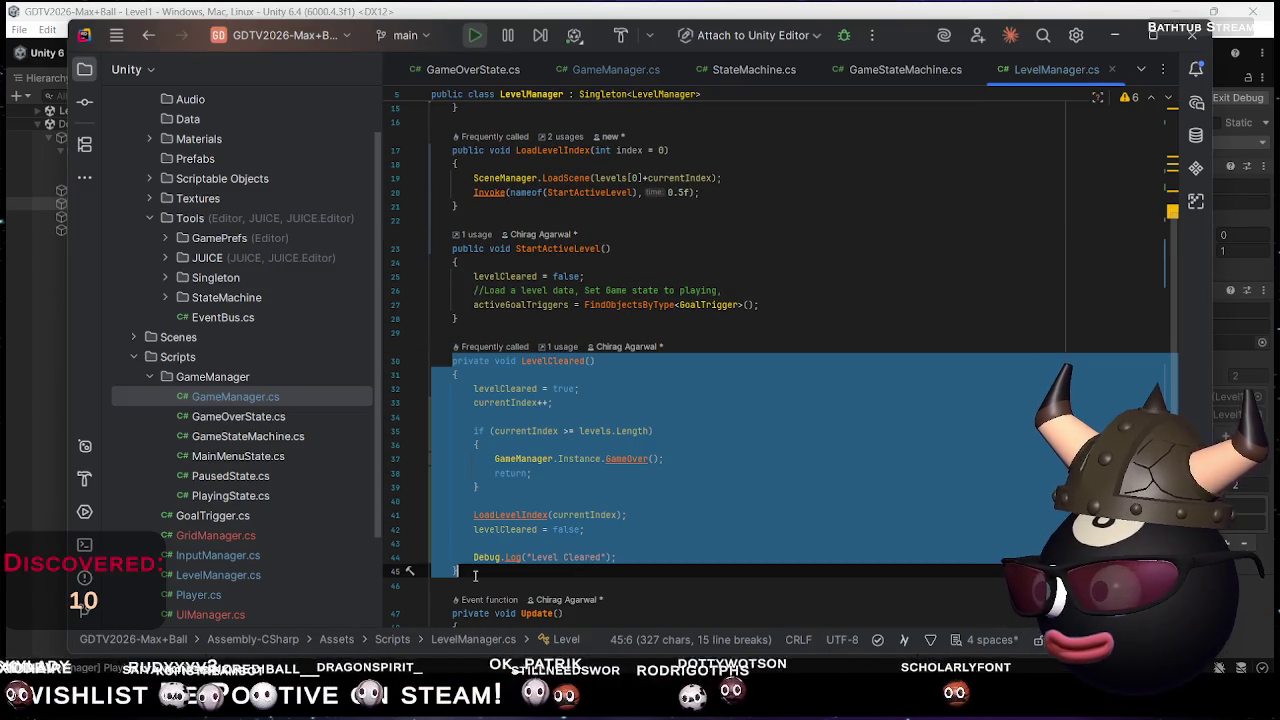
key("ctrl+v")
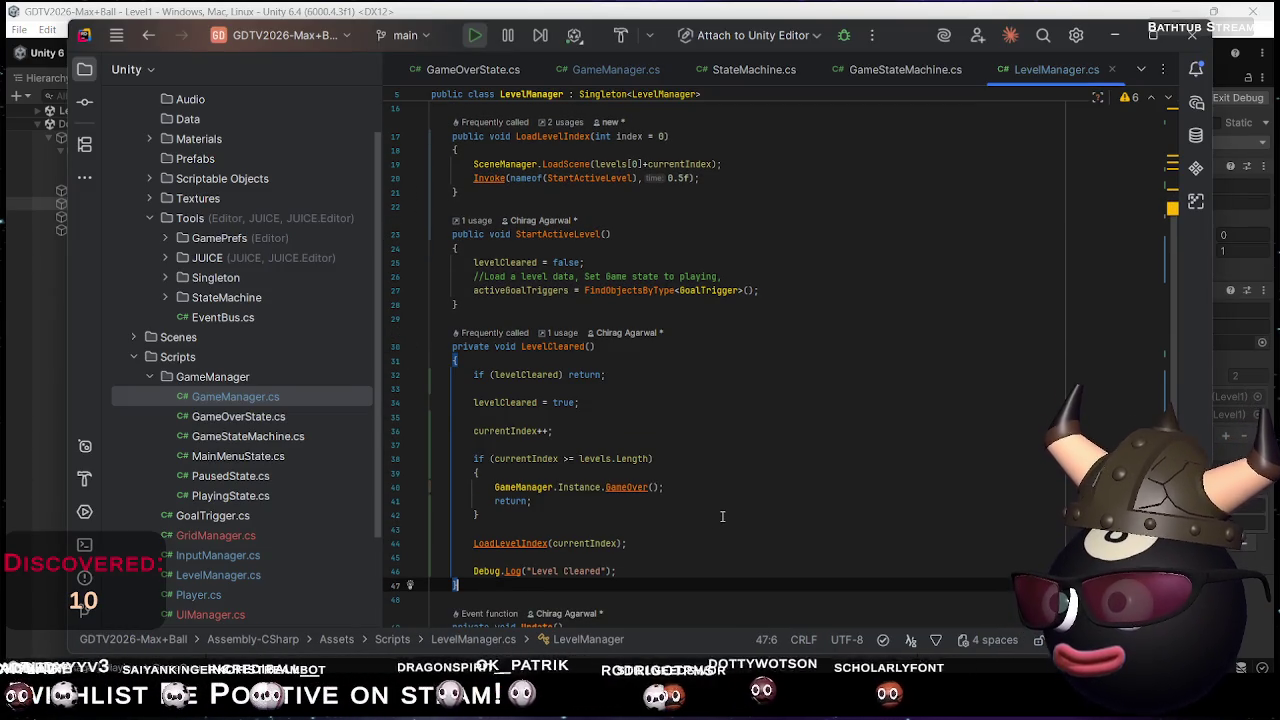
Go back to ChatGPT and bring up its optional isLoadingLevel step 4
key("alt+Tab")
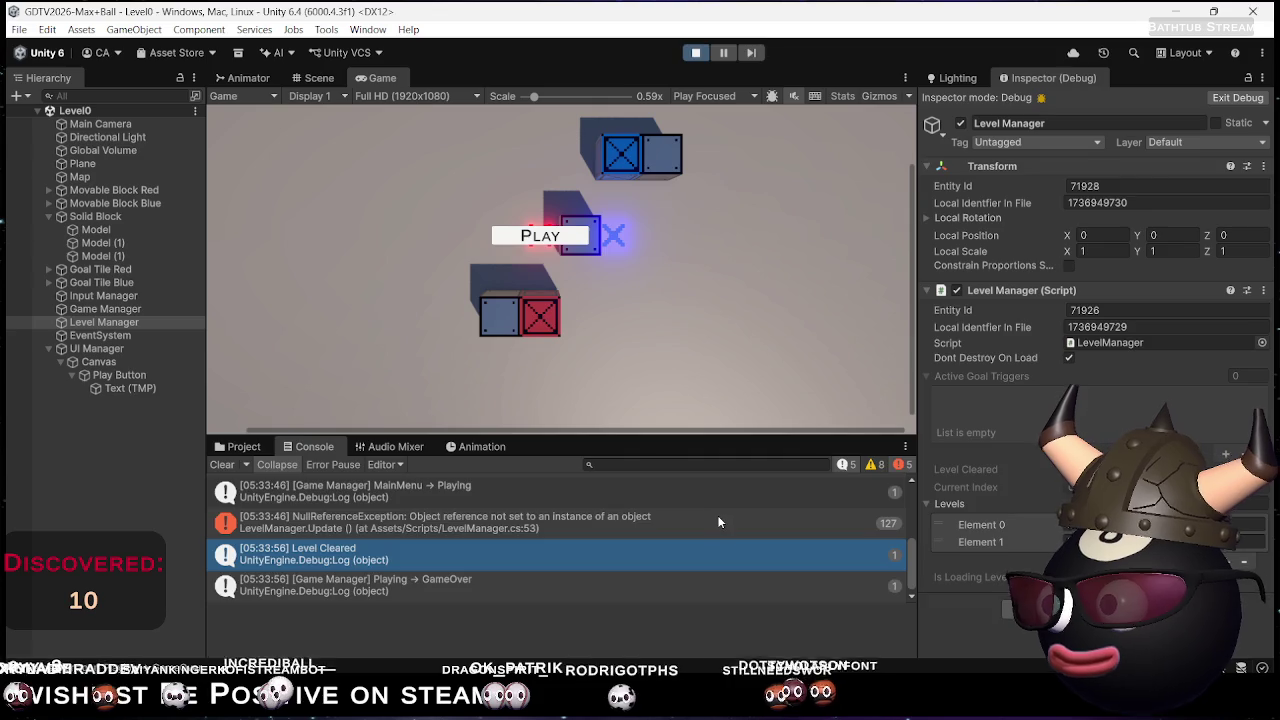
key("alt+Tab")
scroll(718, 515, "down", 6)
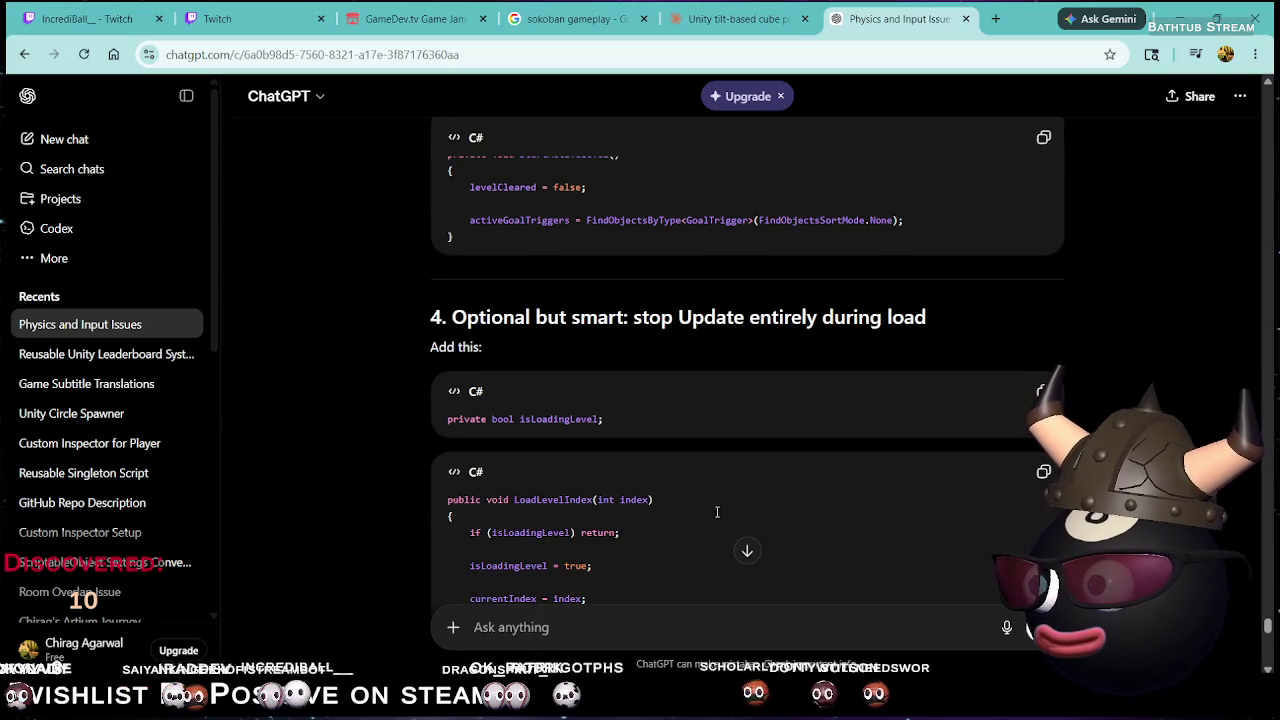
Copy ChatGPT's step-3 StartActiveLevel snippet and bring up LevelManager.cs in Rider
scroll(560, 356, "up", 1)
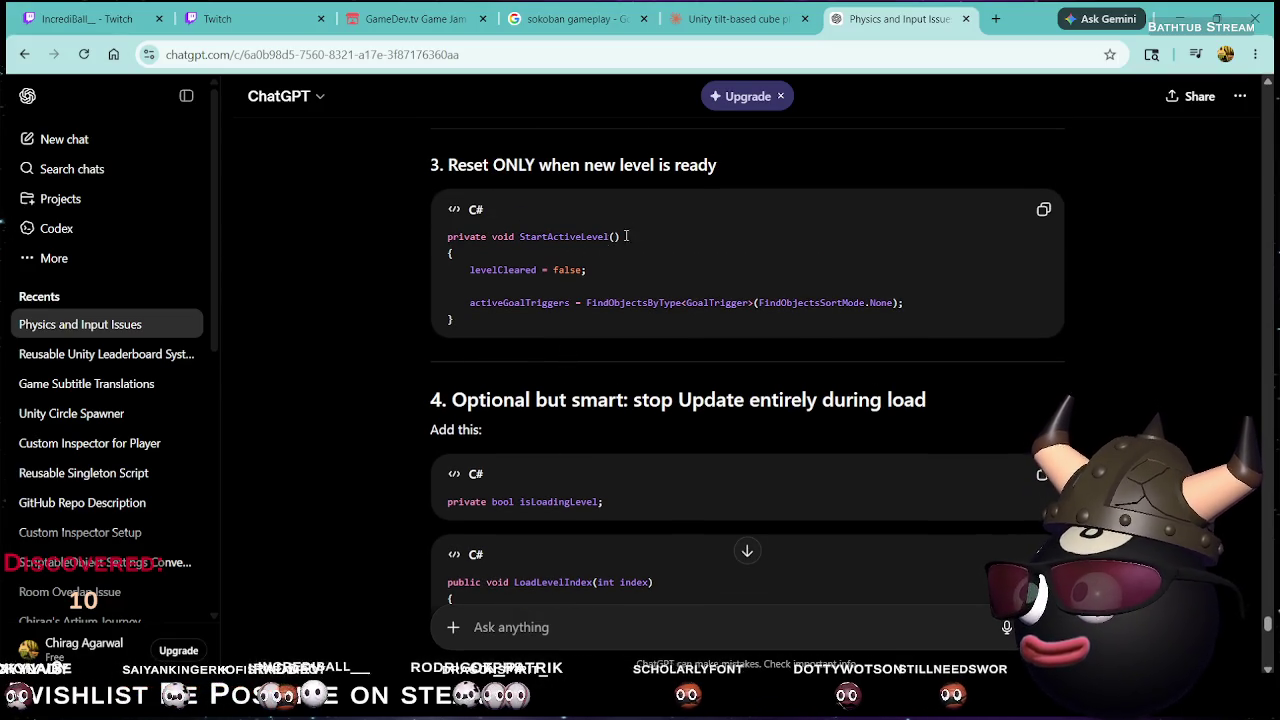
left_click(1044, 212)
key("alt+Tab")
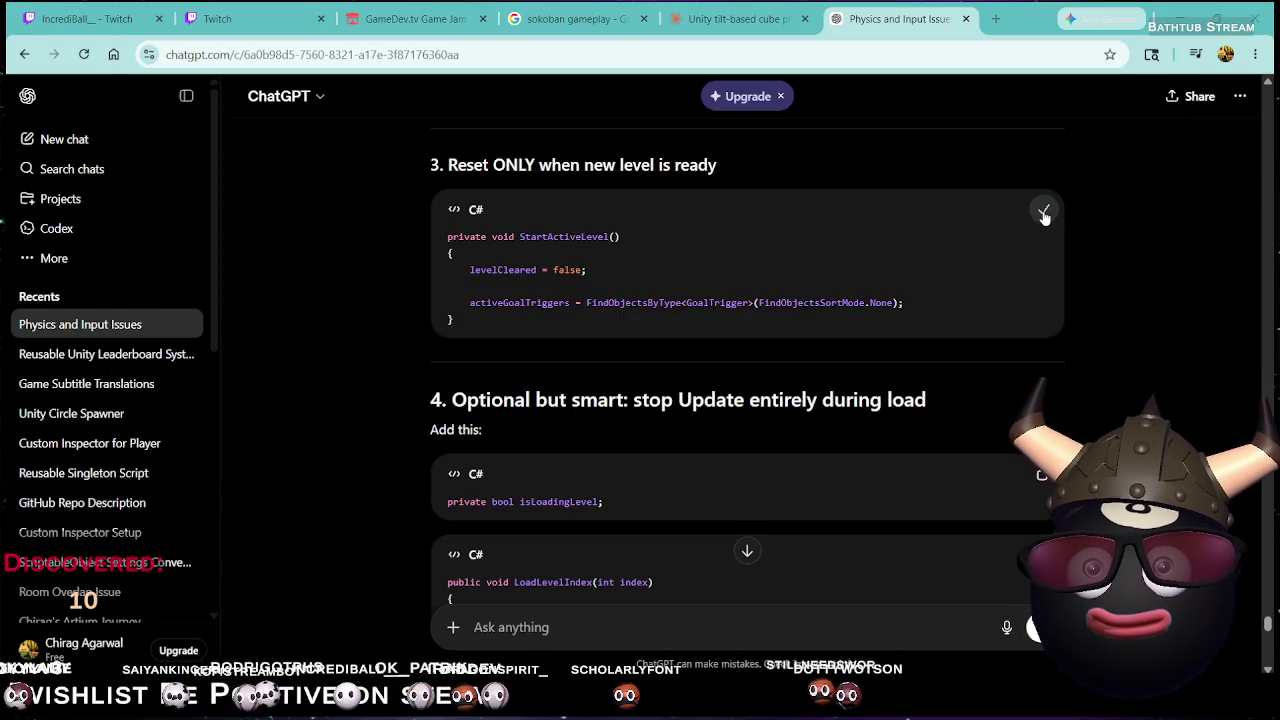
key("alt+Tab")
key("Tab")
key("Tab")
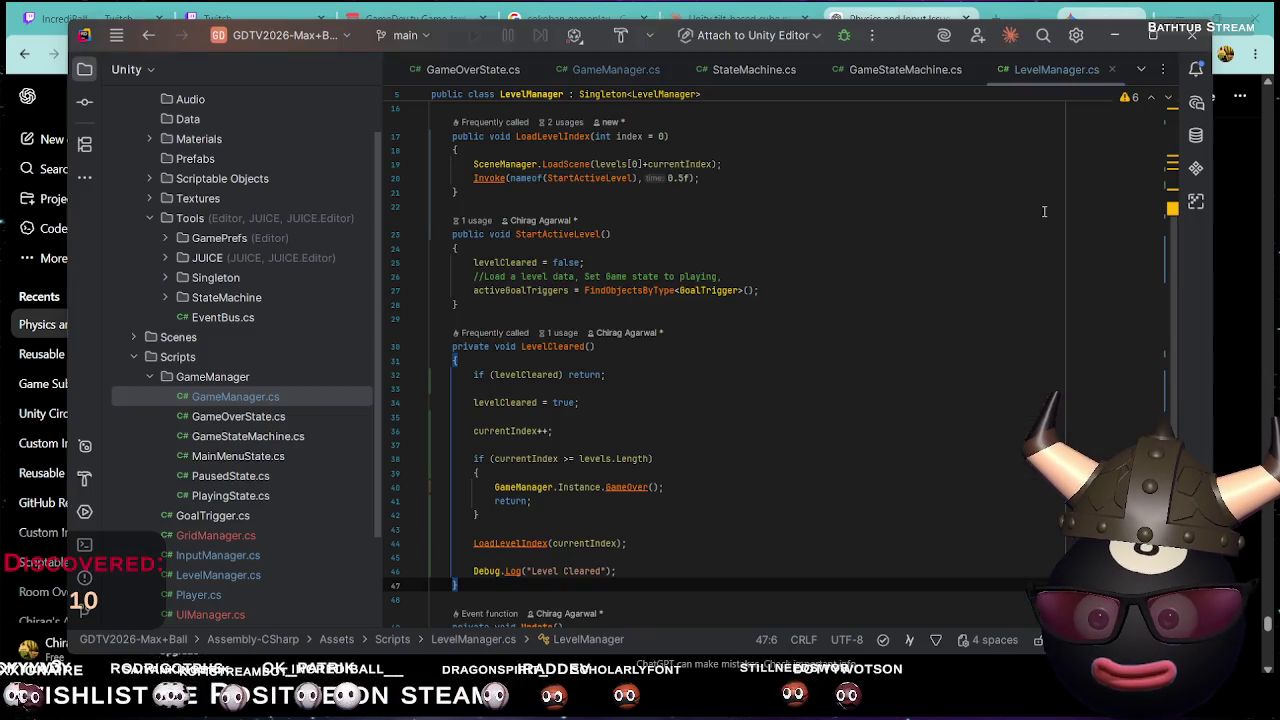
Check the StartActiveLevel method body in LevelManager.cs, then go back to ChatGPT
scroll(660, 385, "down", 2)
scroll(660, 385, "up", 3)
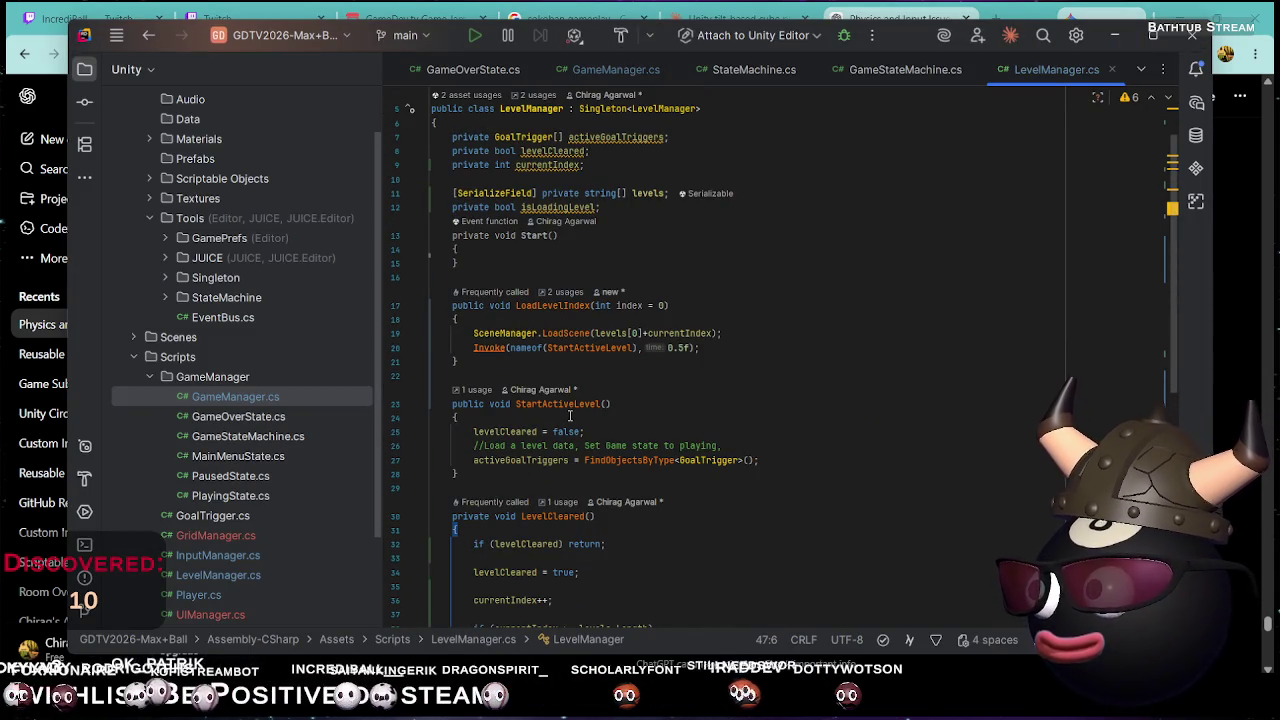
left_click(570, 416)
key("alt+Tab")
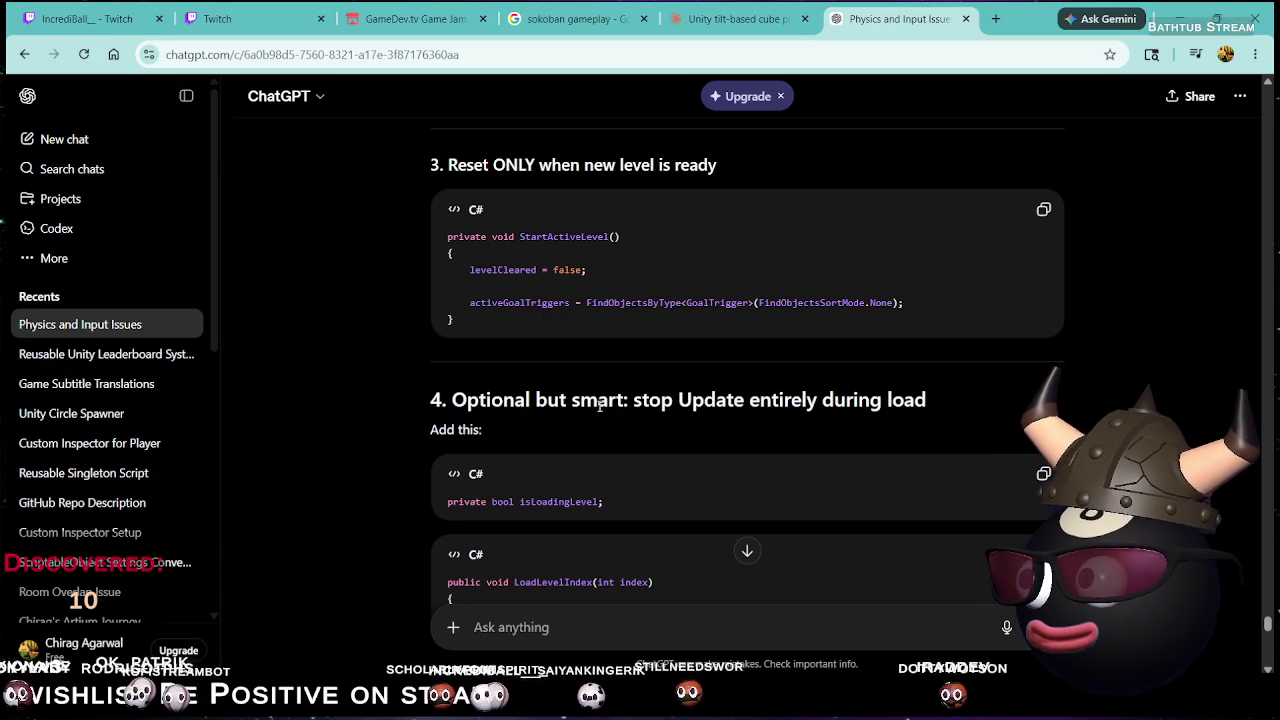
Read ChatGPT's isLoadingLevel code blocks and TL;DR, then move to the Unity editor
scroll(600, 405, "down", 2)
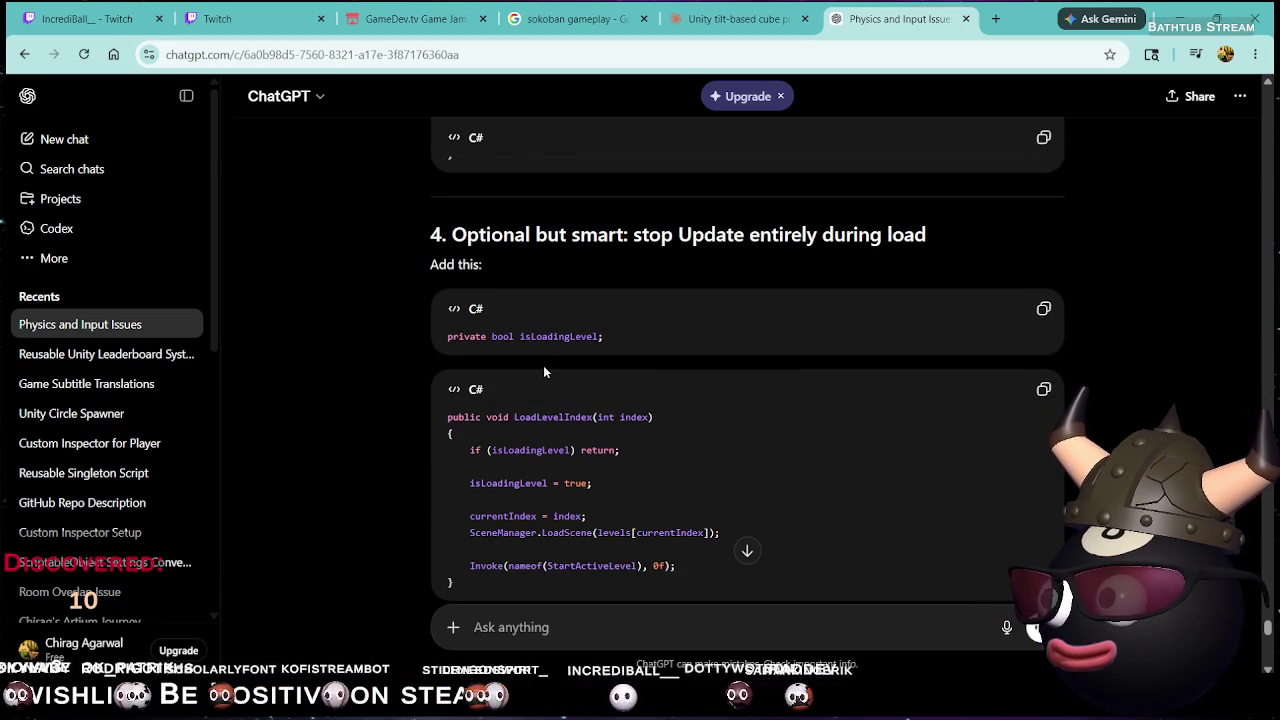
scroll(576, 360, "down", 1)
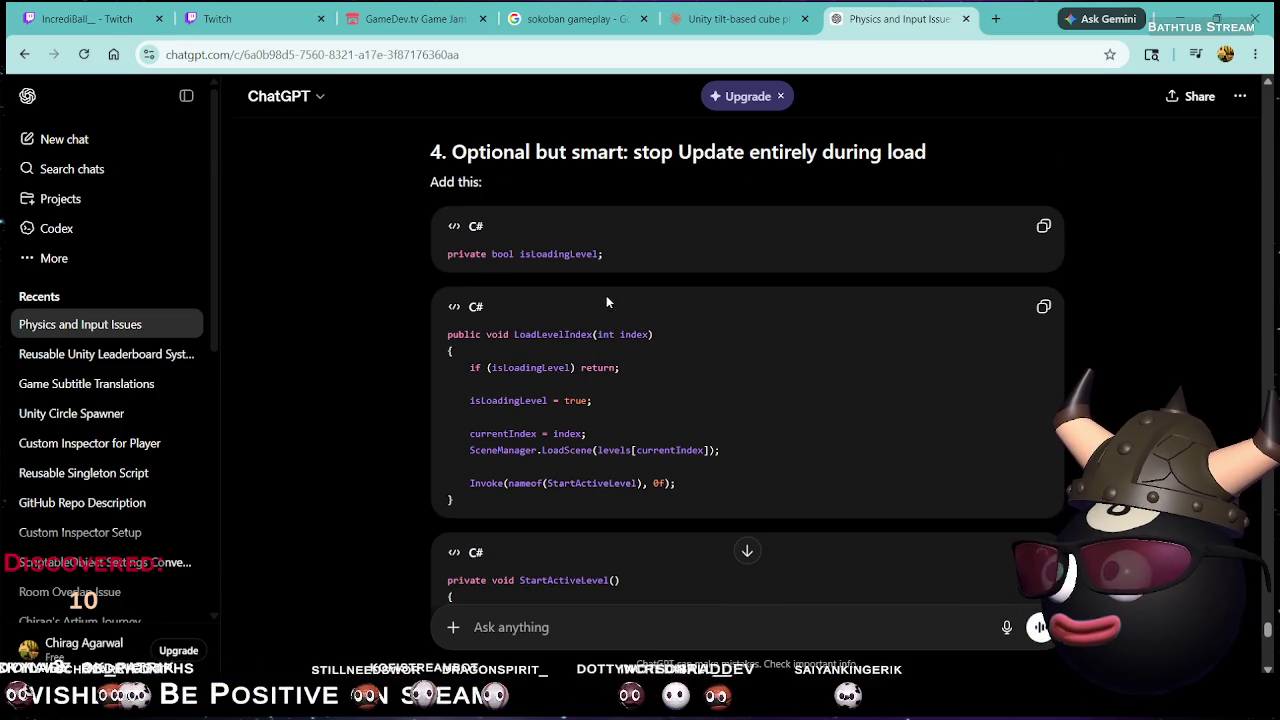
scroll(575, 295, "down", 2)
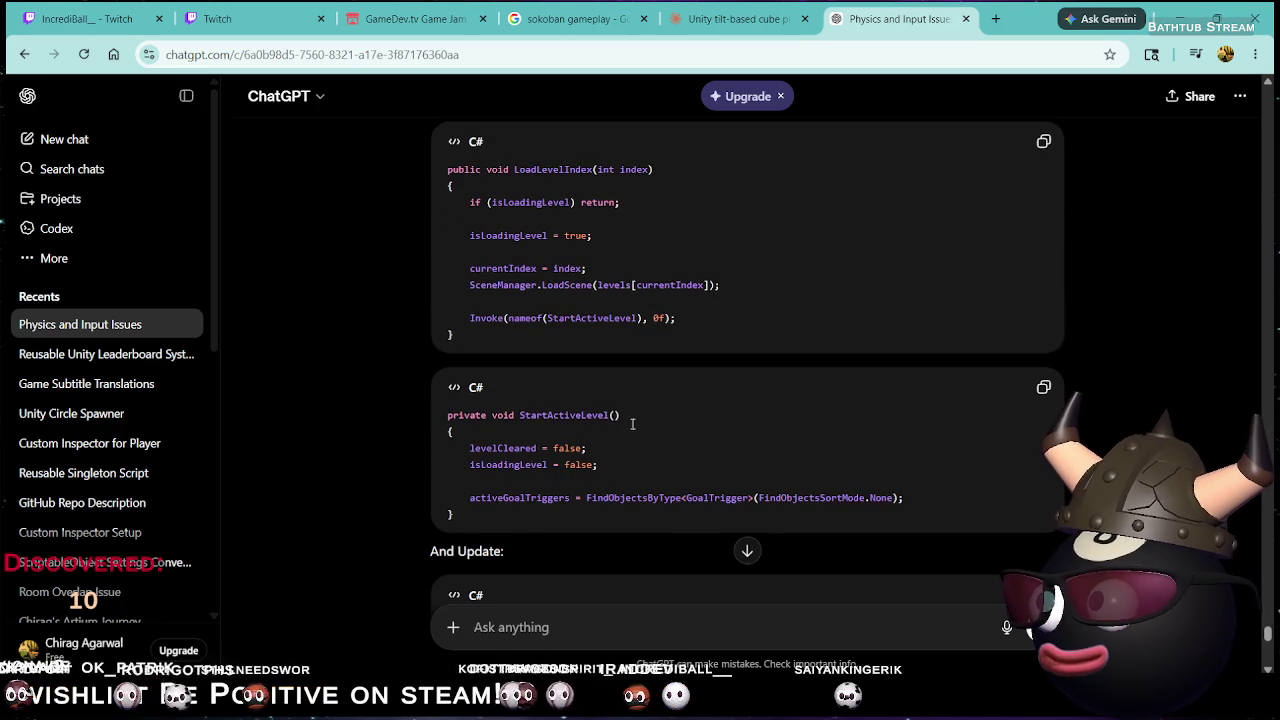
scroll(640, 430, "down", 1)
scroll(826, 415, "up", 3)
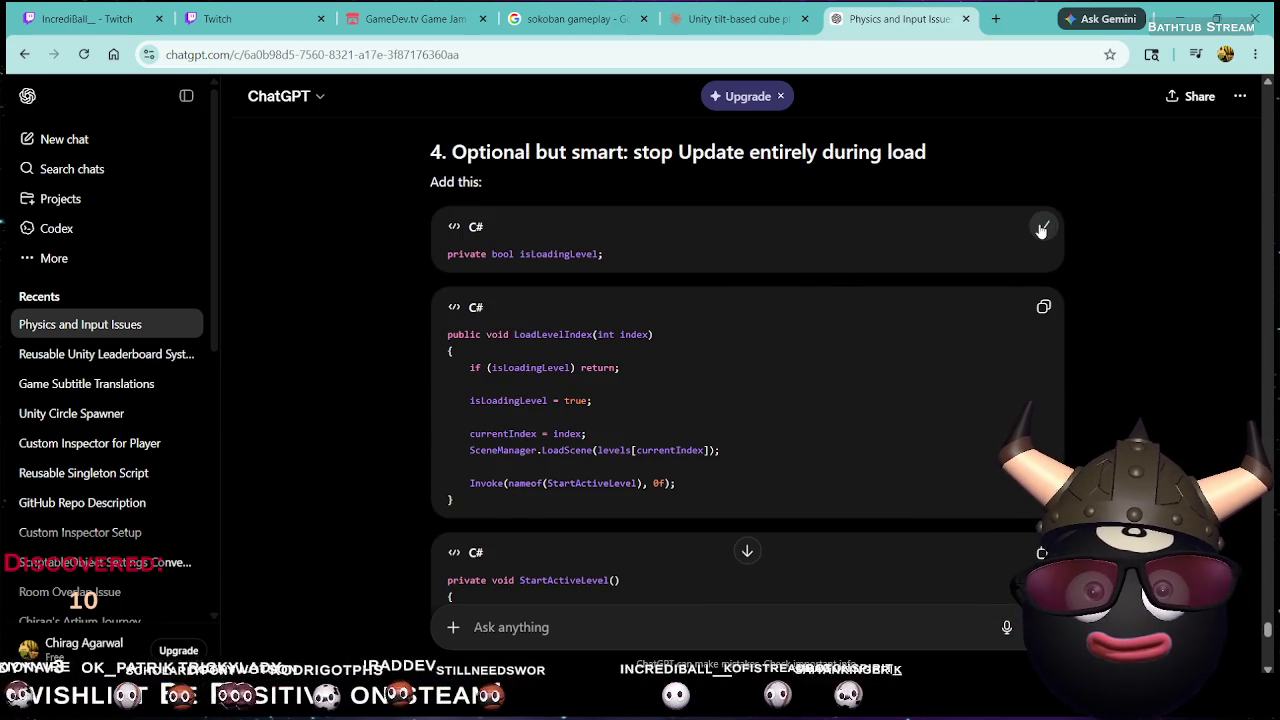
key("alt+Tab")
key("alt+Tab")
scroll(929, 282, "down", 10)
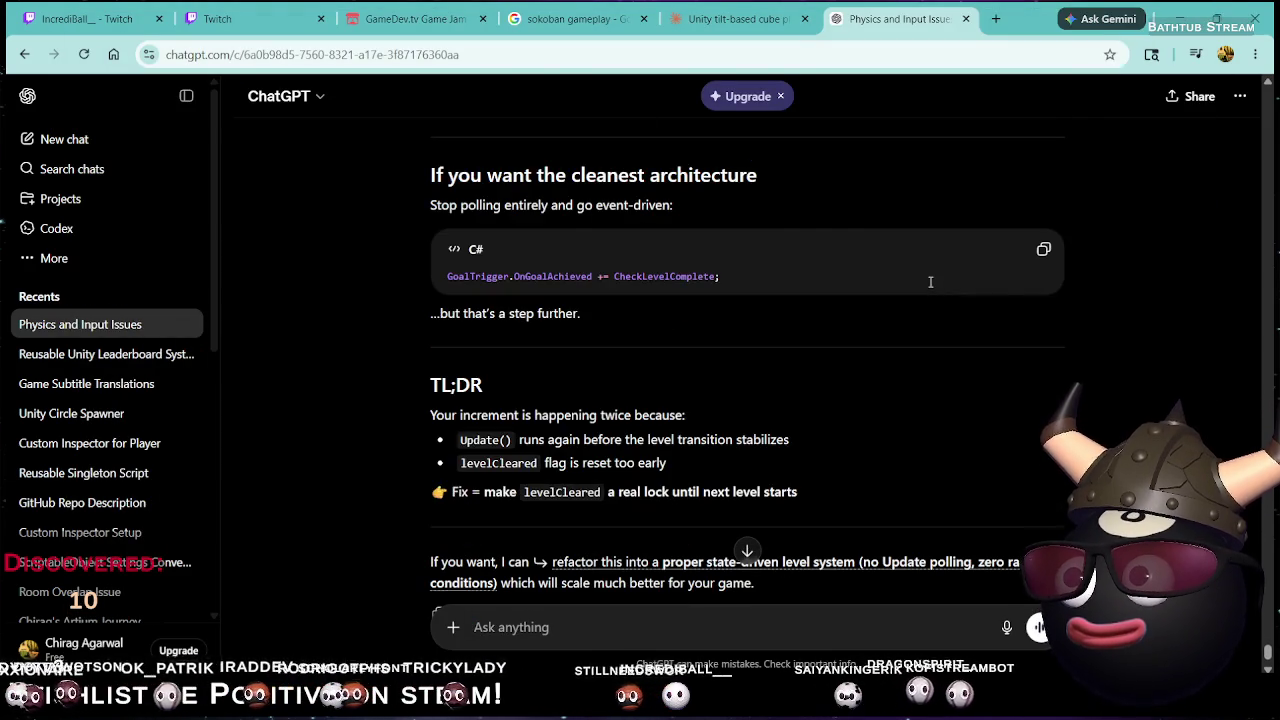
key("alt+Tab")
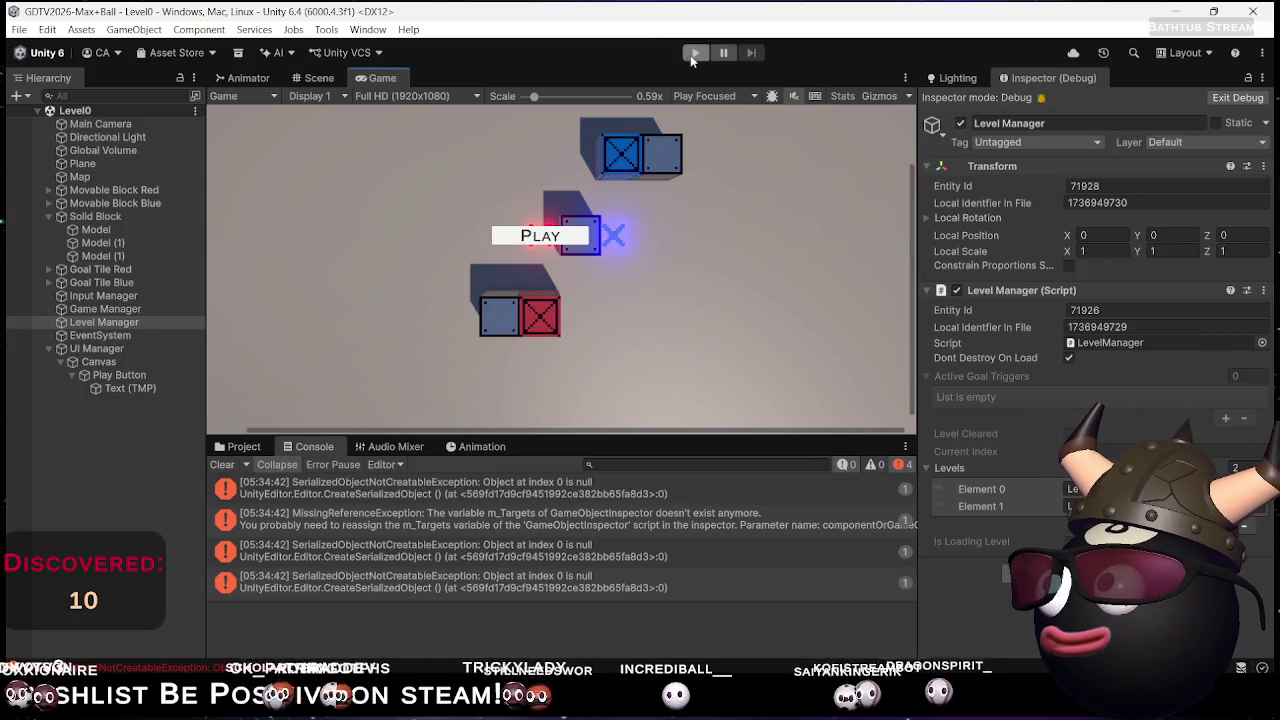
Play from the main menu and push both crates onto Level0's goal tiles
left_click(694, 53)
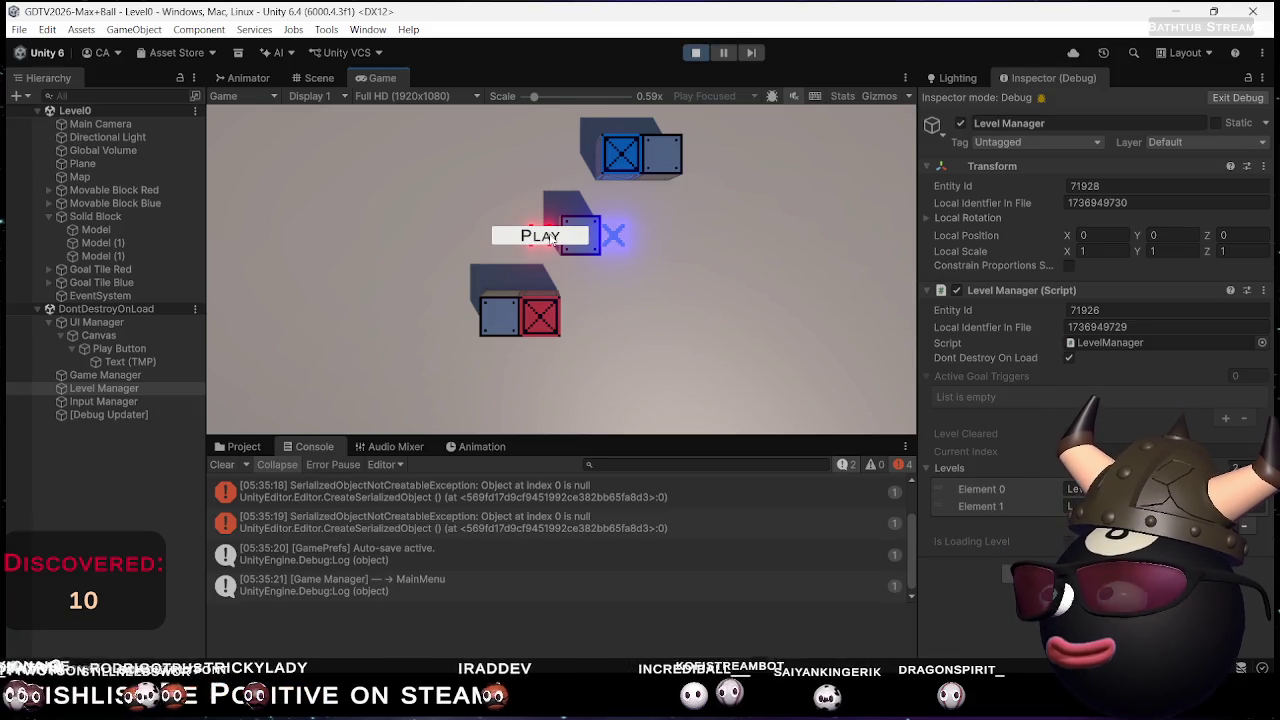
left_click(500, 234)
key("Down")
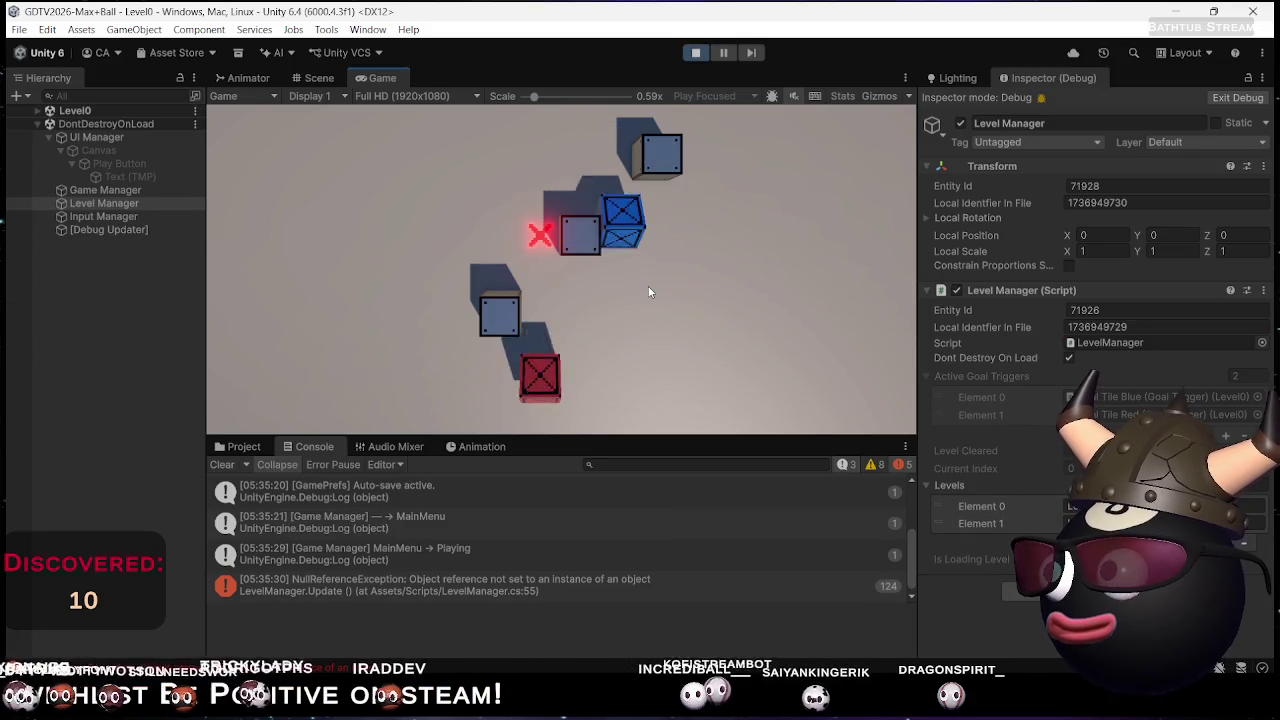
key("Down")
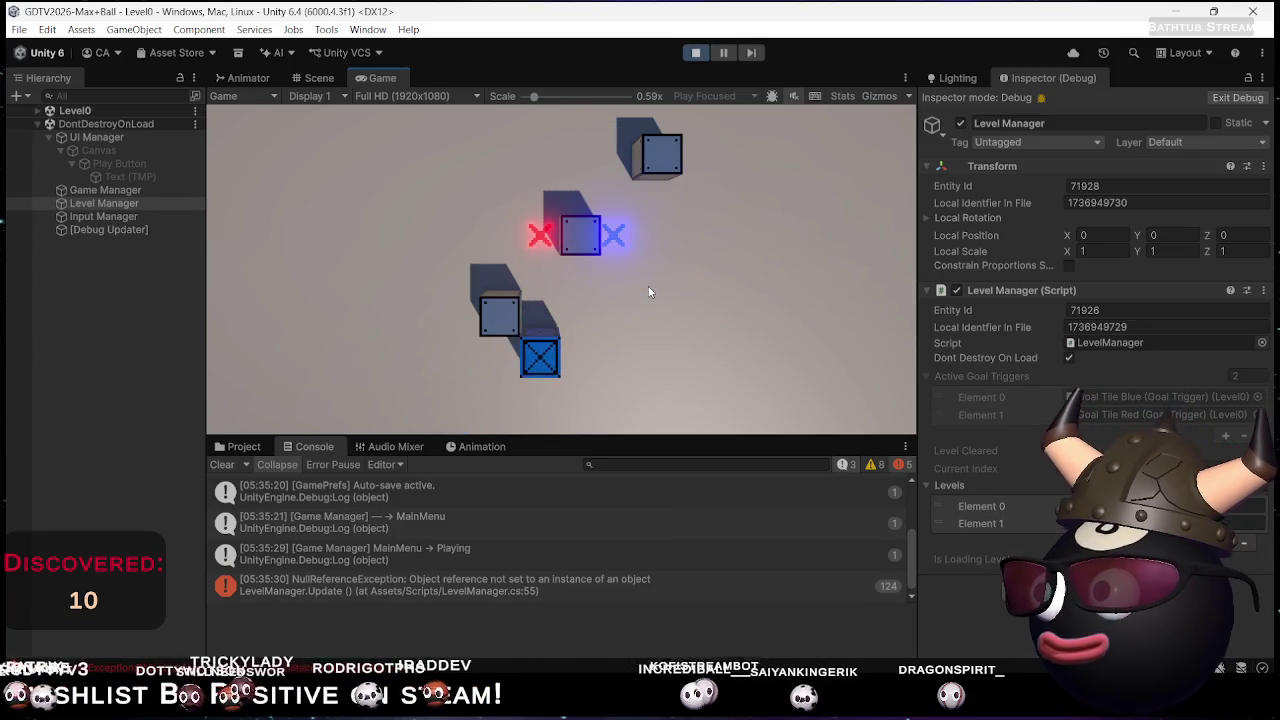
key("Right")
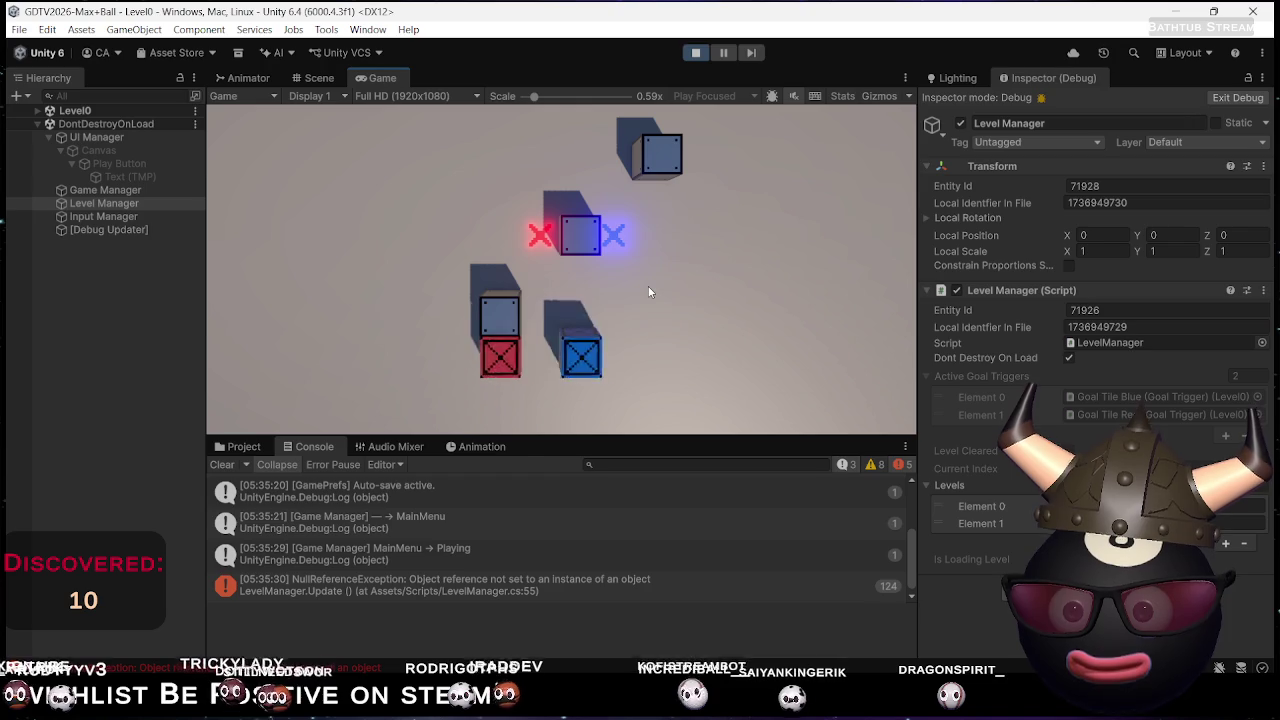
key("Up")
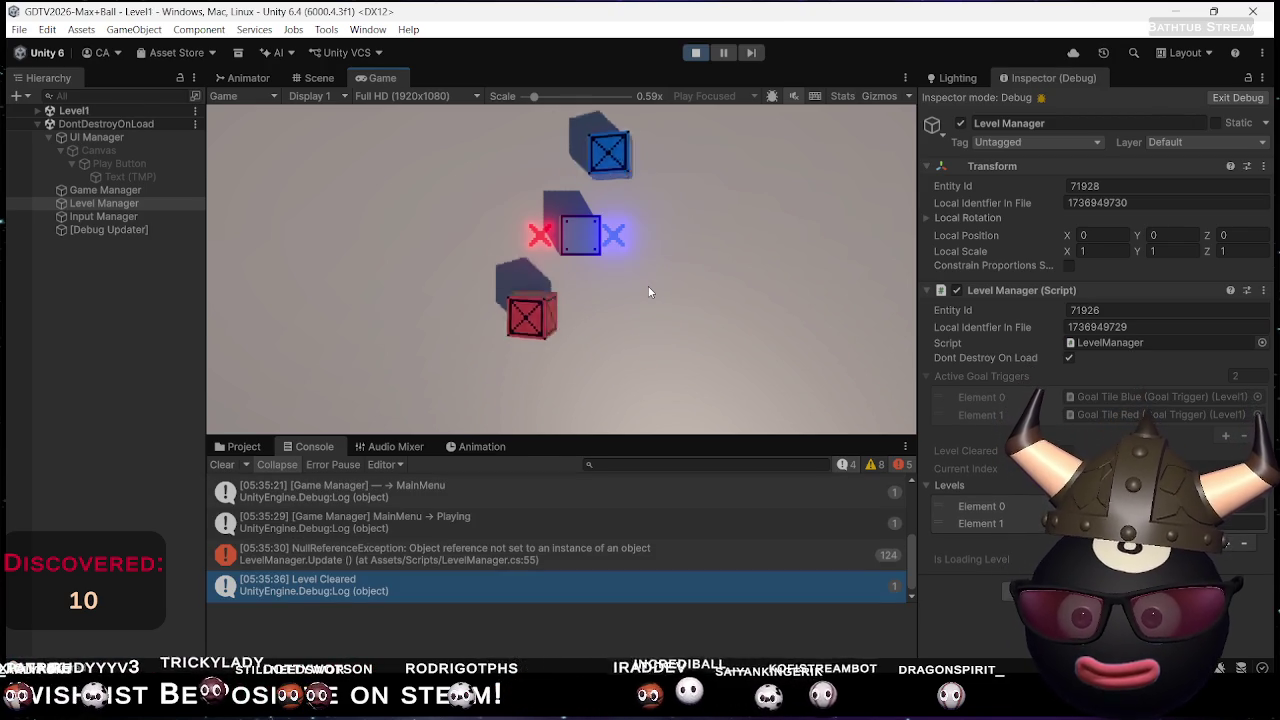
Clear Level1 by pushing both crates onto their goals to reach Game Over
key("Left")
key("Down")
key("Right")
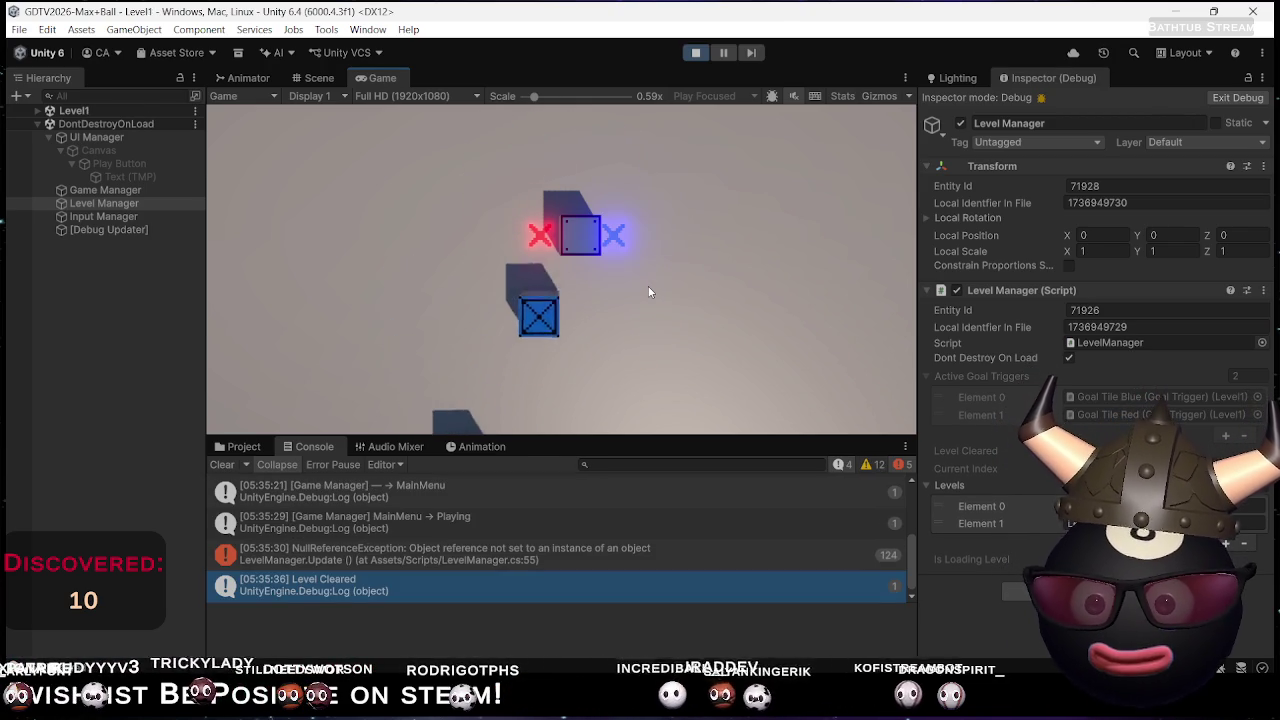
key("Up")
key("Right")
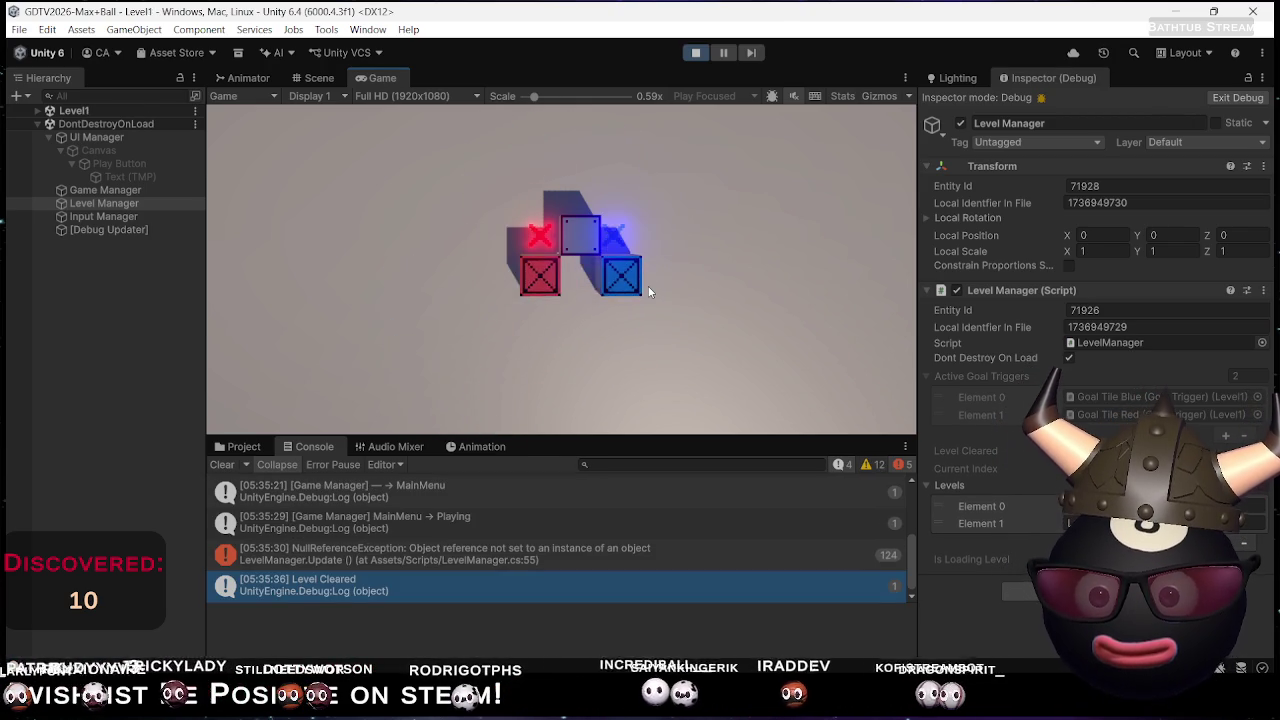
key("Up")
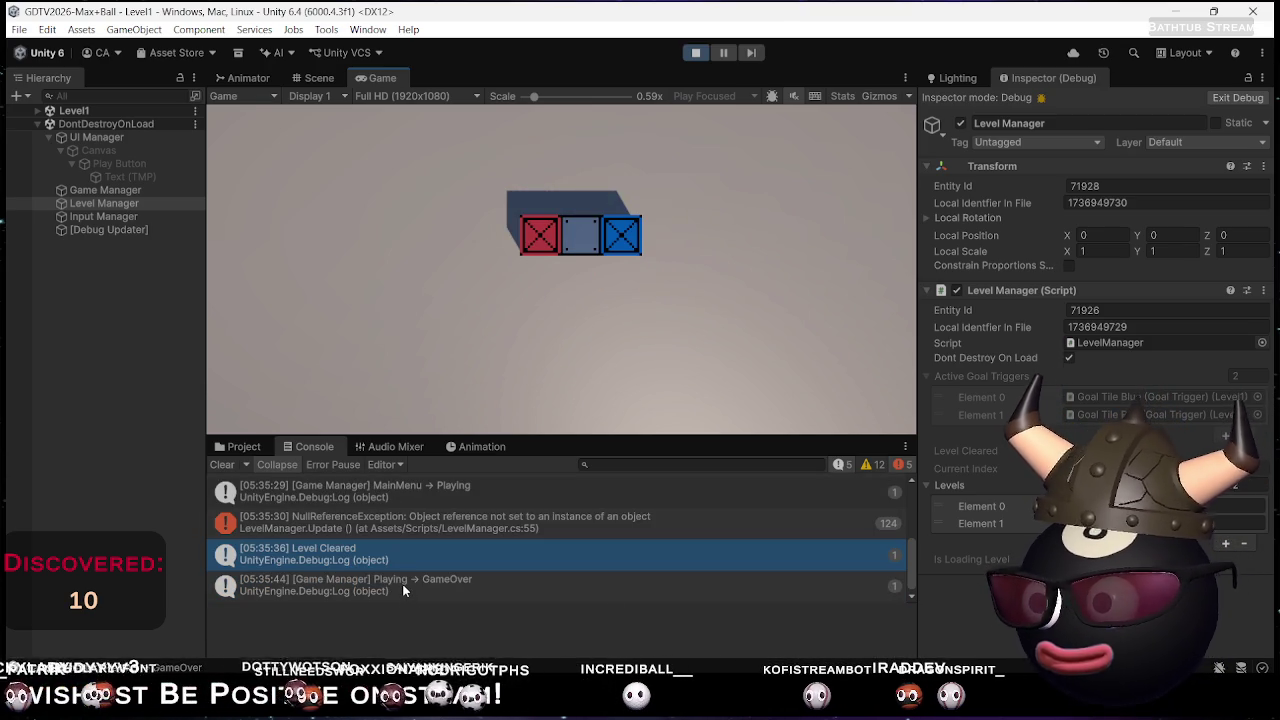
Exit play mode and bring the Rider code editor forward
left_click(701, 52)
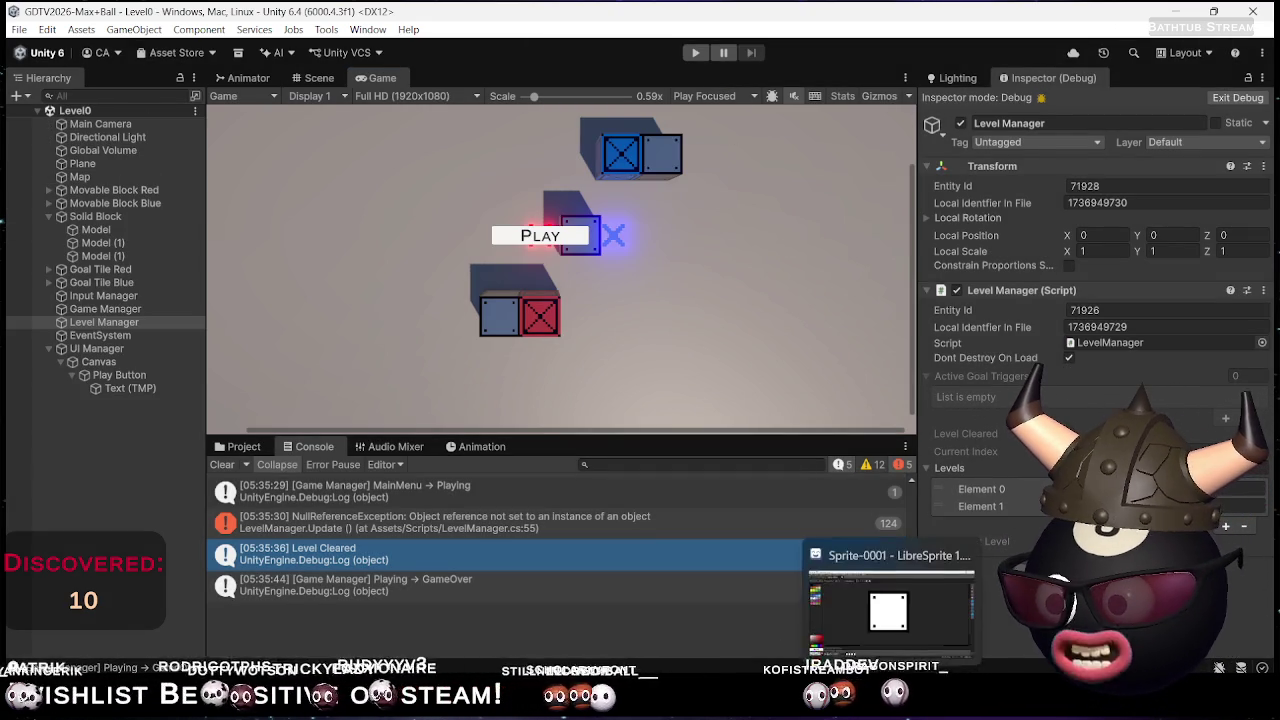
mouse_move(925, 700)
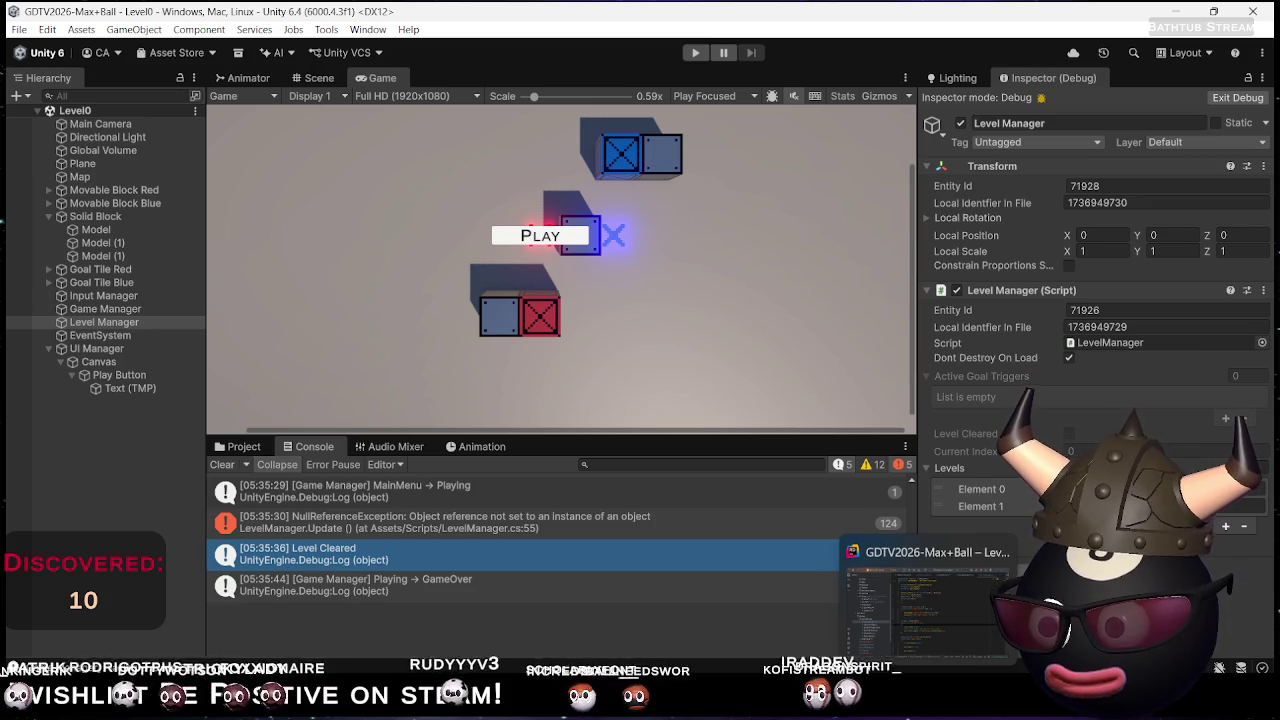
left_click(925, 600)
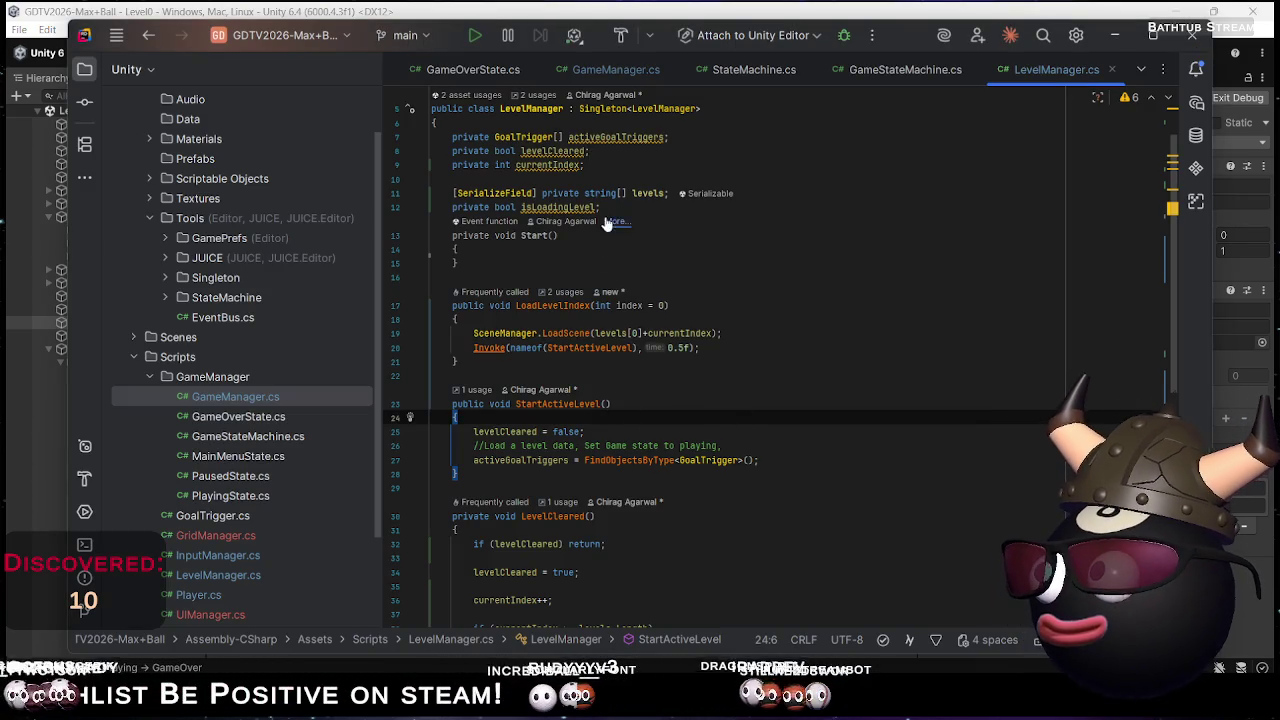
Delete the isLoadingLevel field line from LevelManager.cs
double_click(558, 207)
scroll(716, 308, "down", 5)
scroll(720, 305, "down", 6)
scroll(700, 300, "up", 12)
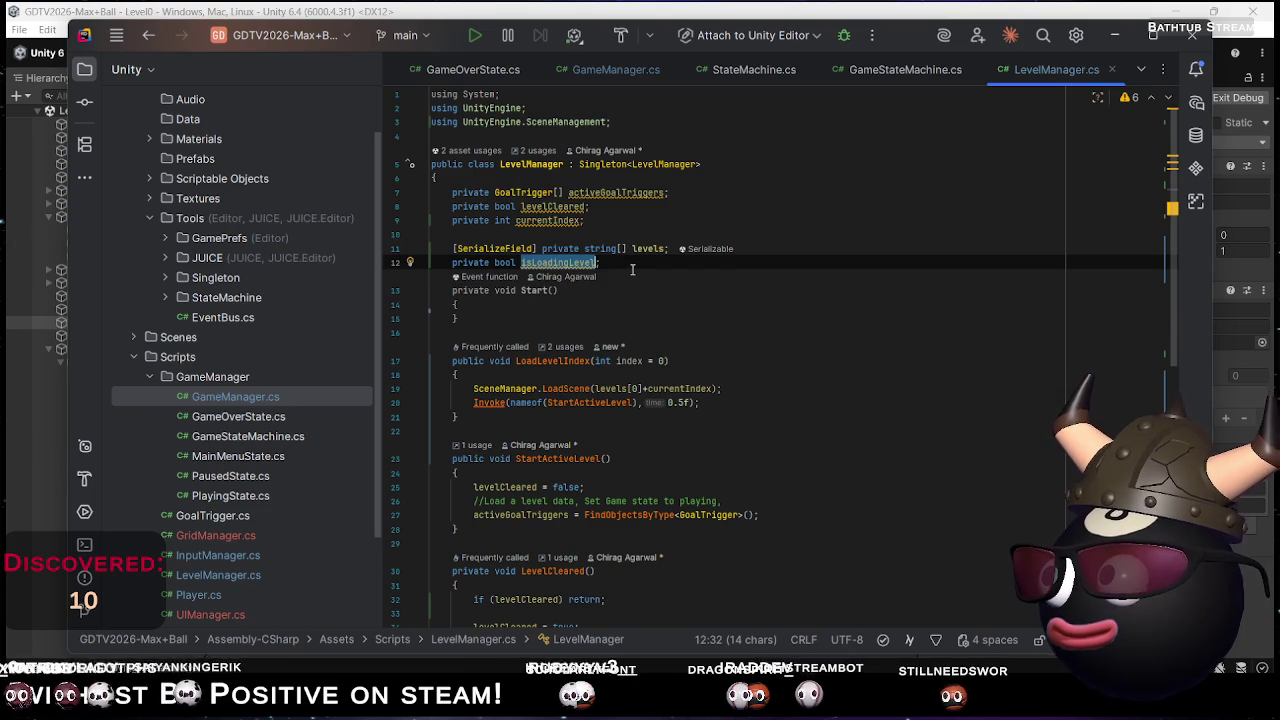
triple_click(633, 264)
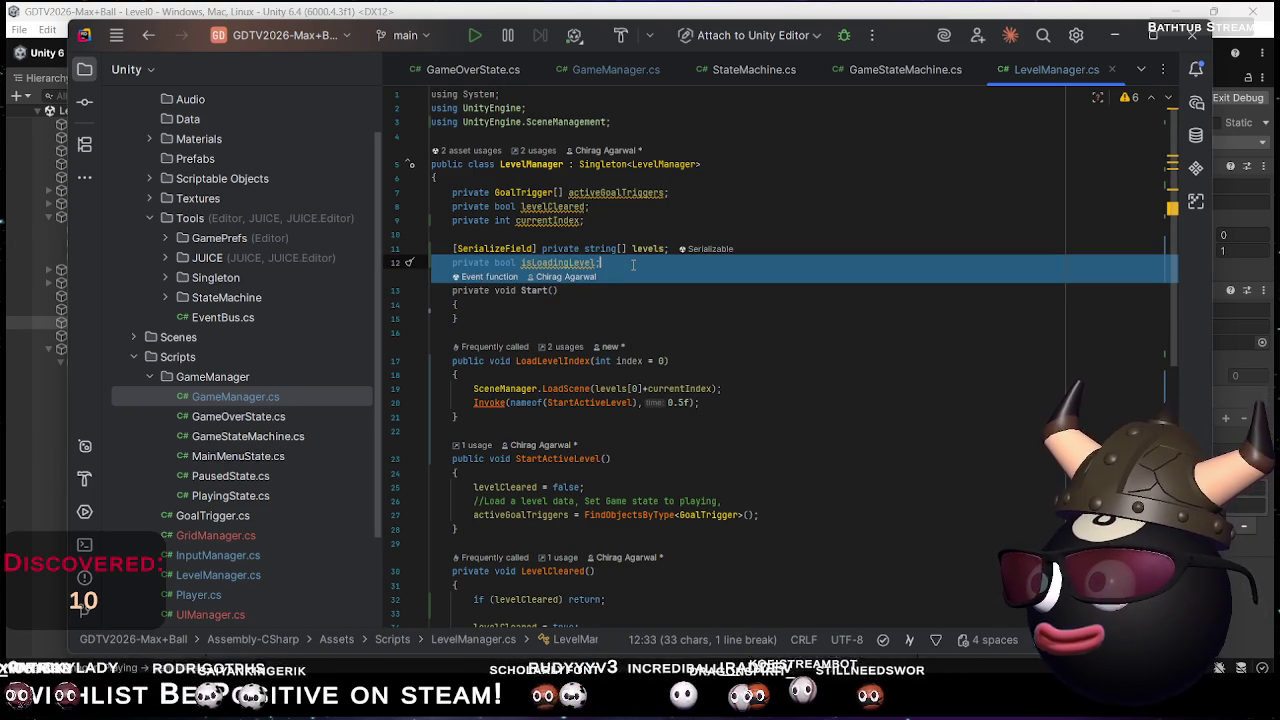
key("BackSpace")
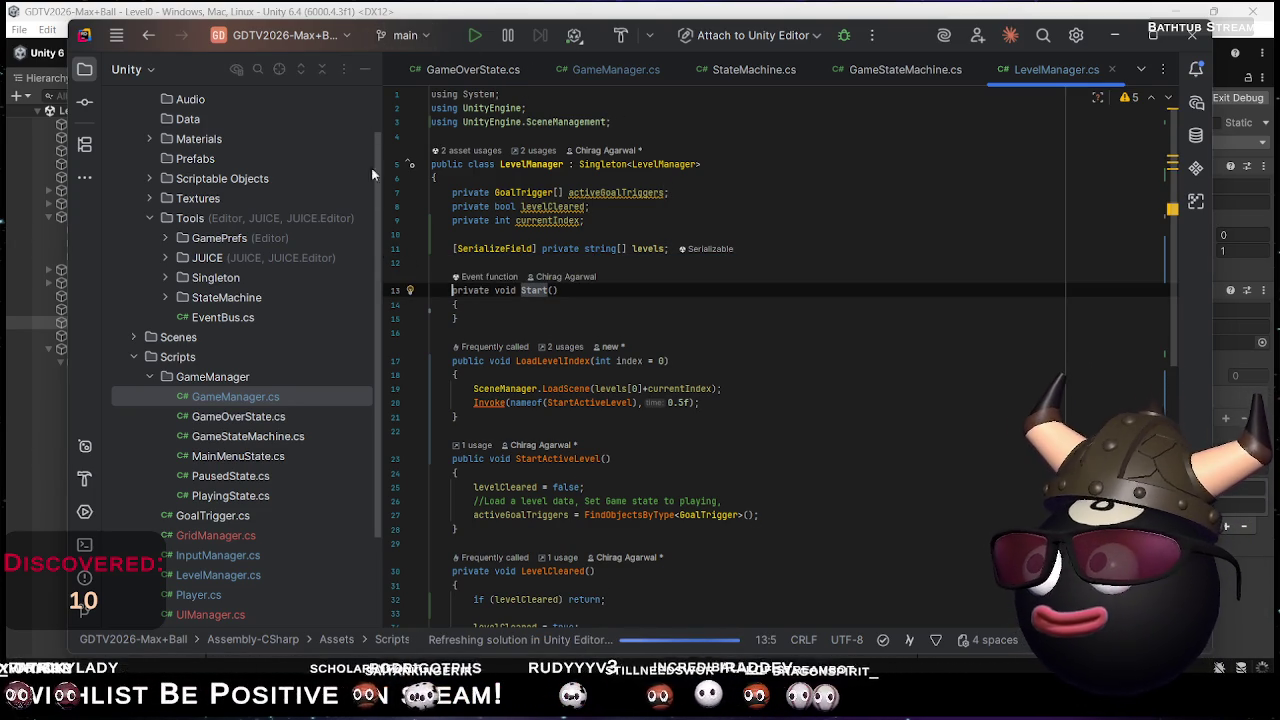
Delete the empty Start() method, then skip the Spotify song and minimize the player
left_click(467, 331)
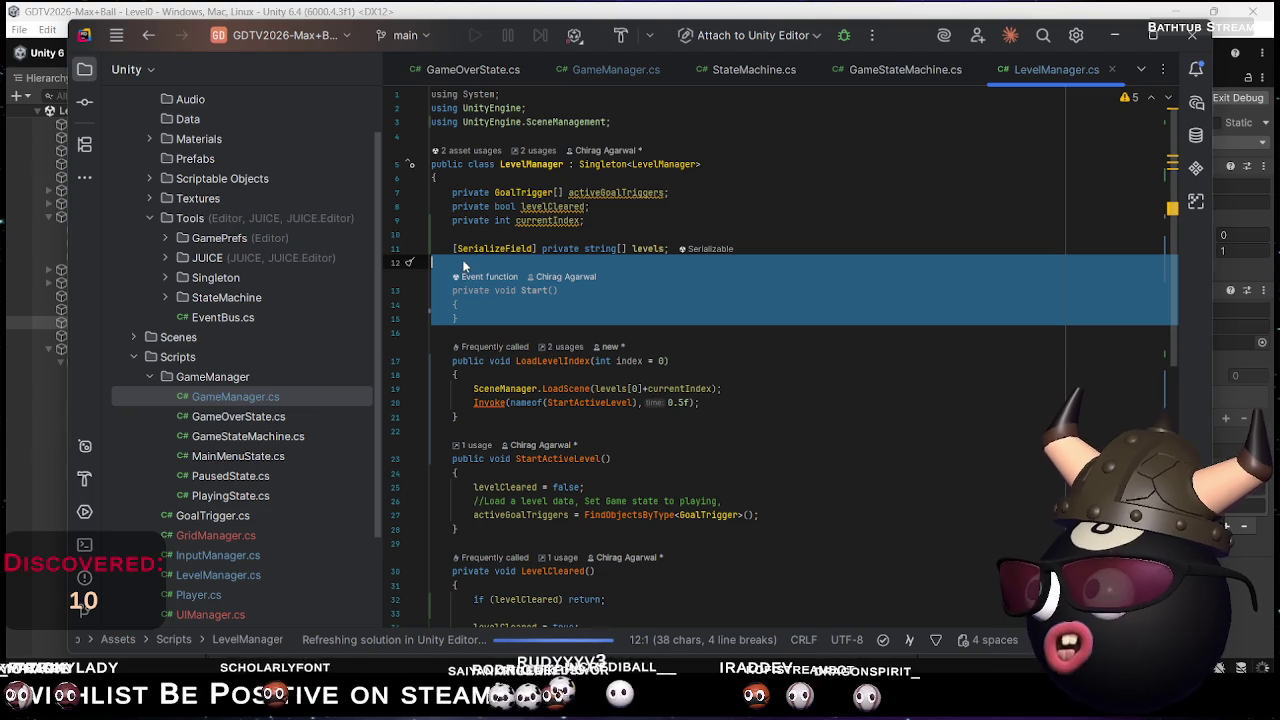
key("Delete")
key("alt+Tab")
key("alt+Tab")
key("alt+Tab")
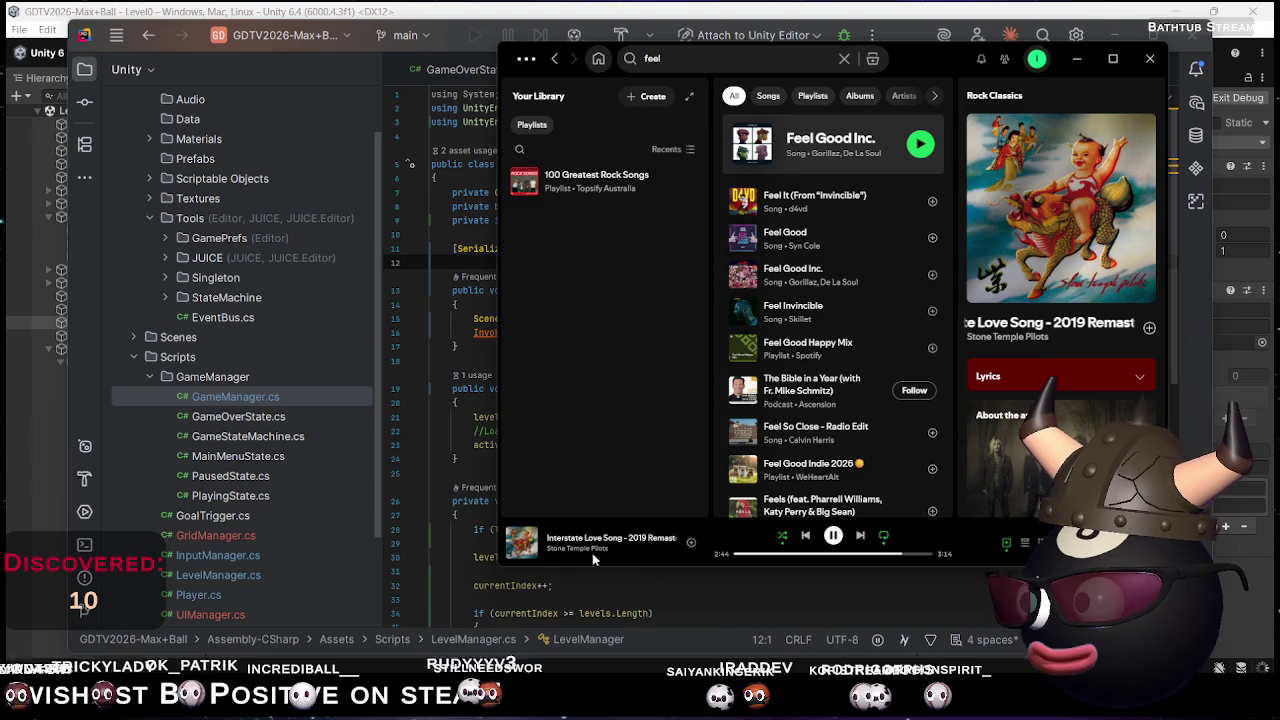
left_click(860, 536)
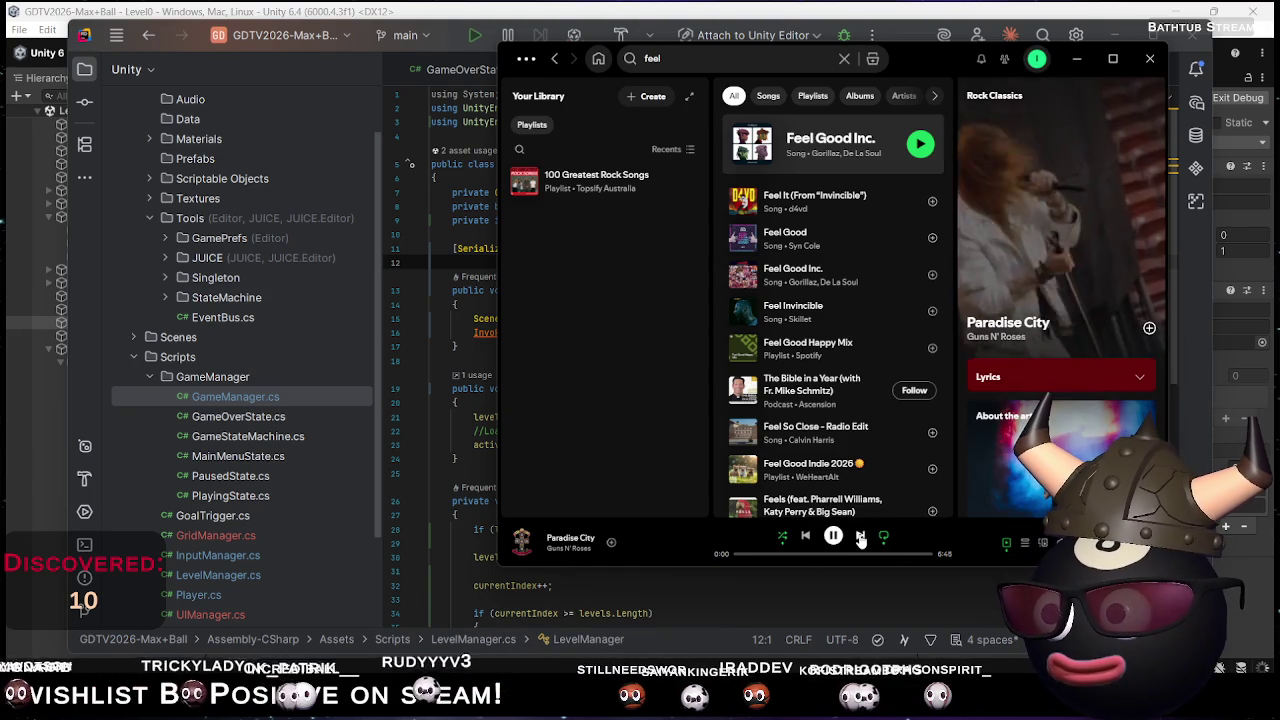
left_click(1079, 60)
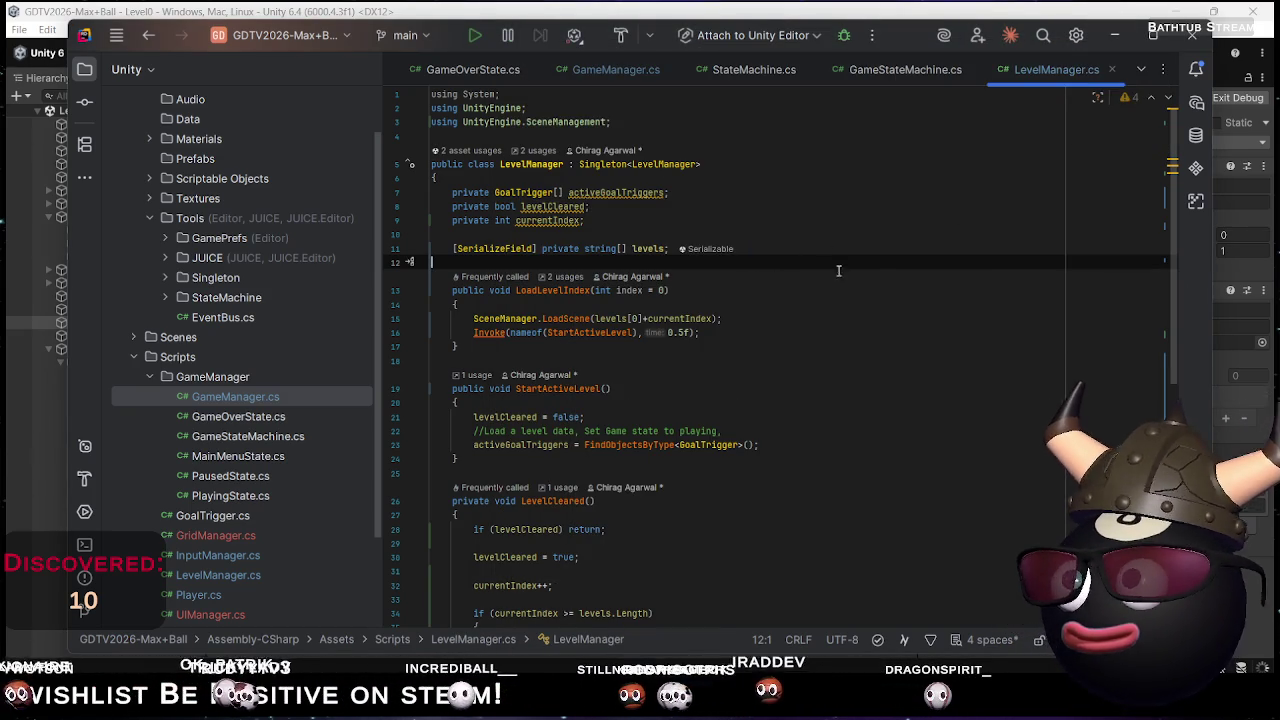
Minimize Rider and show the Level0 and Level1 scenes in Unity's Assets/Scenes folder
left_click(1113, 42)
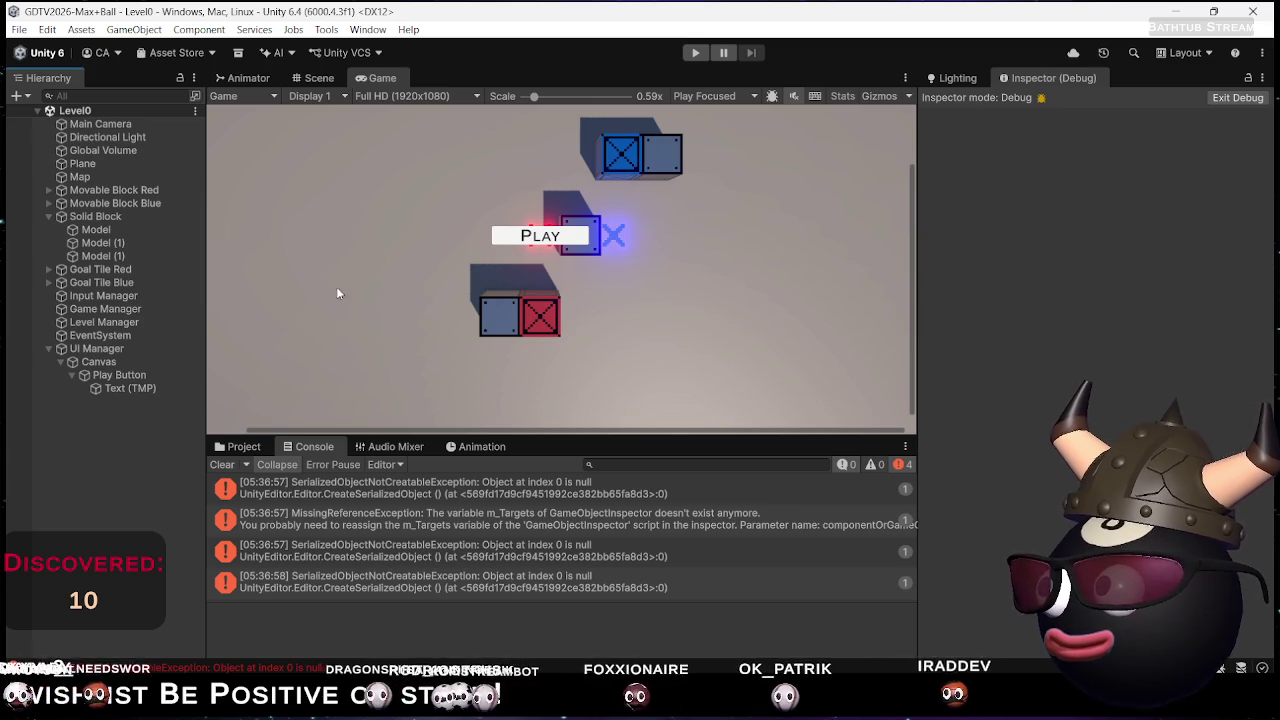
left_click(243, 447)
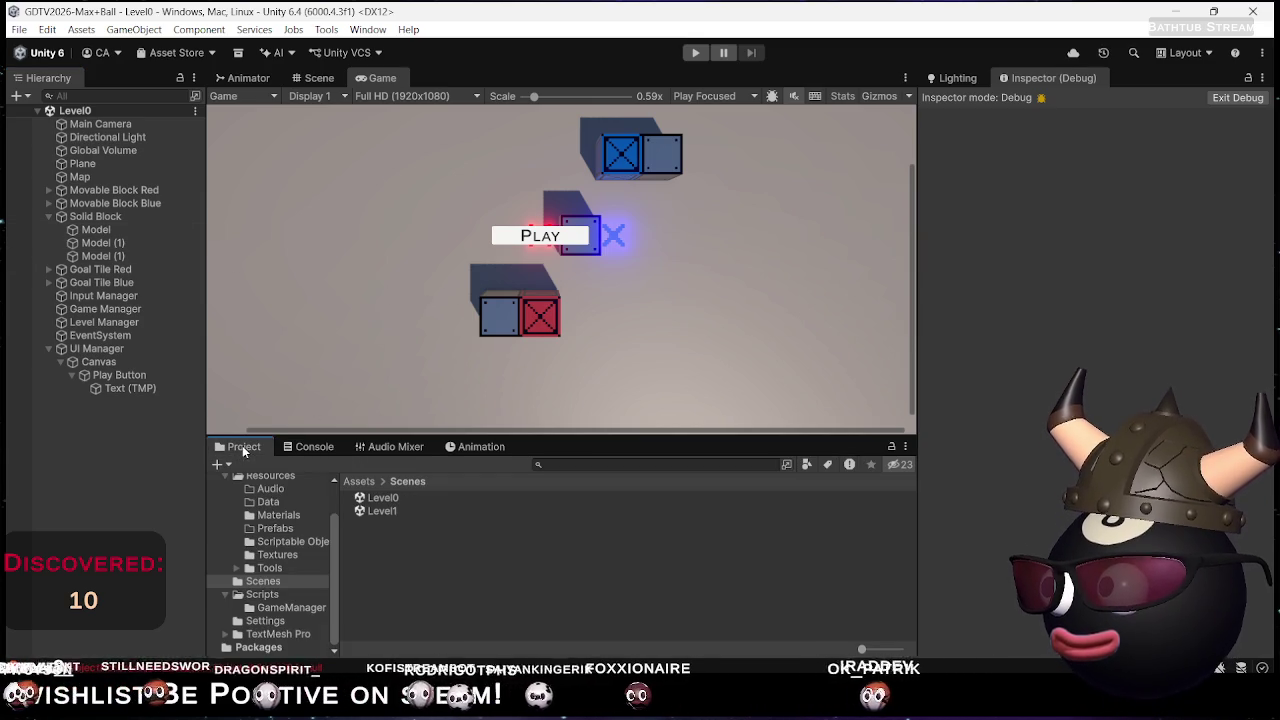
left_click(380, 511)
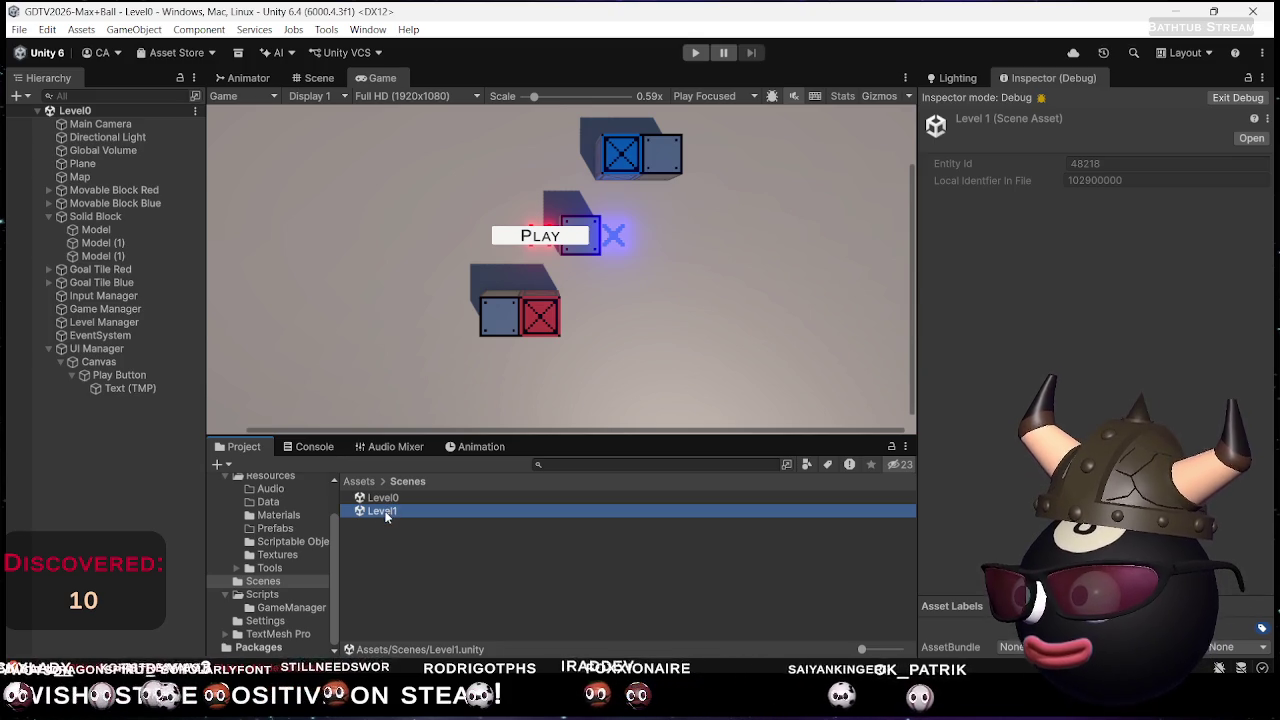
Duplicate Level0 with Ctrl+D, rename the copy 'MainMenu', and open it
left_click(382, 543)
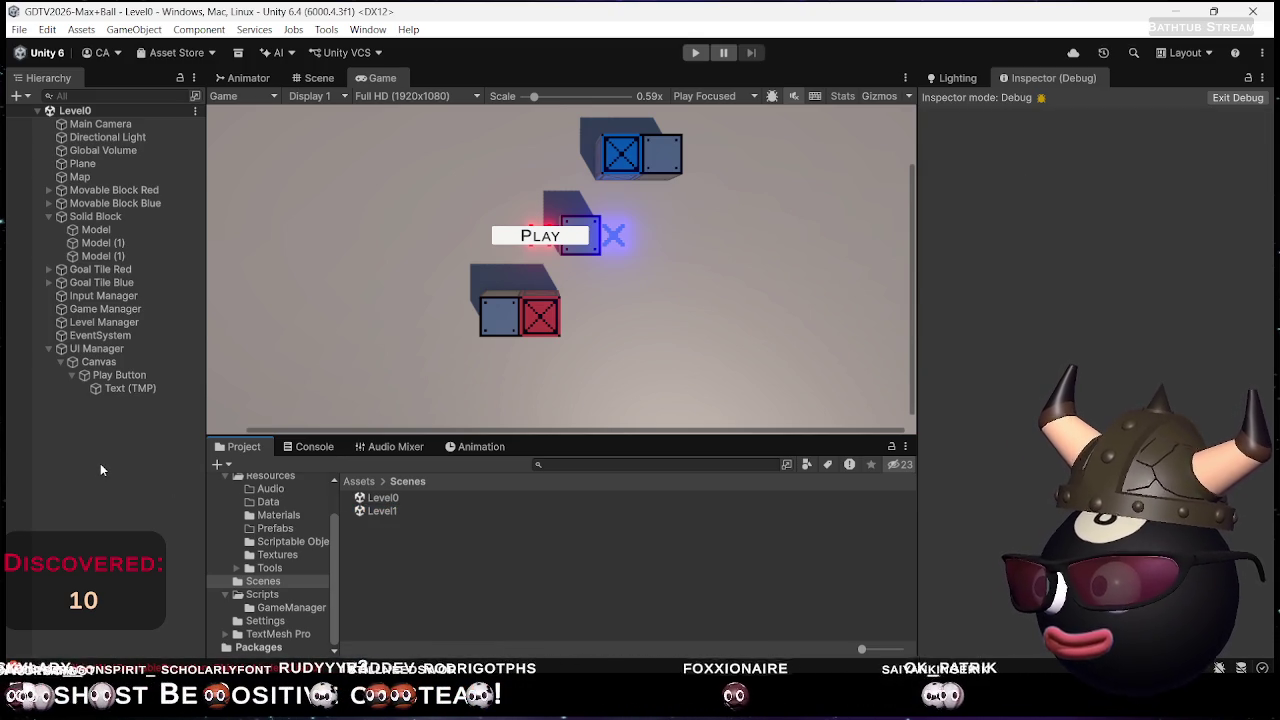
left_click(371, 499)
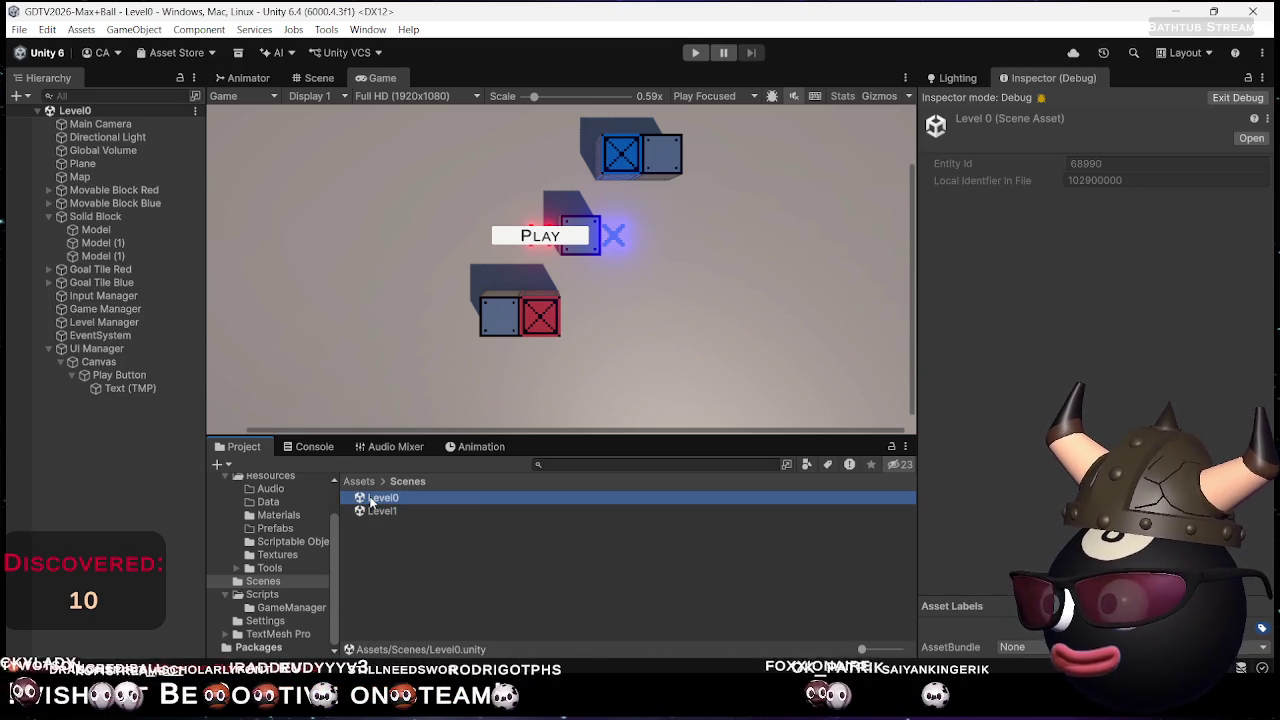
key("ctrl+d")
key("F2")
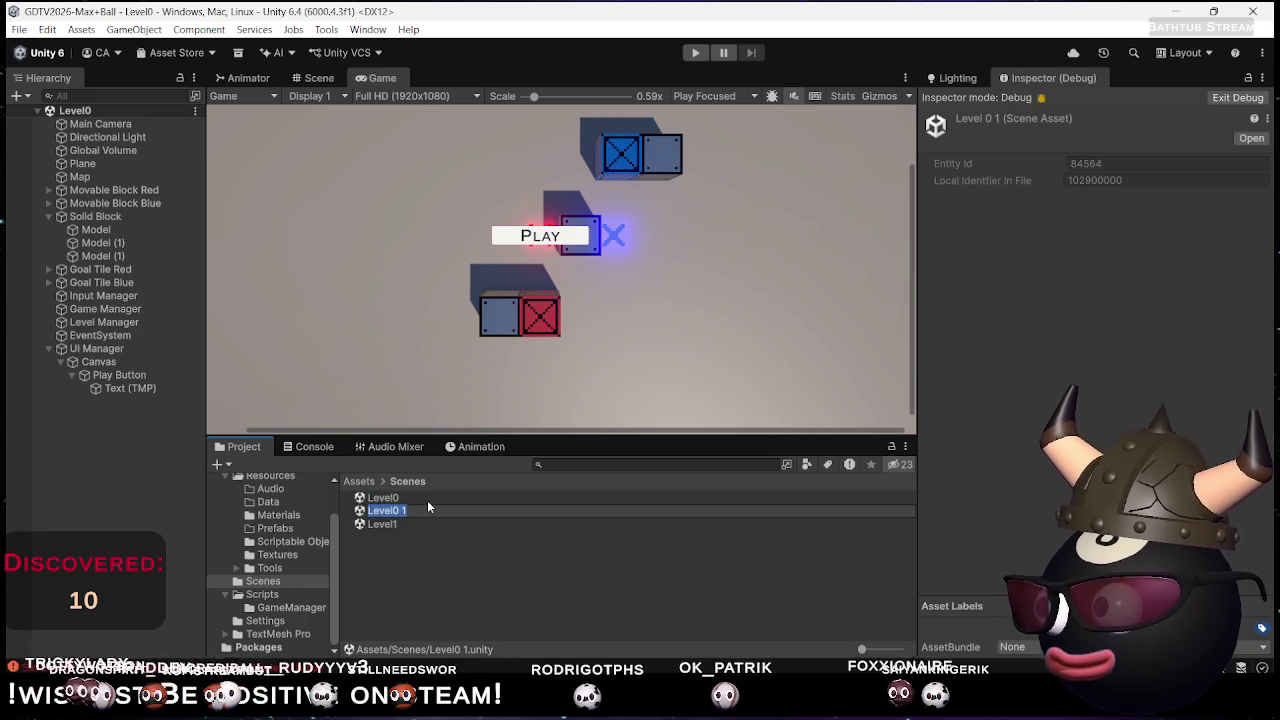
type("MainMenu")
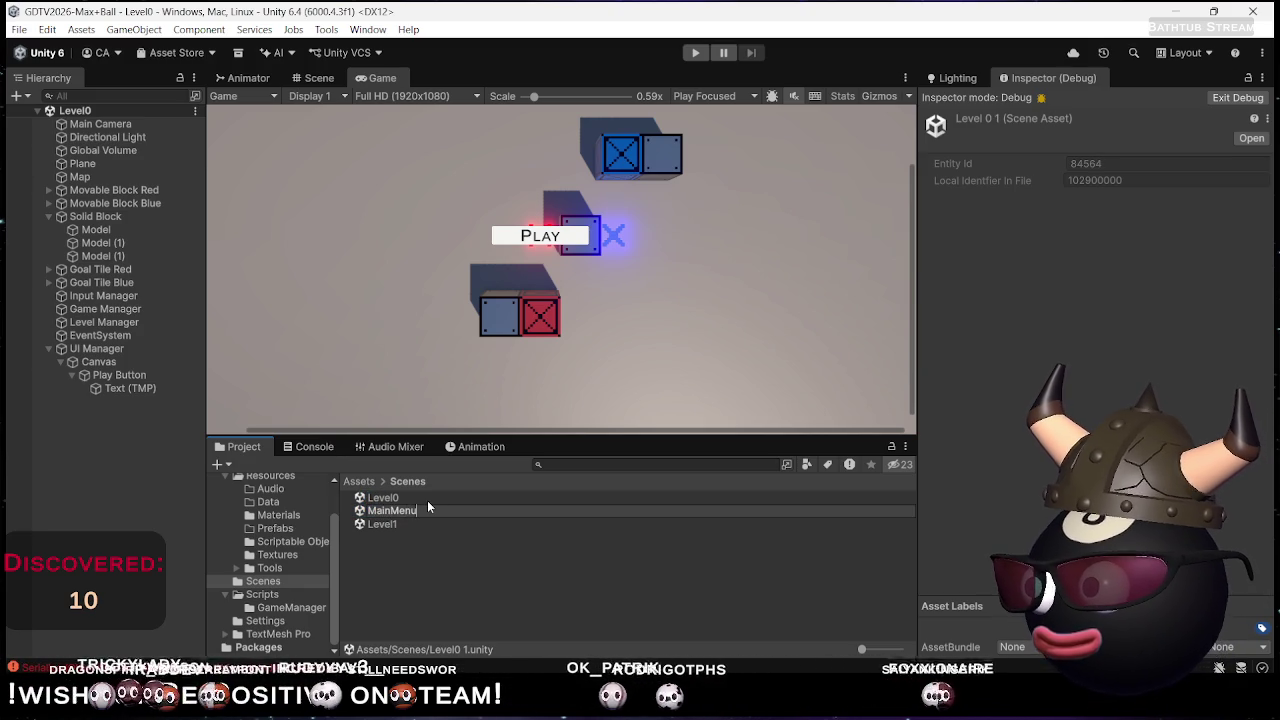
key("Return")
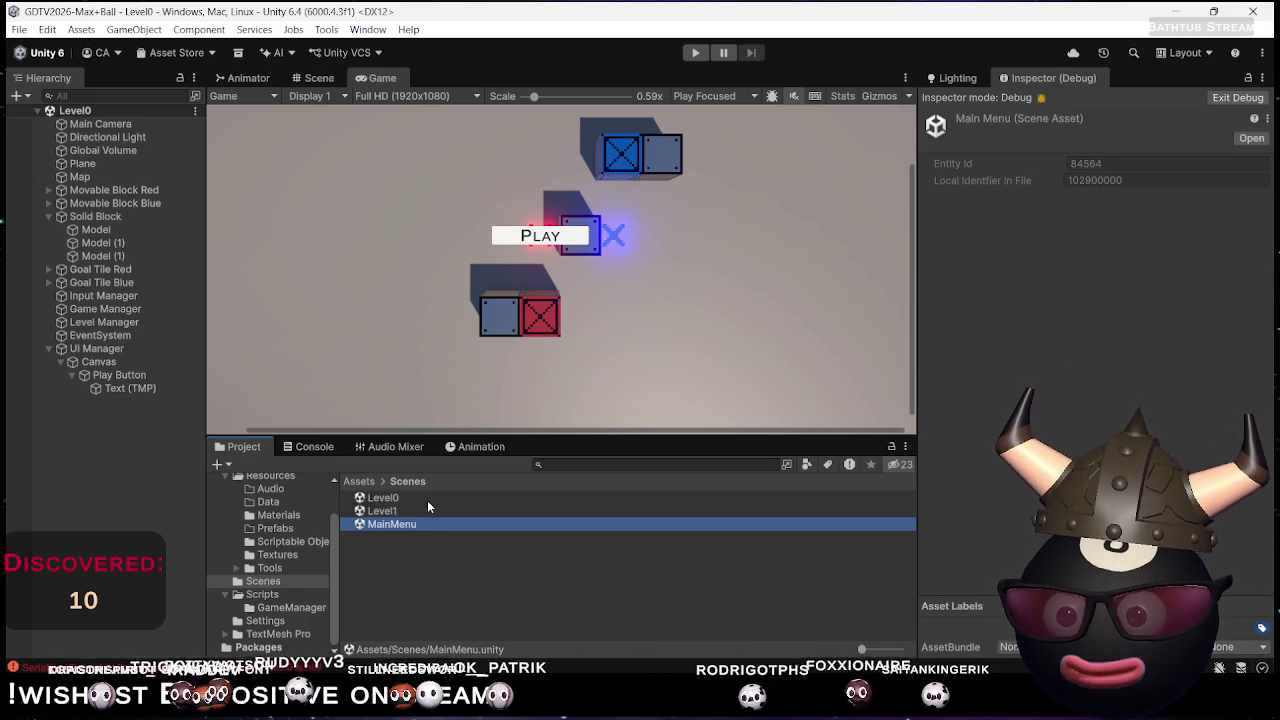
mouse_move(405, 528)
left_mouse_down()
mouse_move(397, 490)
mouse_move(370, 498)
mouse_move(373, 577)
left_mouse_up()
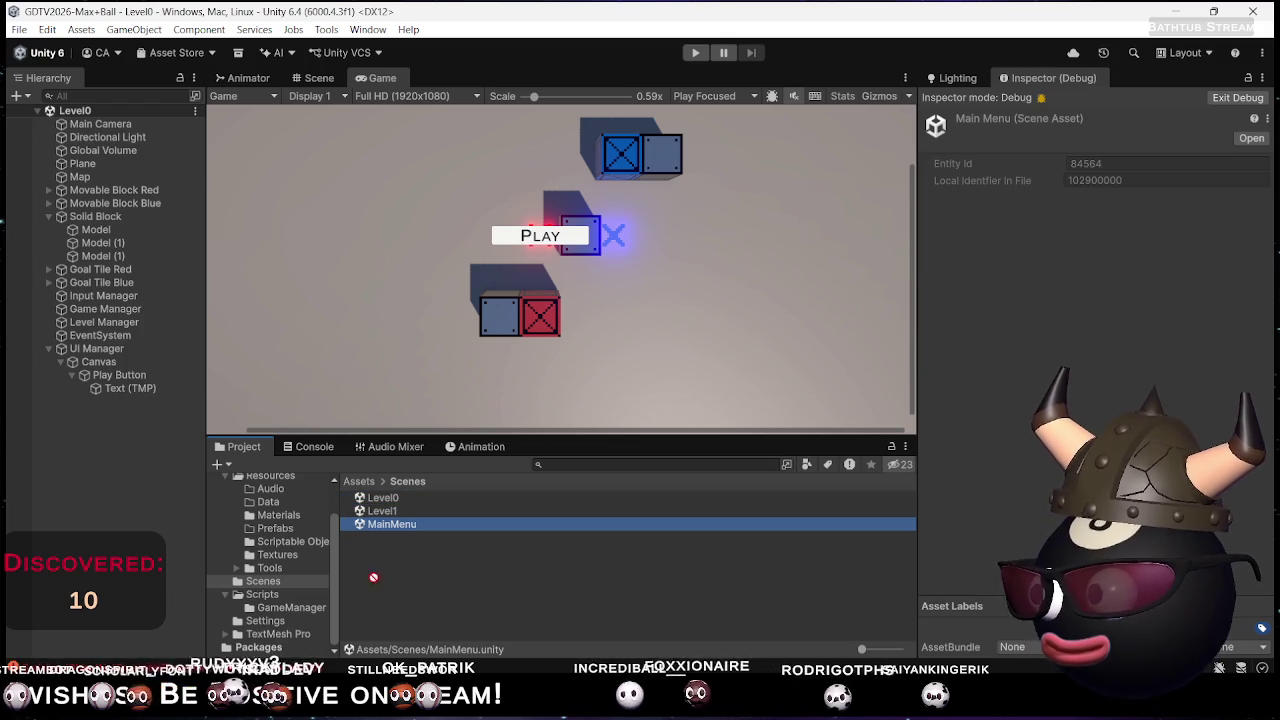
double_click(397, 524)
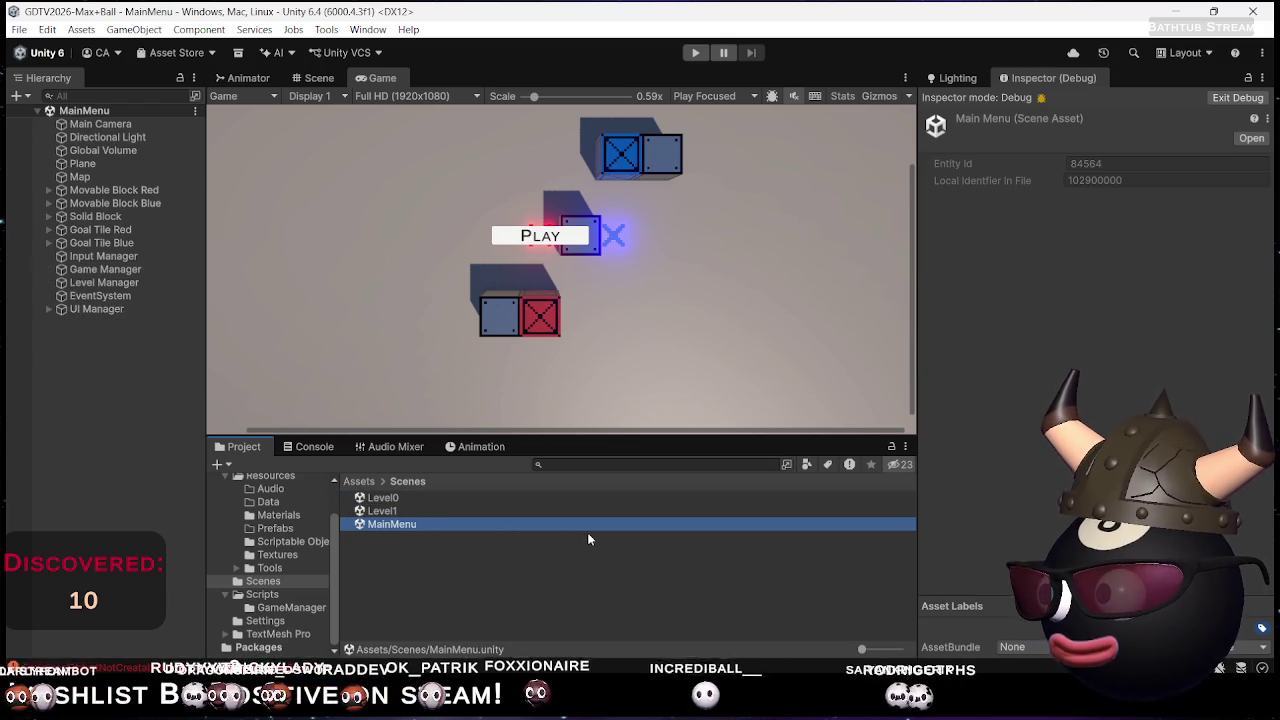
Set Solid Block's Position X and Z to 0
left_click(49, 308)
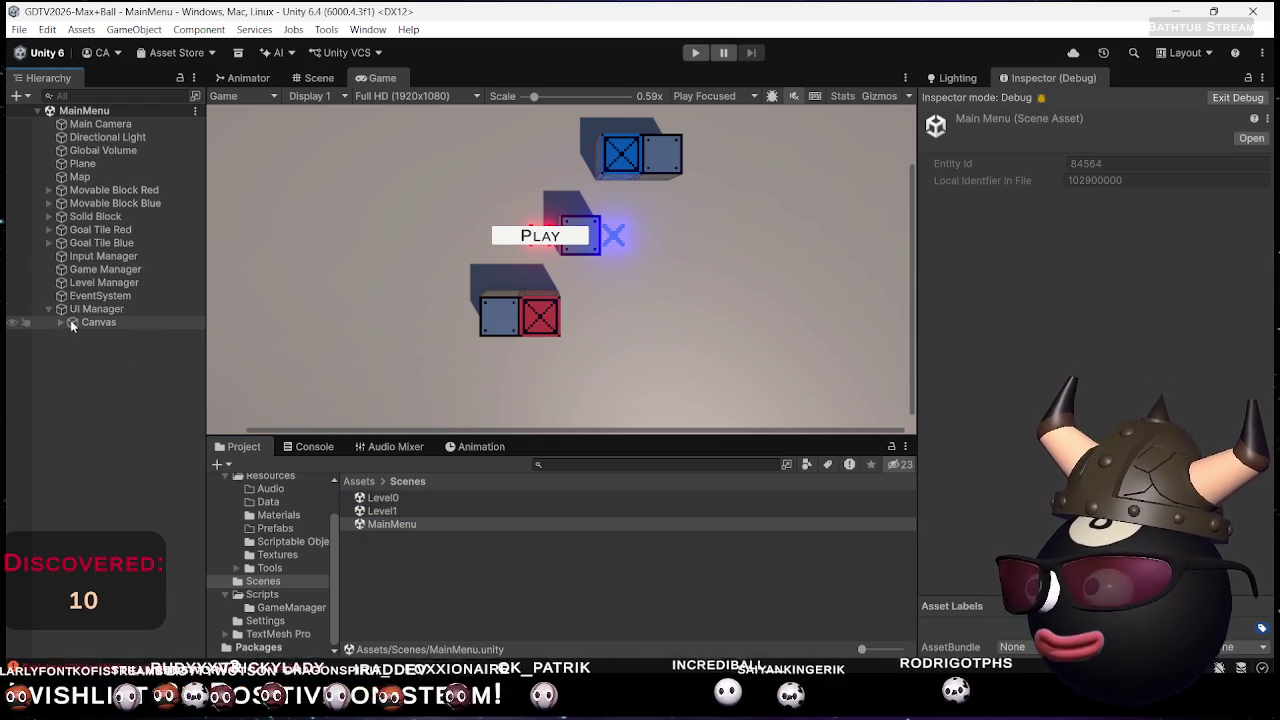
left_click(61, 322)
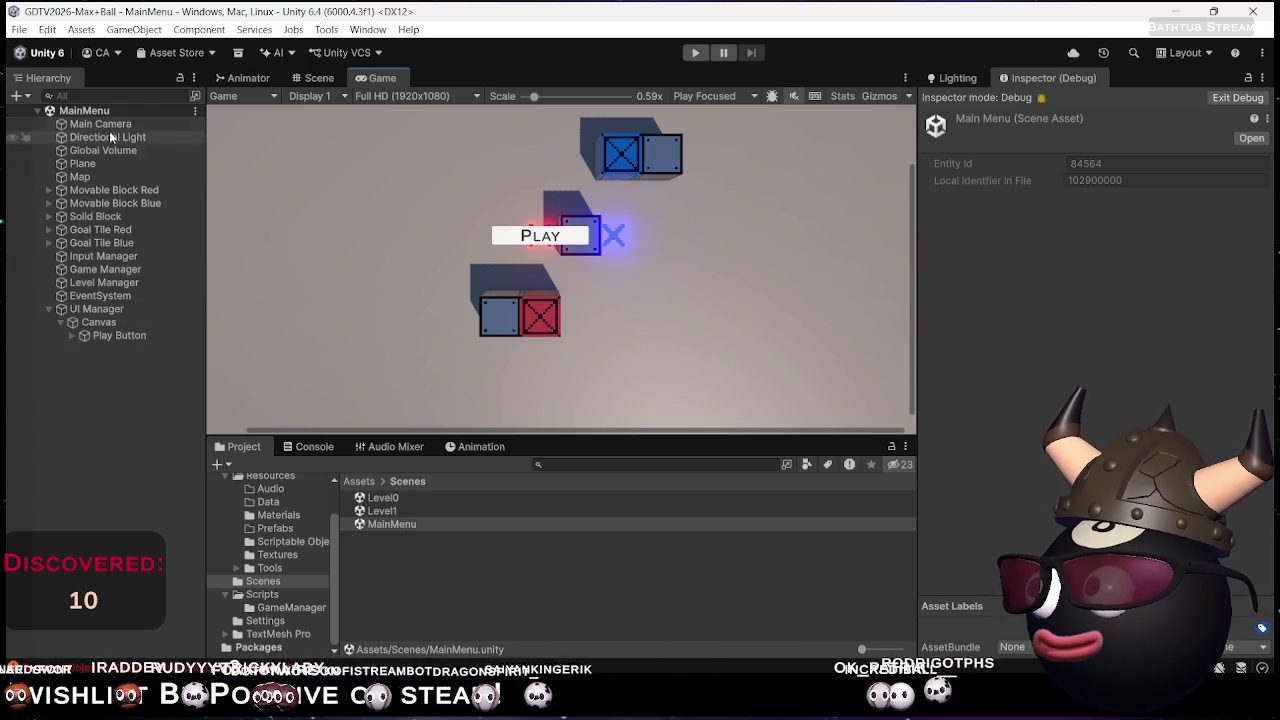
left_click(108, 216)
left_click(1237, 97)
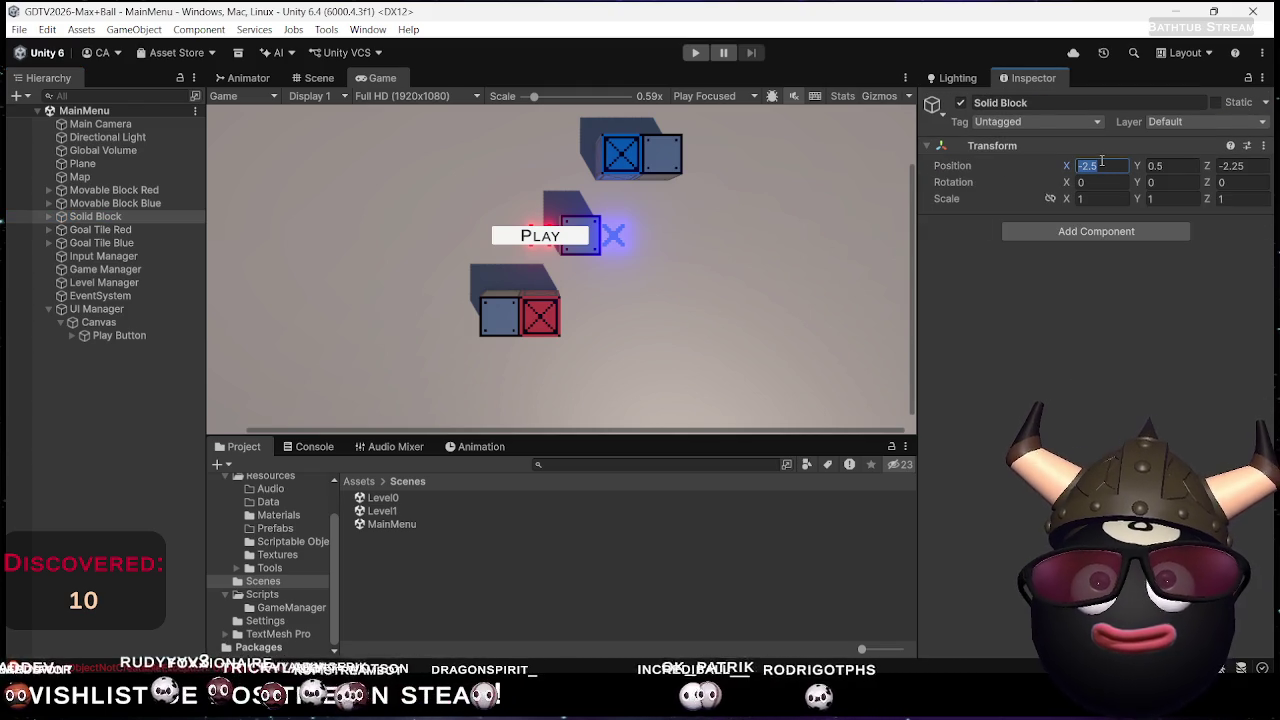
type("0")
key("Tab")
key("Tab")
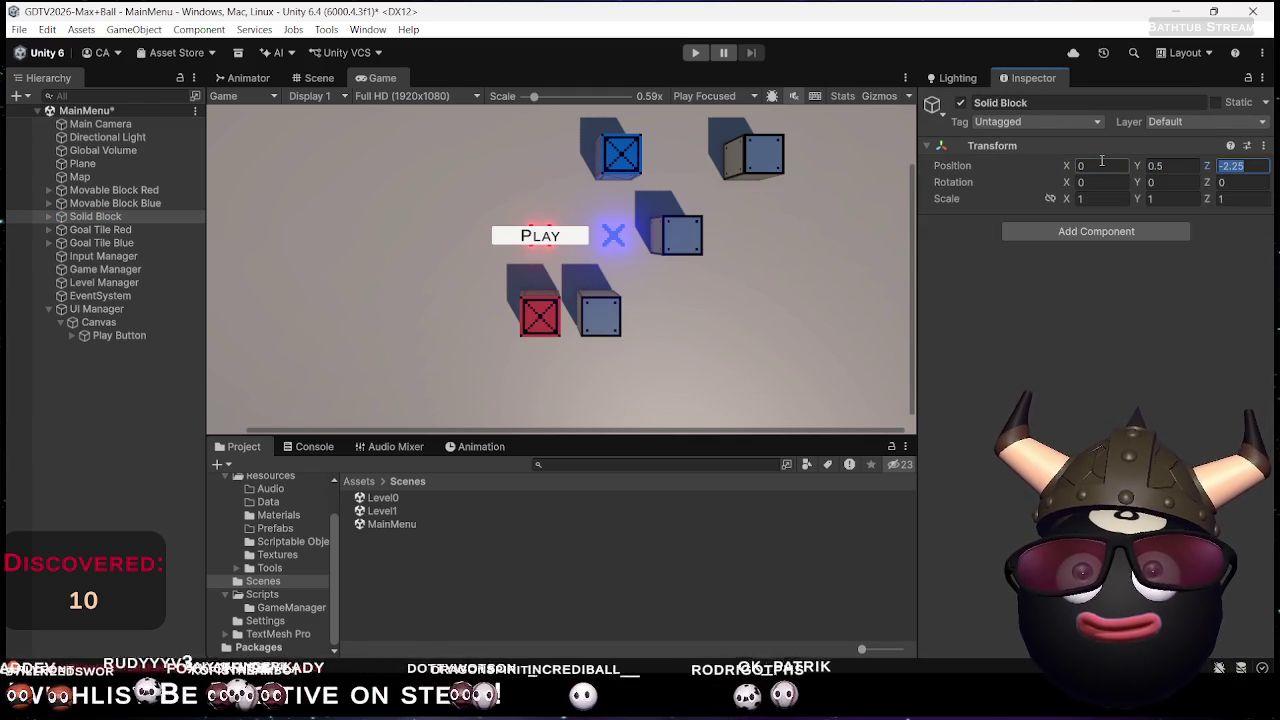
type("0")
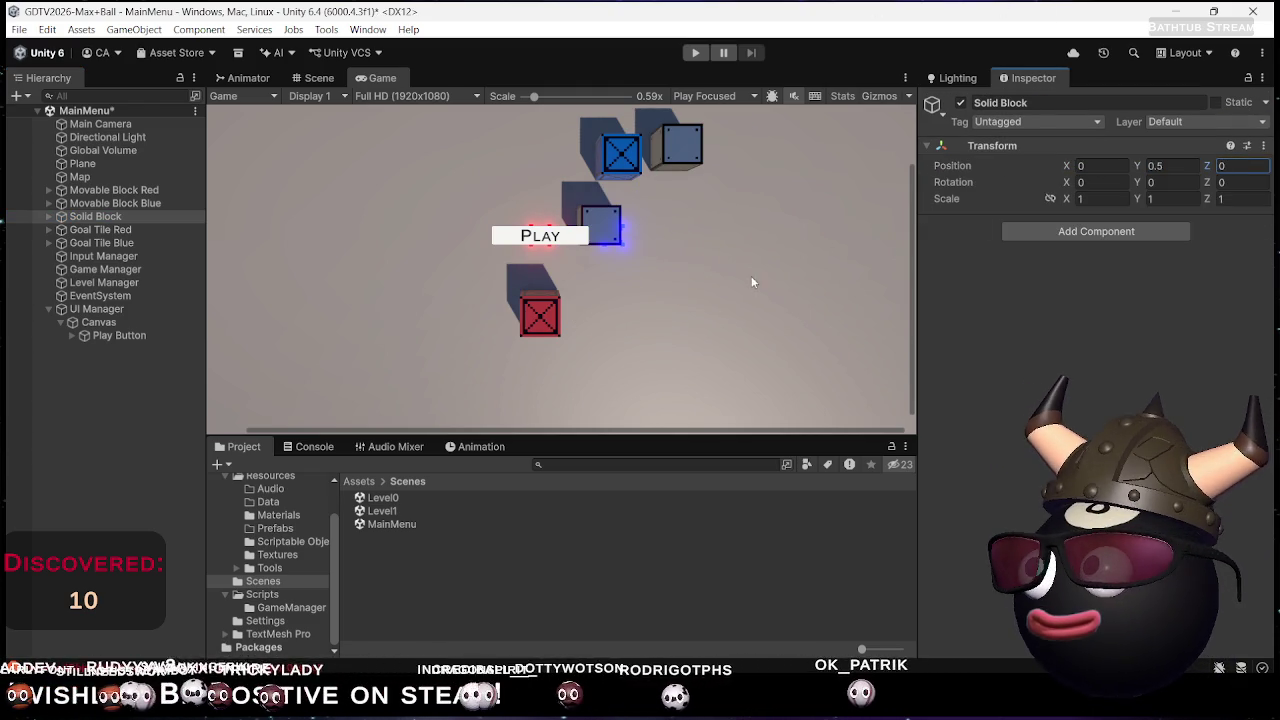
Delete both Model (1) children of Solid Block
left_click(48, 216)
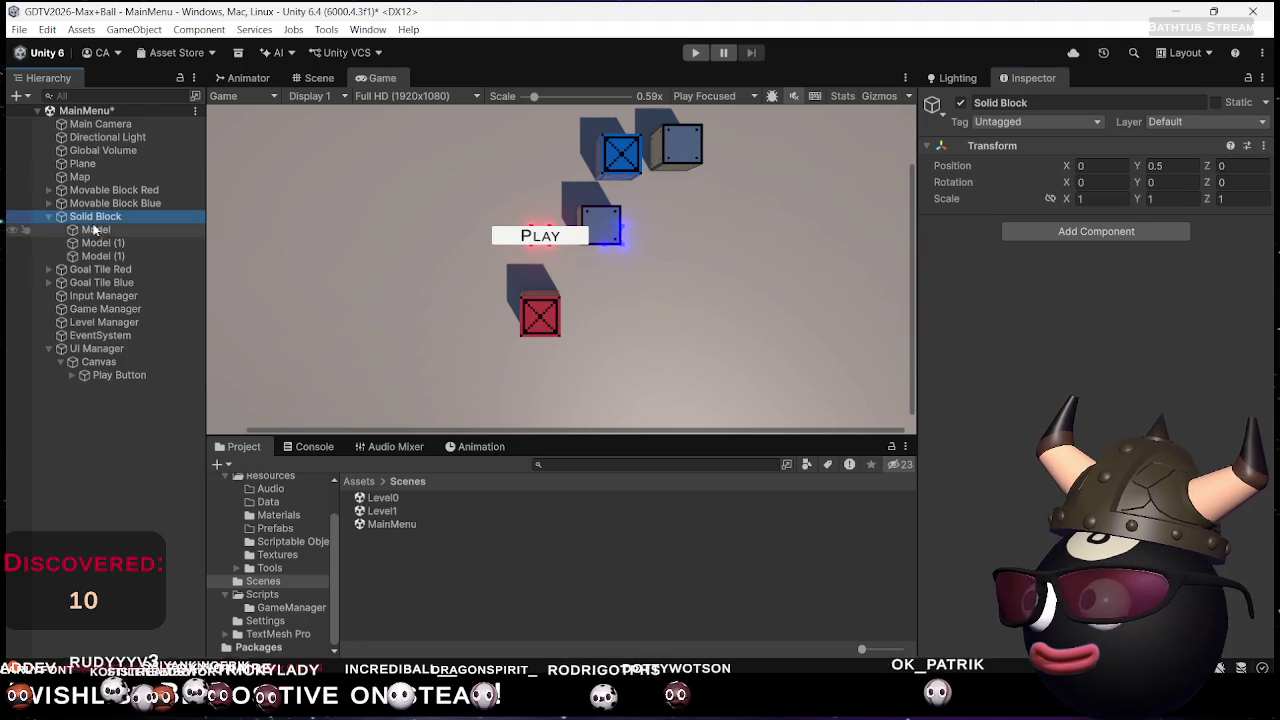
left_click(101, 243)
left_click(121, 257, "shift")
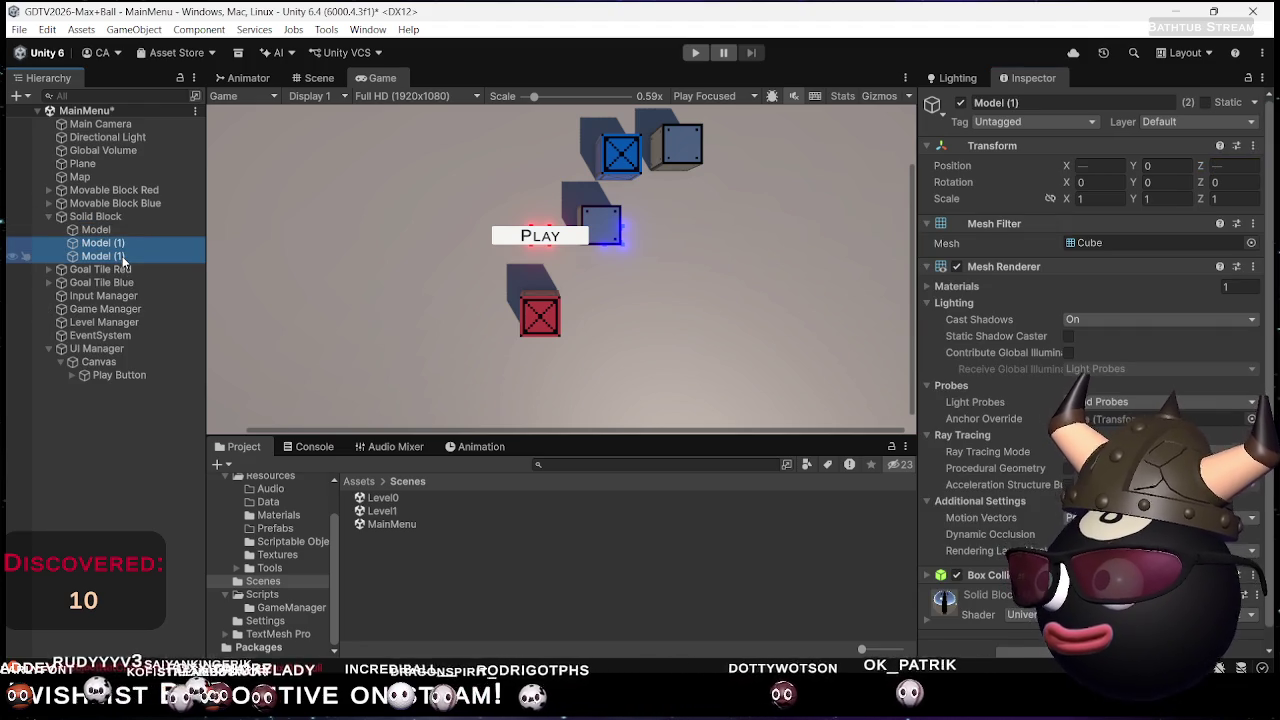
key("Delete")
Zero the remaining Model cube's X and Z position, then reselect Solid Block
left_click(92, 217)
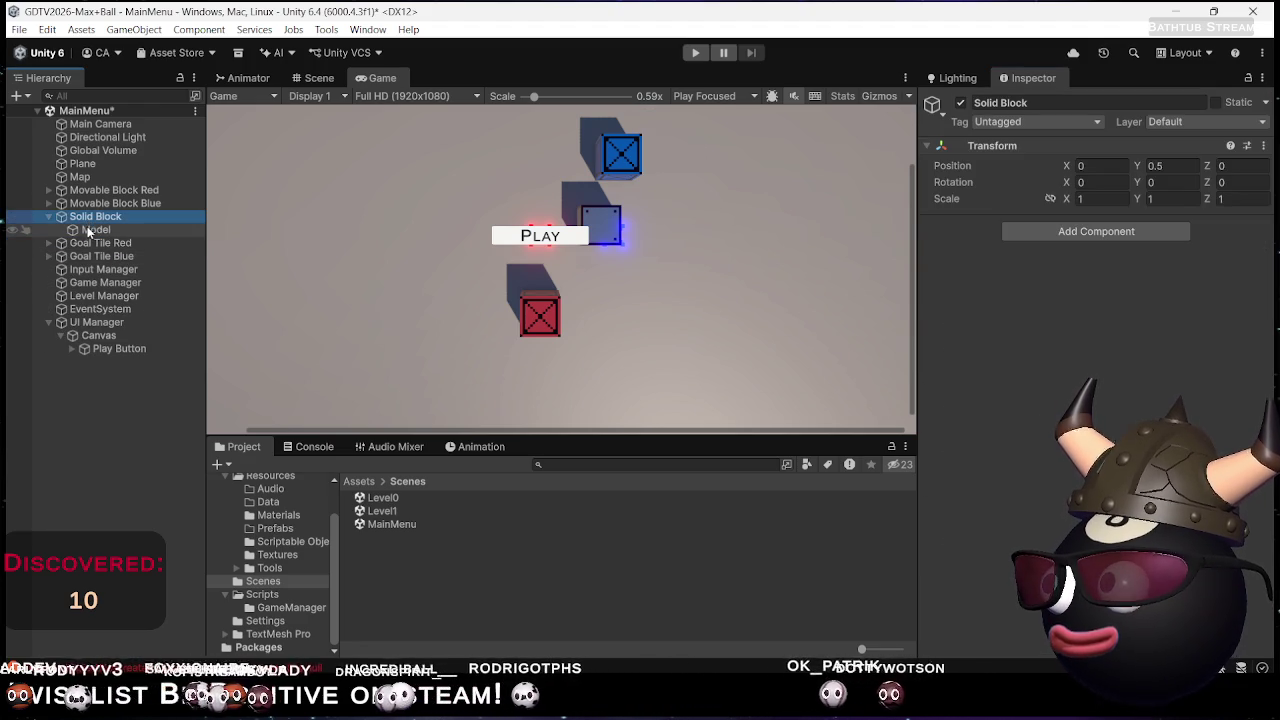
left_click(90, 230)
left_click(1100, 165)
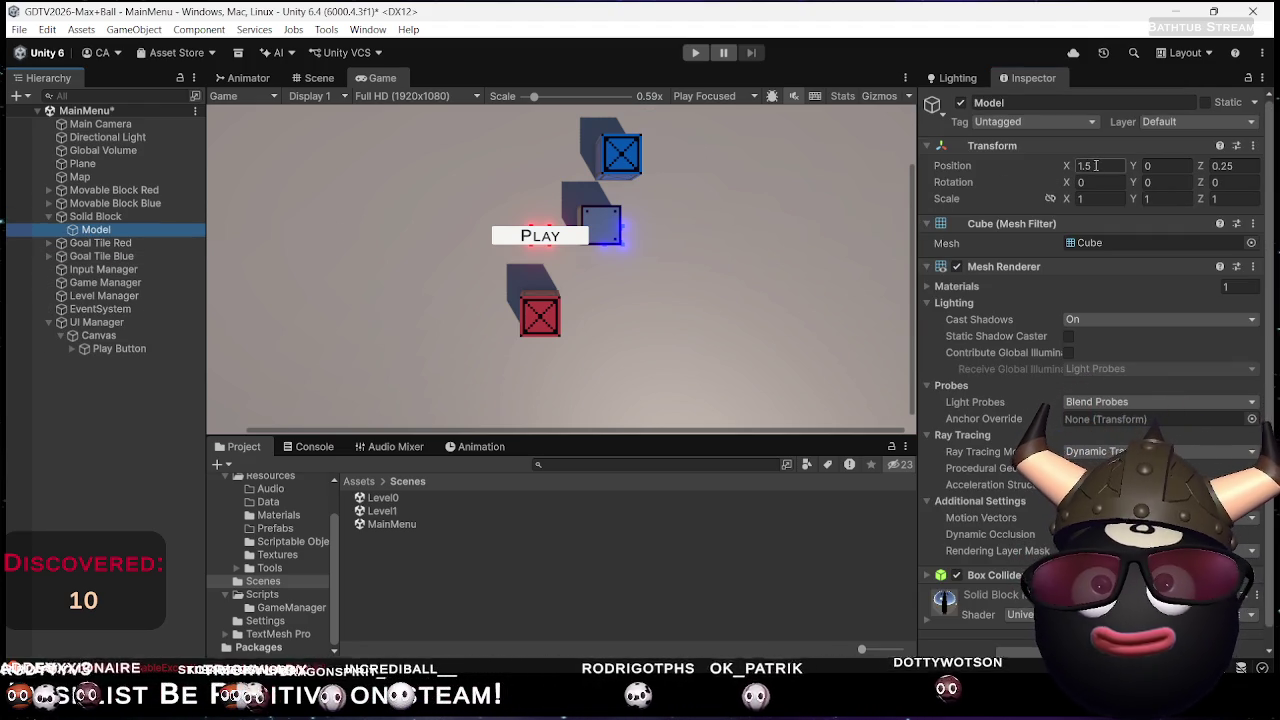
type("0")
key("Tab")
key("Tab")
type("0")
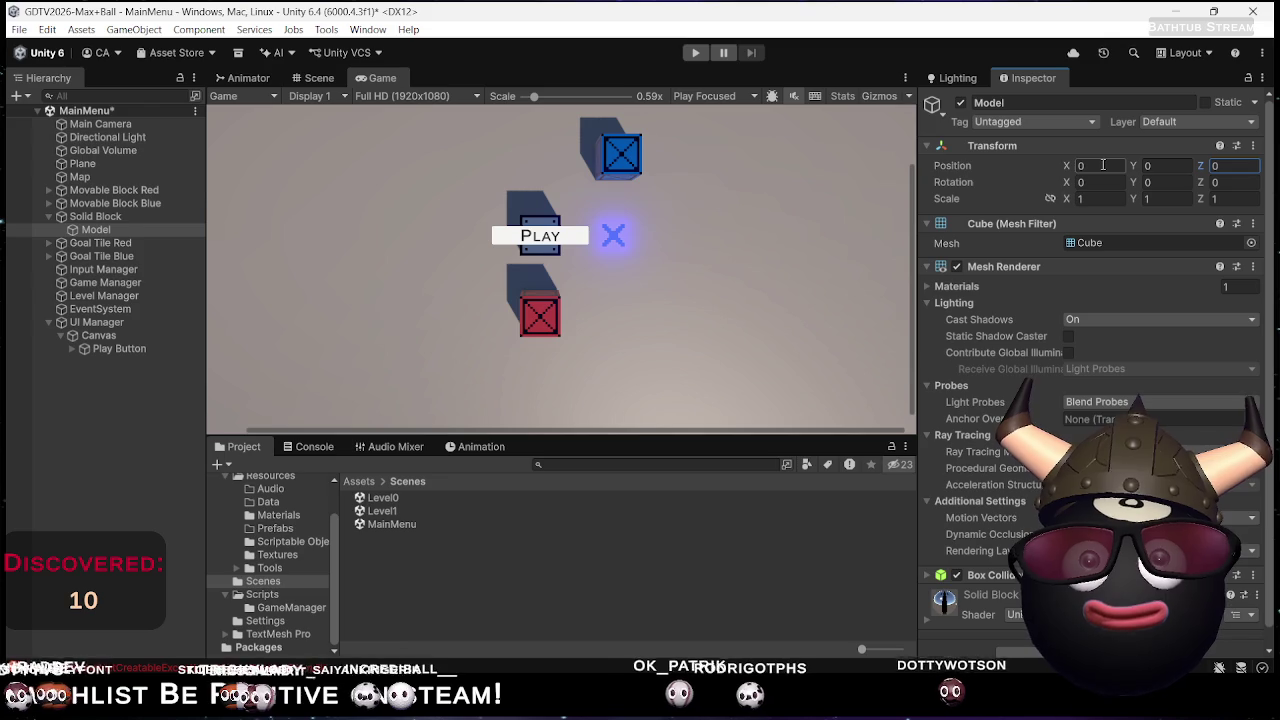
left_click(108, 221)
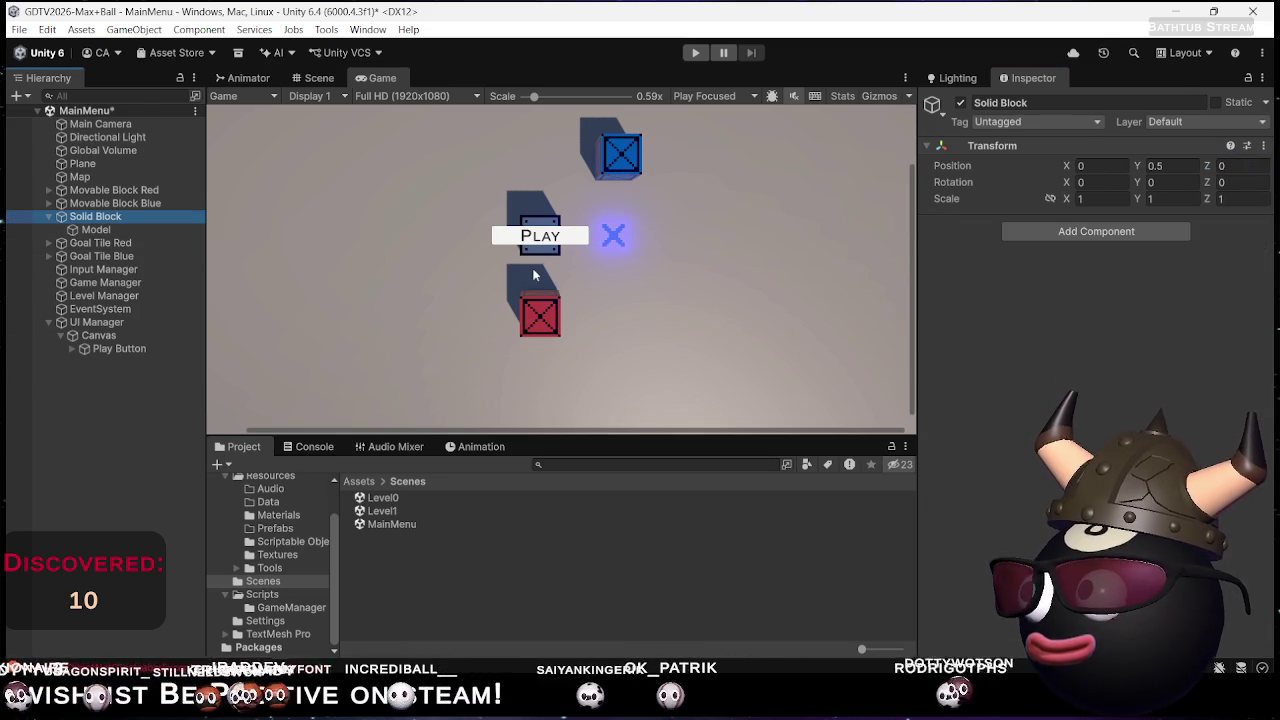
In the Scene view, move Solid Block one unit right to X 1
left_click(319, 78)
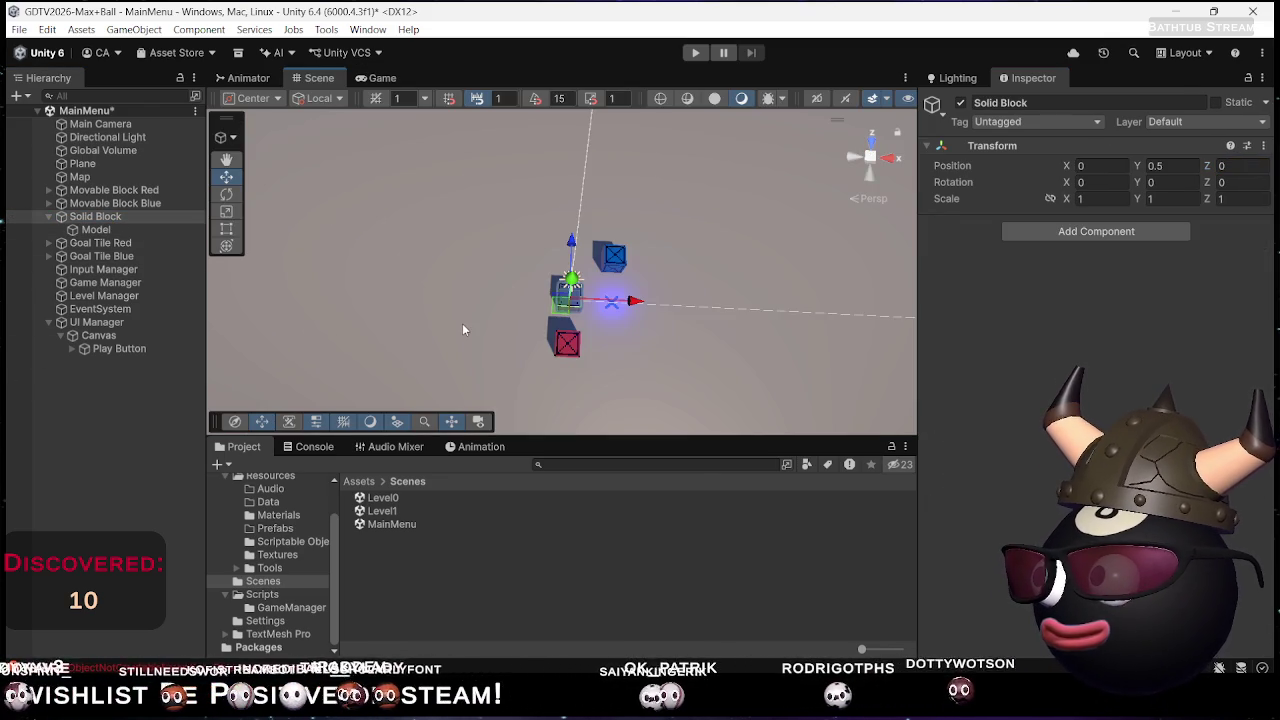
scroll(463, 329, "up", 5)
mouse_move(463, 329)
left_mouse_down()
mouse_move(618, 242)
mouse_move(385, 268)
left_mouse_up()
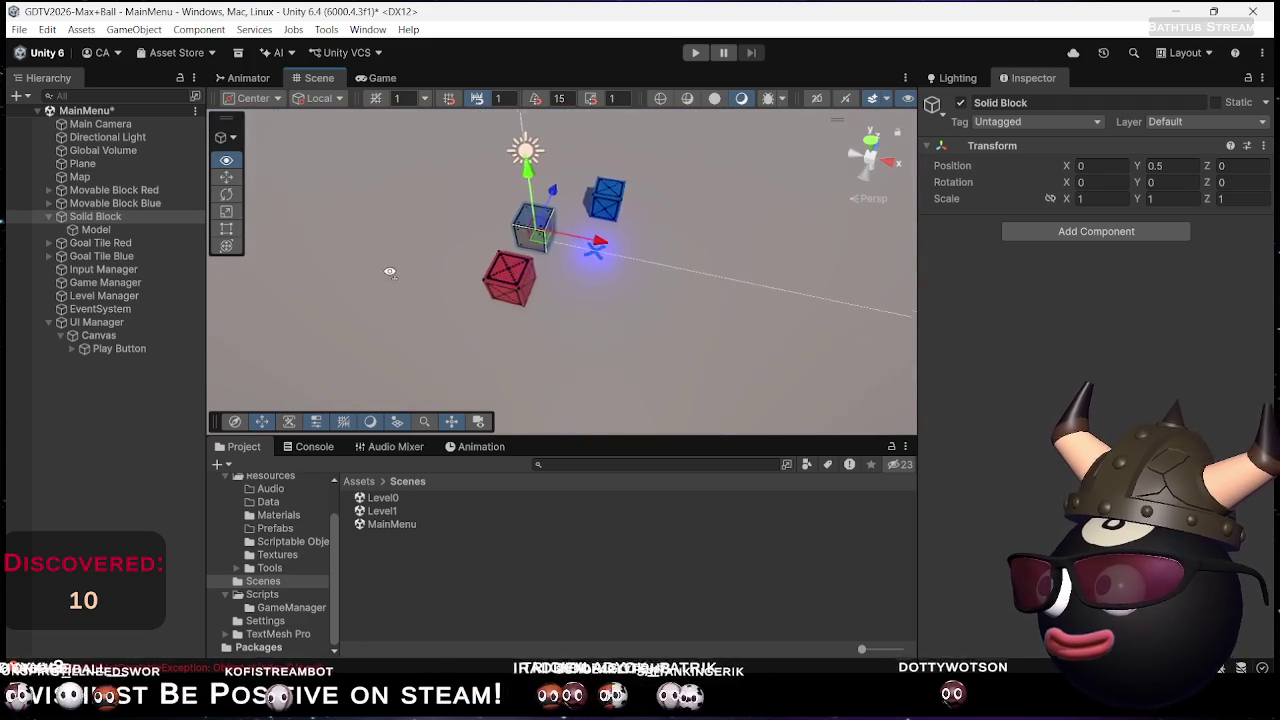
double_click(118, 217)
left_click(108, 230)
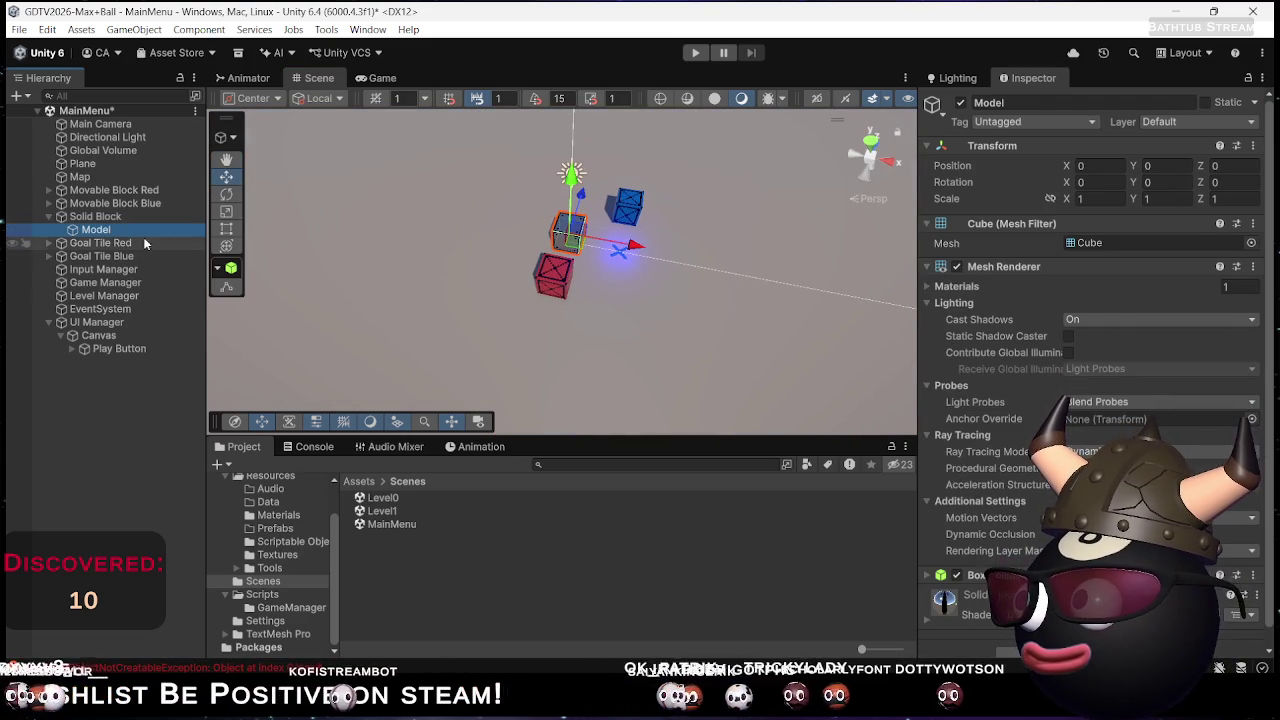
left_click(140, 217)
left_click_drag(637, 243, 665, 248)
Duplicate Solid Block and drag the copy to Z -5, then view the Game tab
left_click(30, 217)
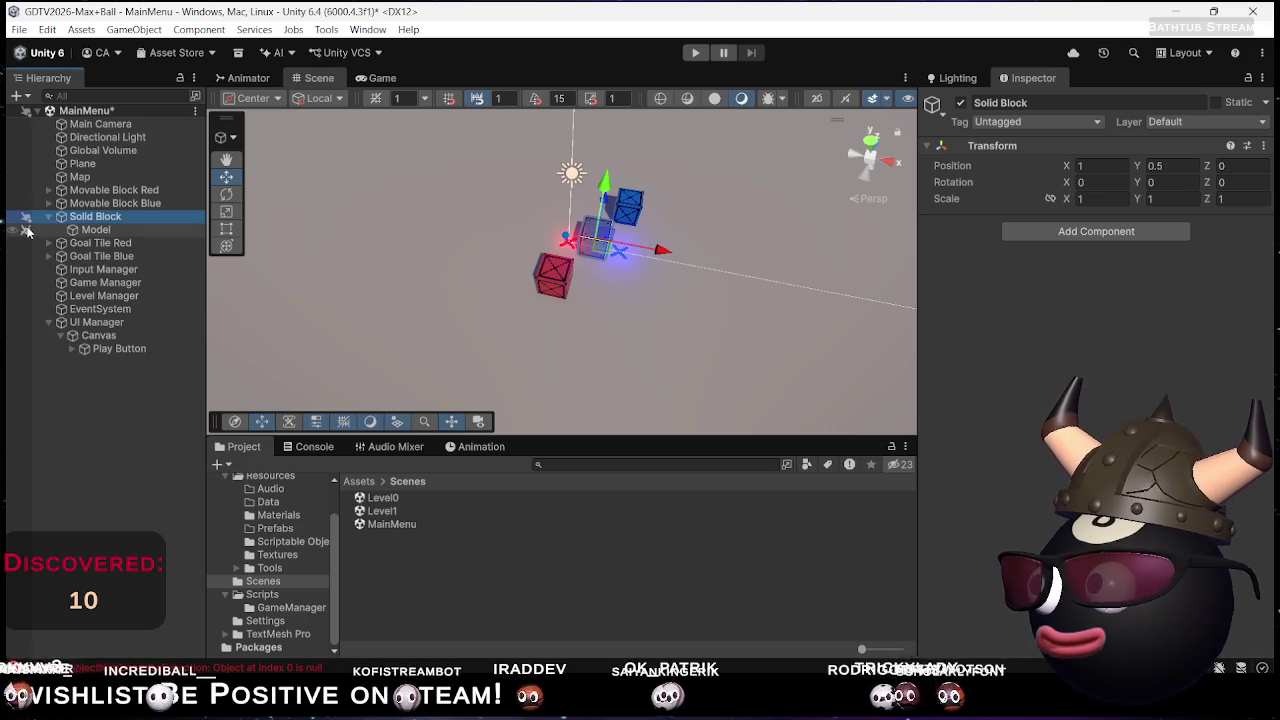
left_click(578, 254)
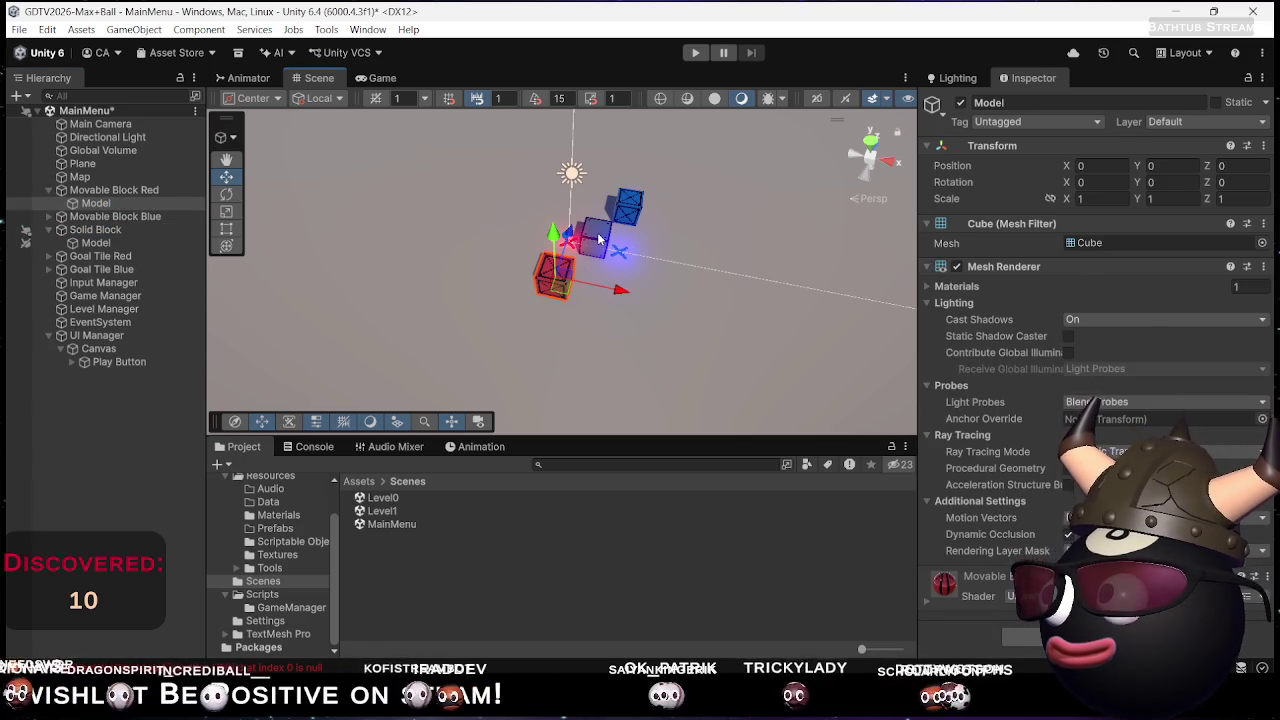
left_click(598, 238)
left_click(590, 255)
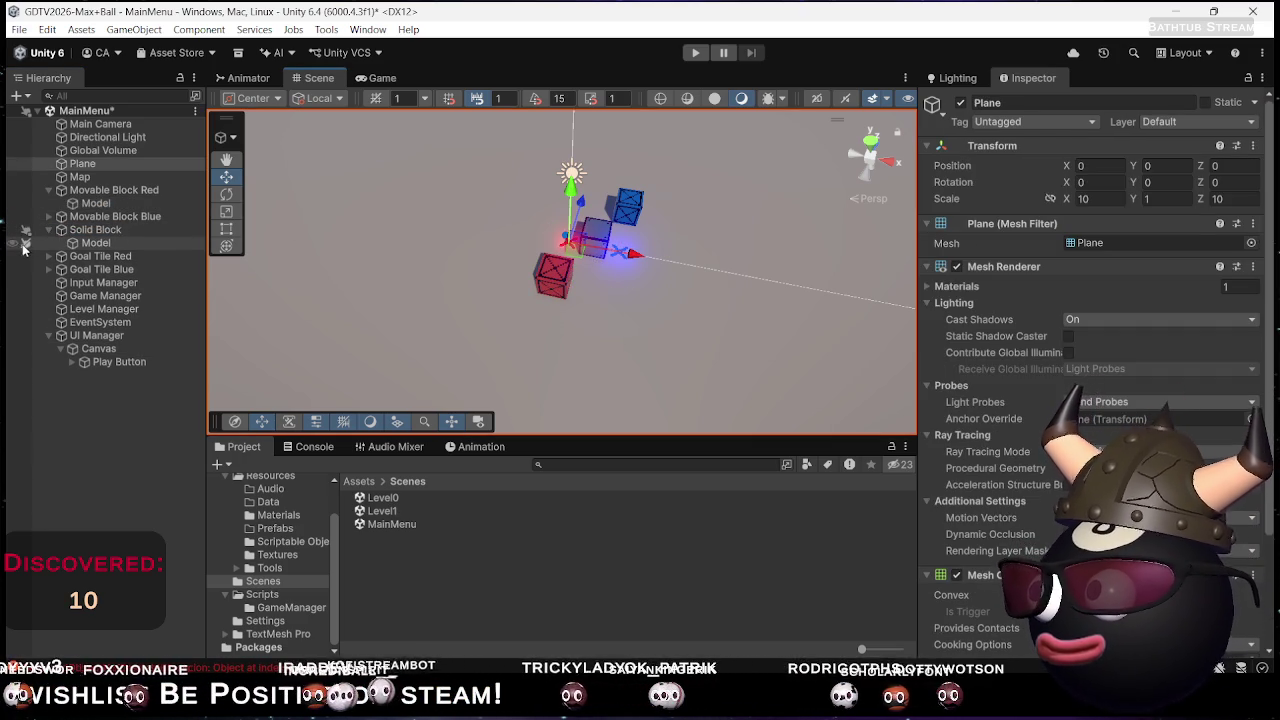
left_click(26, 229)
left_click(50, 231)
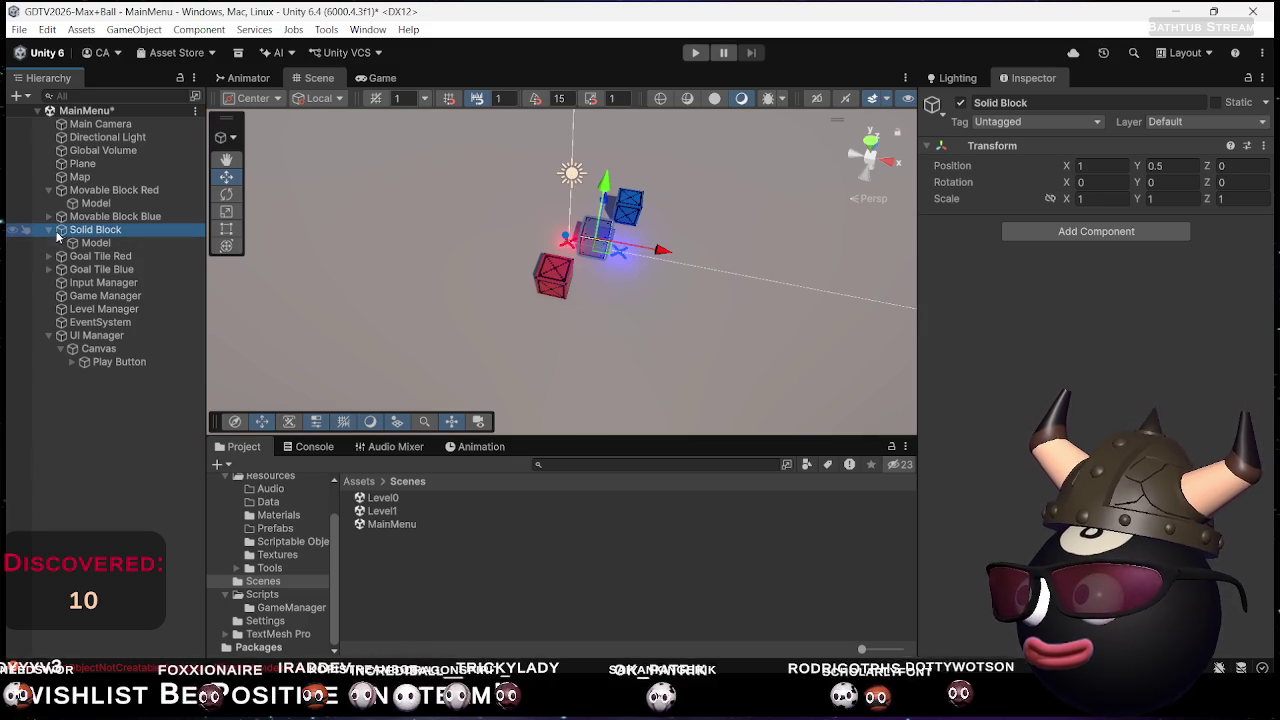
left_click(48, 230)
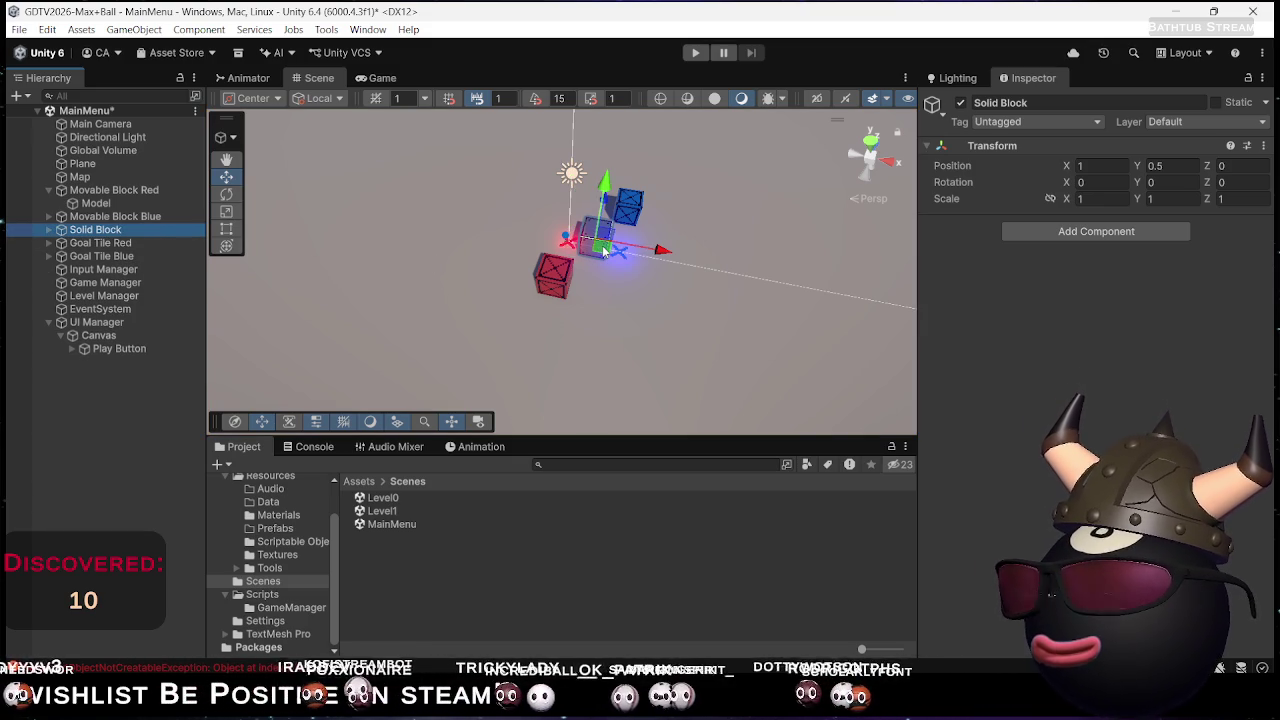
key("ctrl+d")
mouse_move(603, 248)
left_mouse_down()
mouse_move(586, 277)
mouse_move(576, 396)
left_mouse_up()
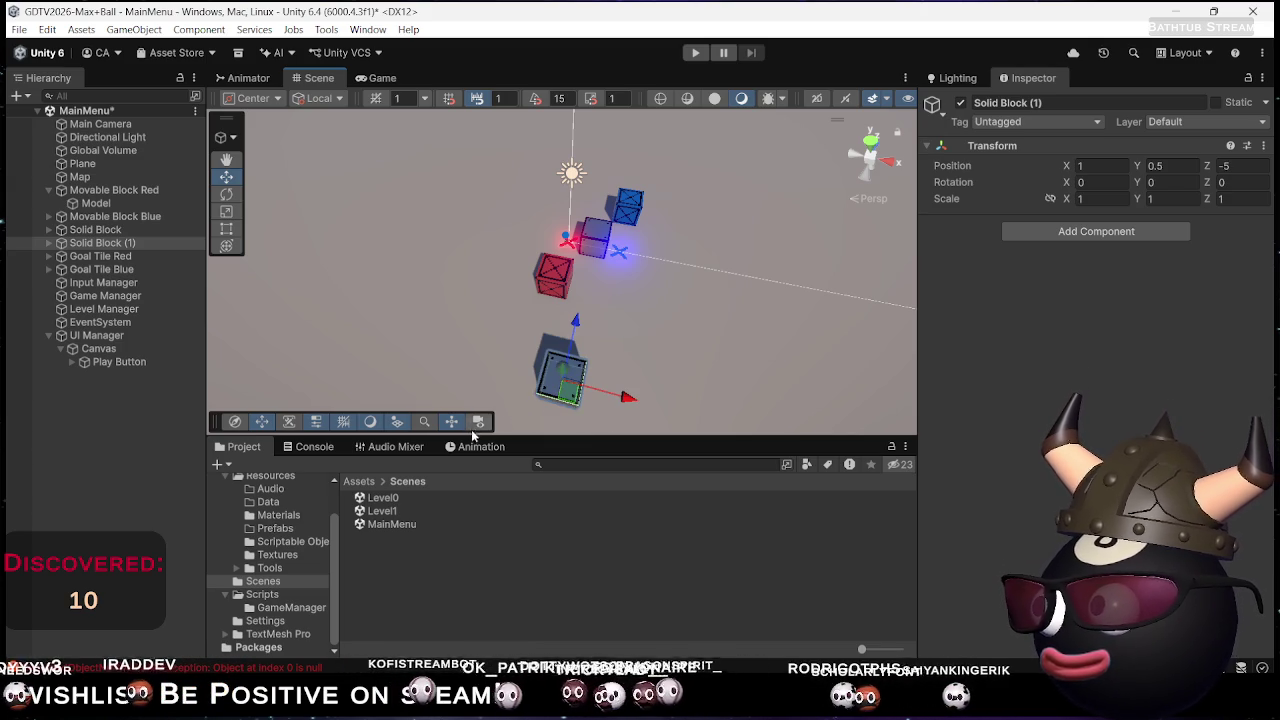
left_click(381, 78)
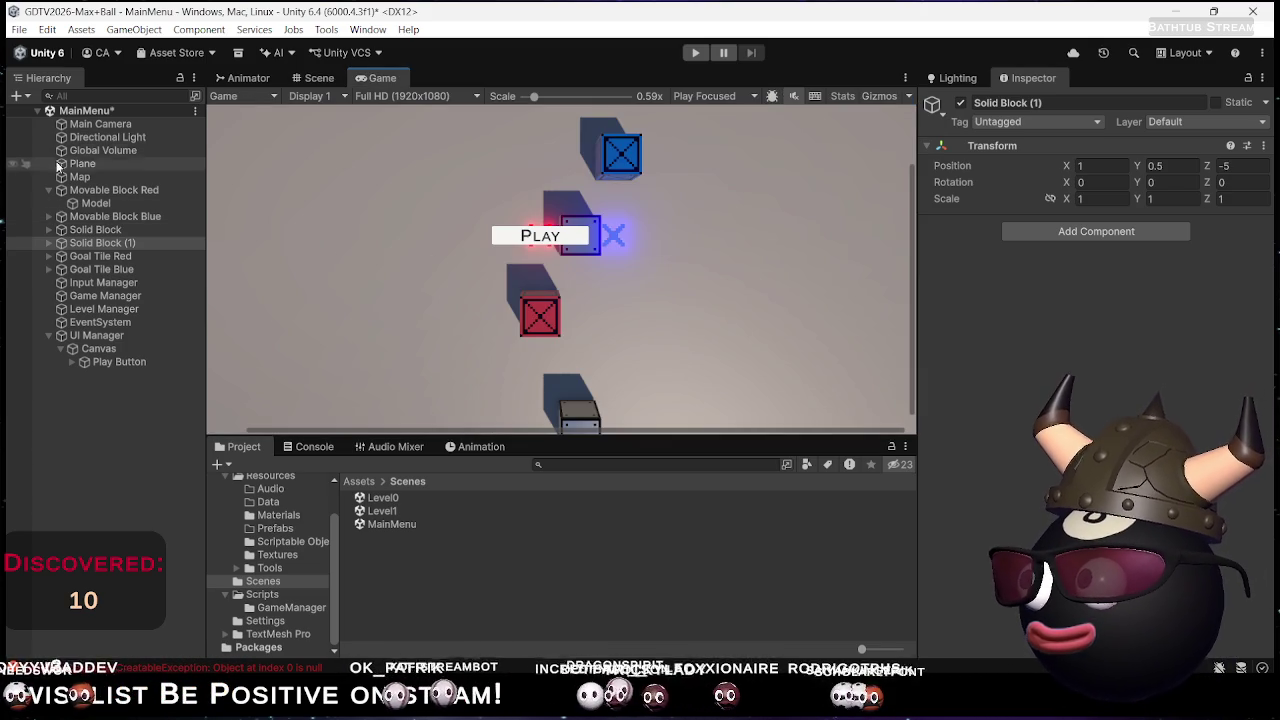
Lower the Main Camera's Field of View from 85 to 65, then select Solid Block (1)
left_click(100, 124)
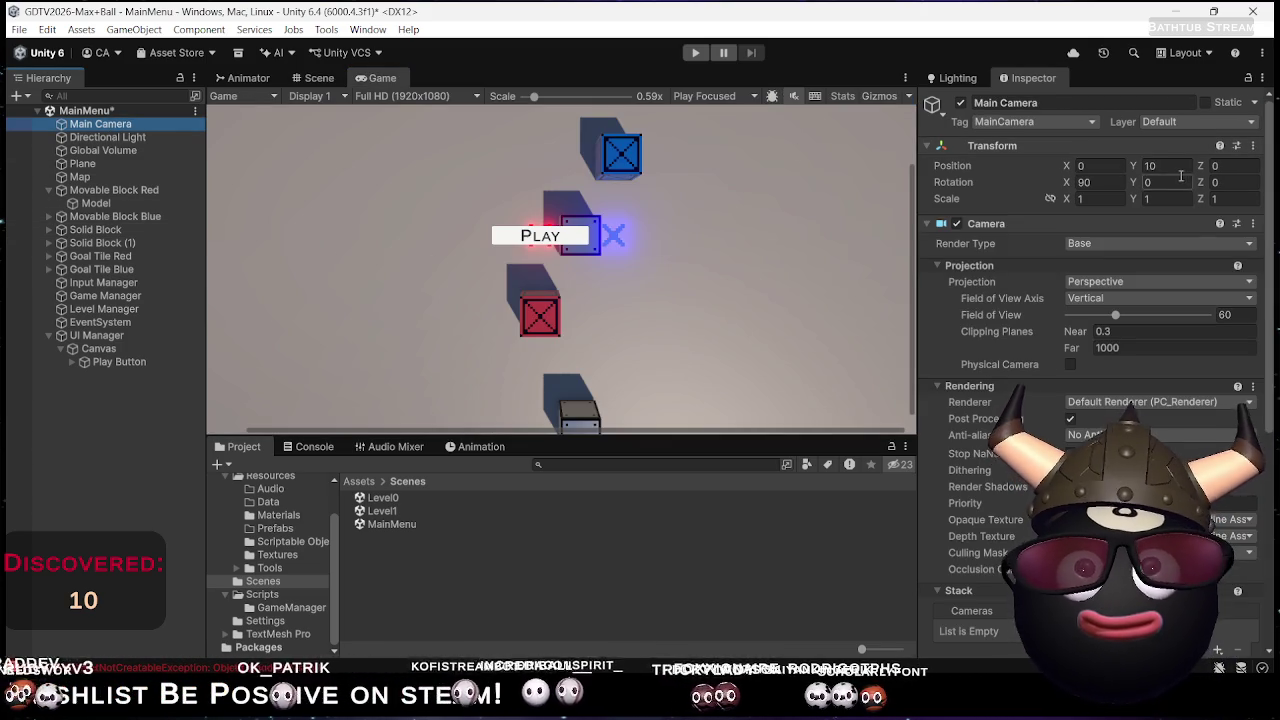
left_click_drag(1117, 315, 1145, 317)
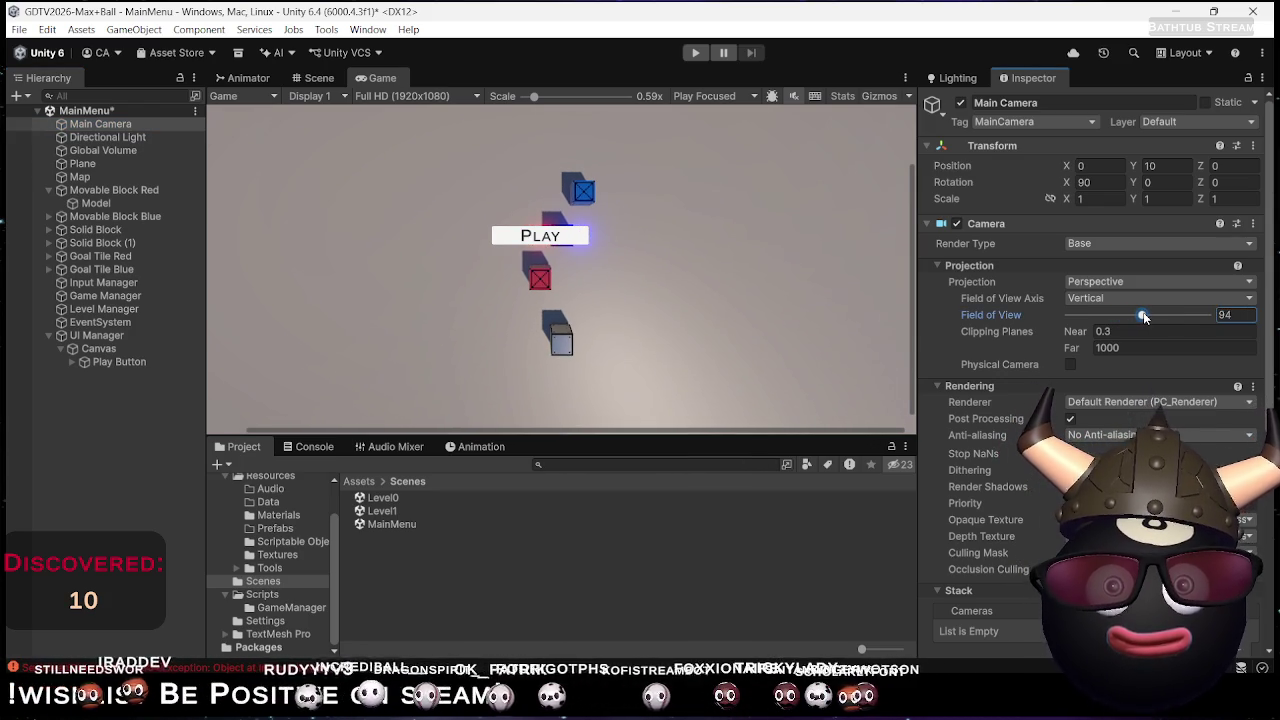
left_click_drag(1145, 317, 1138, 317)
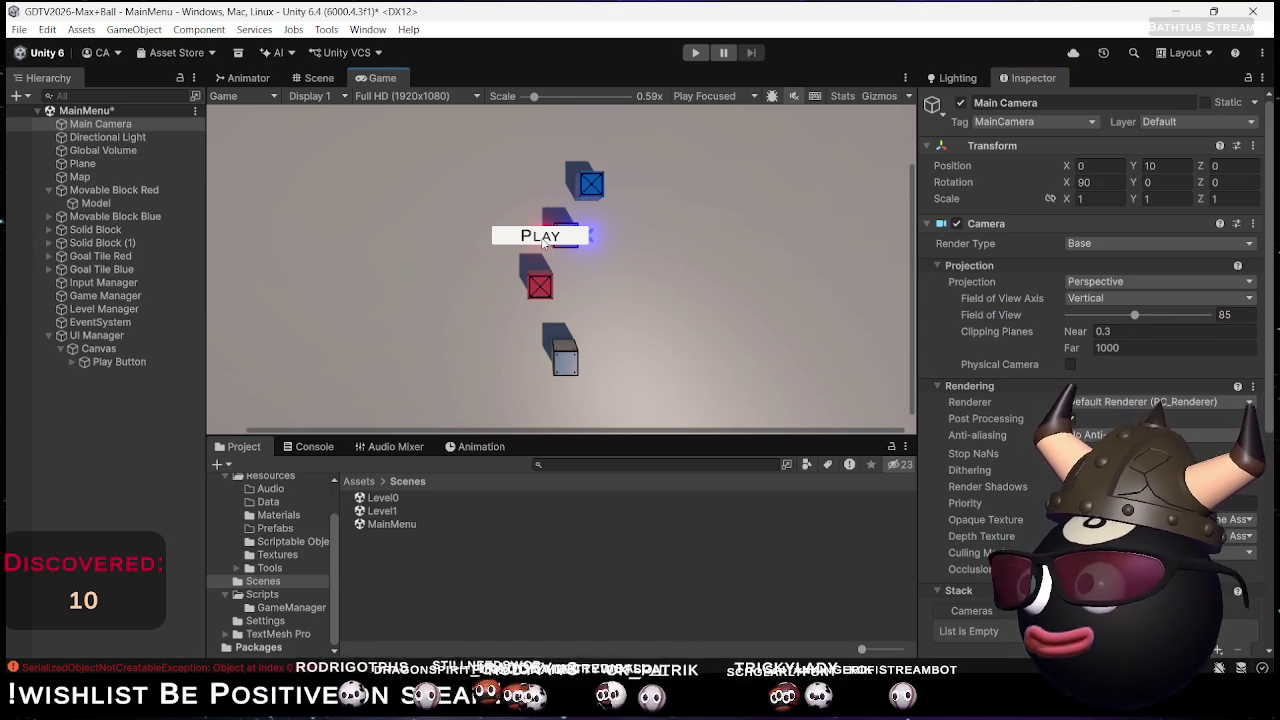
scroll(778, 340, "down", 3)
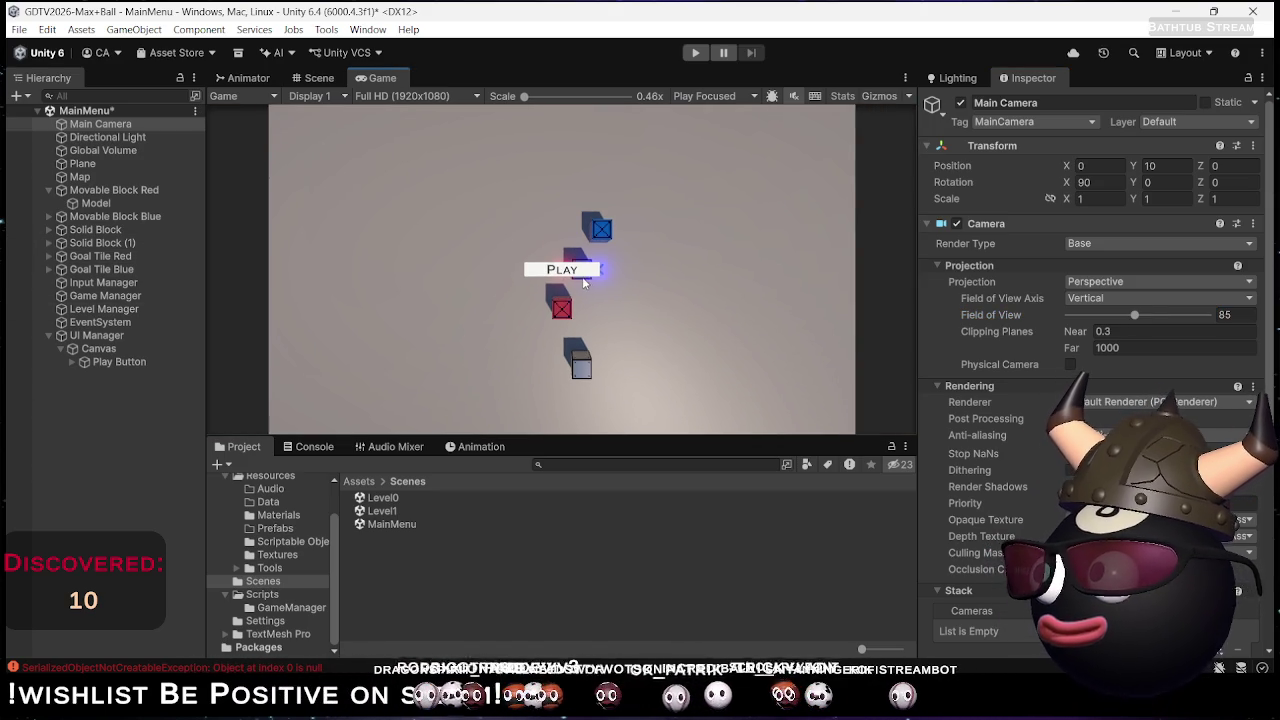
left_click_drag(1132, 316, 1120, 316)
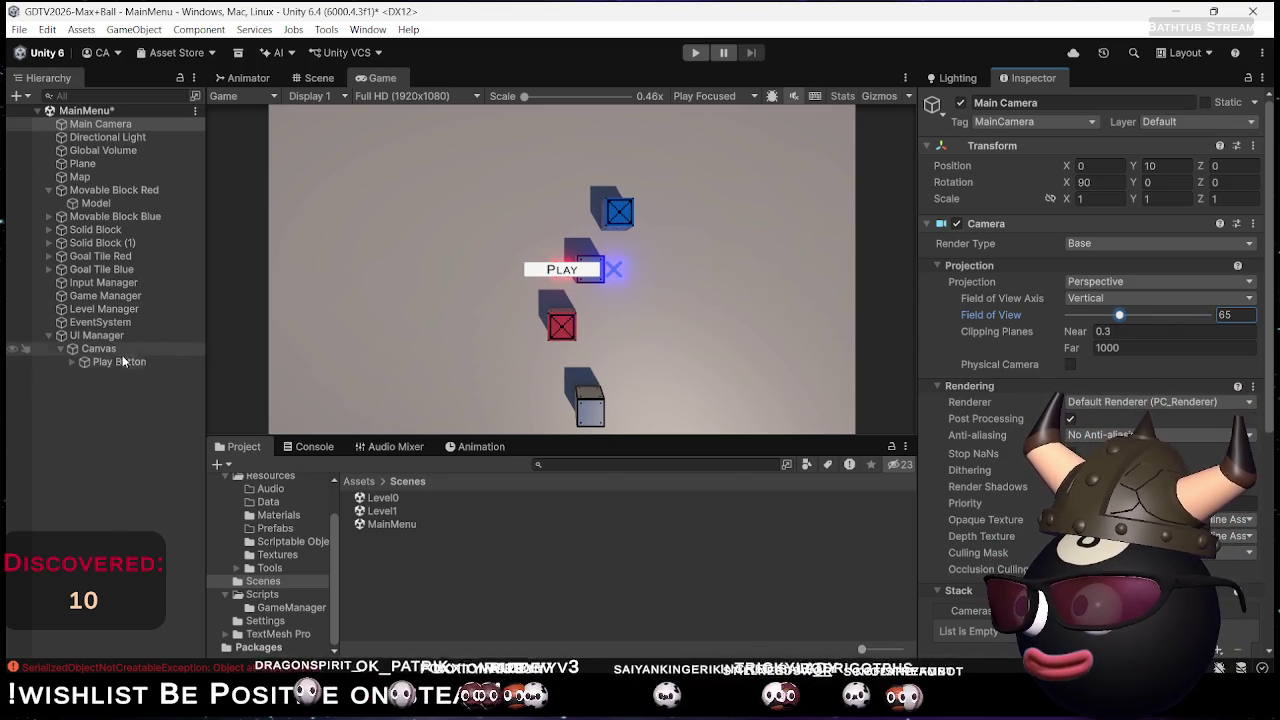
left_click(126, 242)
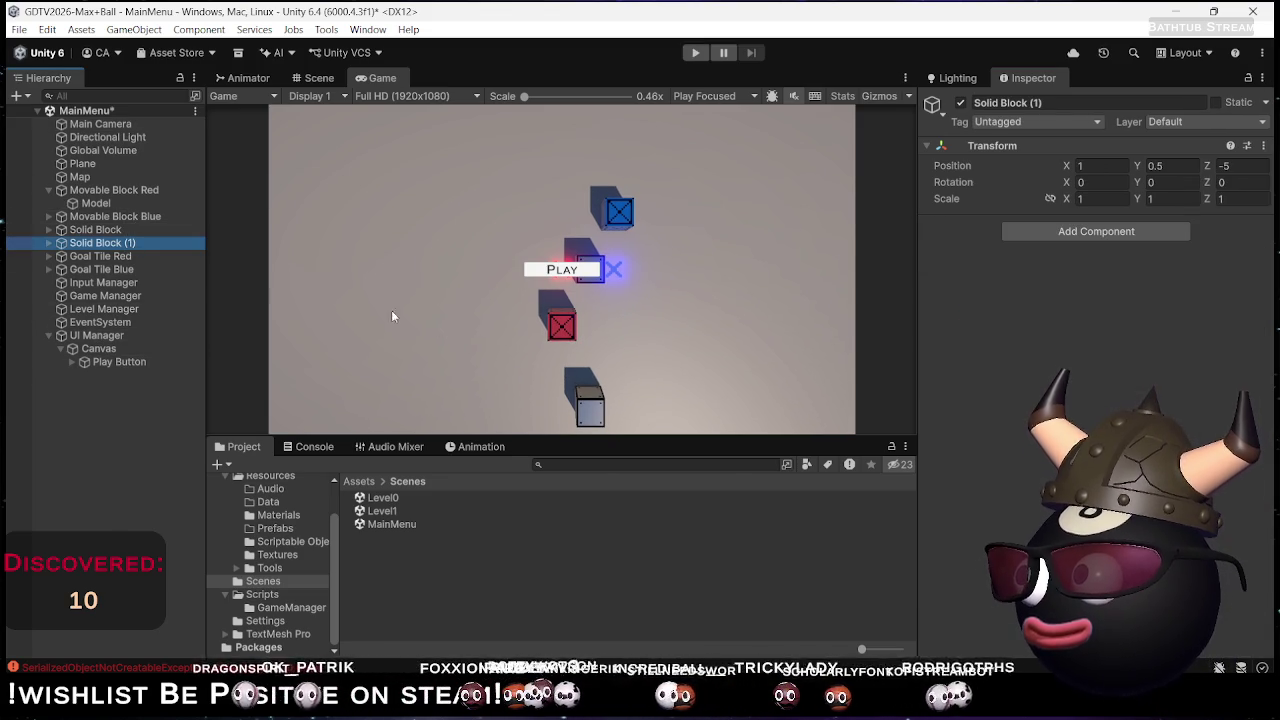
left_click(322, 78)
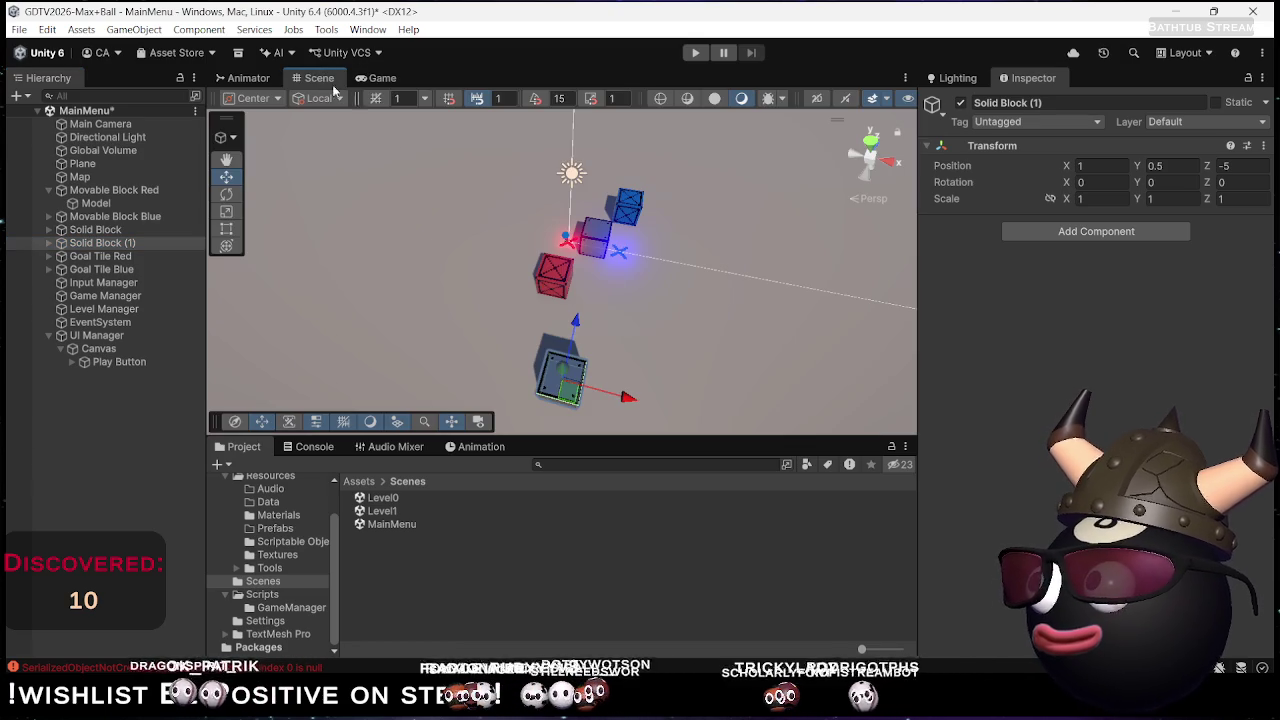
Duplicate Solid Block (1) and set the copy's Position Z to 5
key("f")
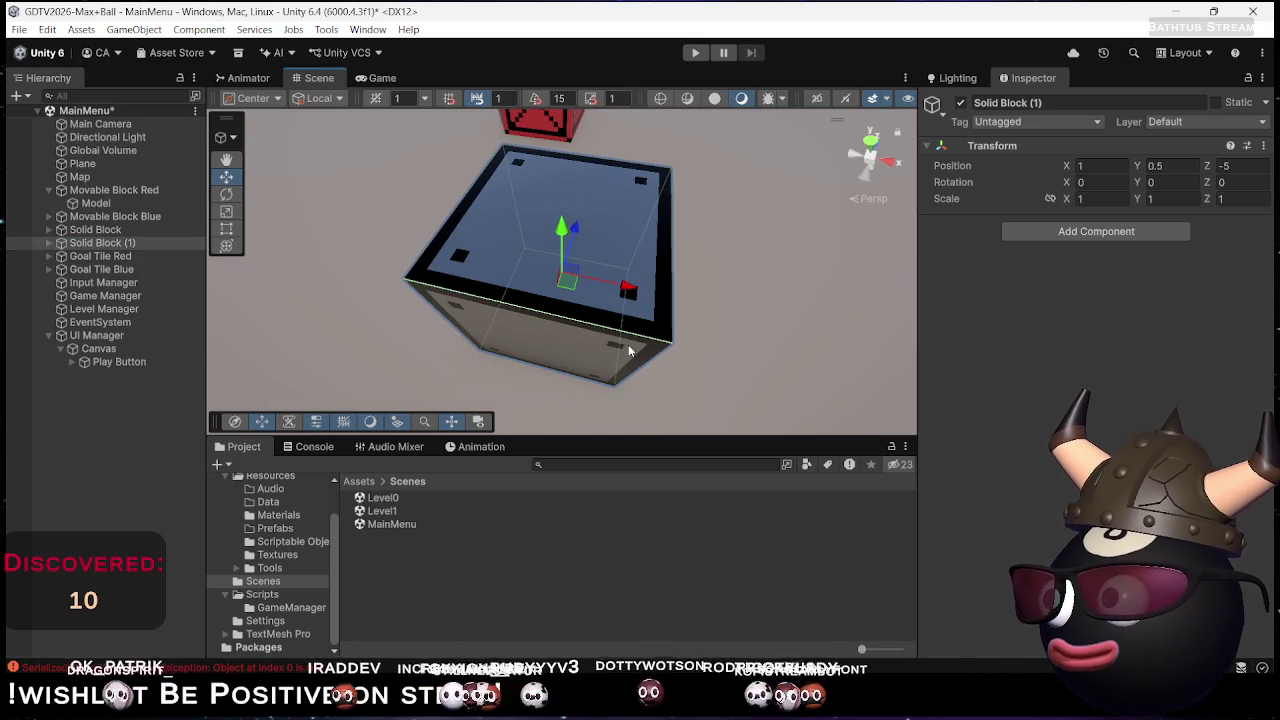
scroll(600, 333, "down", 3)
scroll(592, 330, "down", 5)
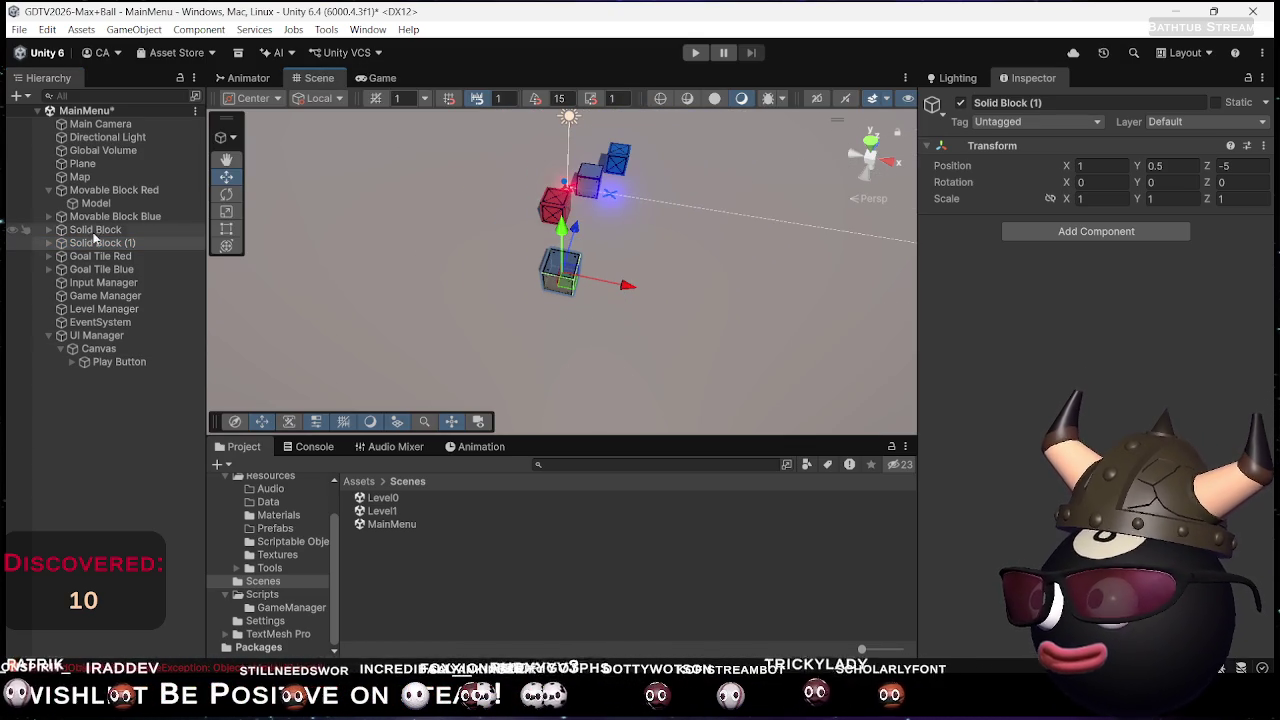
key("ctrl+d")
left_click(1243, 170)
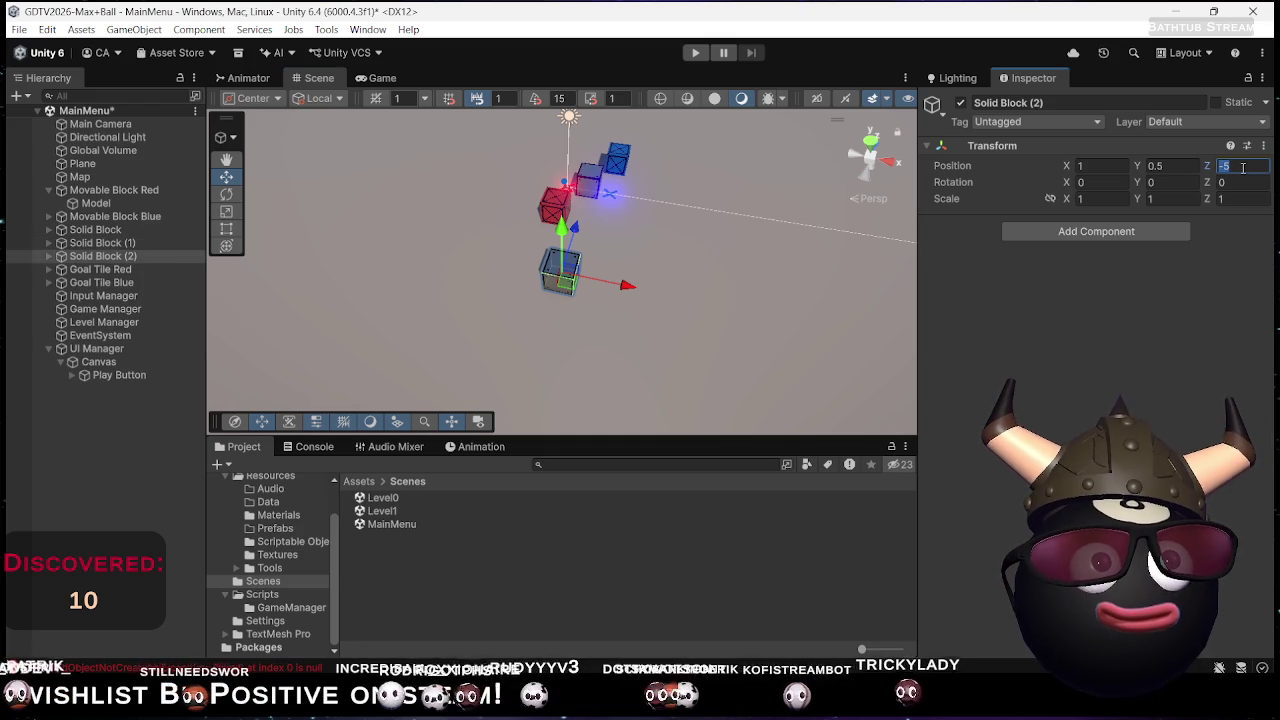
type("5")
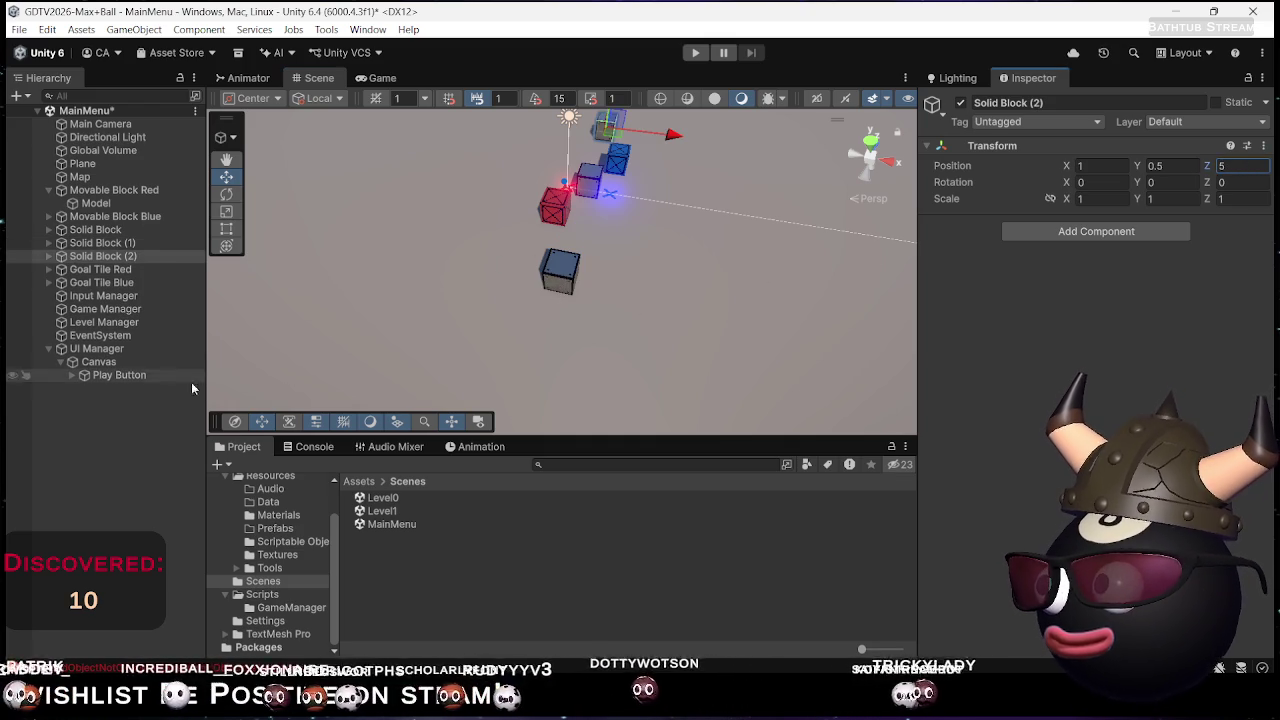
Duplicate both blocks, shift the copies one unit along X, and duplicate the pair again
left_click(100, 243, "ctrl")
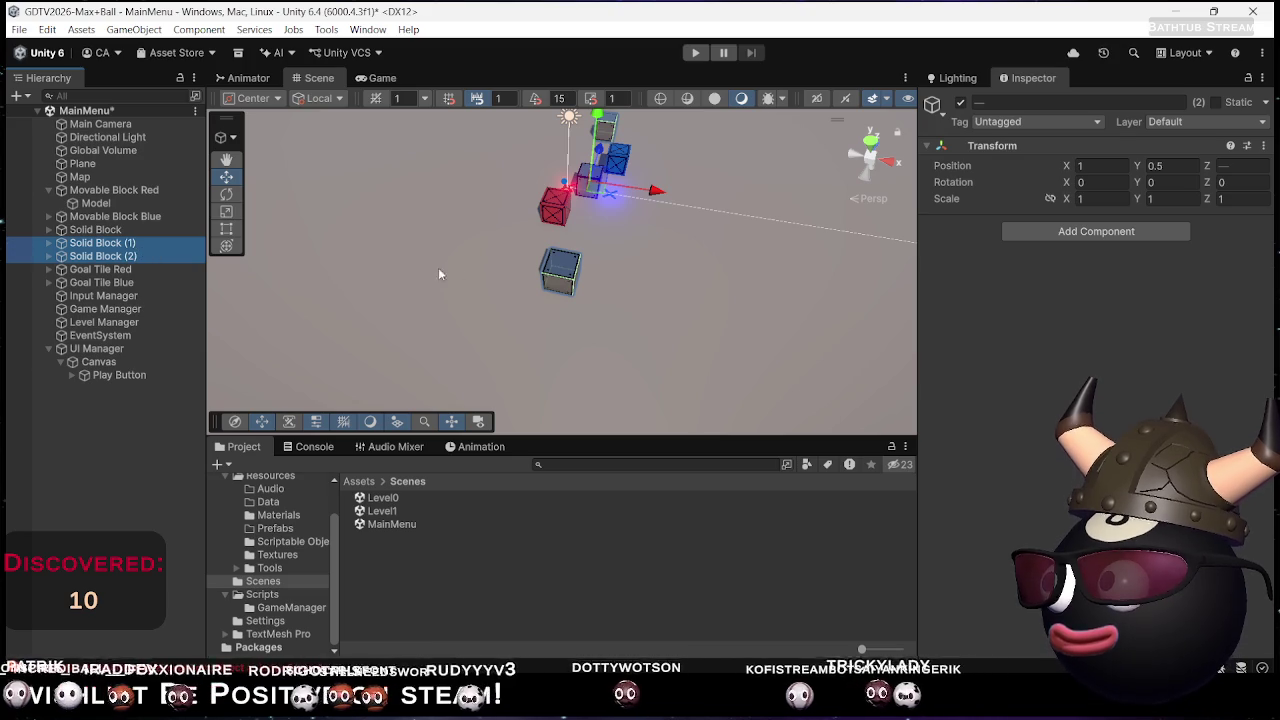
key("ctrl+d")
left_click_drag(659, 193, 744, 205)
key("ctrl+d")
key("ctrl+d")
key("ctrl+d")
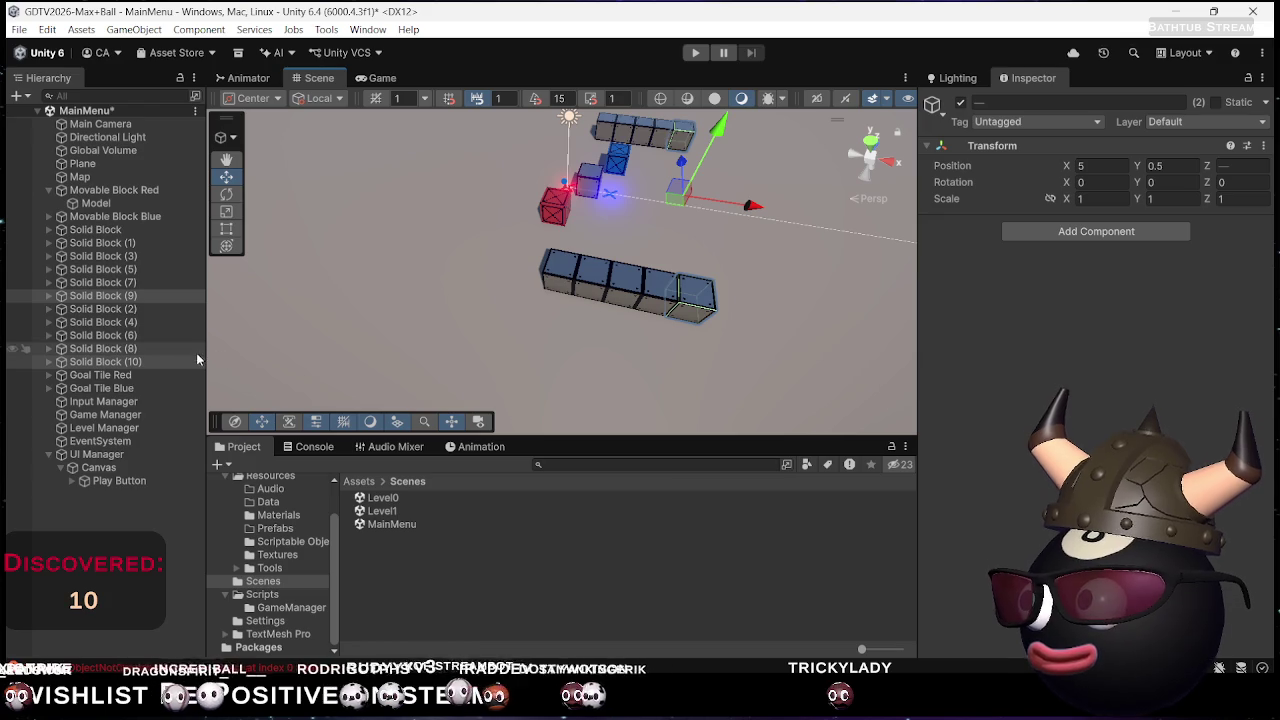
Duplicate ten blocks and slide the copies left, lengthening the row up to Solid Block (20)
left_click(140, 358)
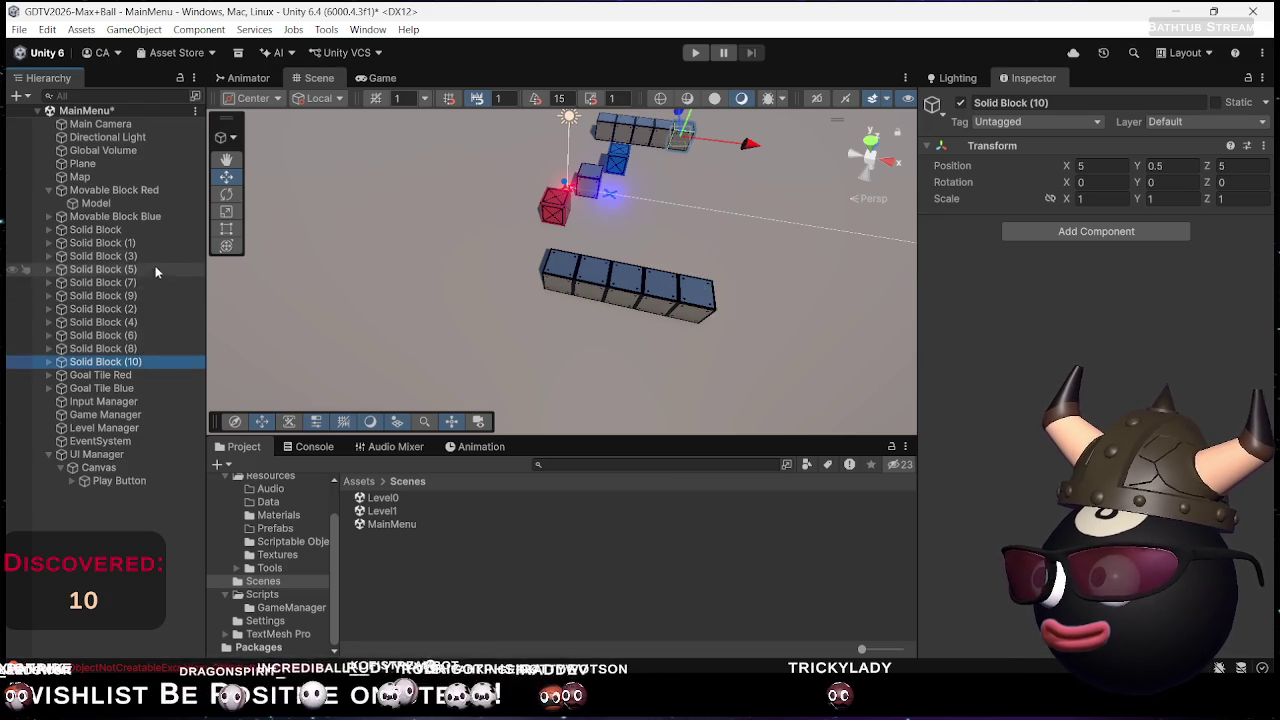
left_click(152, 229, "shift")
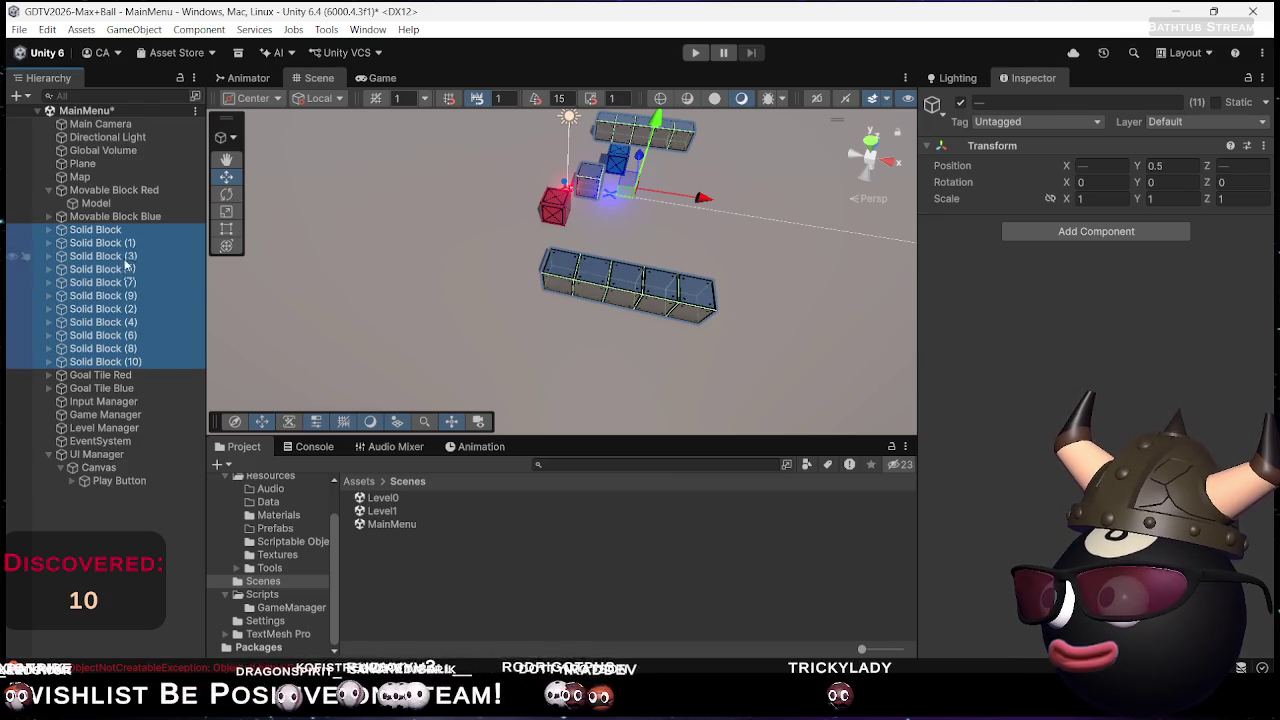
left_click(117, 230, "ctrl")
left_click(120, 243, "ctrl")
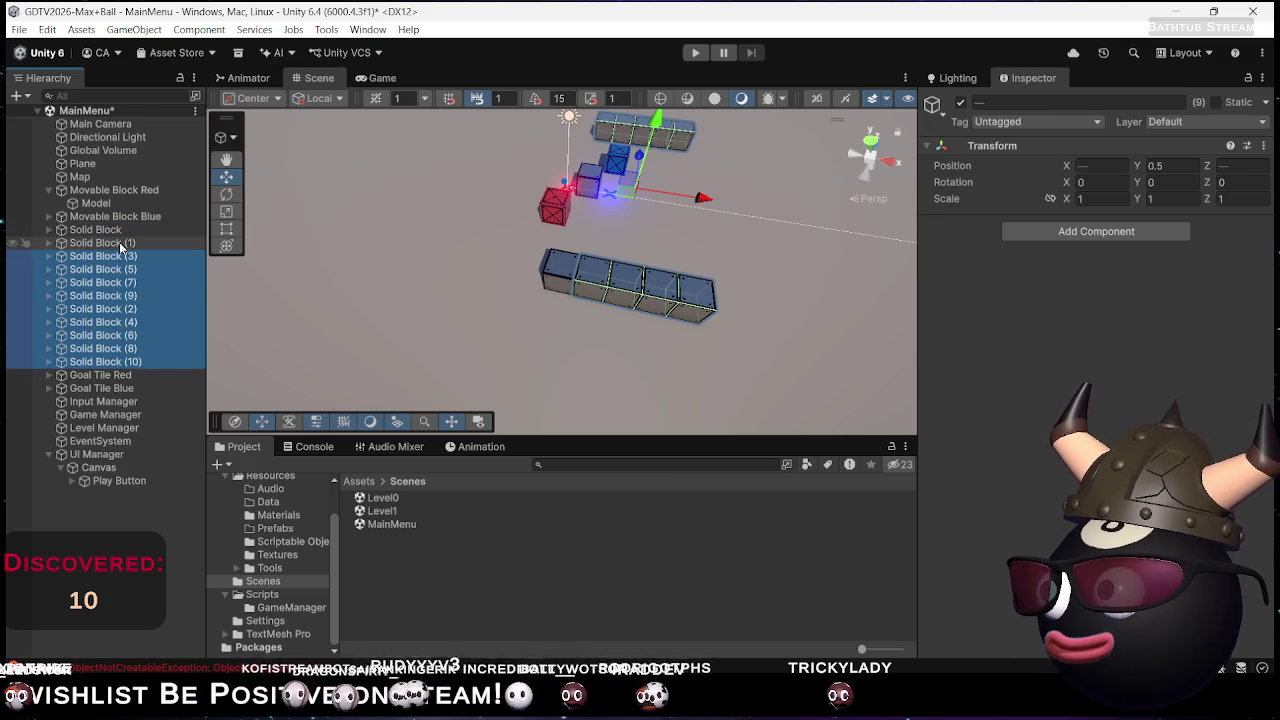
left_click(122, 245, "ctrl")
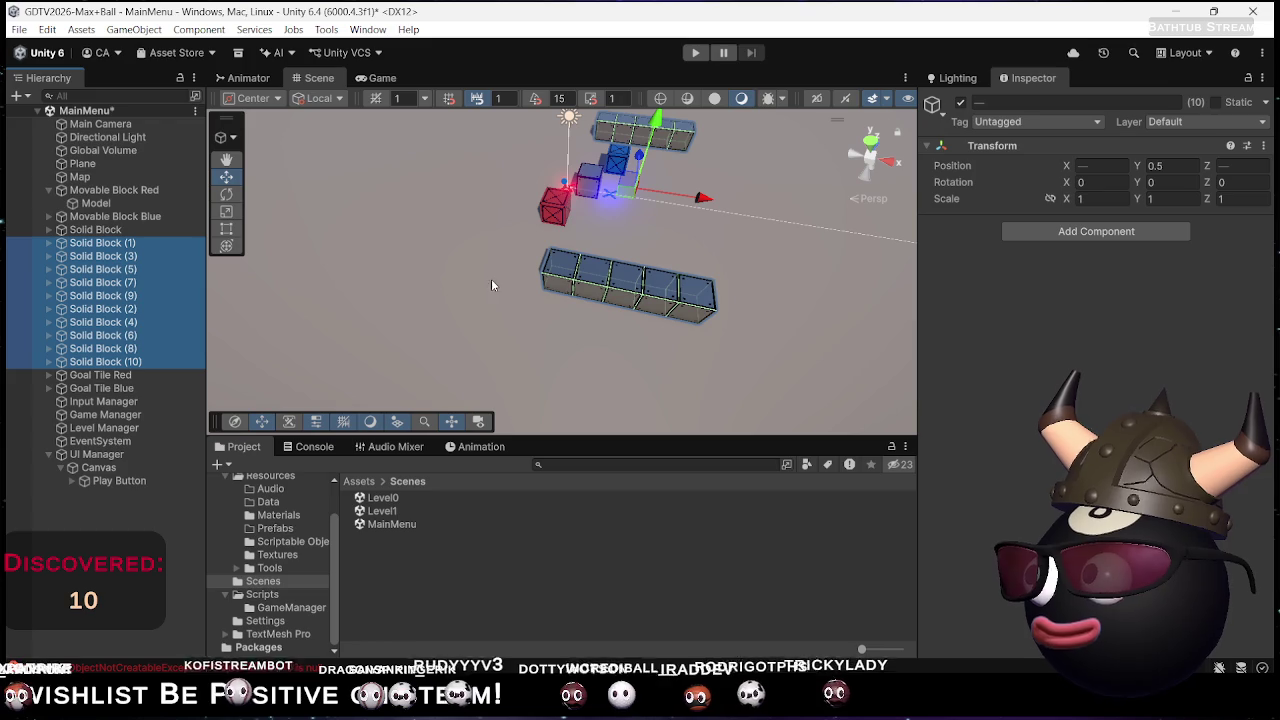
key("ctrl+d")
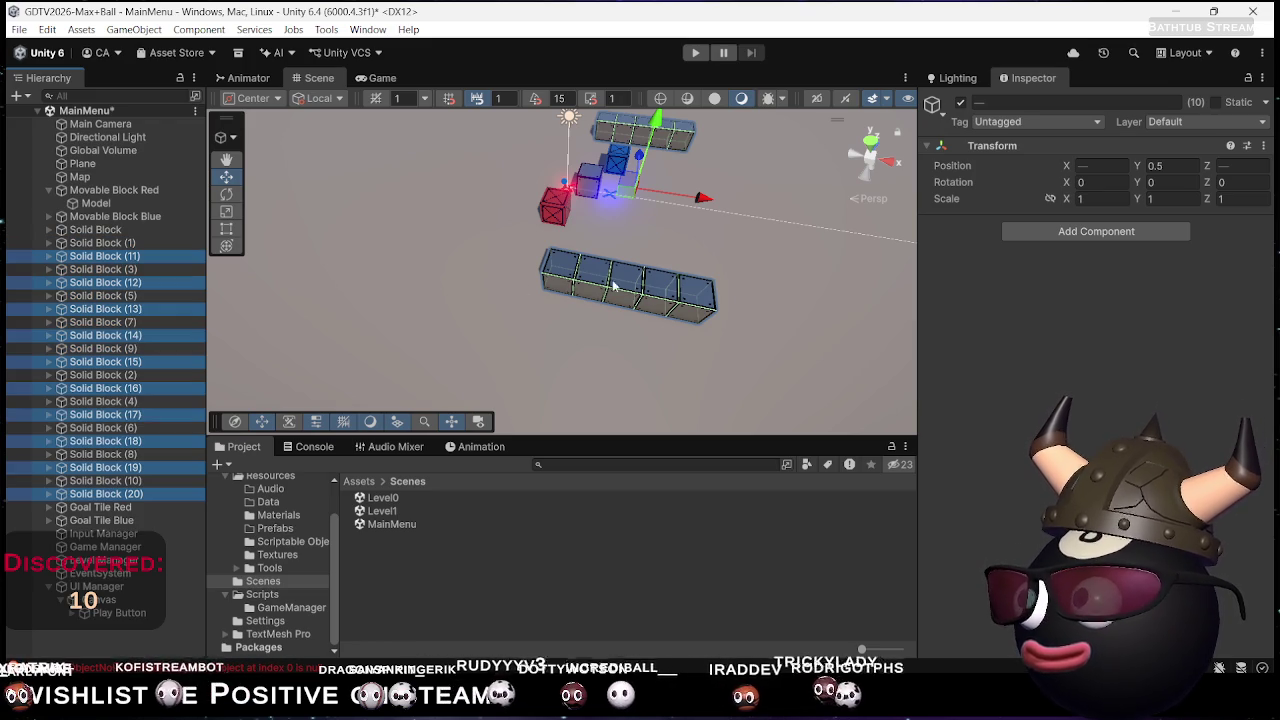
mouse_move(700, 200)
left_mouse_down()
mouse_move(528, 198)
mouse_move(576, 207)
left_mouse_up()
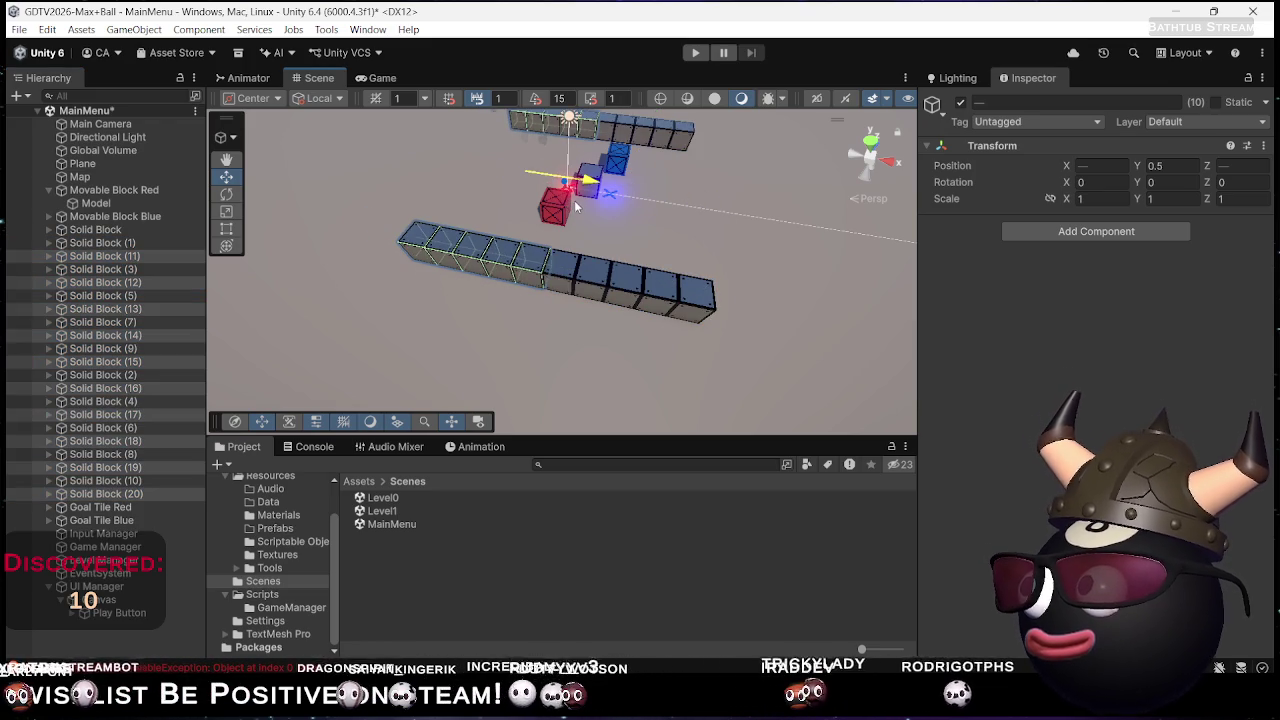
Move Solid Block (9) back one unit to 5, 0.5, -4
left_click(697, 289)
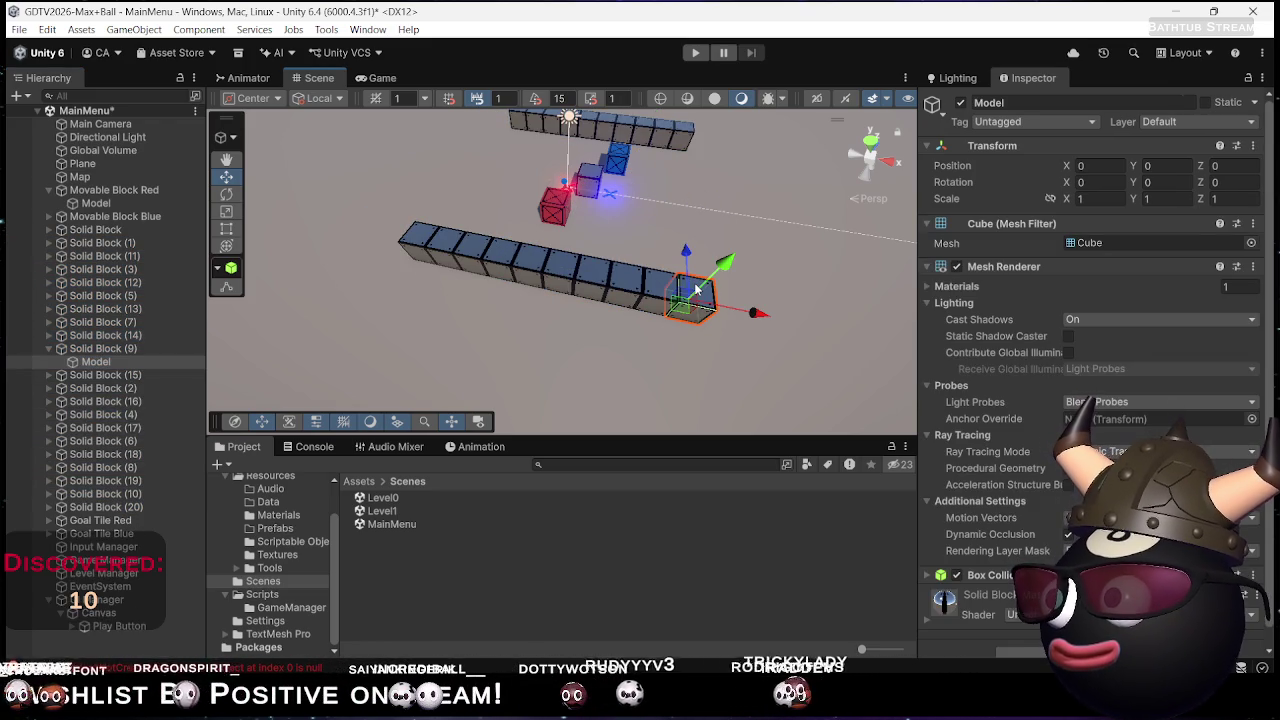
left_click_drag(686, 264, 686, 234)
left_click(684, 148)
left_click(684, 148)
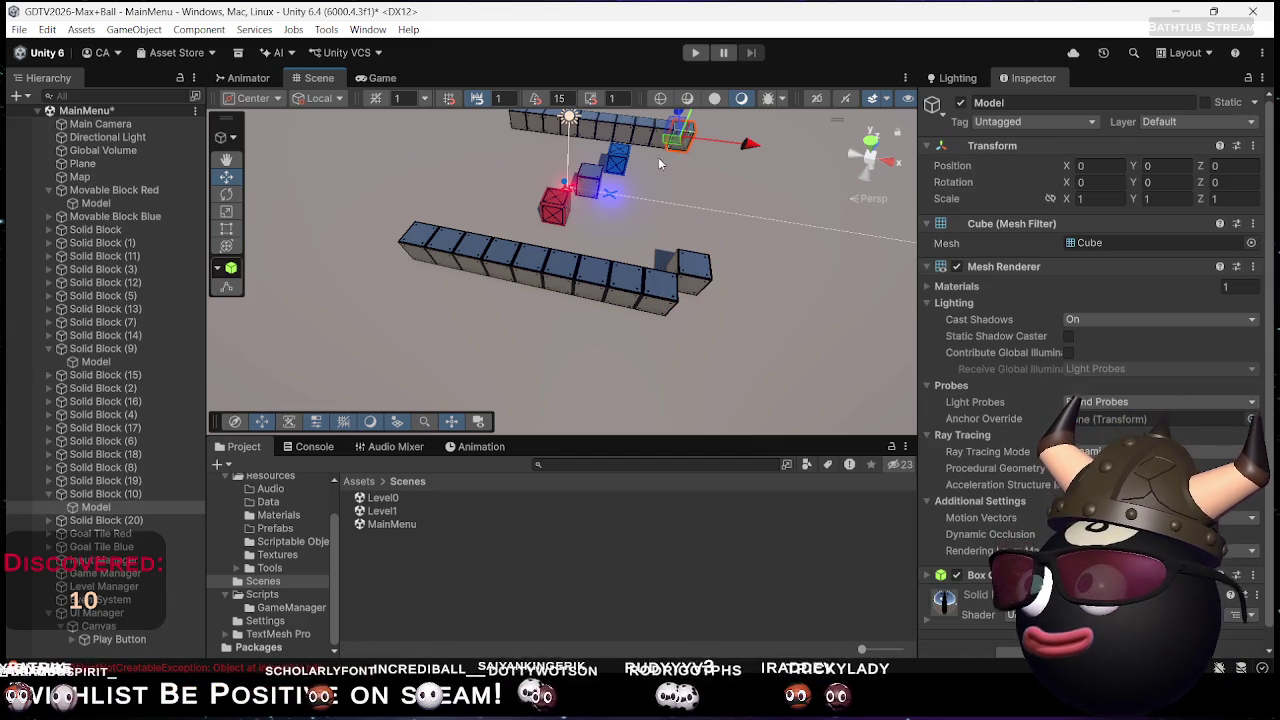
key("ctrl+a")
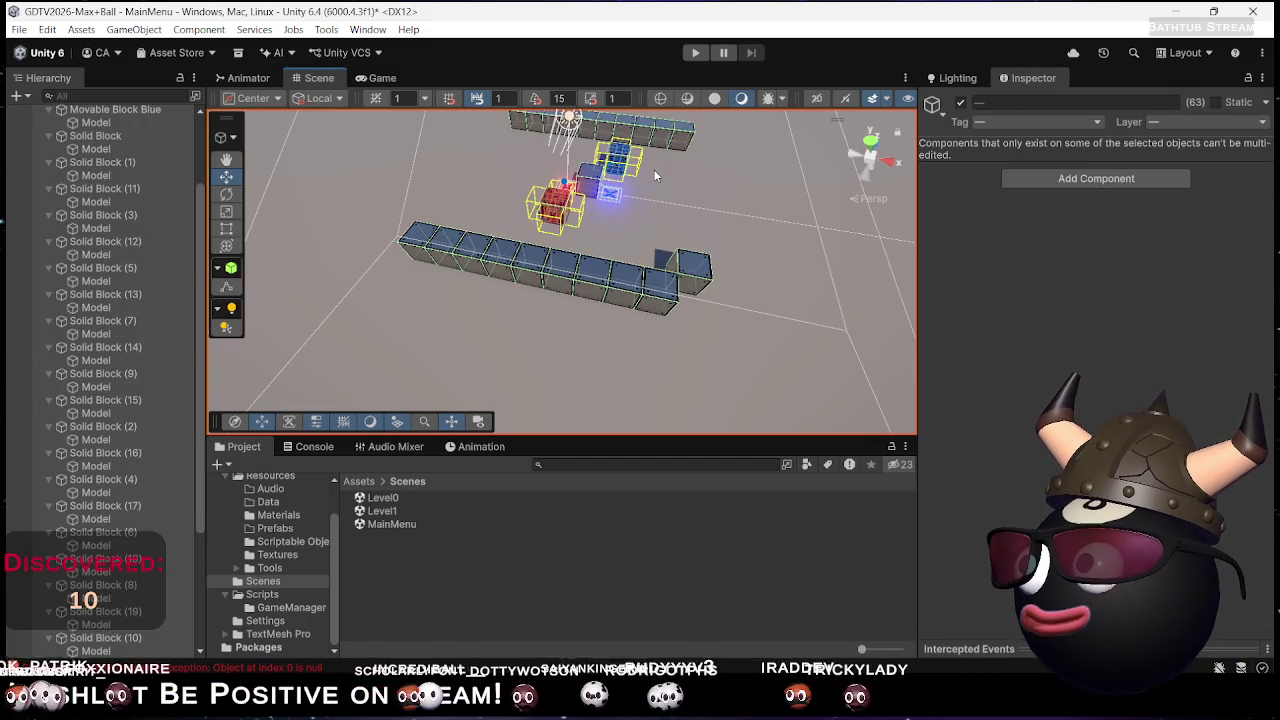
left_click(690, 261)
key("ctrl+a")
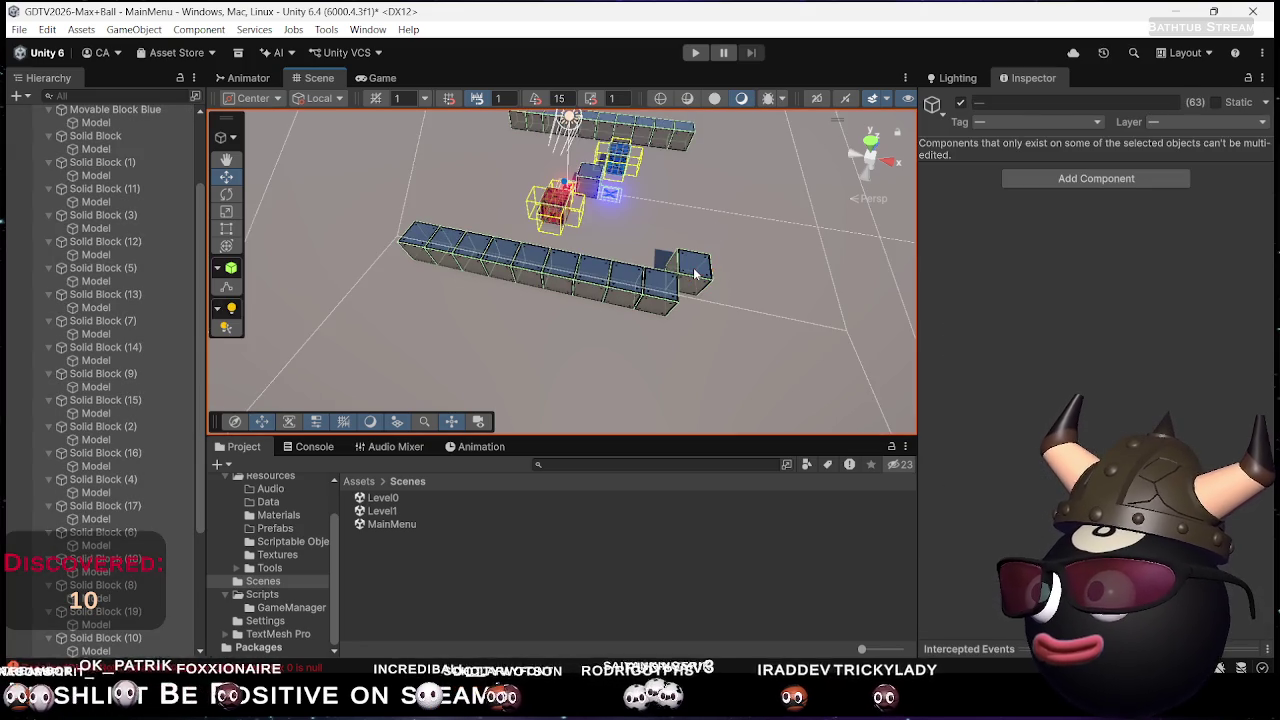
left_click(695, 272)
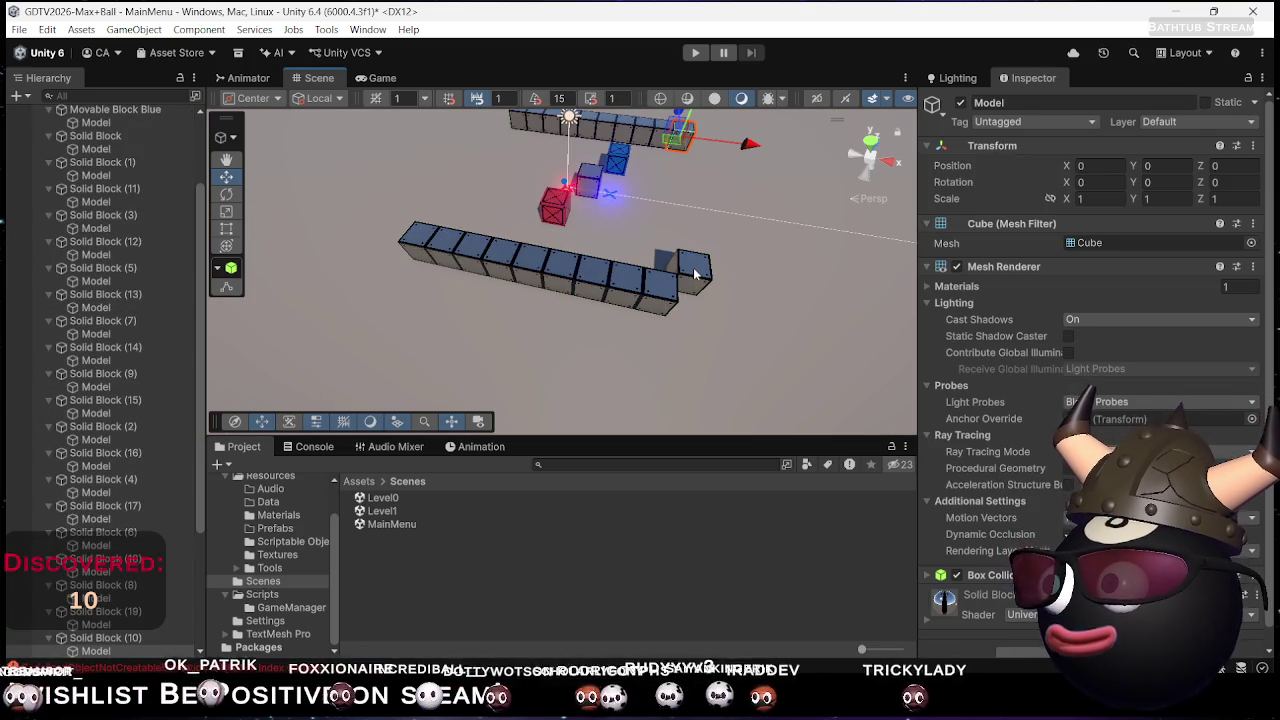
left_click(695, 272)
left_click(695, 272)
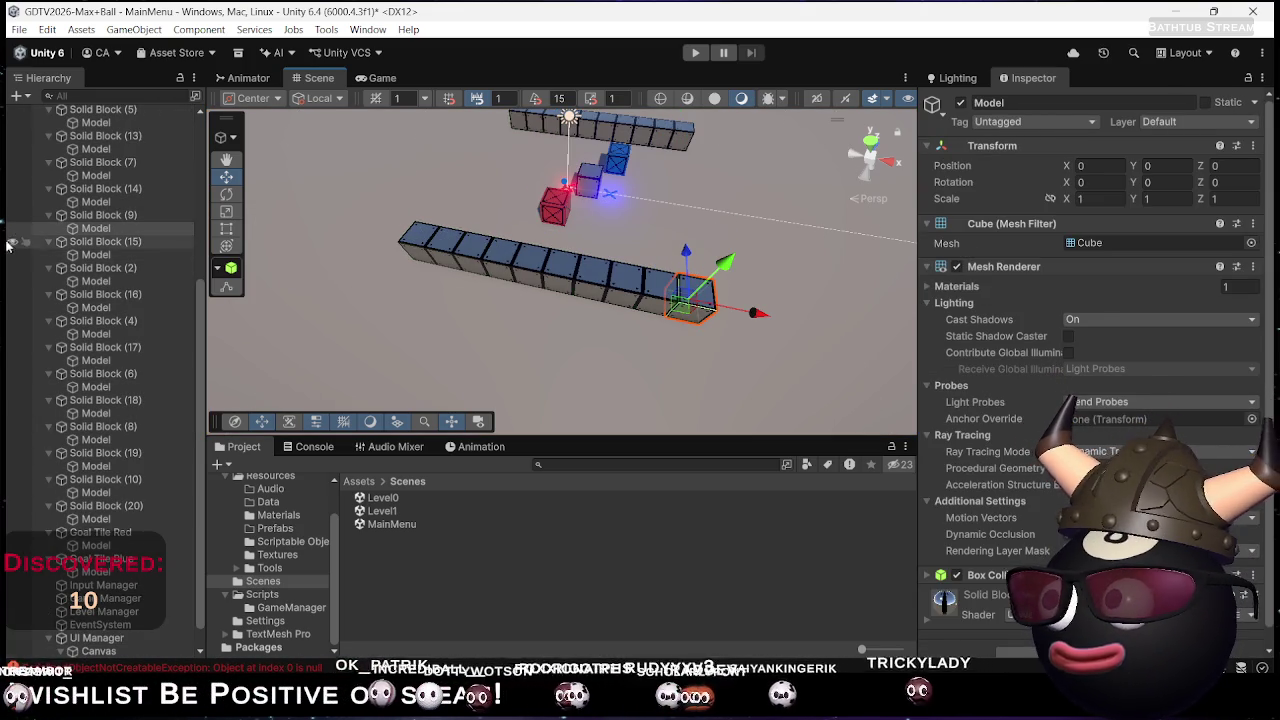
left_click(124, 218)
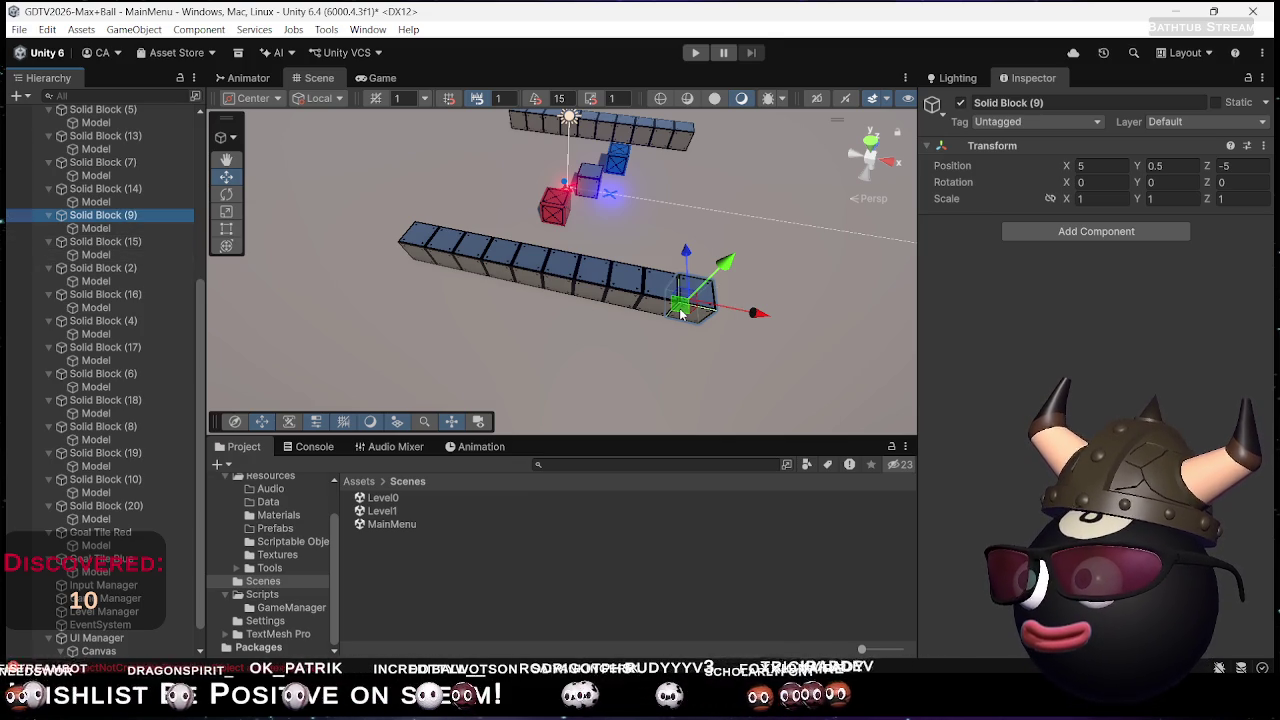
left_click_drag(680, 314, 677, 280)
left_click(657, 170)
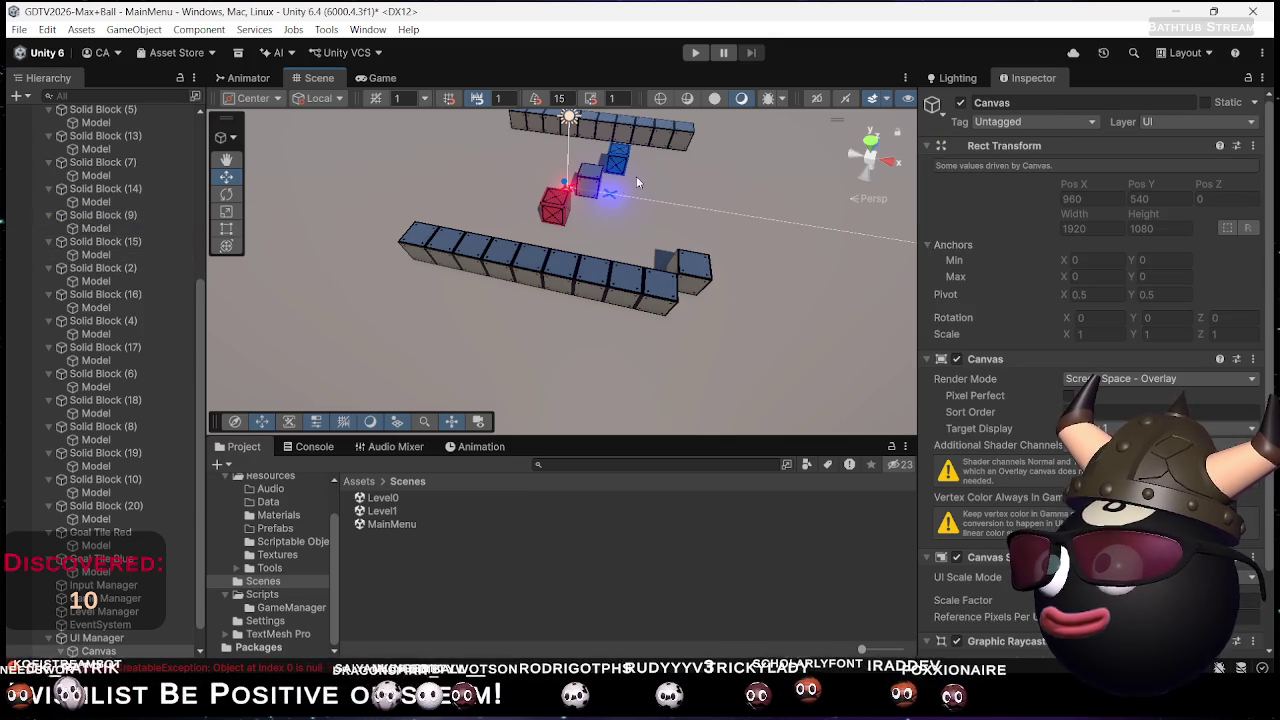
Push Solid Block (10) along Z so it sits at 5, 0.5, 4, forming a corner
left_click(676, 150)
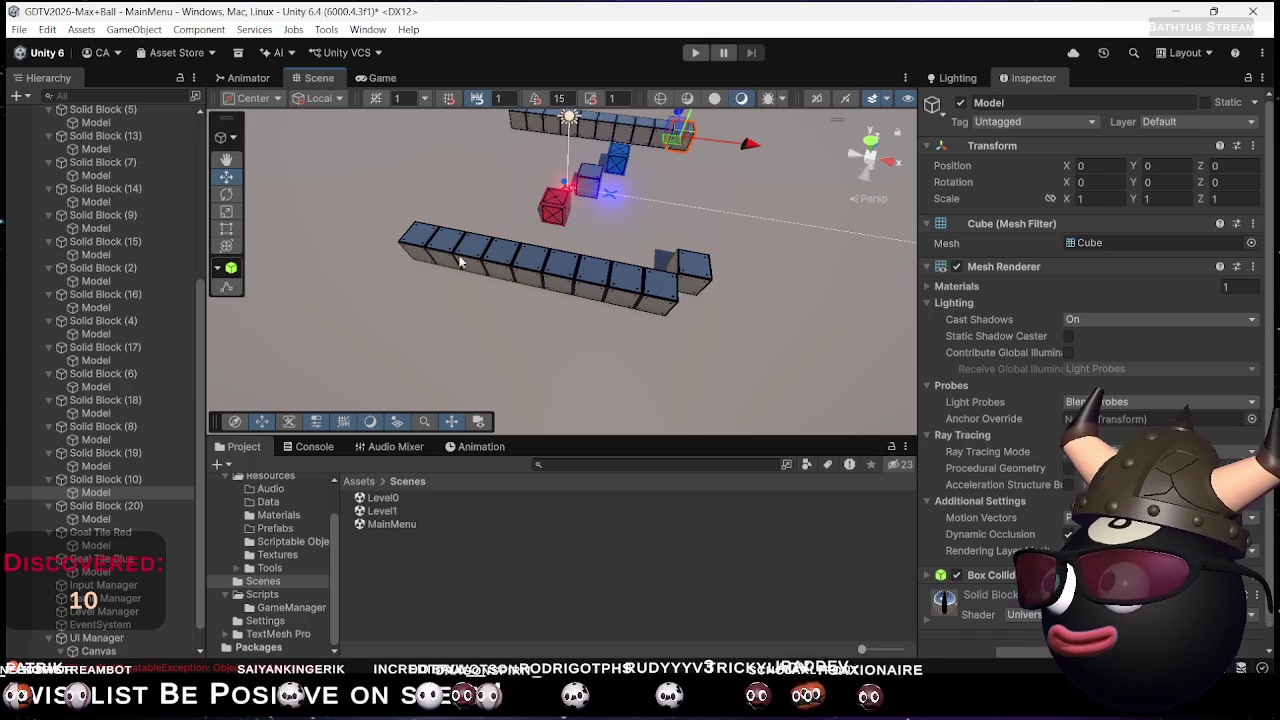
left_click(145, 482)
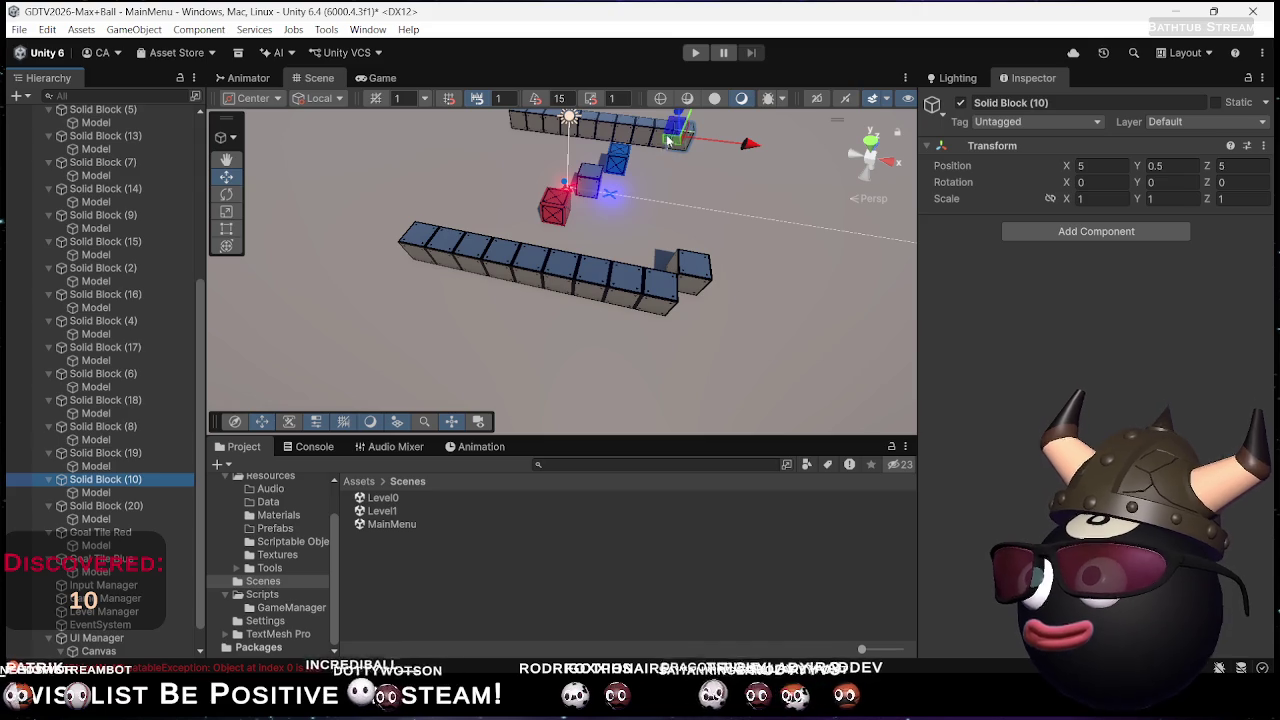
left_click_drag(668, 147, 660, 168)
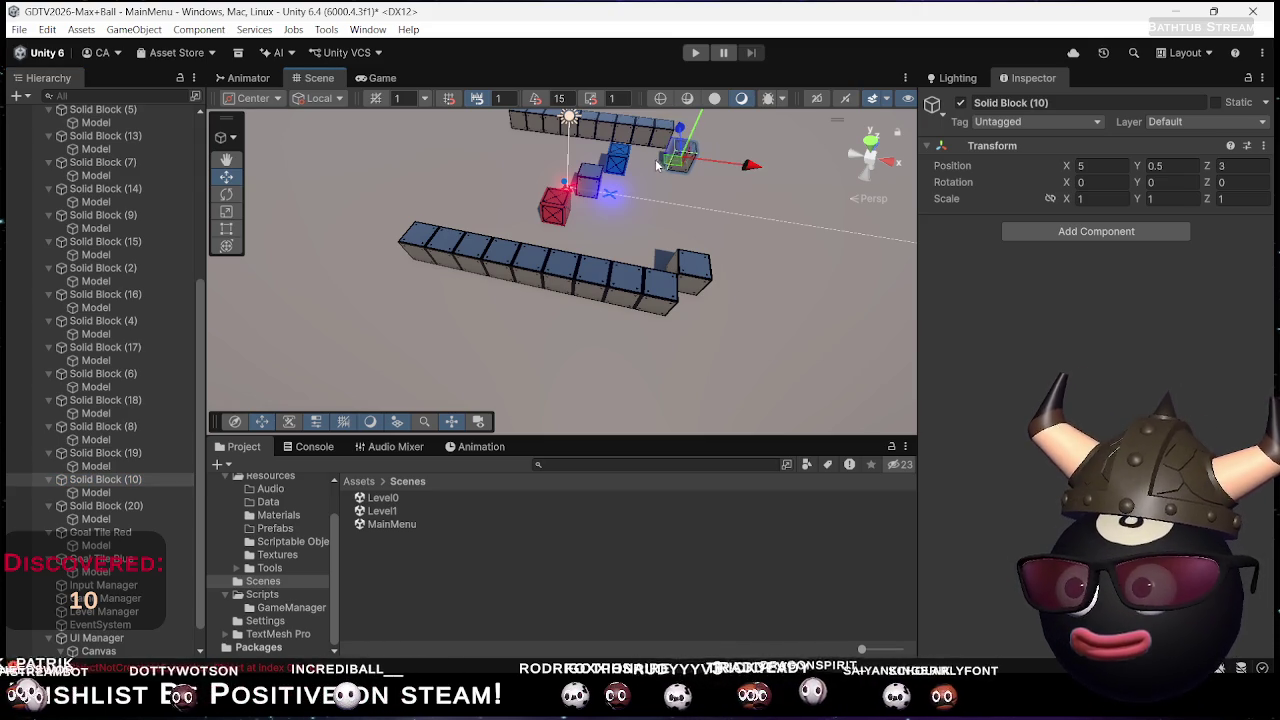
mouse_move(670, 217)
left_mouse_down()
mouse_move(968, 275)
mouse_move(441, 240)
mouse_move(675, 198)
mouse_move(562, 195)
left_mouse_up()
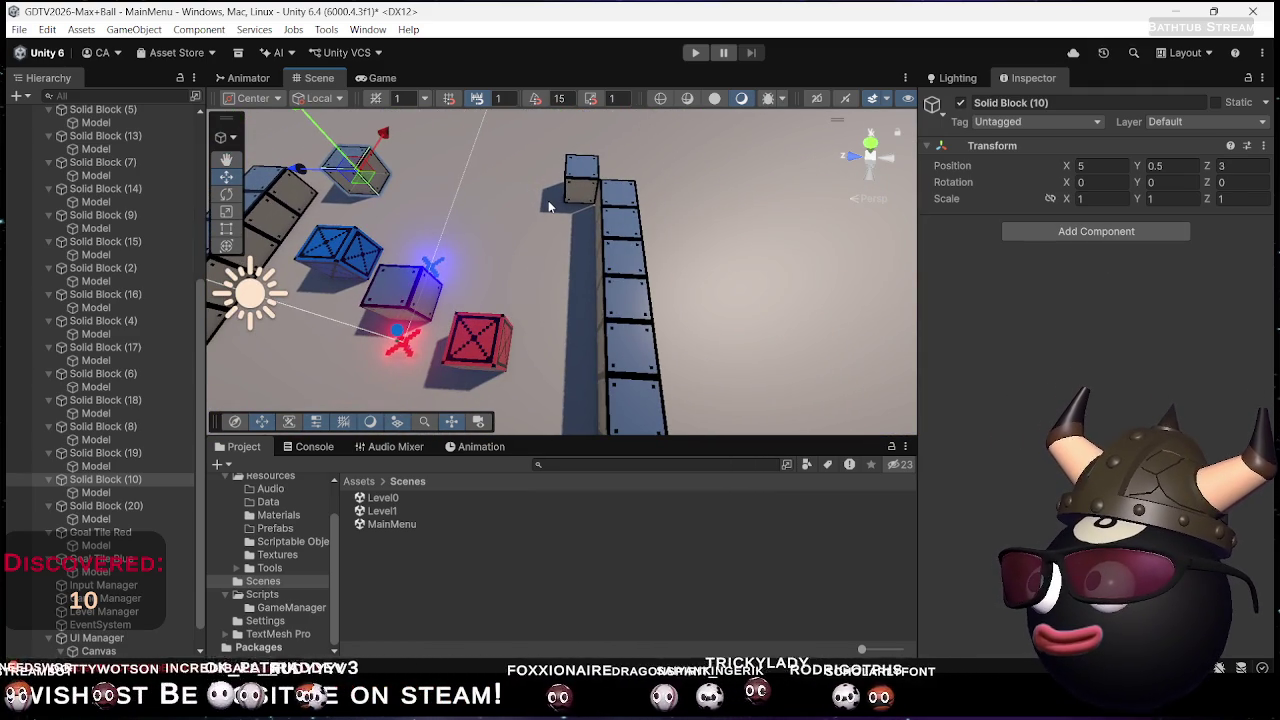
mouse_move(548, 213)
left_mouse_down()
mouse_move(332, 176)
mouse_move(343, 176)
left_mouse_up()
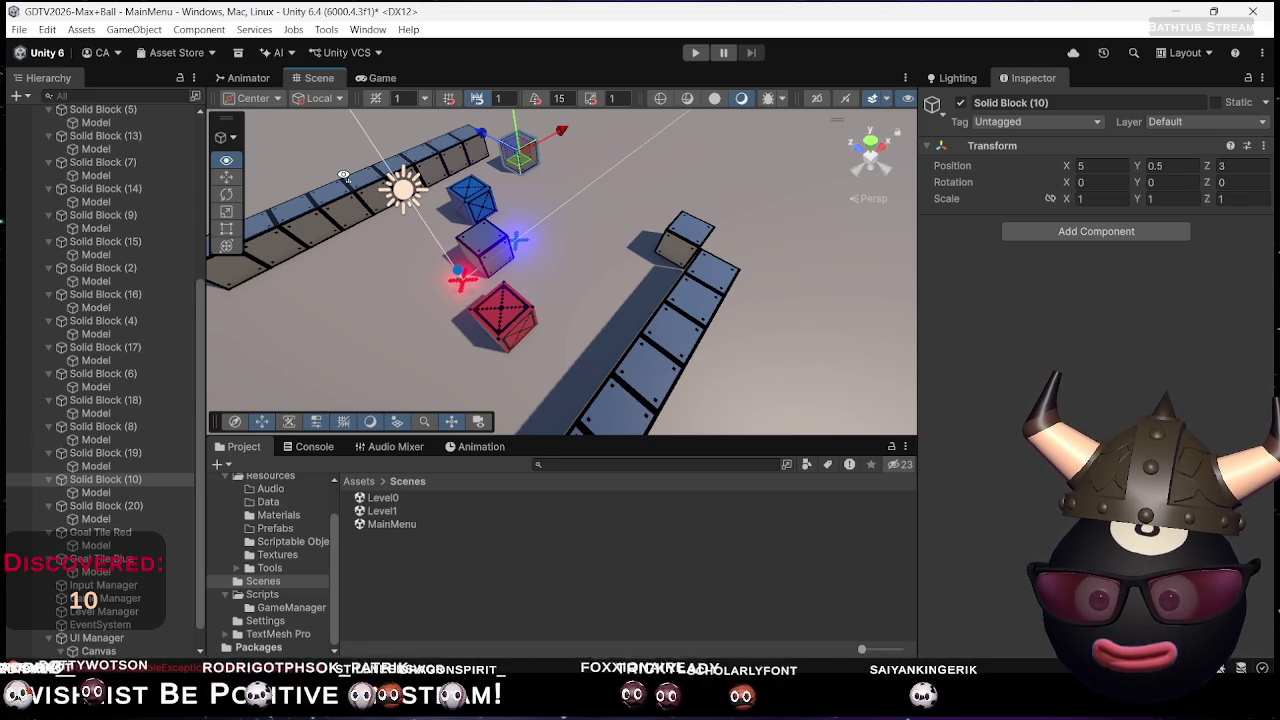
left_click_drag(343, 176, 346, 184)
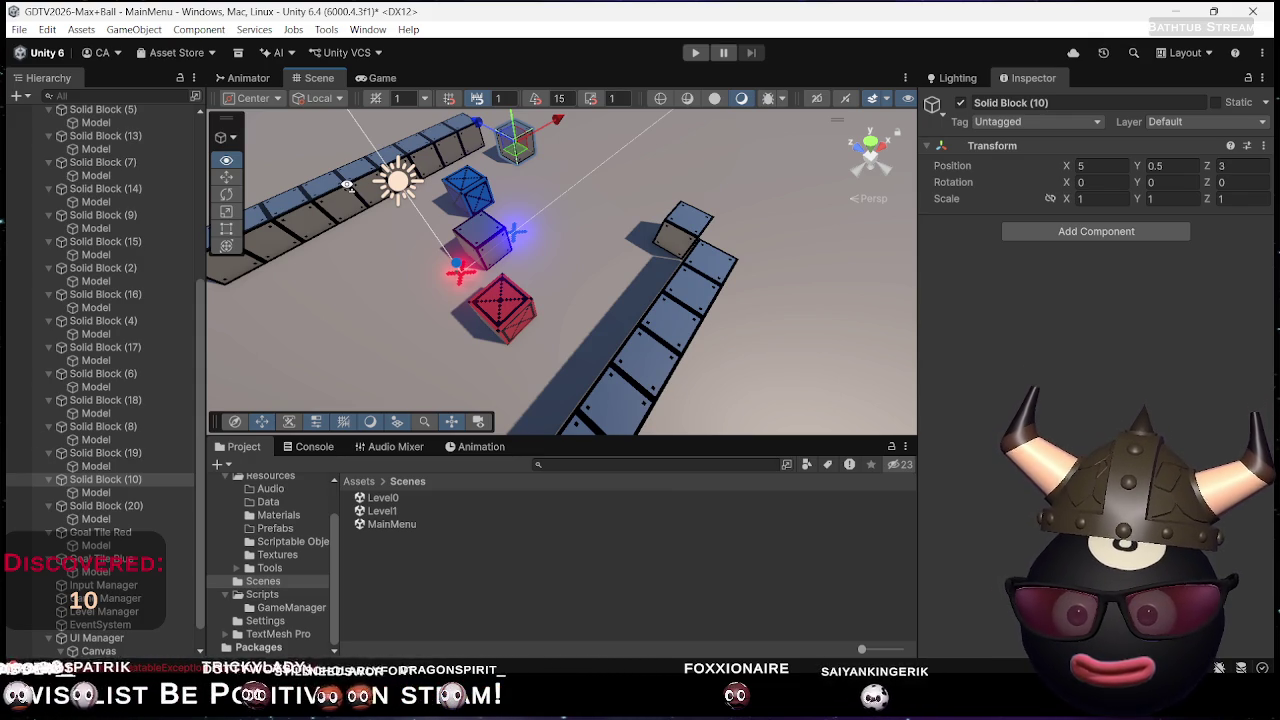
left_click_drag(346, 184, 425, 172)
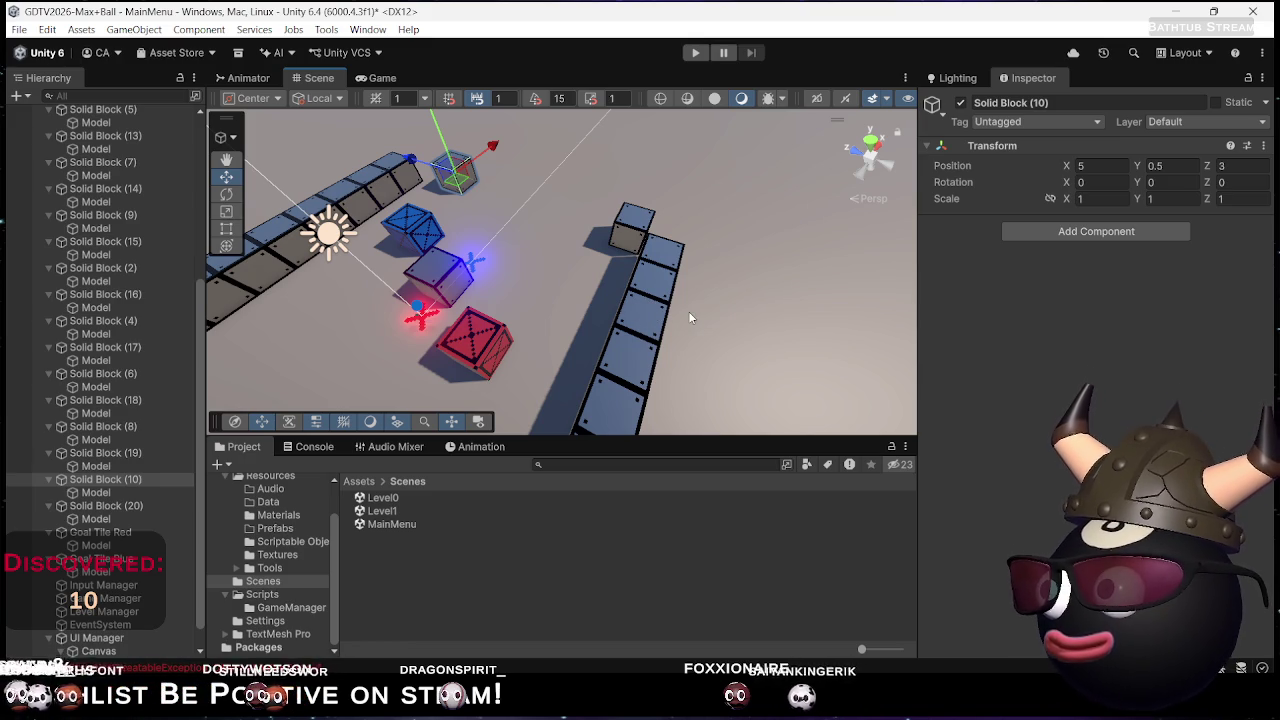
left_click_drag(682, 312, 280, 265)
left_click_drag(555, 155, 538, 148)
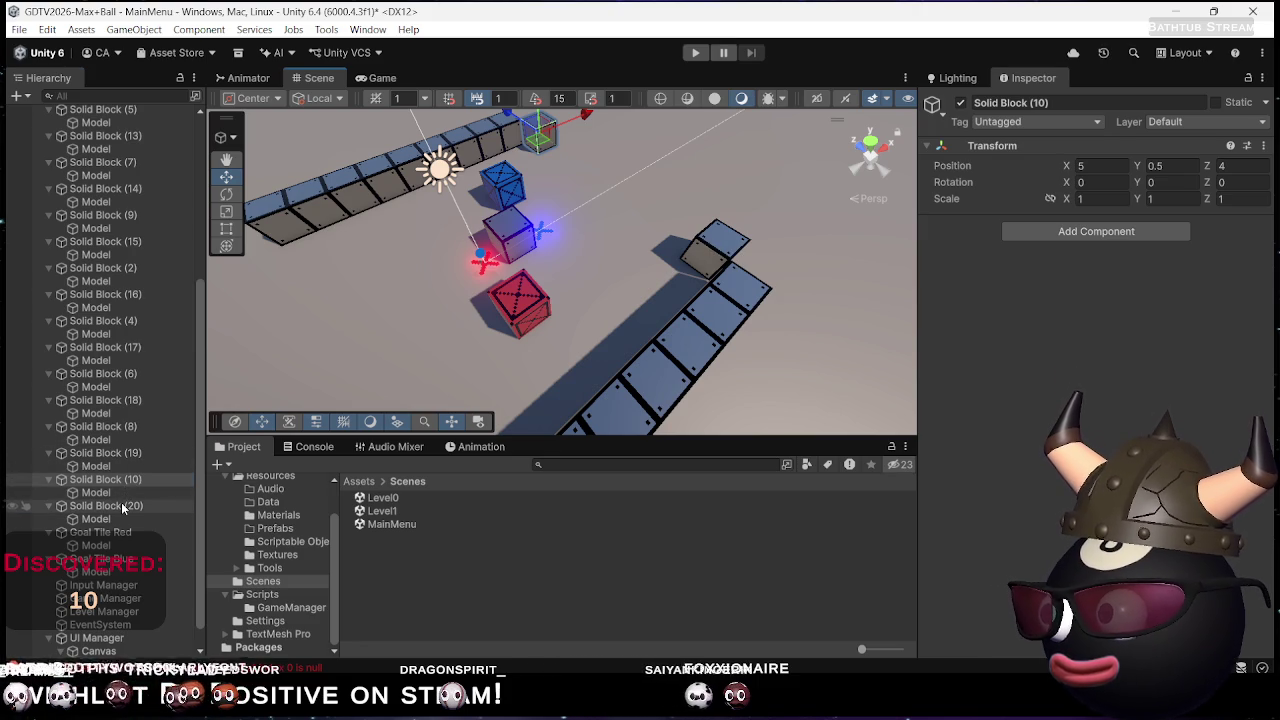
Duplicate Solid Block (9) and (10), move the copies to X -5, and preview the Game view
left_click(122, 506, "ctrl")
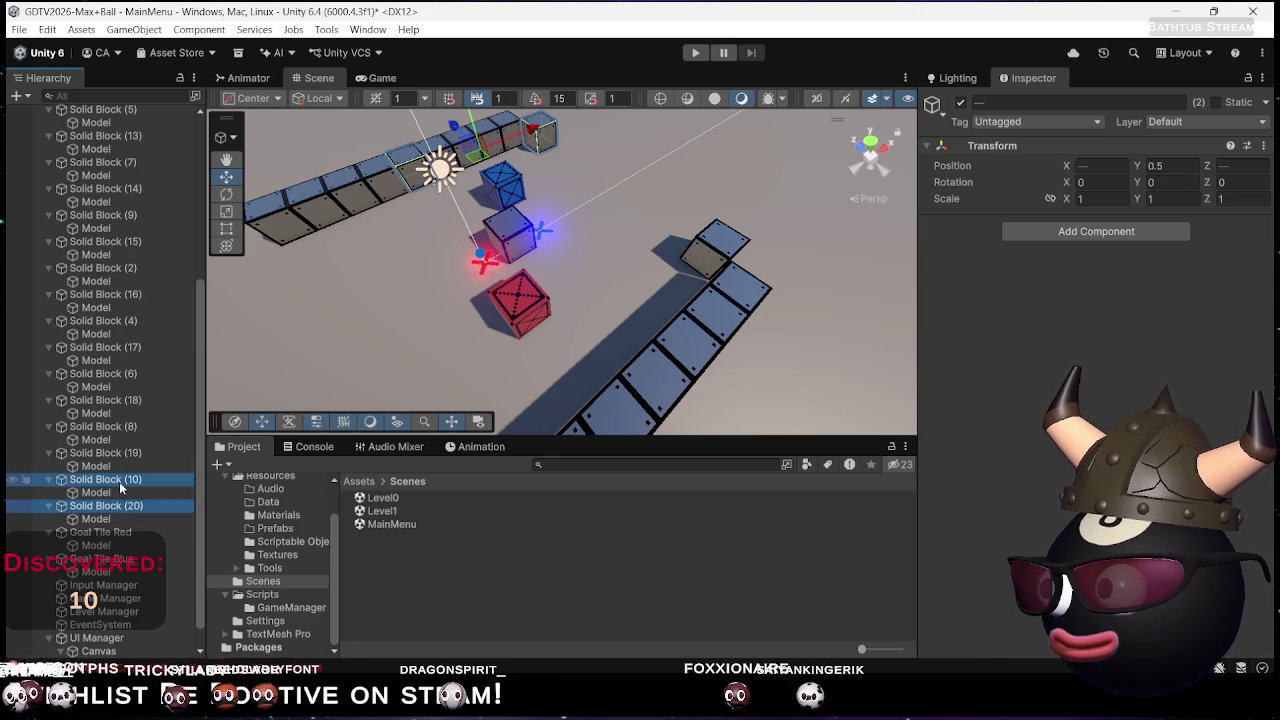
left_click(122, 506, "ctrl")
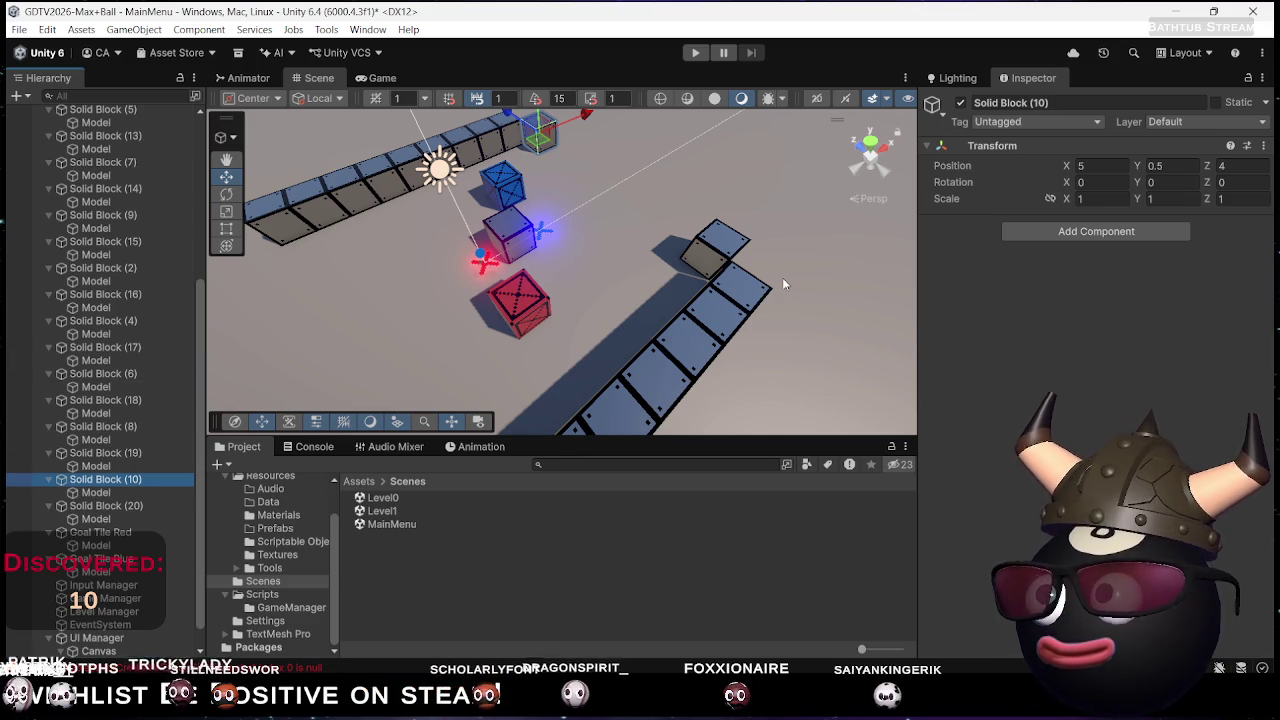
left_click(716, 255, "shift")
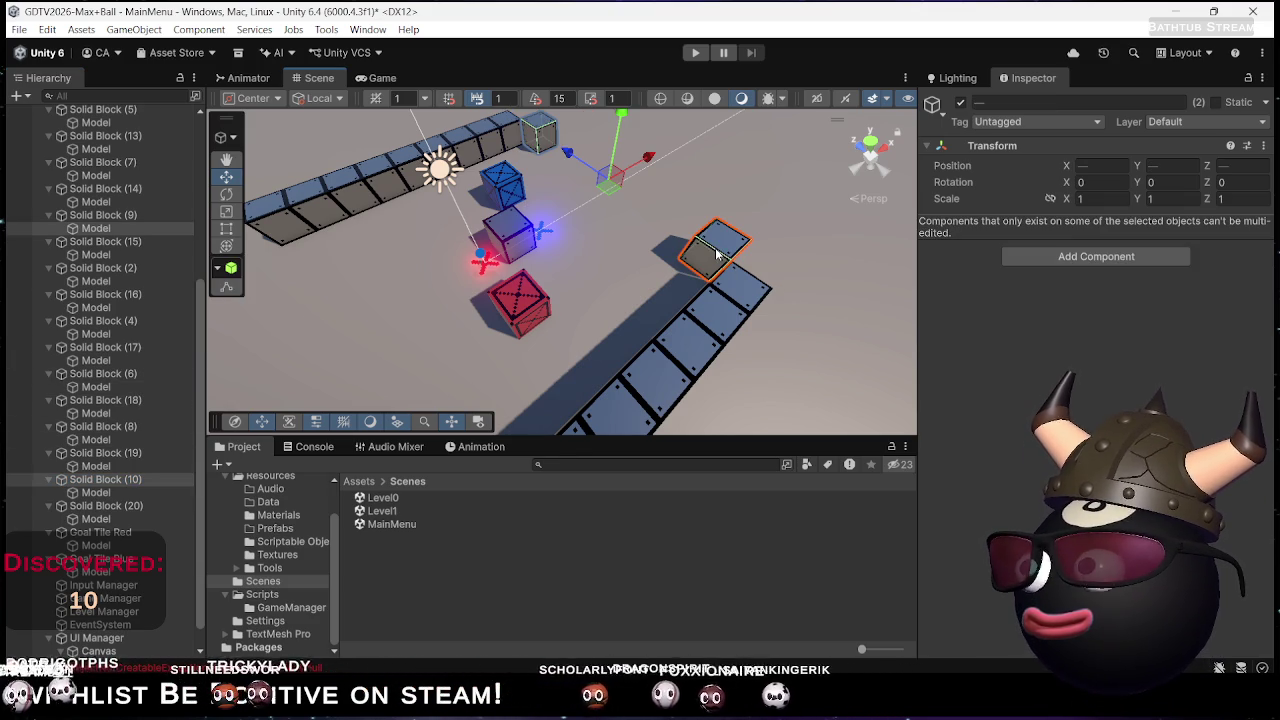
left_click(118, 218, "ctrl")
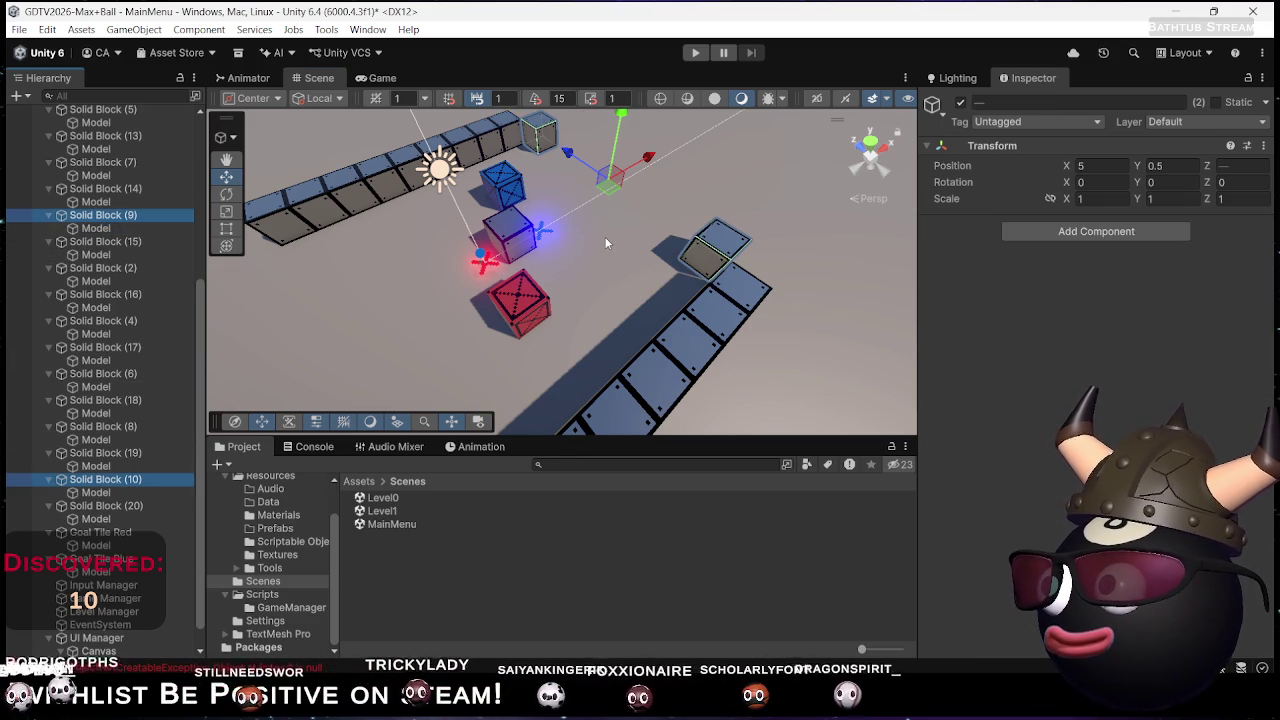
key("ctrl+d")
left_click_drag(608, 192, 255, 355)
scroll(399, 257, "down", 3)
mouse_move(399, 257)
left_mouse_down()
mouse_move(473, 216)
mouse_move(463, 297)
left_mouse_up()
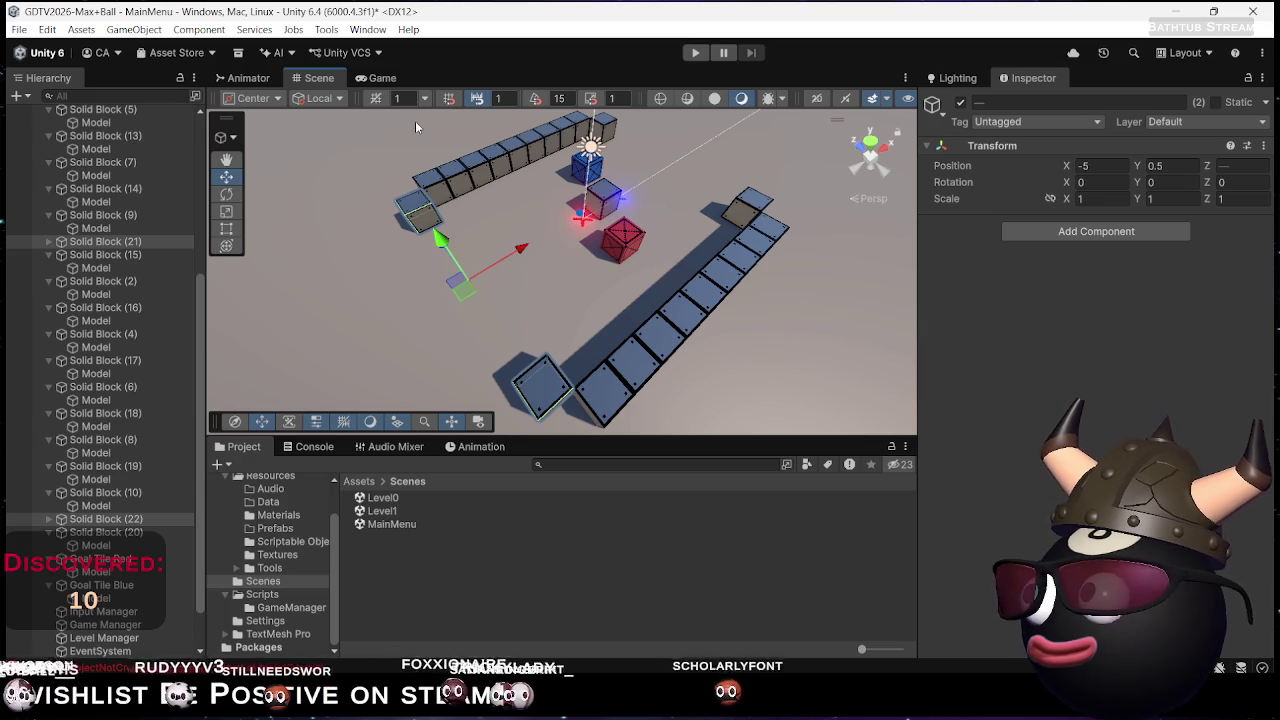
left_click(380, 79)
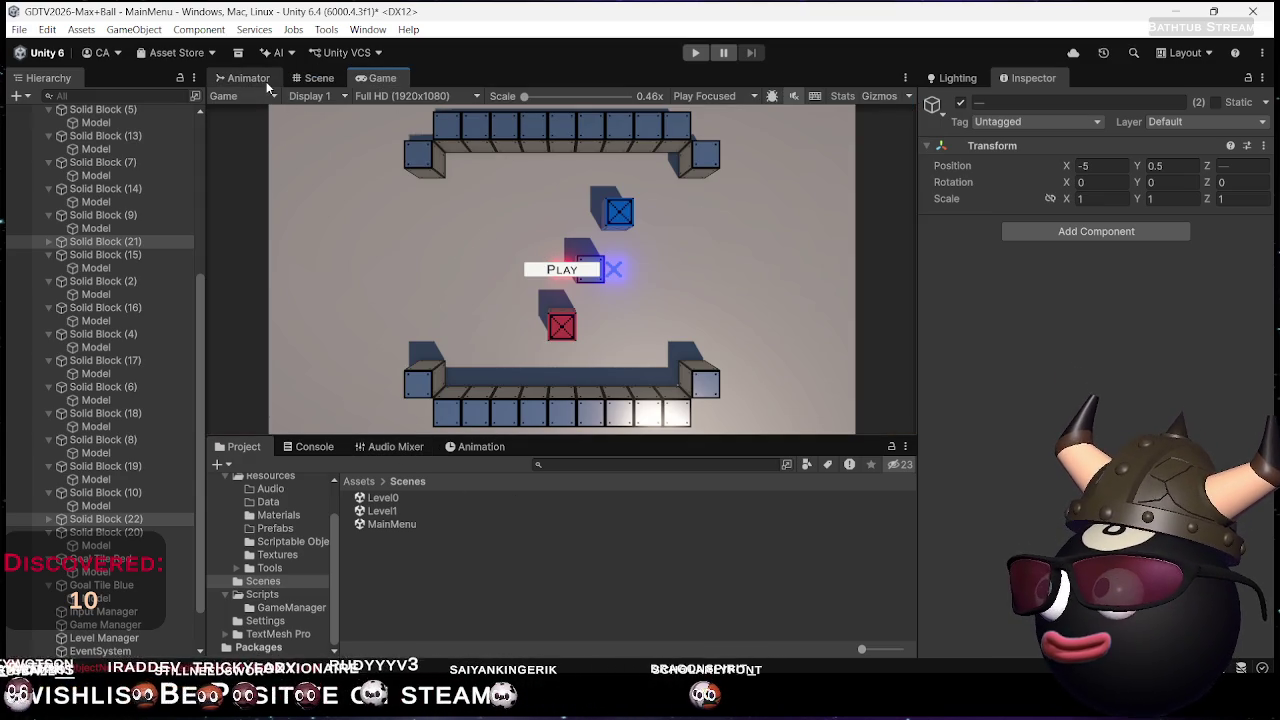
Return to the Scene view showing the block walls around the crates
left_click(318, 78)
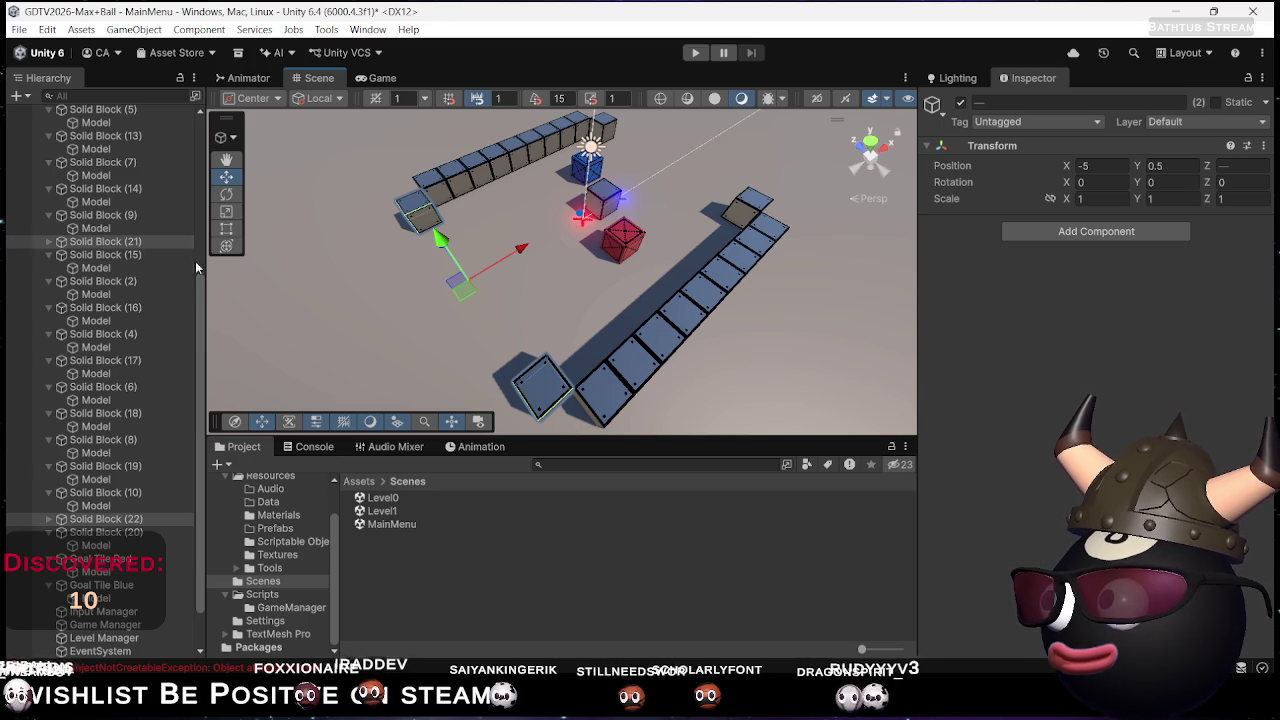
Select Solid Block (22), duplicate it, and place the copy at X -6, Z 3
left_click(210, 290)
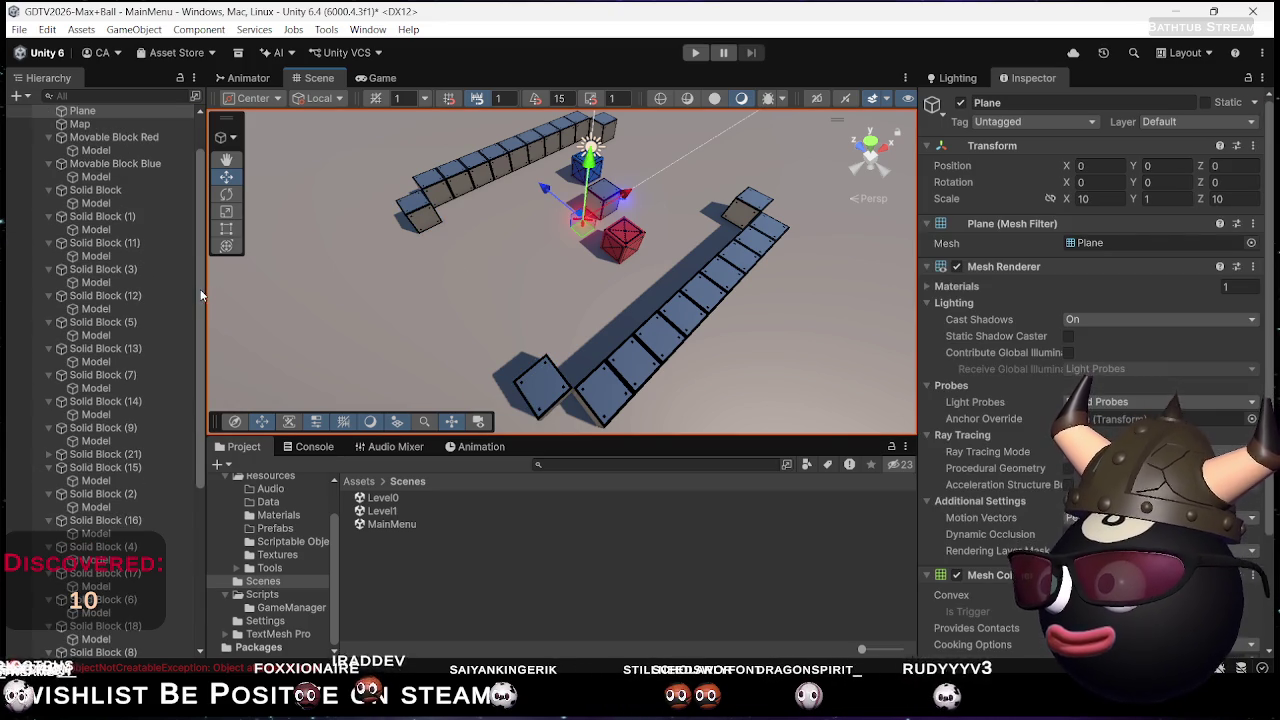
scroll(198, 275, "up", 2)
left_click(410, 218)
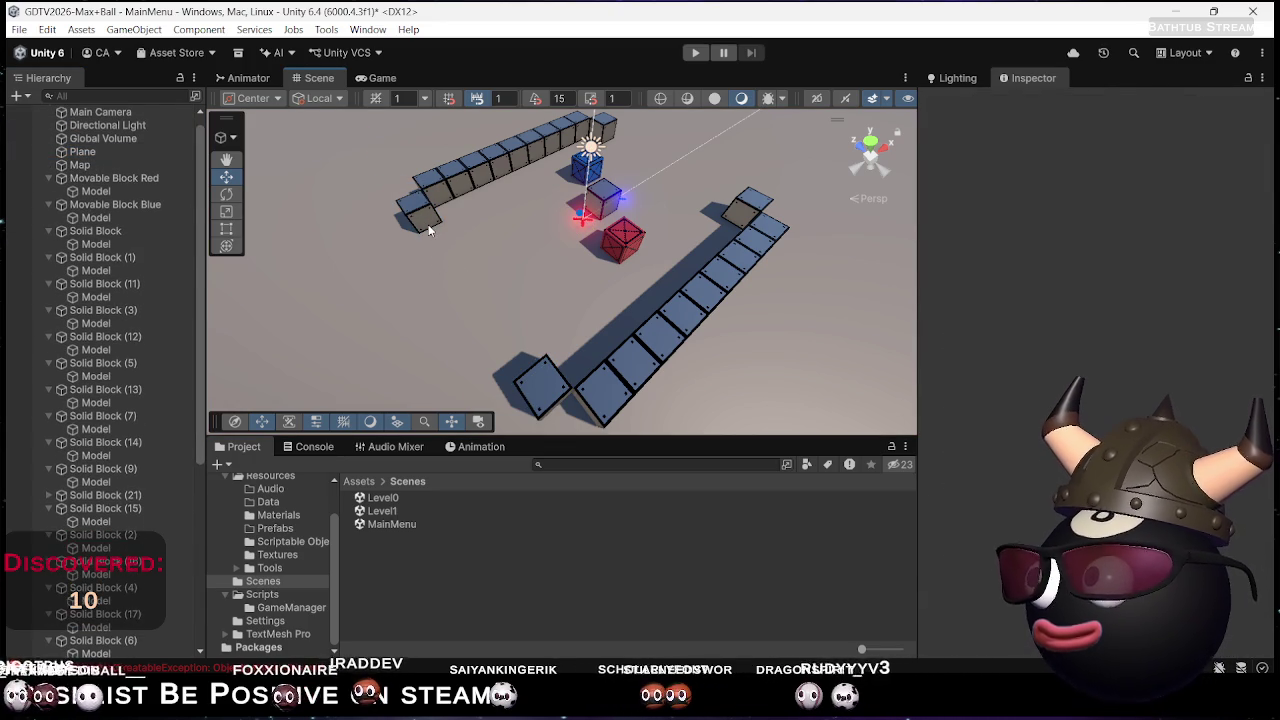
left_click(428, 230)
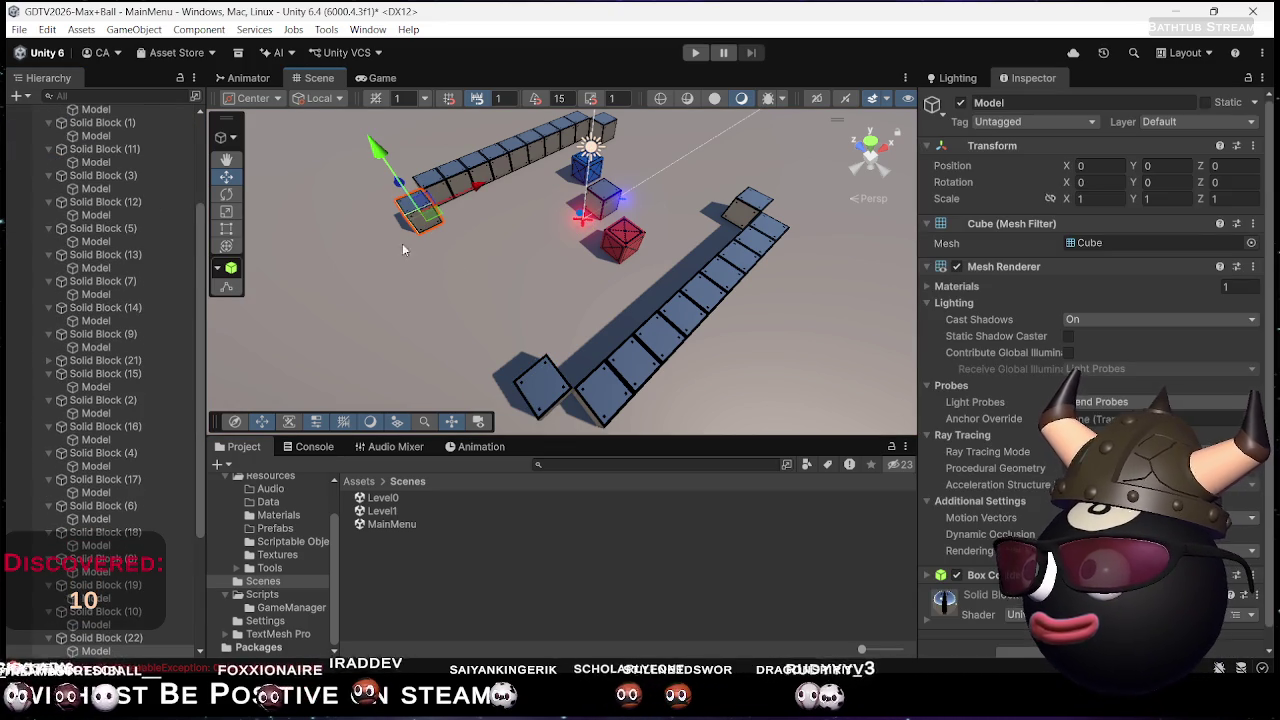
left_click(155, 640)
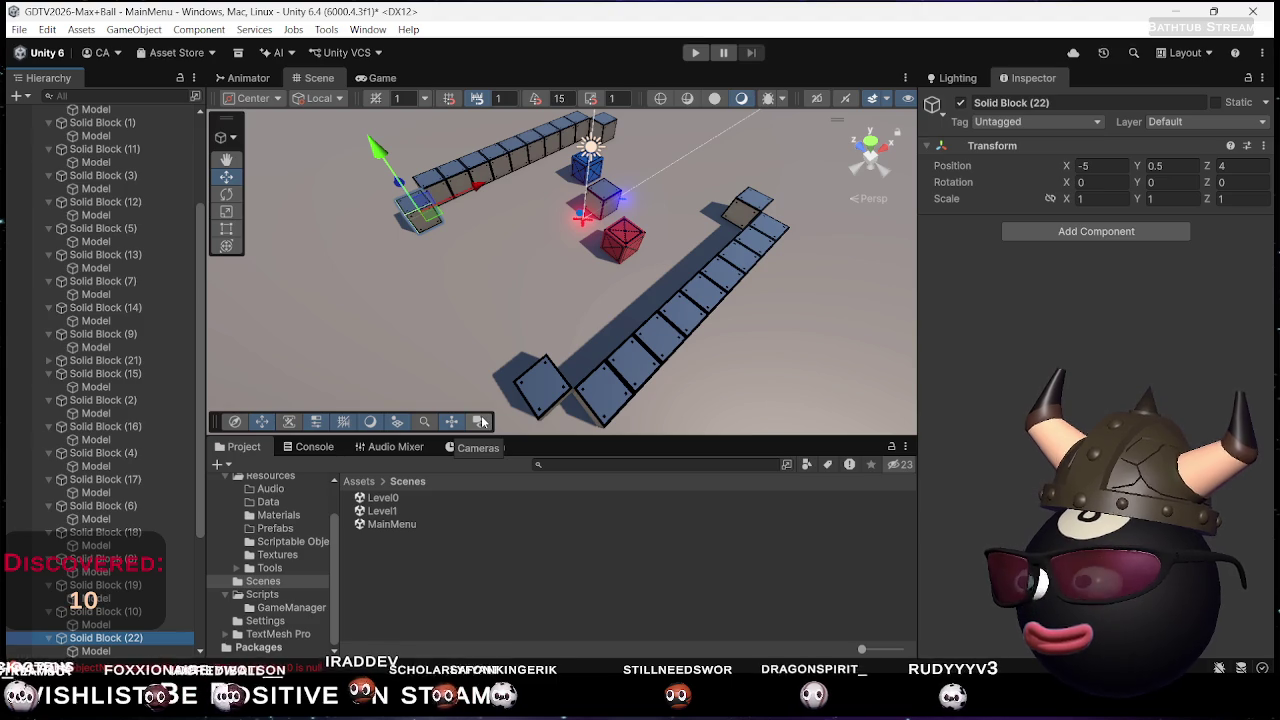
key("ctrl+d")
left_click_drag(438, 222, 420, 250)
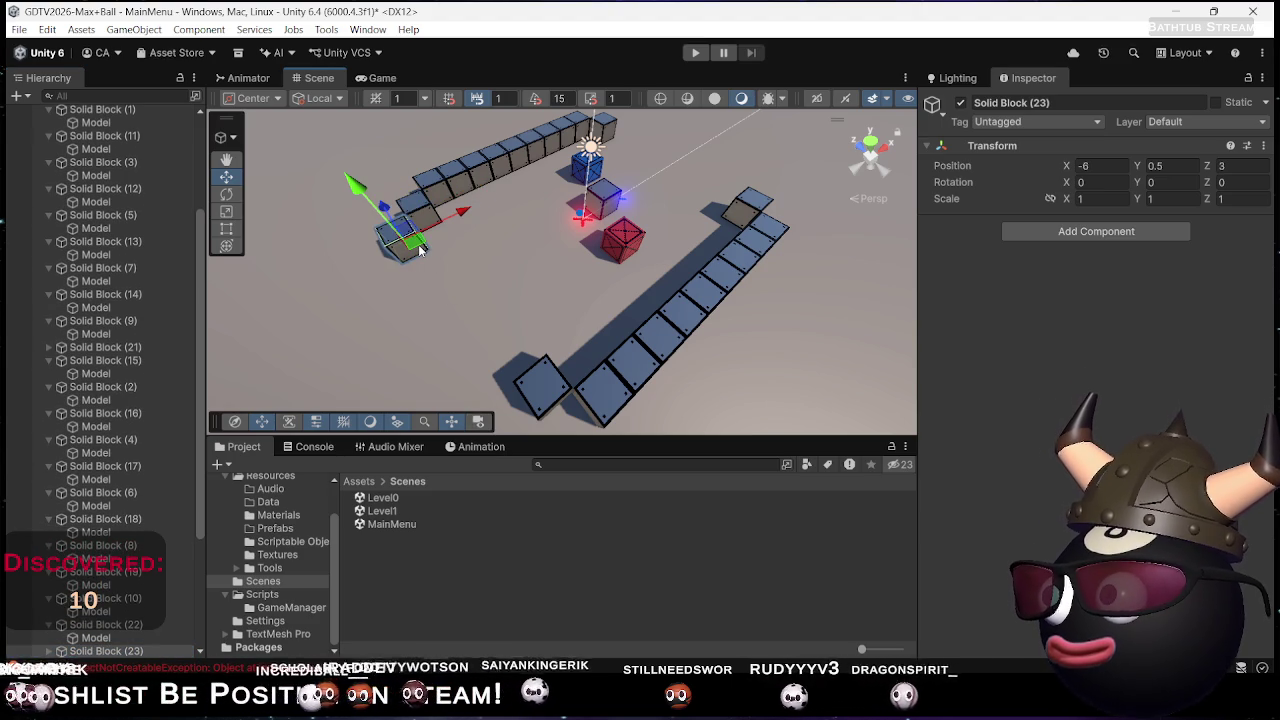
Keep duplicating and stepping copies one unit along Z to extend the X -6 column toward Z -2
key("ctrl+d")
left_click_drag(420, 250, 425, 272)
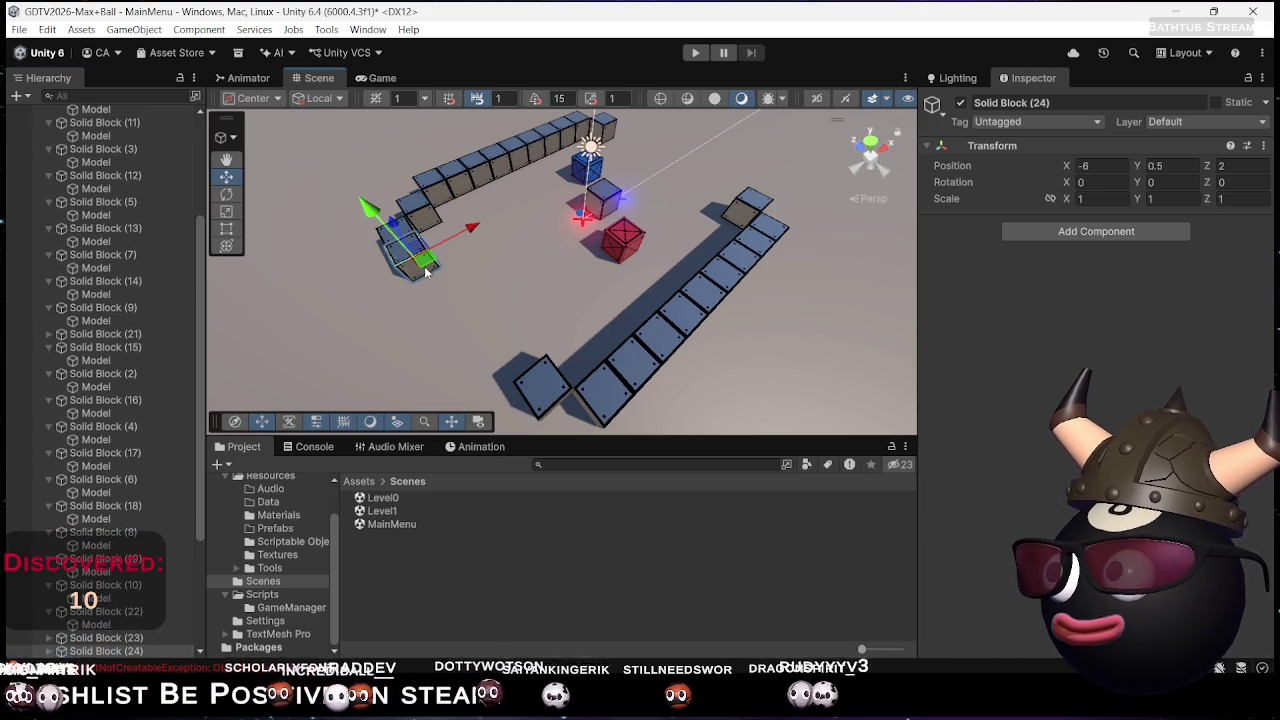
key("ctrl+d")
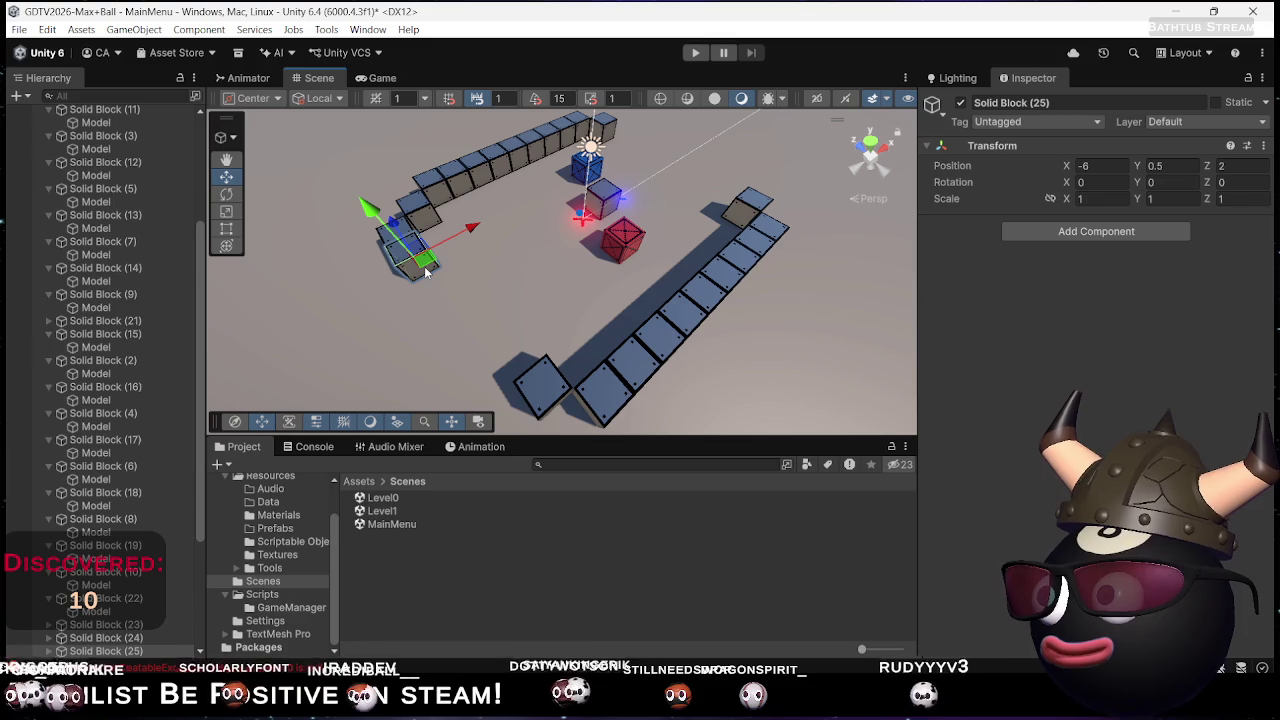
left_click_drag(425, 272, 444, 312)
key("ctrl+d")
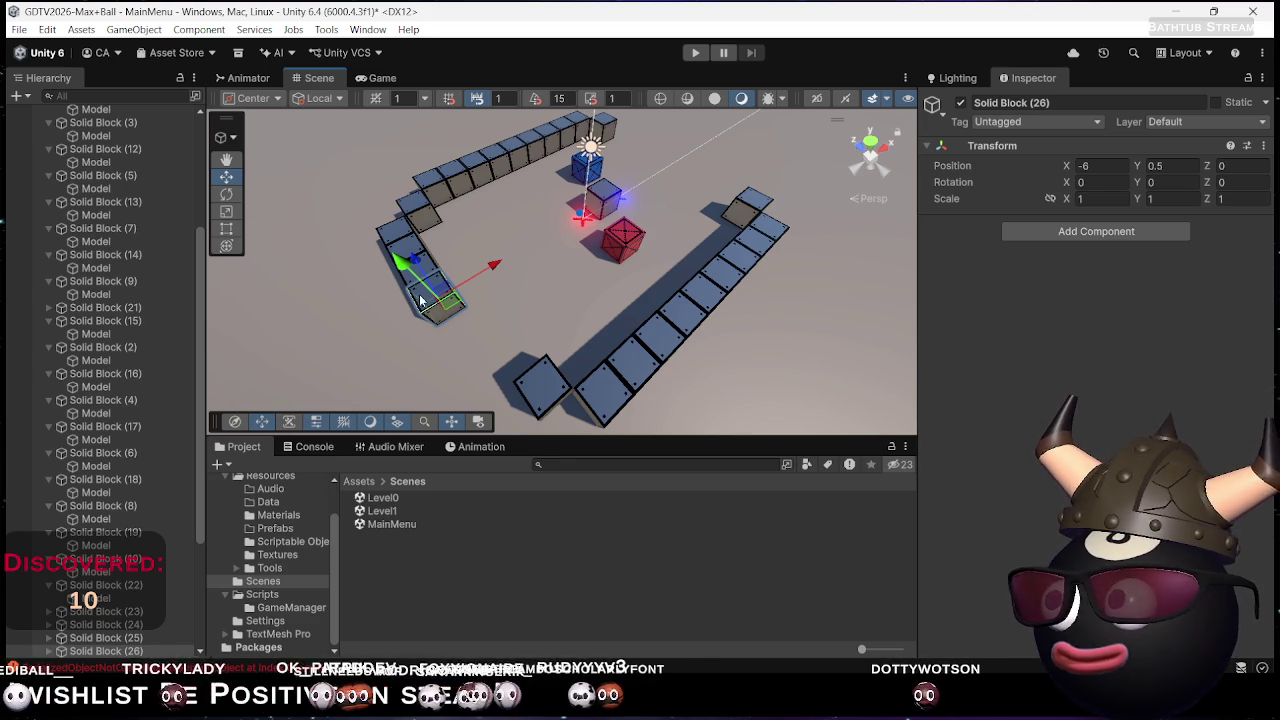
mouse_move(443, 307)
left_mouse_down()
mouse_move(478, 322)
mouse_move(455, 298)
left_mouse_up()
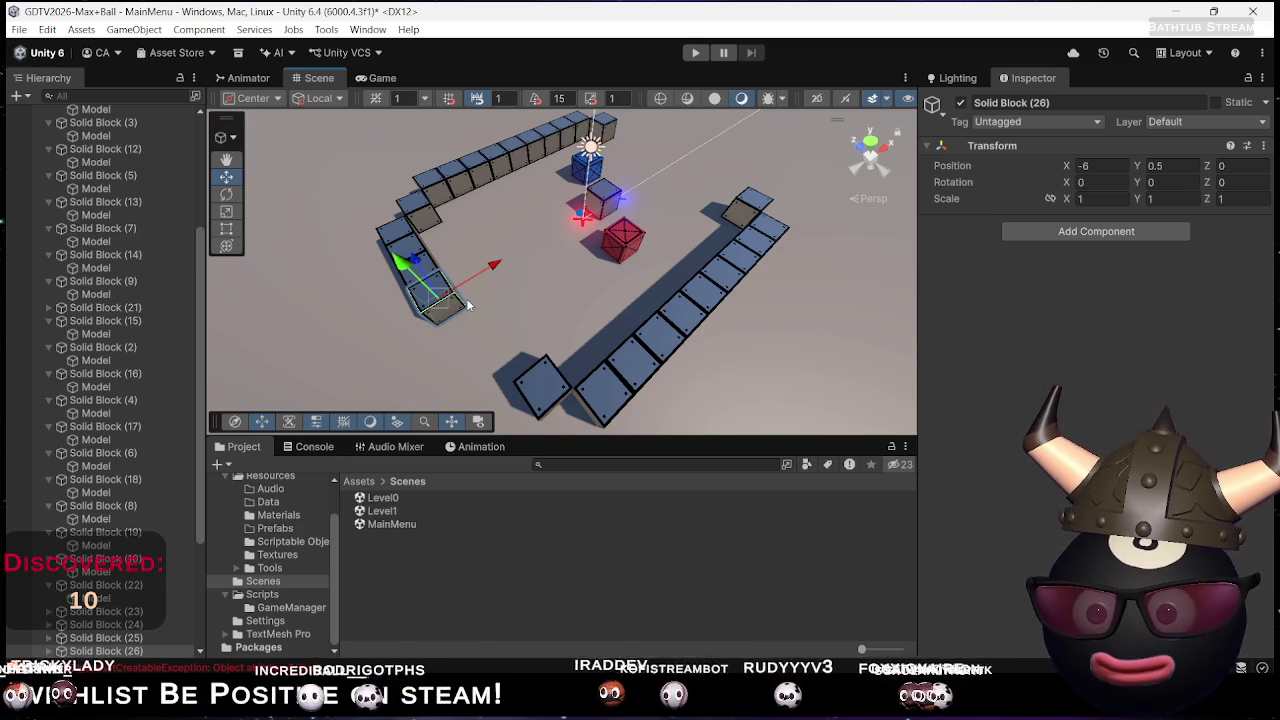
left_click_drag(447, 306, 465, 320)
key("ctrl+z")
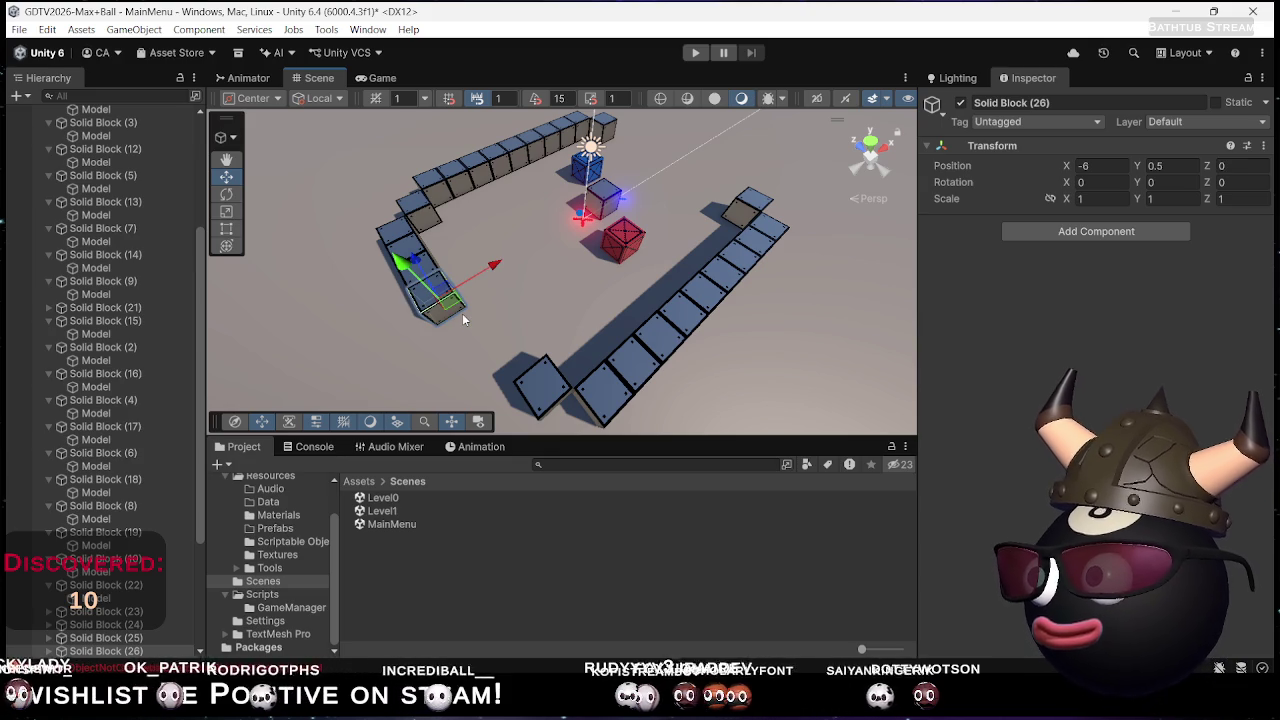
key("ctrl+d")
left_click_drag(462, 313, 484, 350)
key("ctrl+d")
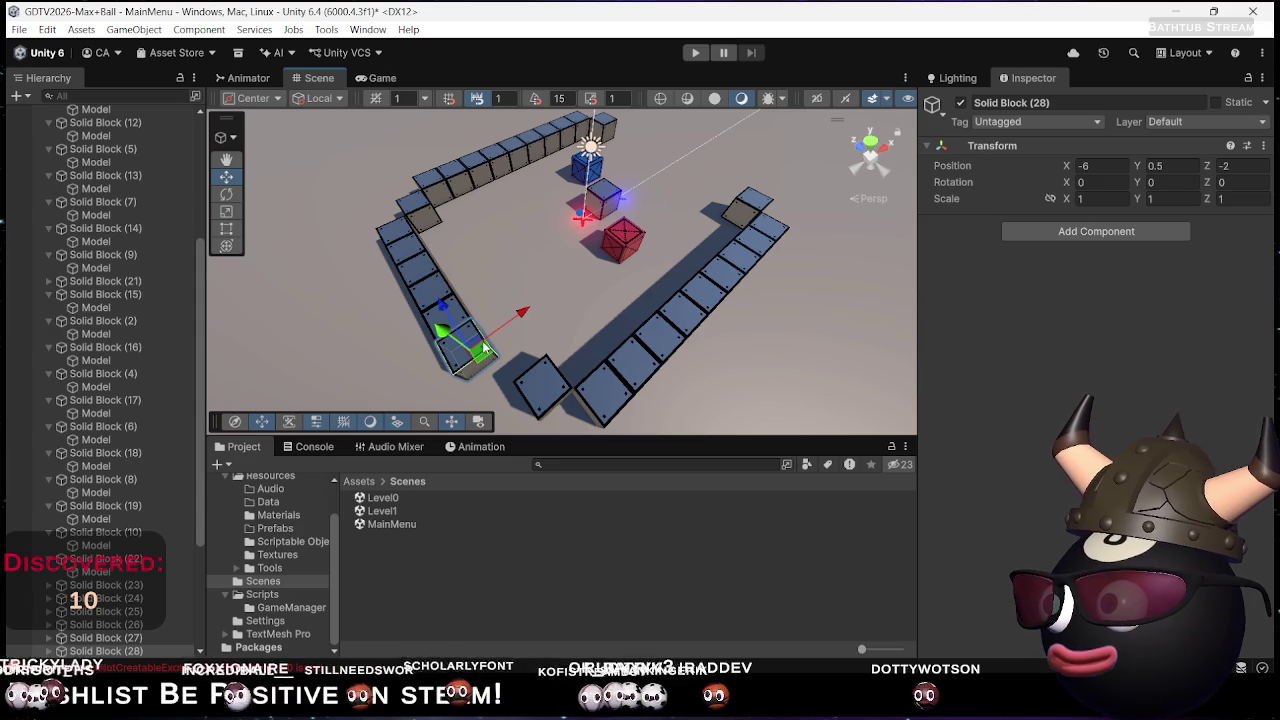
key("ctrl+d")
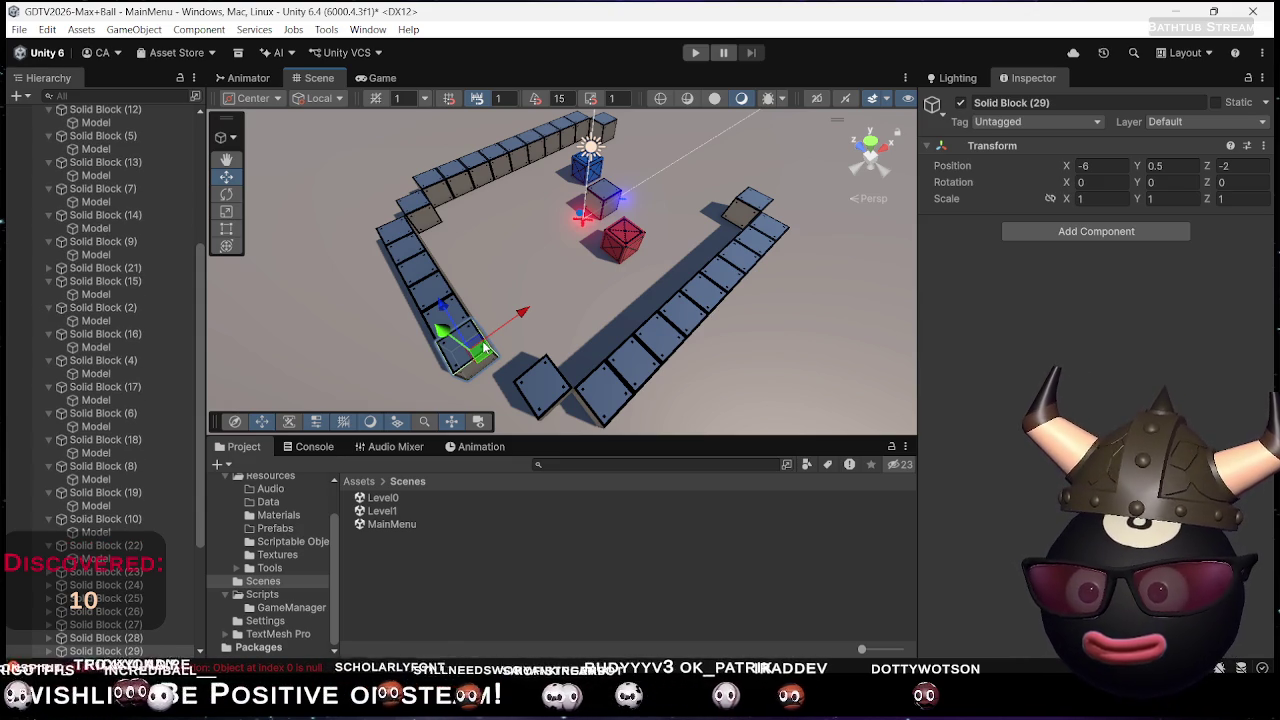
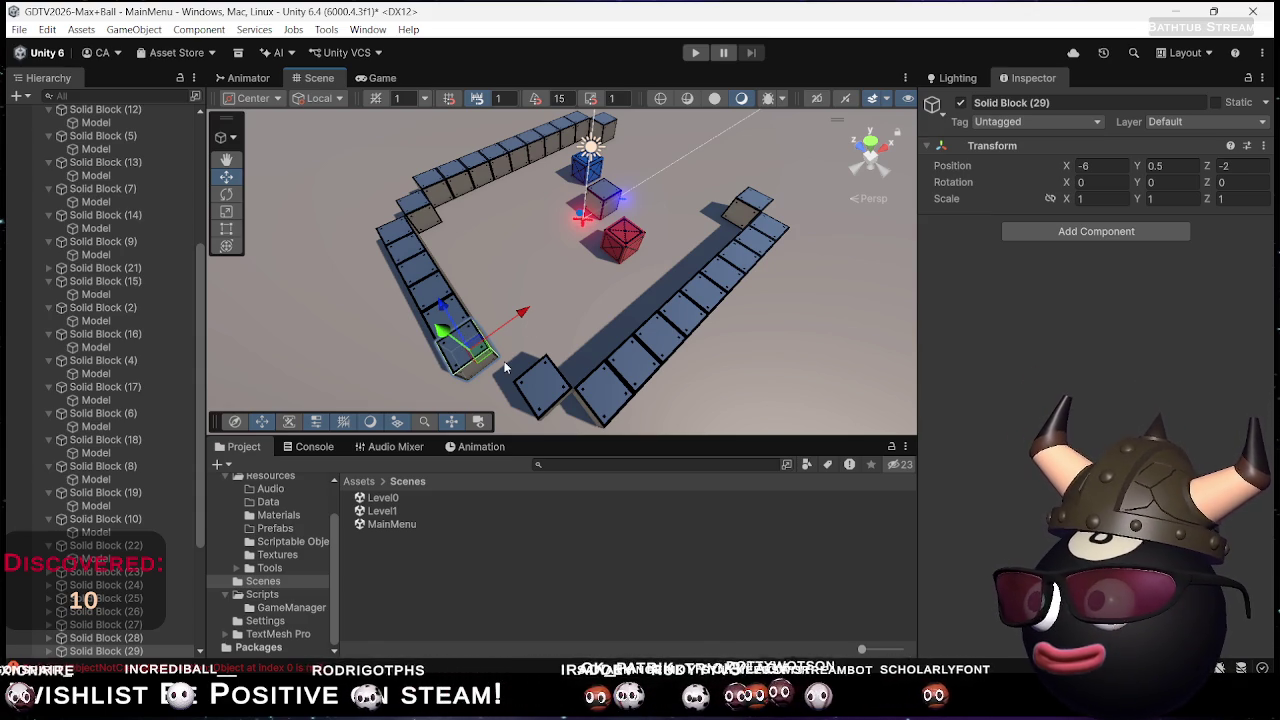
Duplicate a corner wall block and move Solid Block (29) into the far right corner gap
key("ctrl+d")
mouse_move(481, 369)
left_mouse_down()
mouse_move(545, 363)
mouse_move(491, 390)
mouse_move(528, 368)
mouse_move(522, 305)
left_mouse_up()
left_click(470, 366)
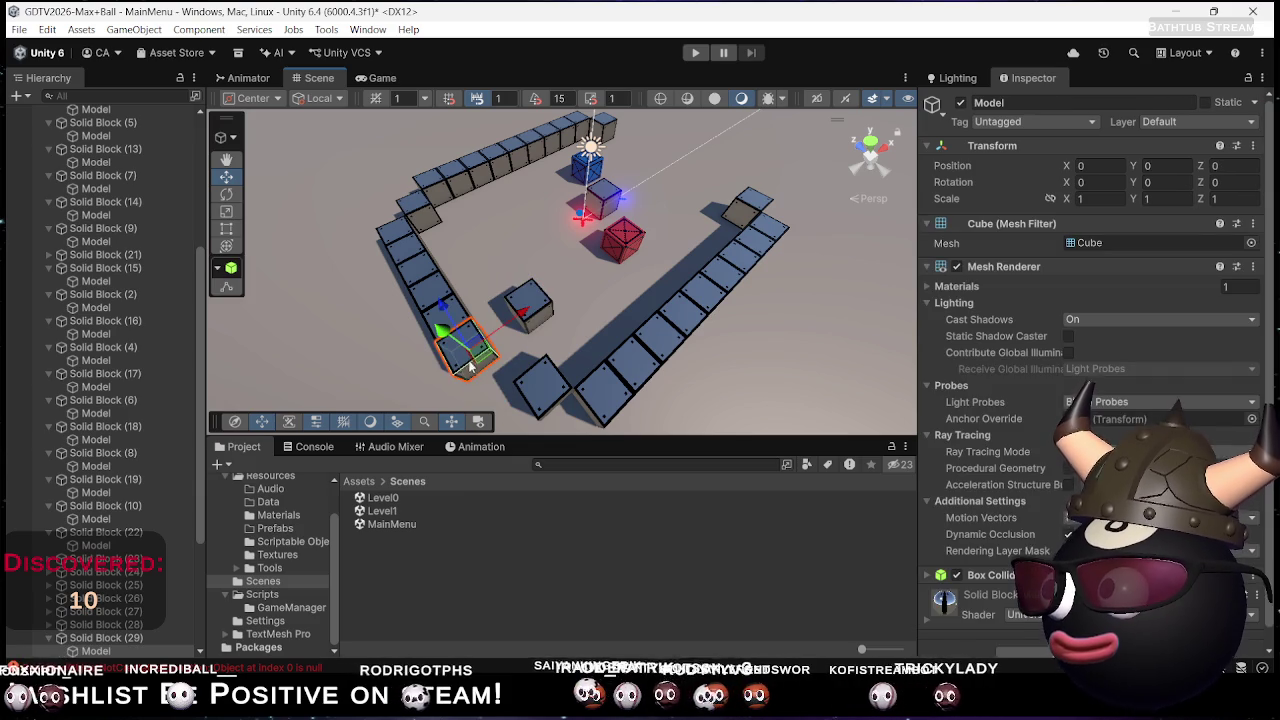
left_click(132, 638)
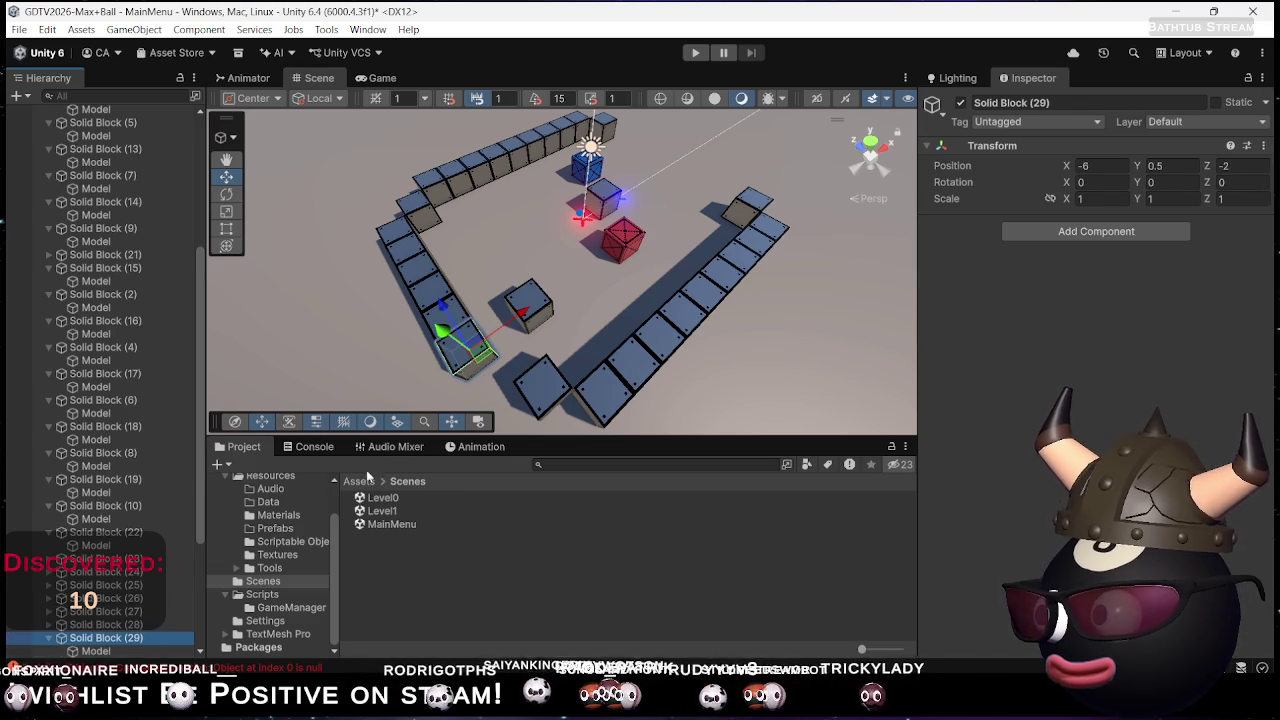
mouse_move(470, 350)
left_mouse_down()
mouse_move(576, 309)
mouse_move(690, 190)
mouse_move(725, 203)
left_mouse_up()
Move Solid Block (30) into the lower-left gap in the wall
left_click(565, 322)
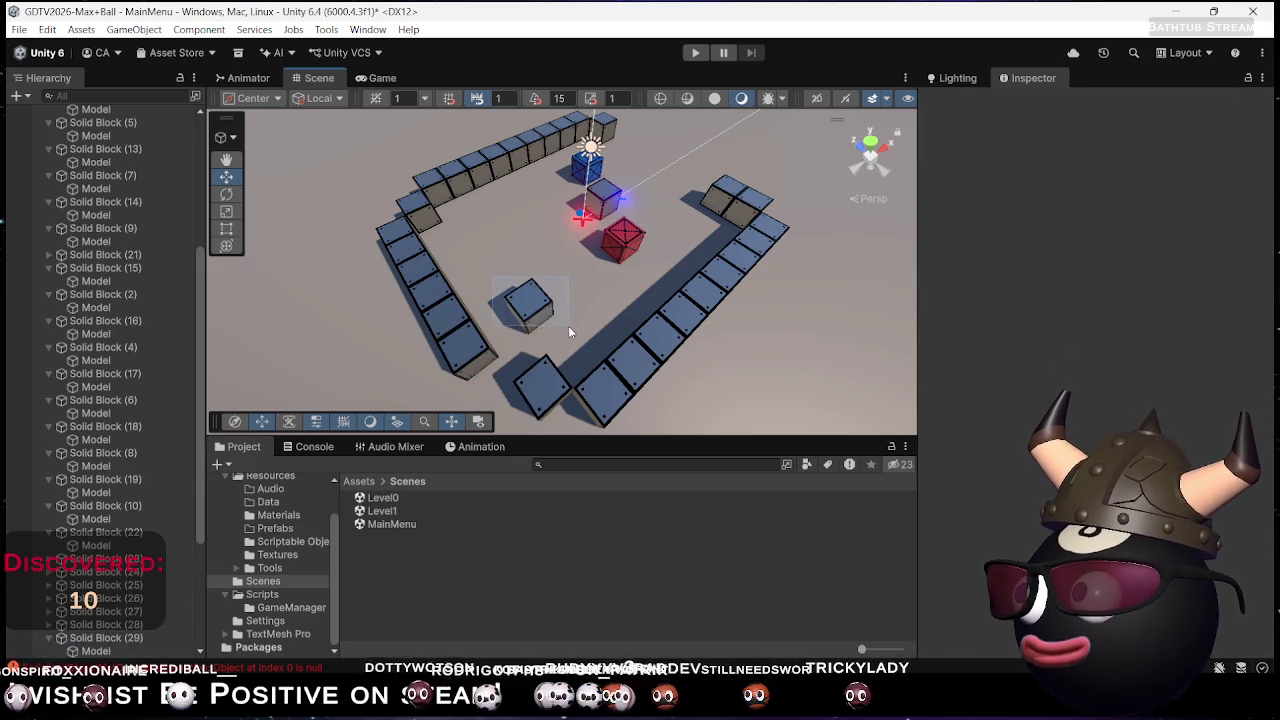
left_click(518, 302)
left_click(525, 320)
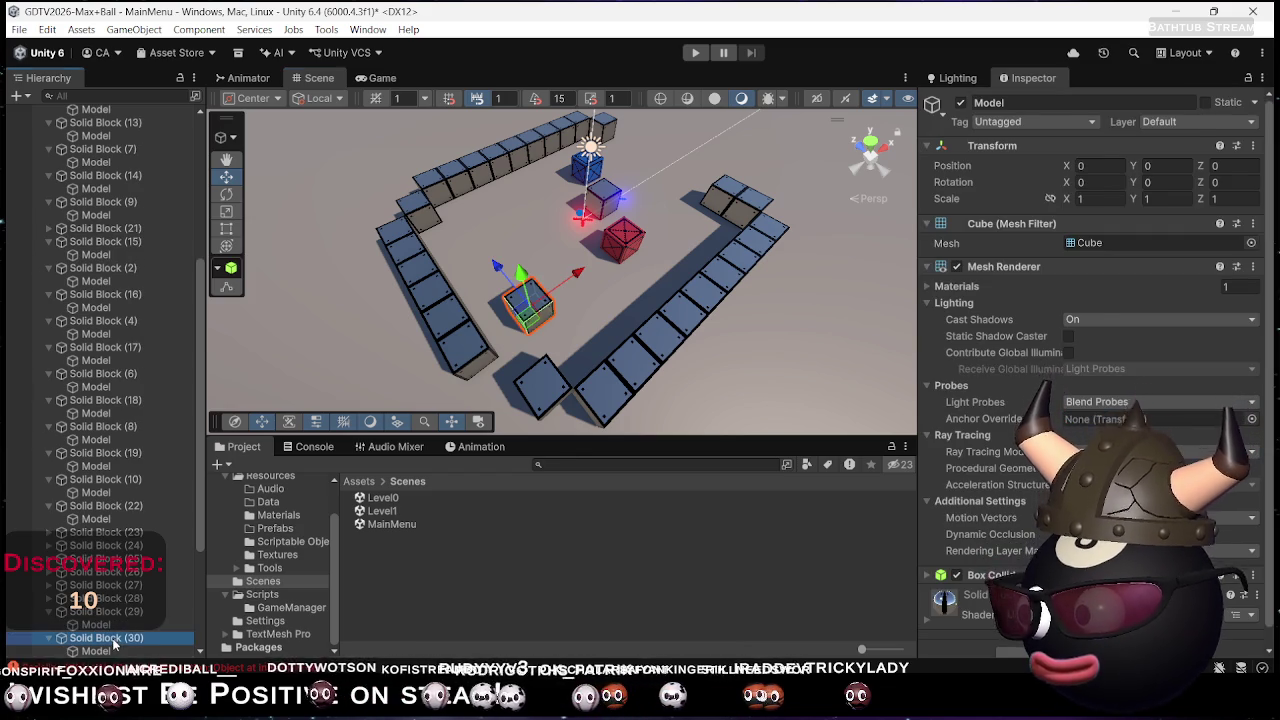
mouse_move(524, 325)
left_mouse_down()
mouse_move(517, 366)
mouse_move(476, 398)
left_mouse_up()
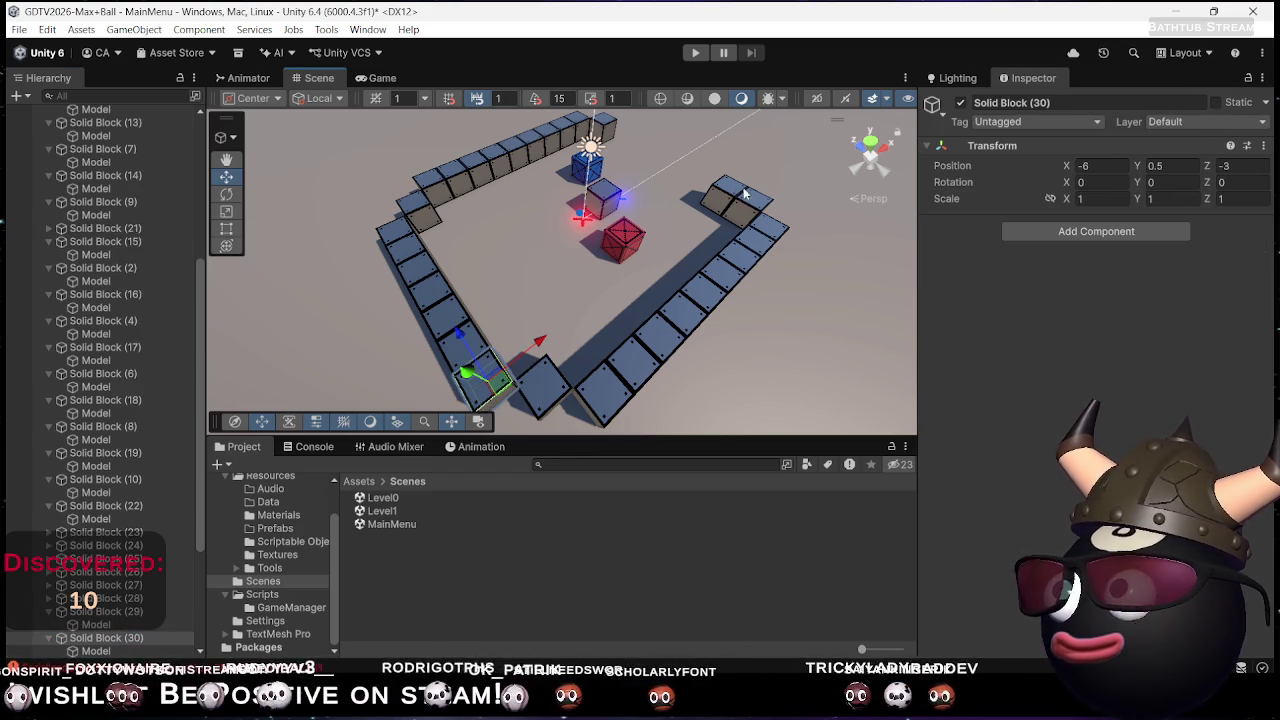
Nudge Solid Block (29) along X, duplicate blocks to finish the right wall, and view the Game camera
left_click(710, 204)
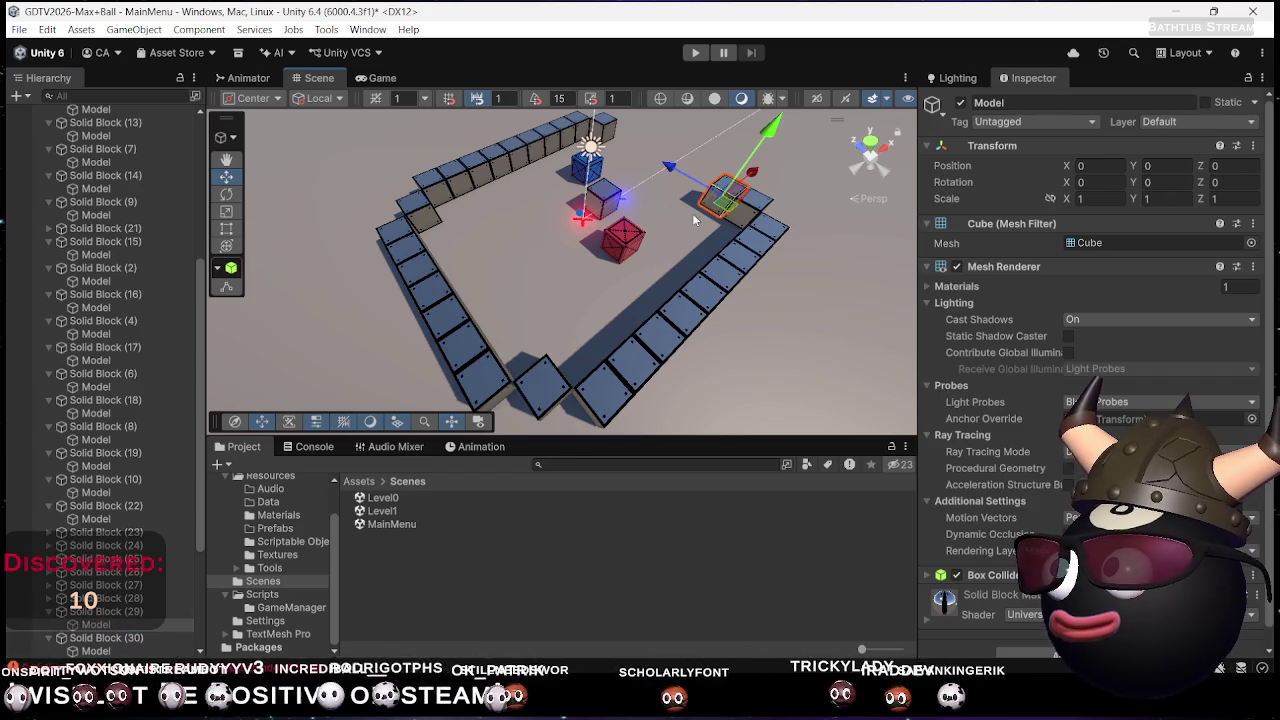
left_click(105, 611)
mouse_move(729, 208)
left_mouse_down()
mouse_move(735, 198)
mouse_move(714, 186)
mouse_move(622, 147)
left_mouse_up()
key("ctrl+d")
key("ctrl+d")
key("ctrl+d")
key("ctrl+d")
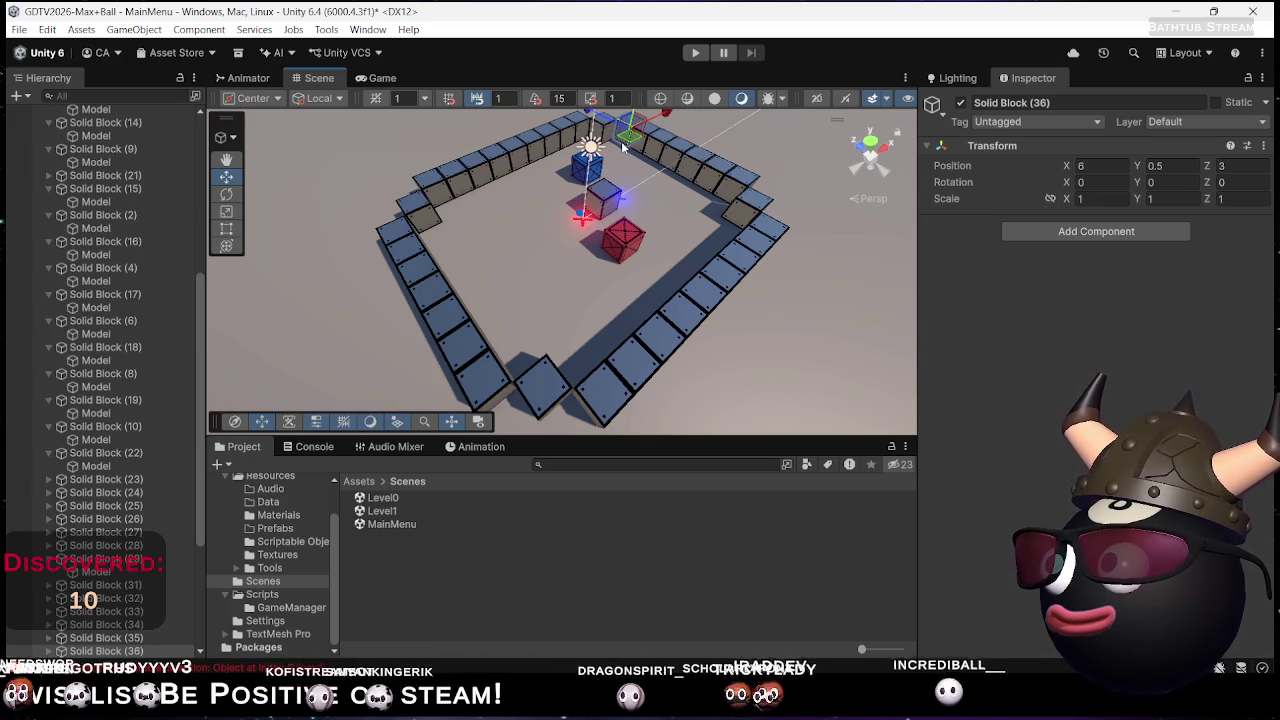
key("ctrl+d")
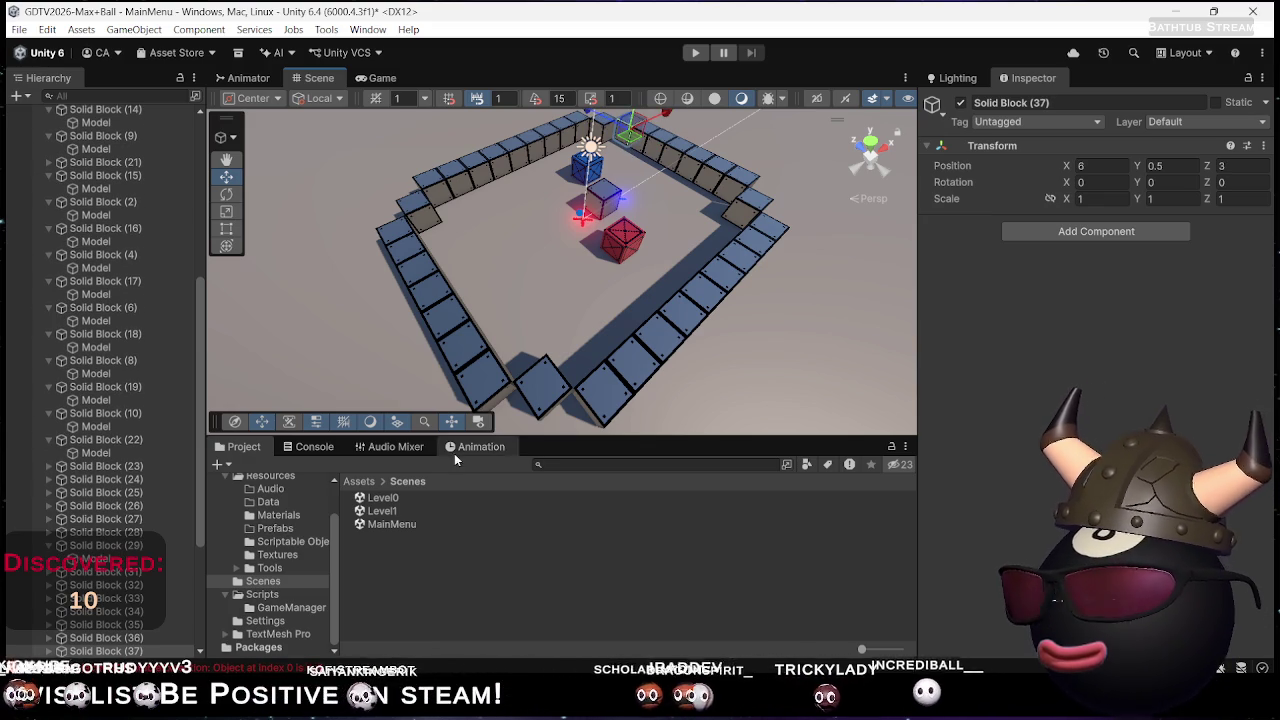
left_click(378, 78)
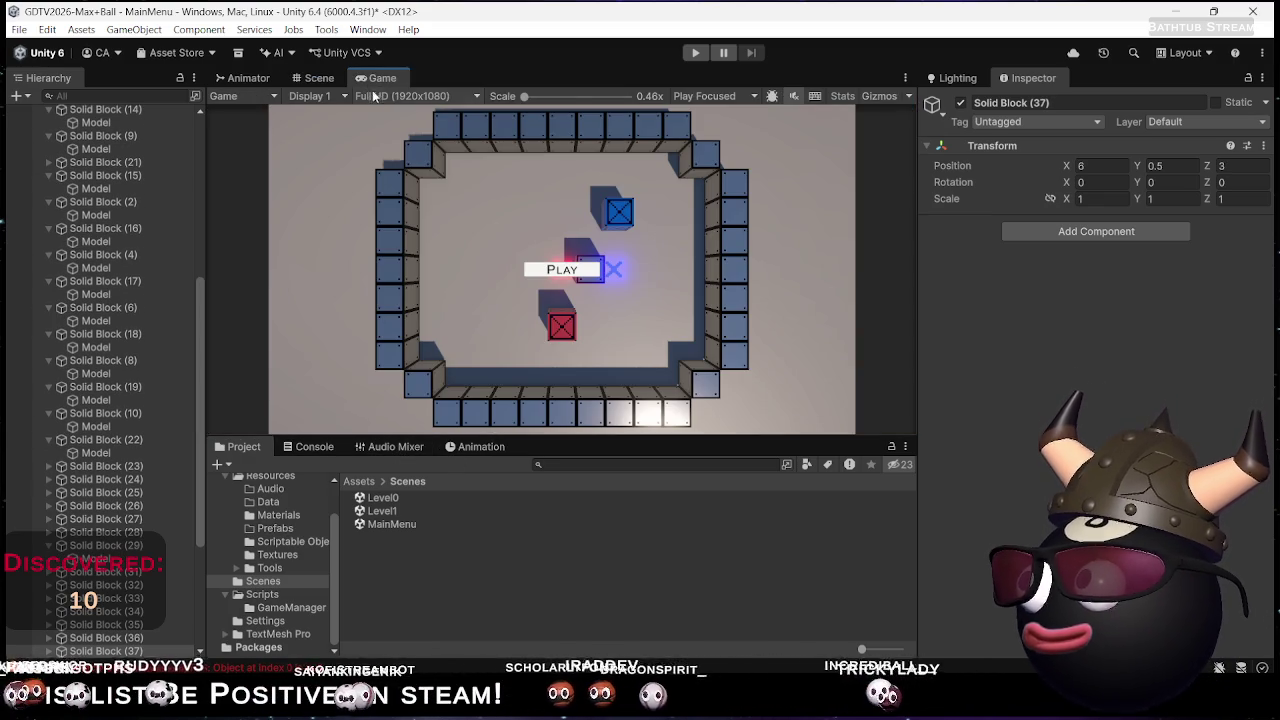
Play the menu scene to check the enclosed arena and Play button, then return to Scene view
left_click(686, 55)
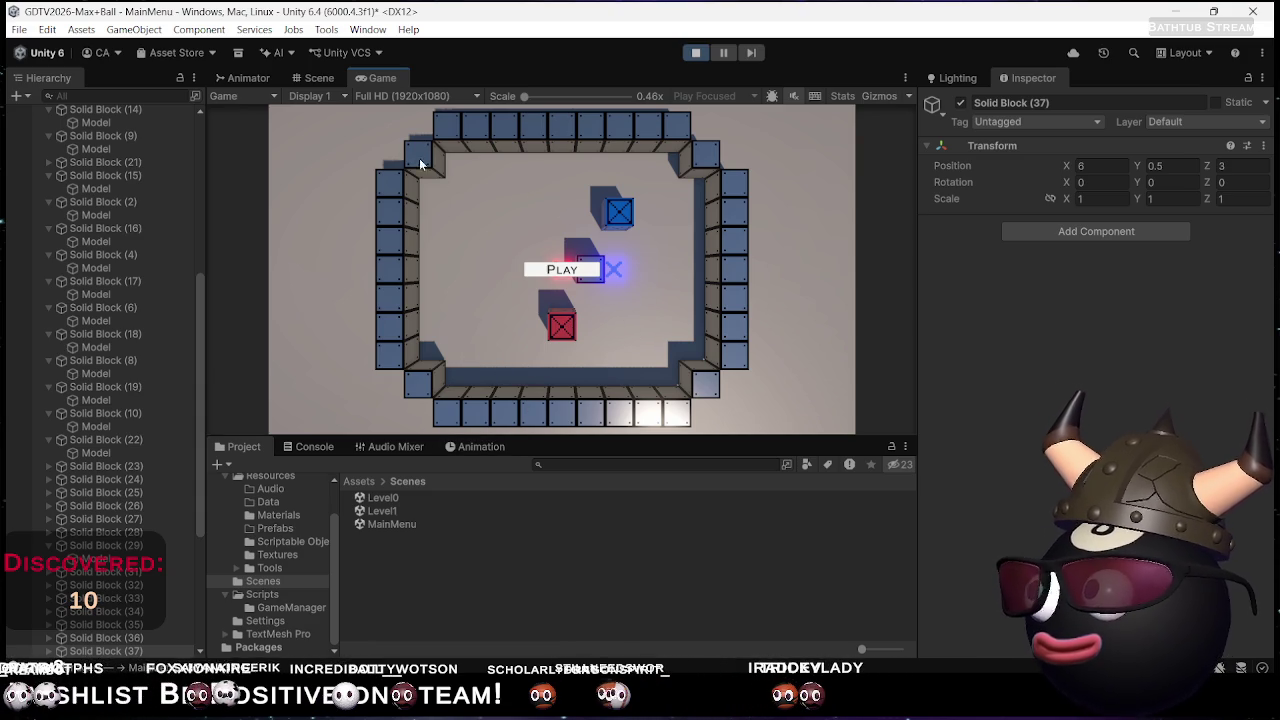
left_click(322, 82)
Select Goal Tile Red and Goal Tile Blue in the Hierarchy
mouse_move(546, 121)
left_mouse_down()
mouse_move(664, 271)
mouse_move(652, 259)
left_mouse_up()
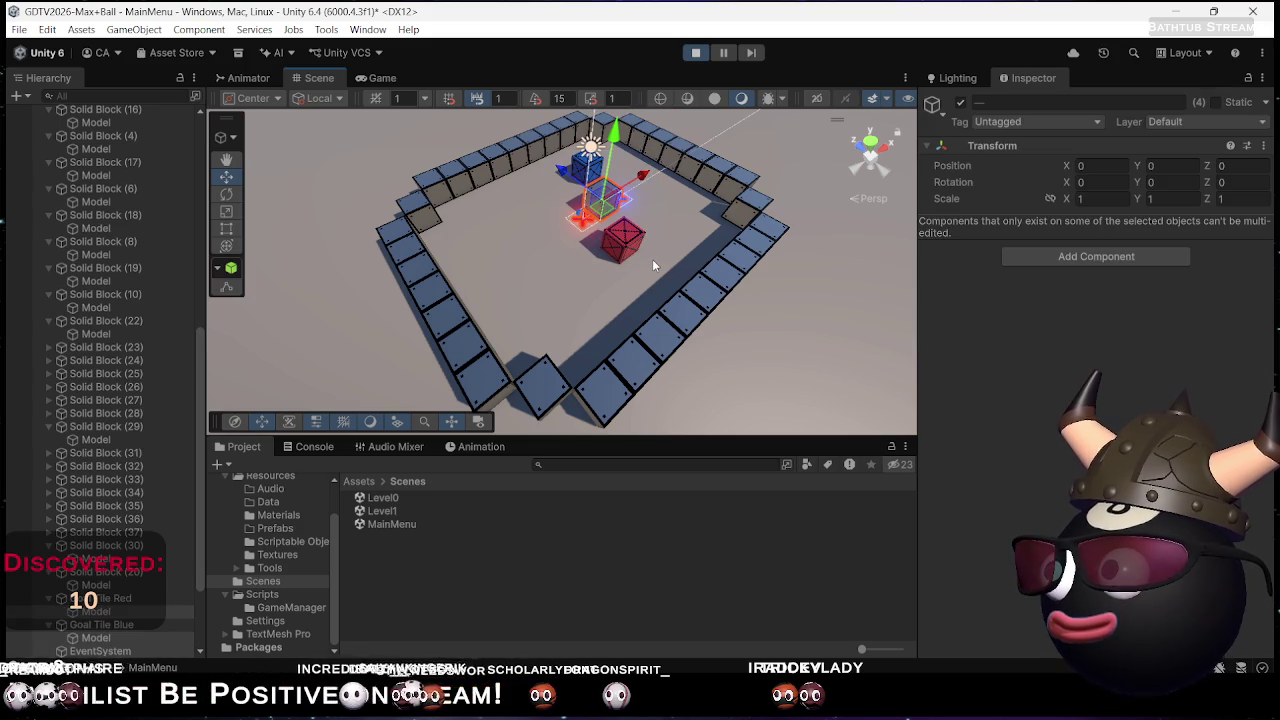
left_click(651, 251)
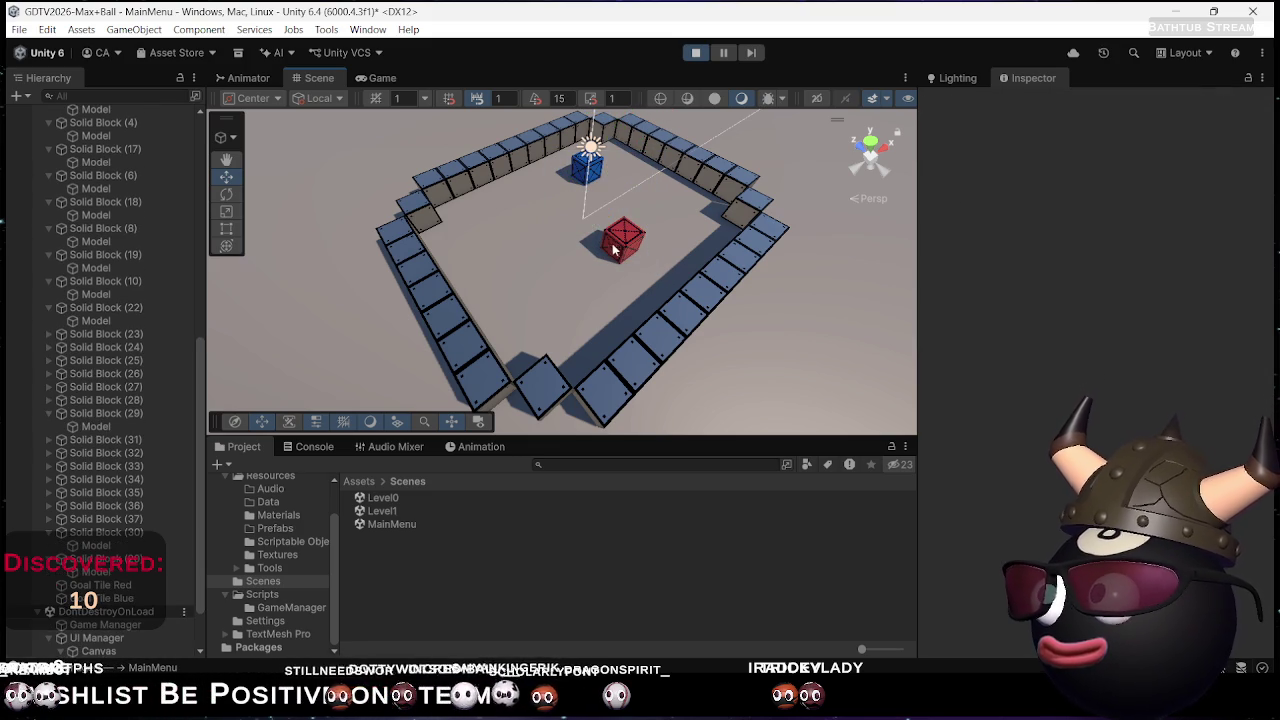
key("ctrl+z")
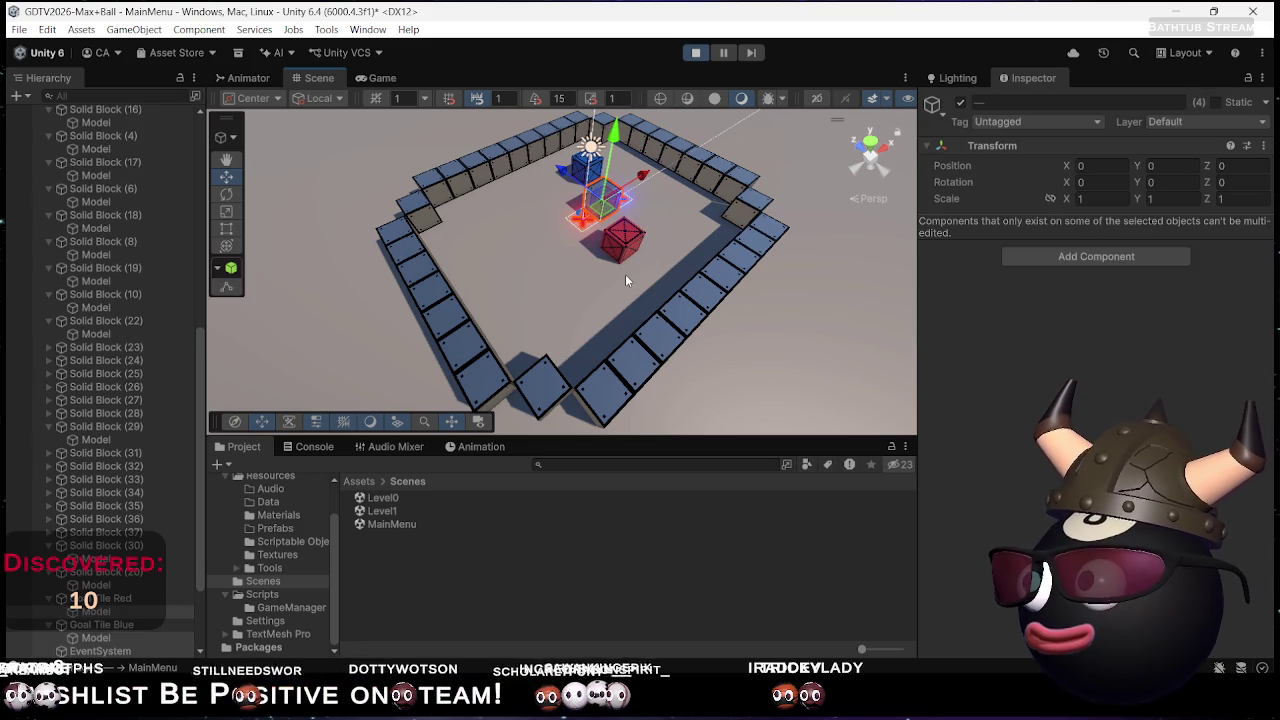
scroll(77, 520, "down", 4)
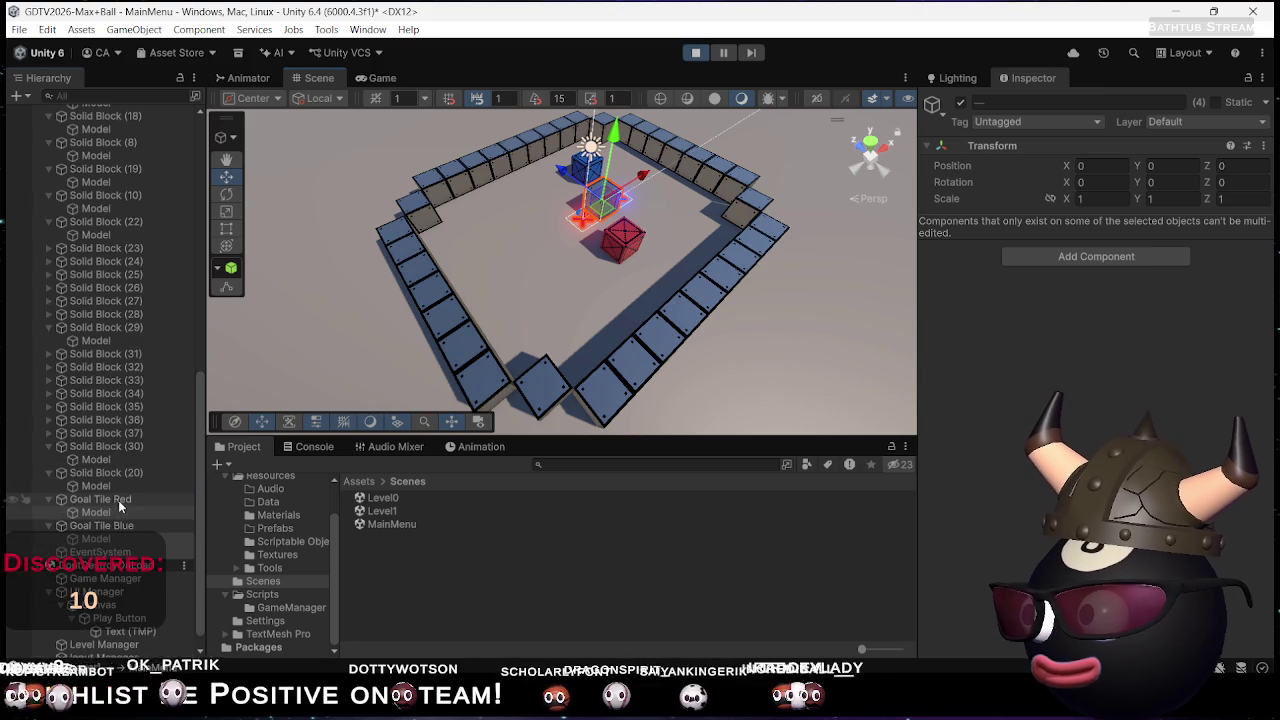
left_click(118, 500)
left_click(113, 525, "ctrl")
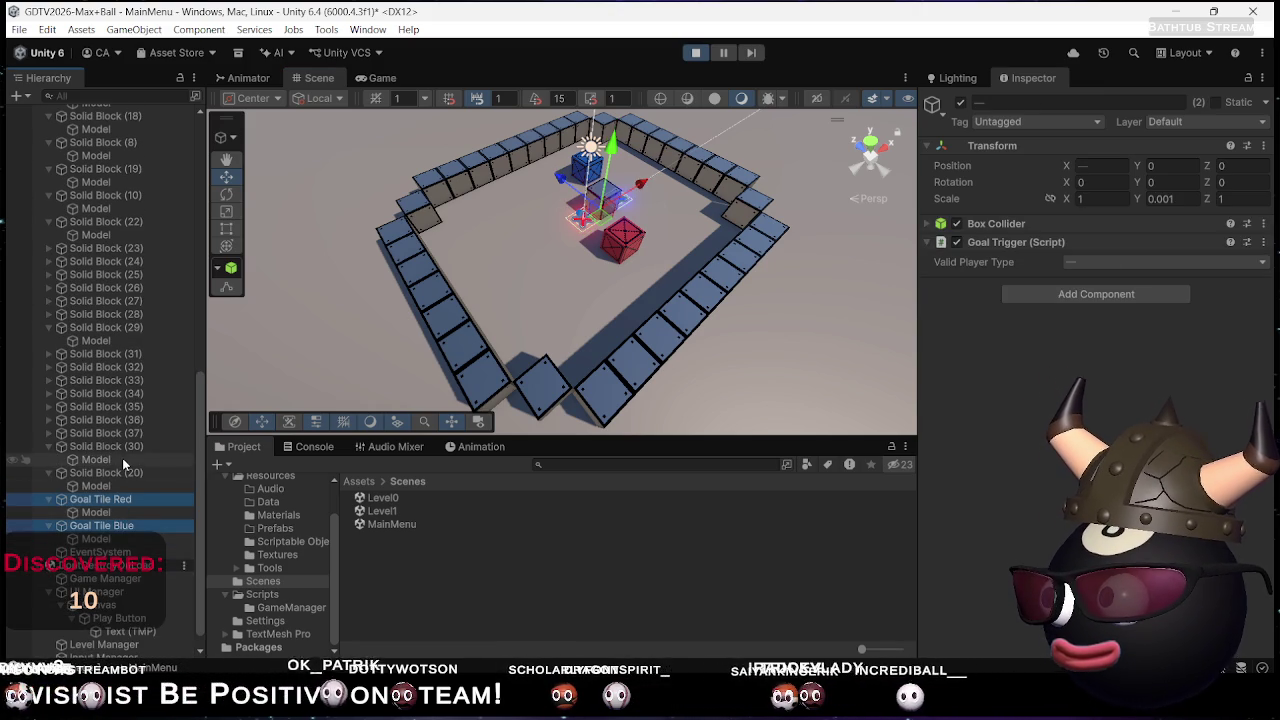
Add Movable Block Red and Blue to the selection and delete all four objects
scroll(122, 458, "up", 6)
scroll(110, 348, "up", 10)
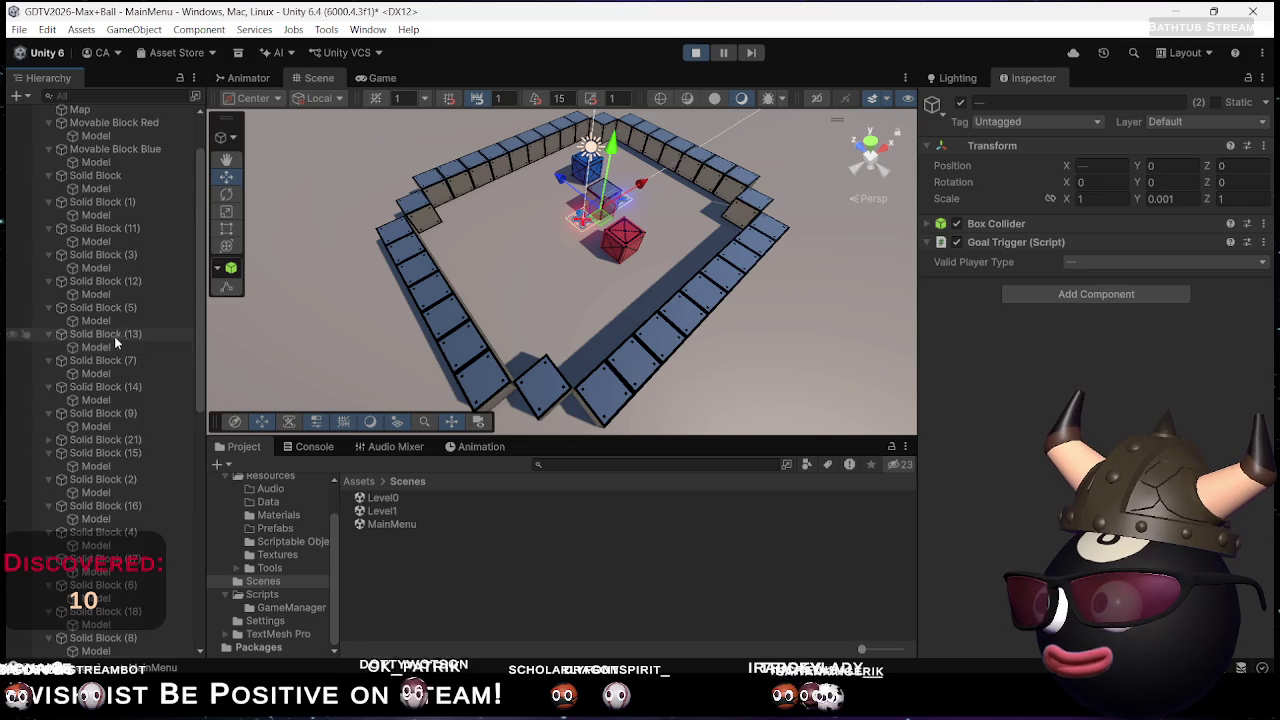
left_click(114, 217, "ctrl")
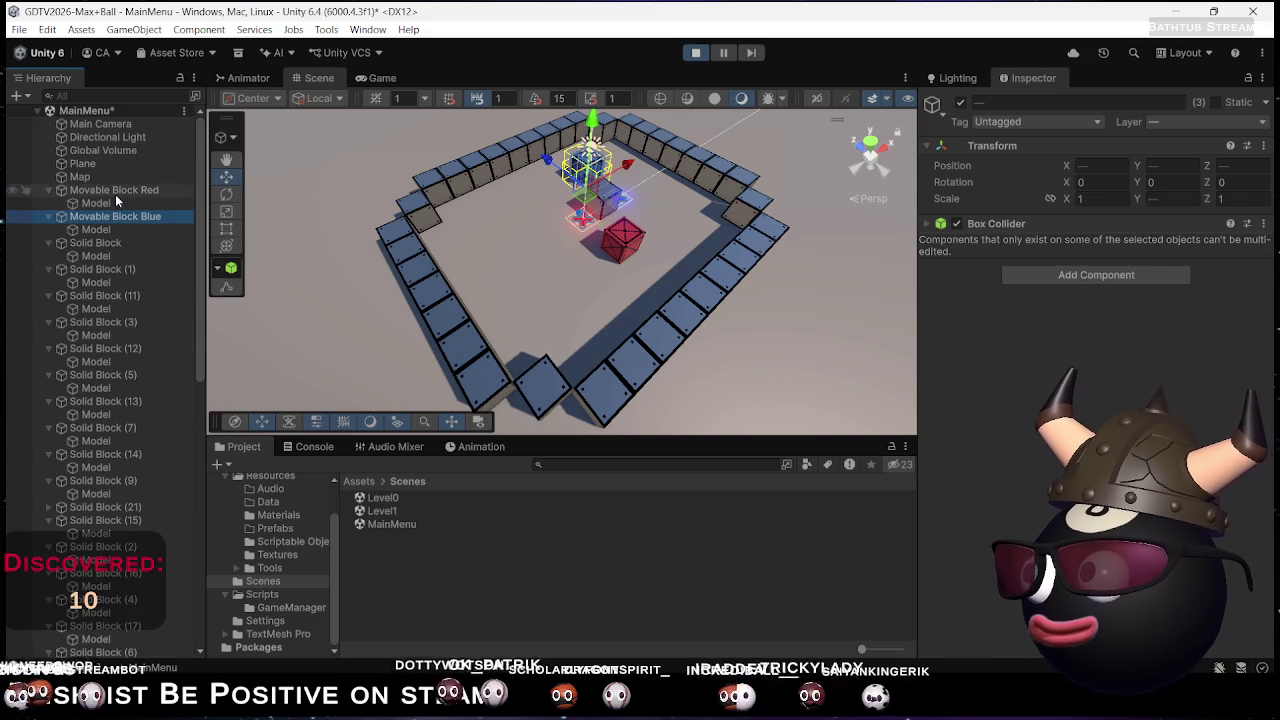
left_click(115, 194, "ctrl")
key("Delete")
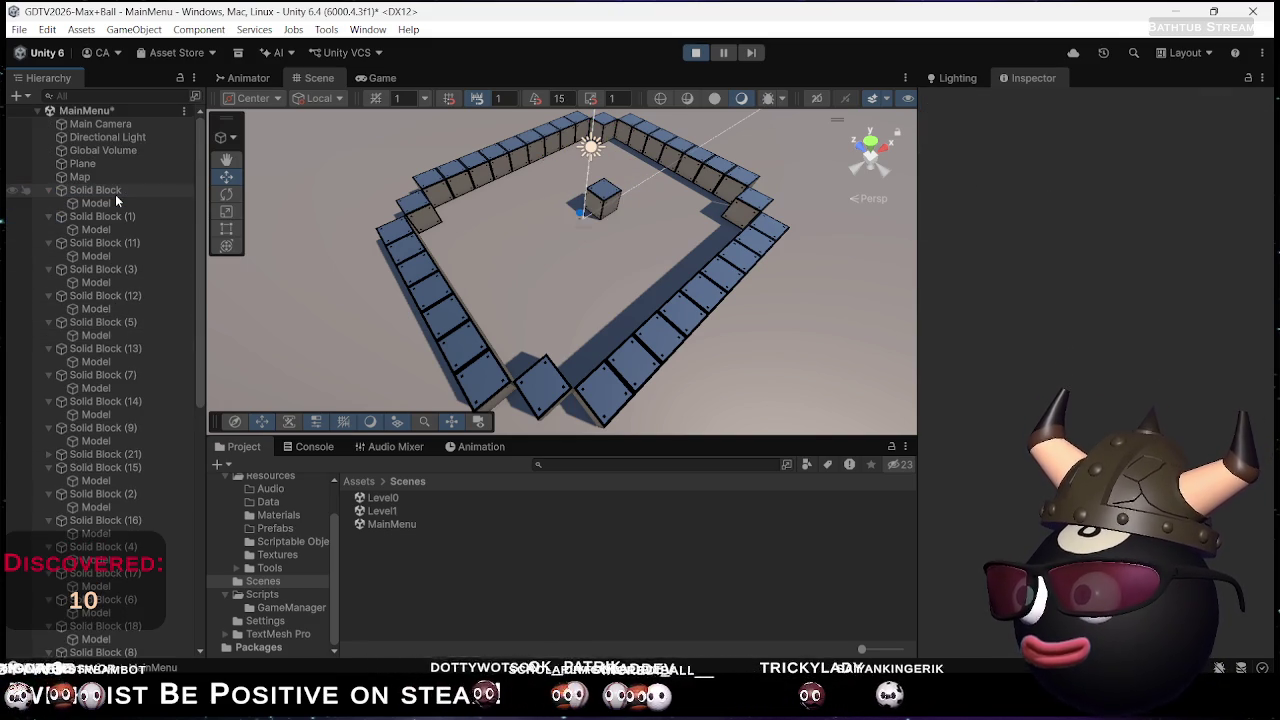
left_click(86, 176)
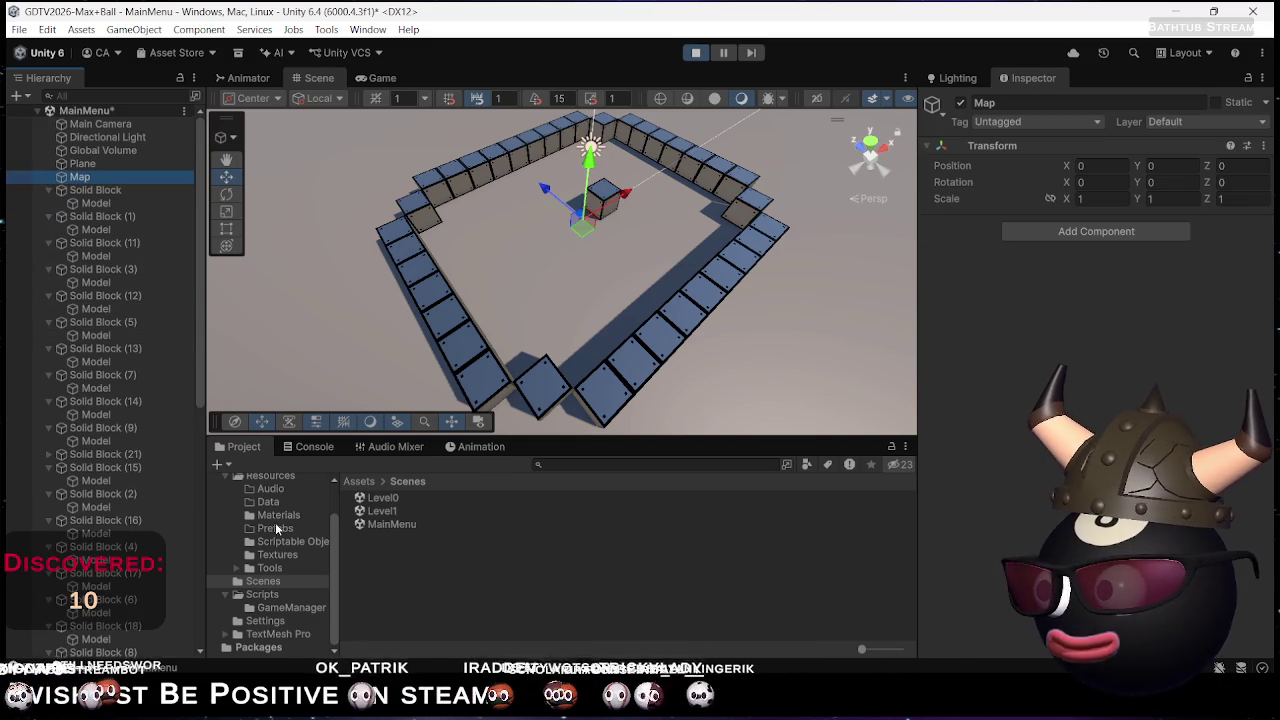
left_click(280, 515)
Create a material named Ground Material in the Materials folder and drag it onto the ground plane
right_click(410, 568)
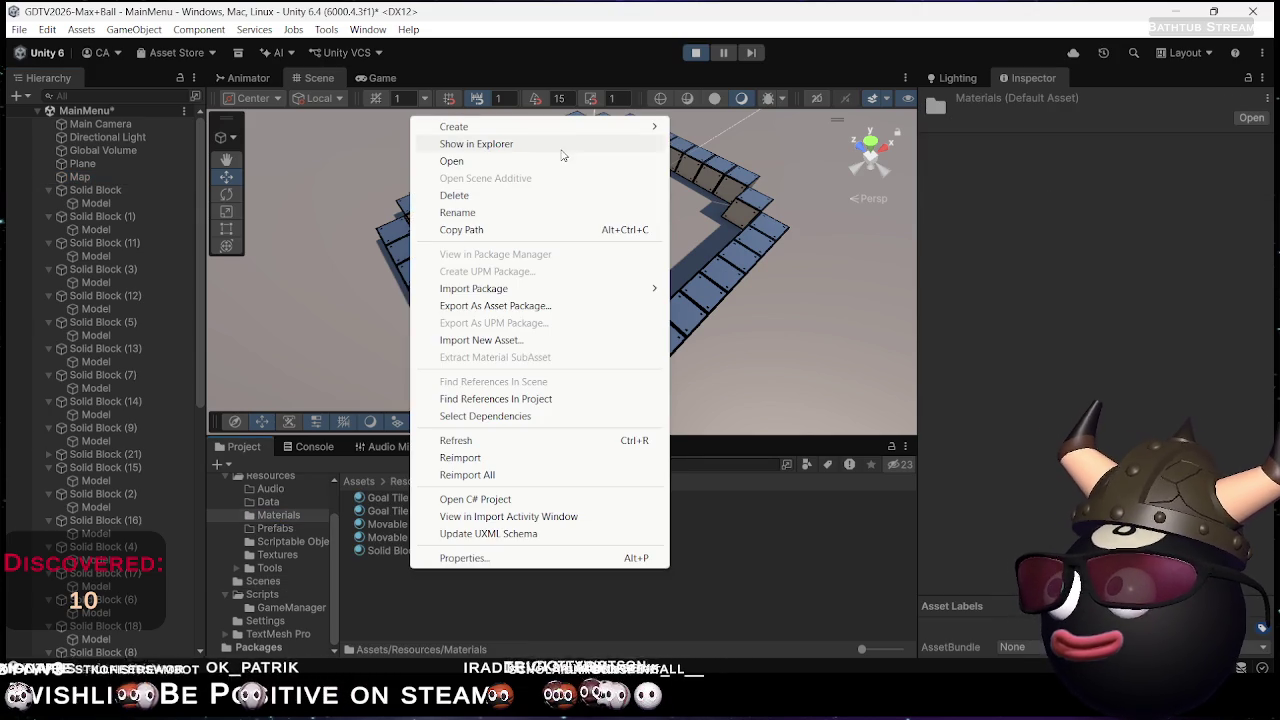
mouse_move(578, 128)
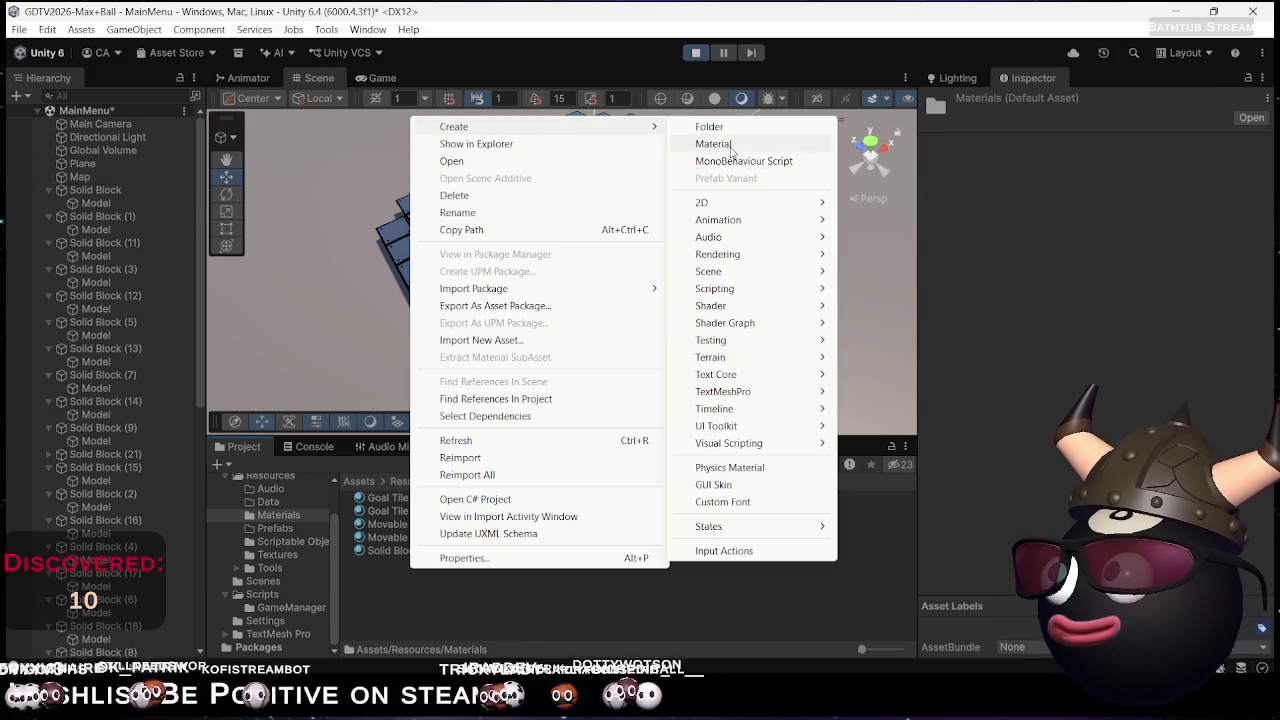
left_click(733, 148)
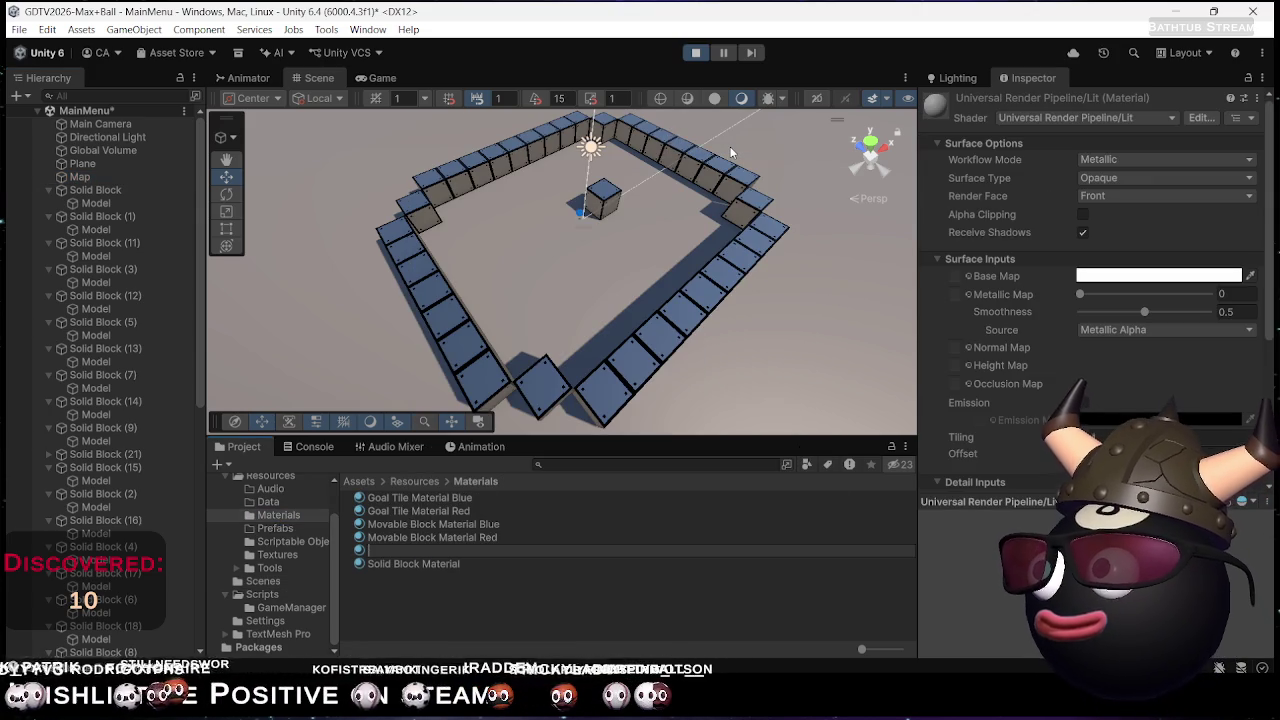
type("Ground Mat")
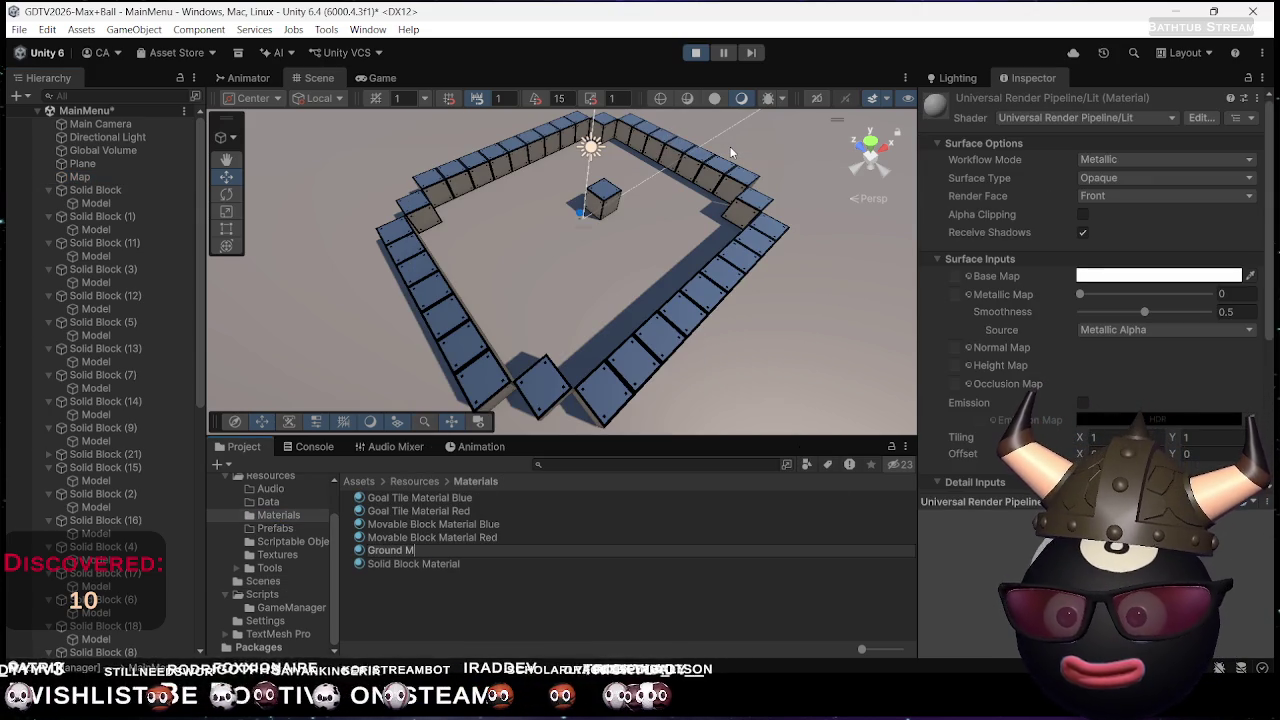
type("e")
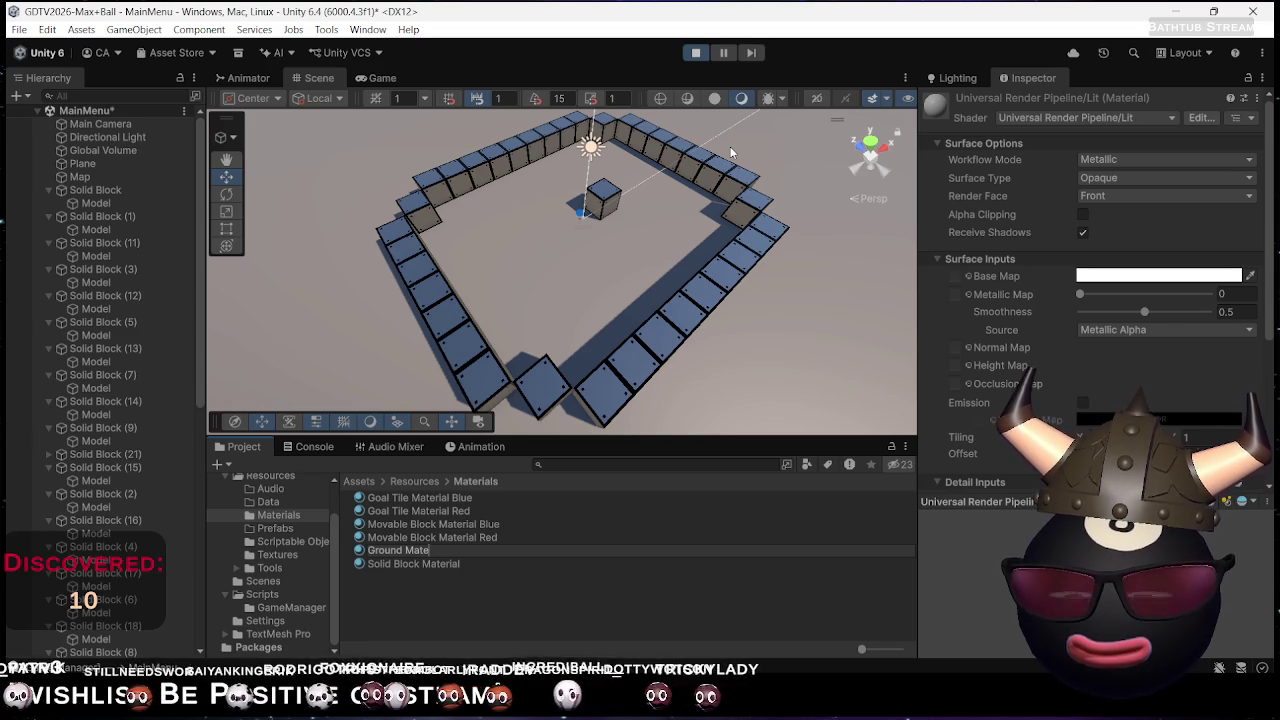
type("rial")
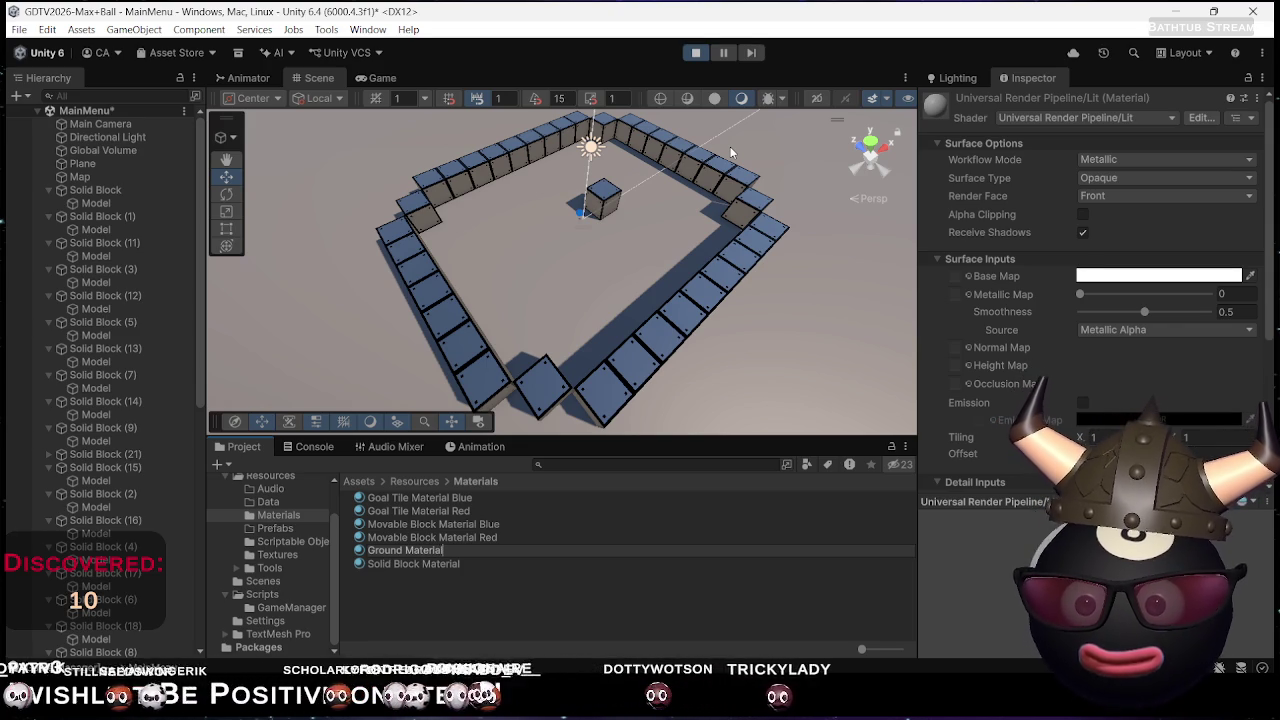
key("Return")
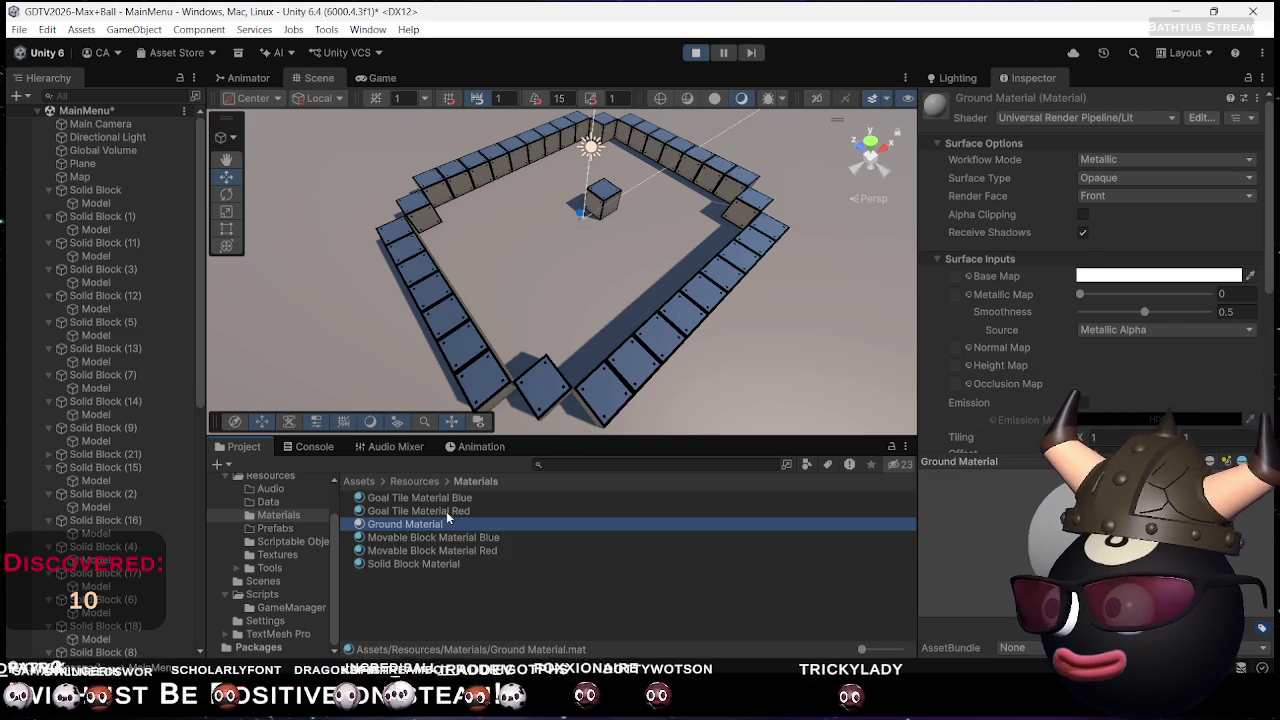
left_click_drag(427, 527, 640, 300)
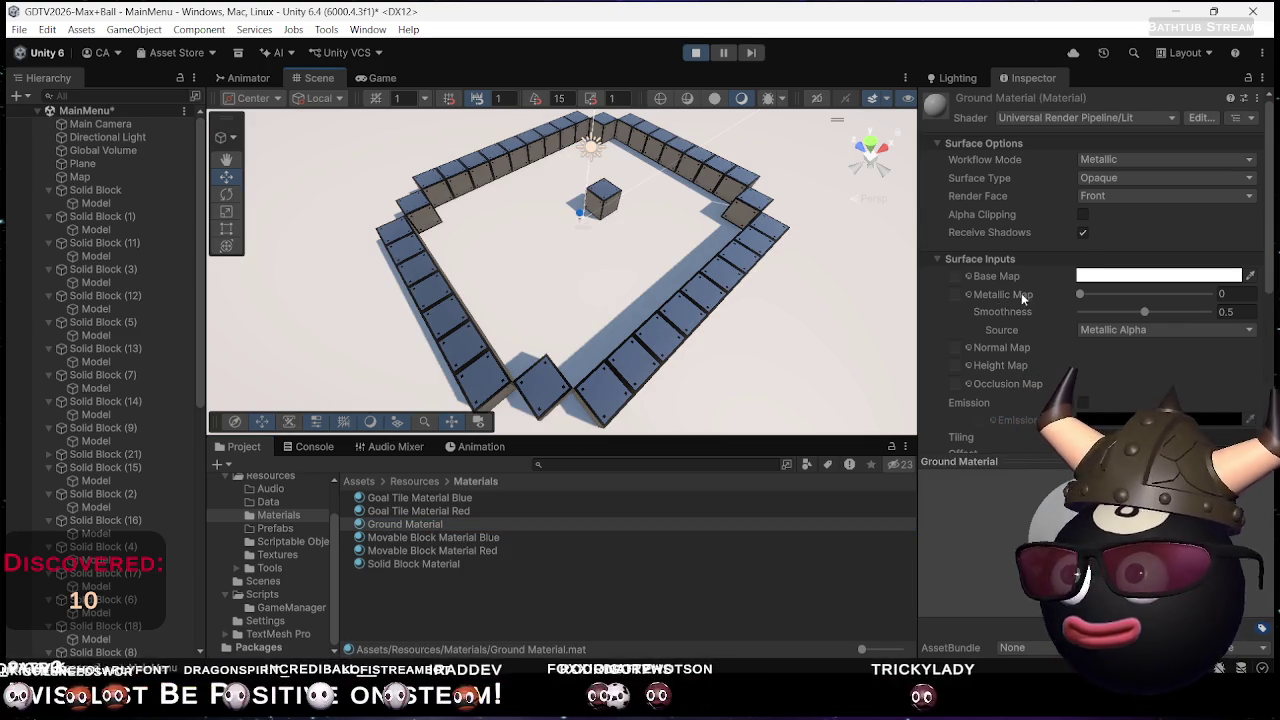
scroll(978, 289, "down", 4)
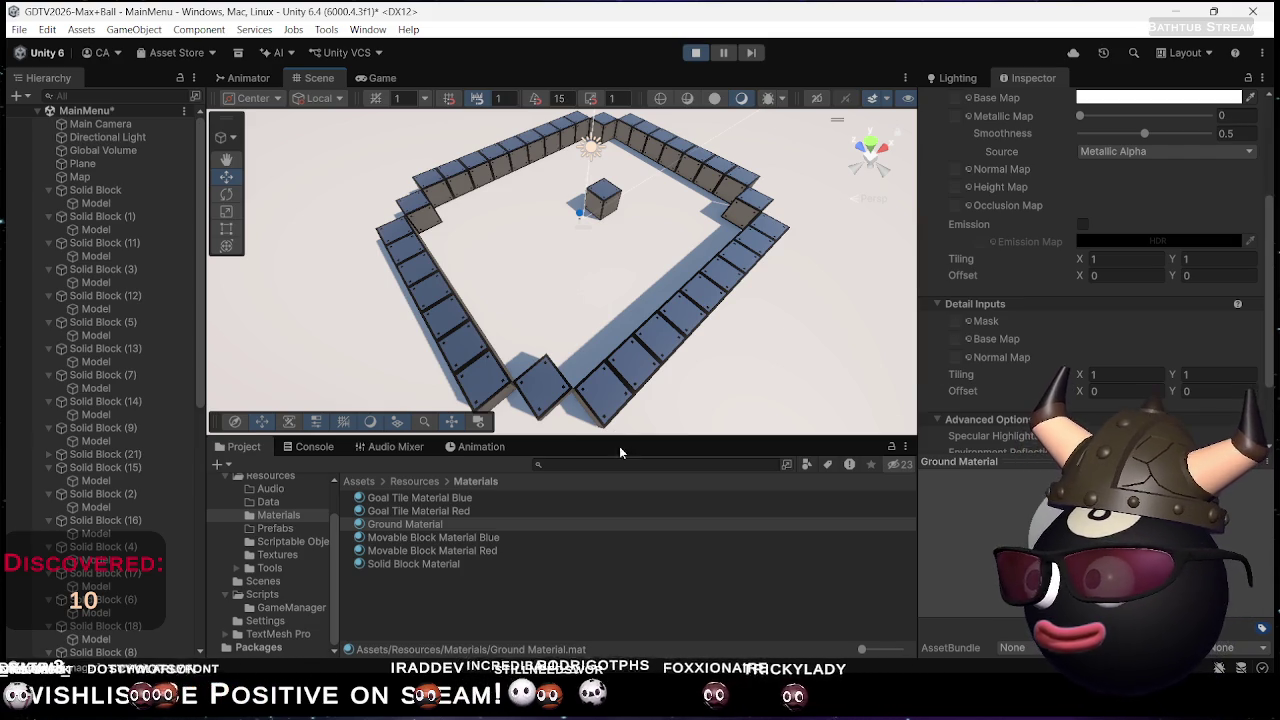
Delete the leftover Solid Block in the arena centre, save the scene, and exit play mode
left_click(600, 205)
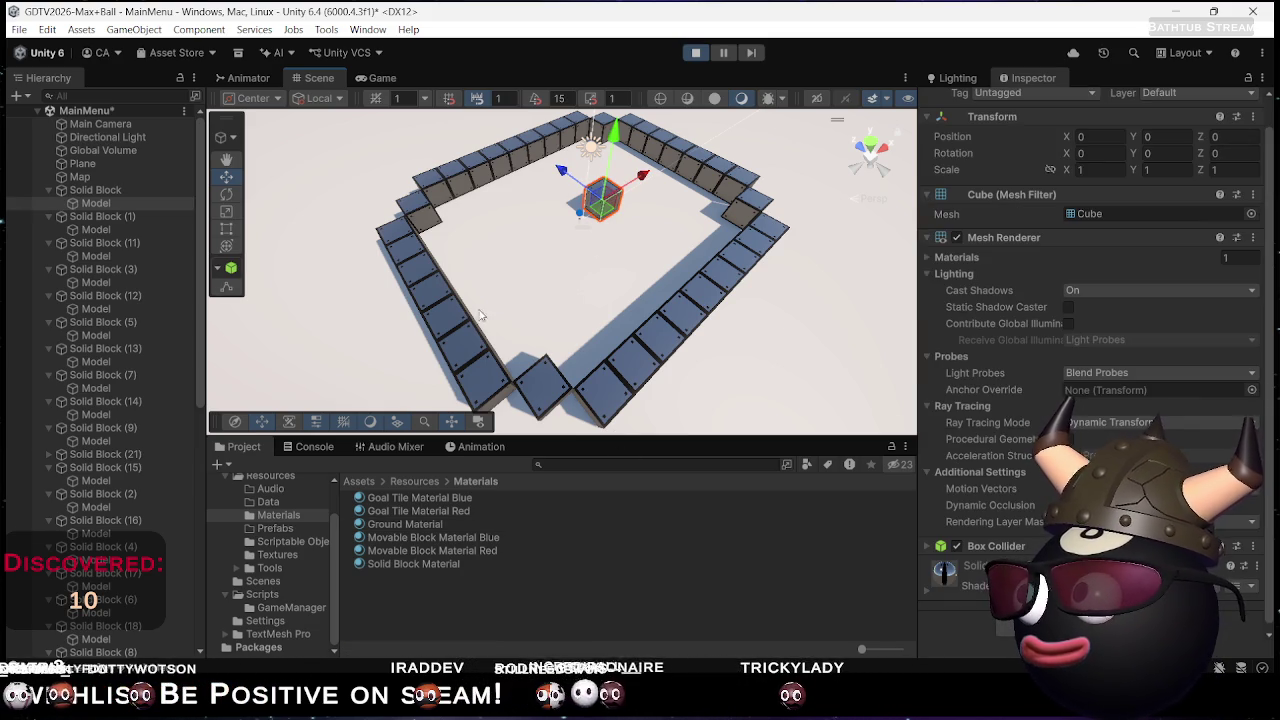
left_click(87, 191)
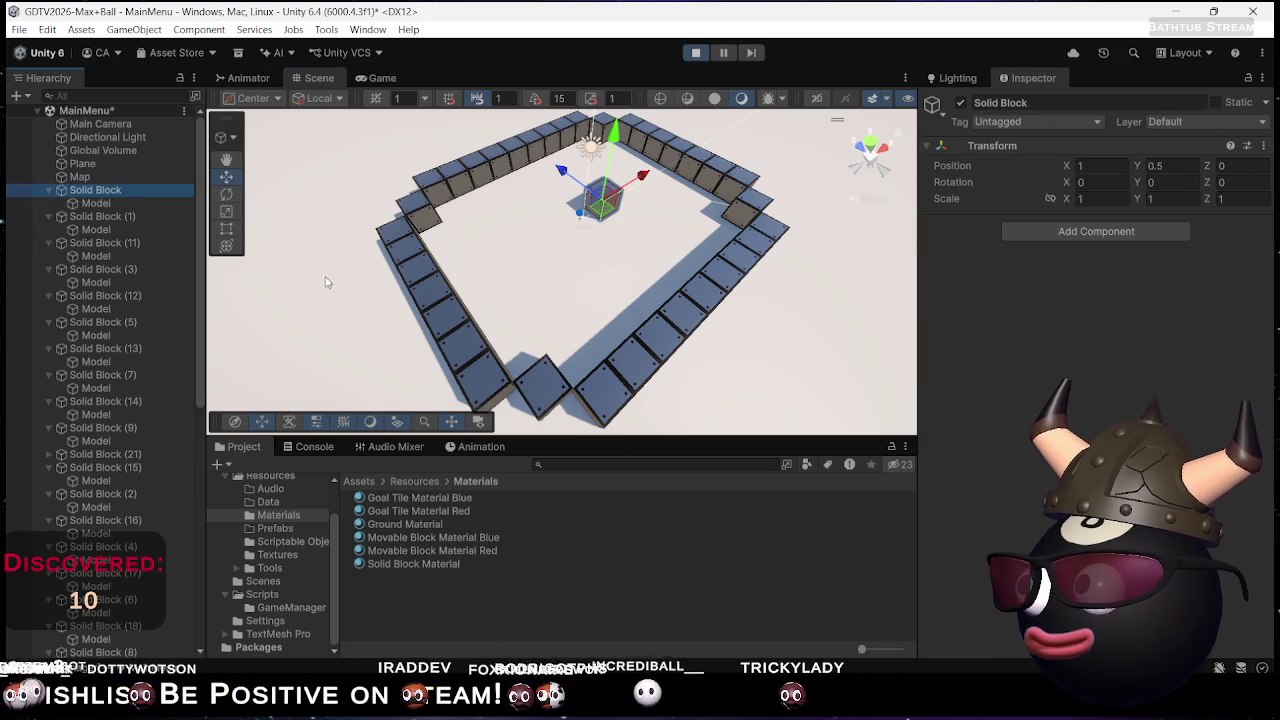
key("Delete")
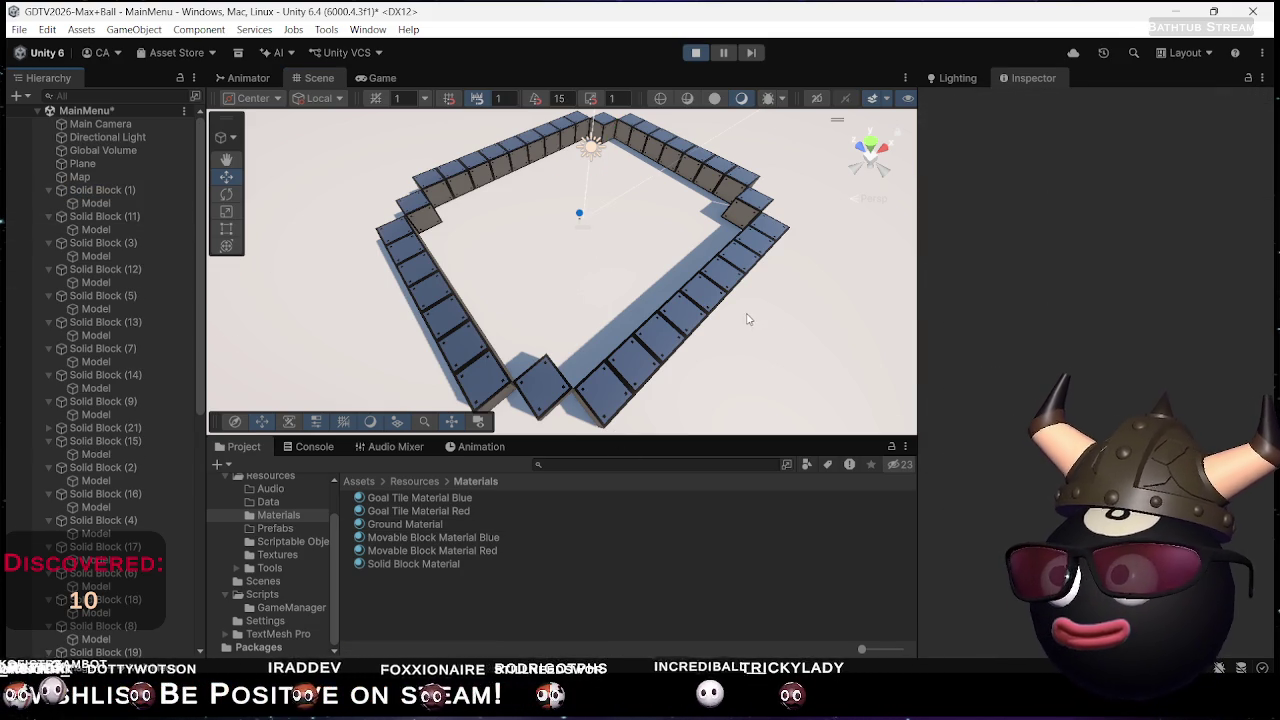
key("ctrl+s")
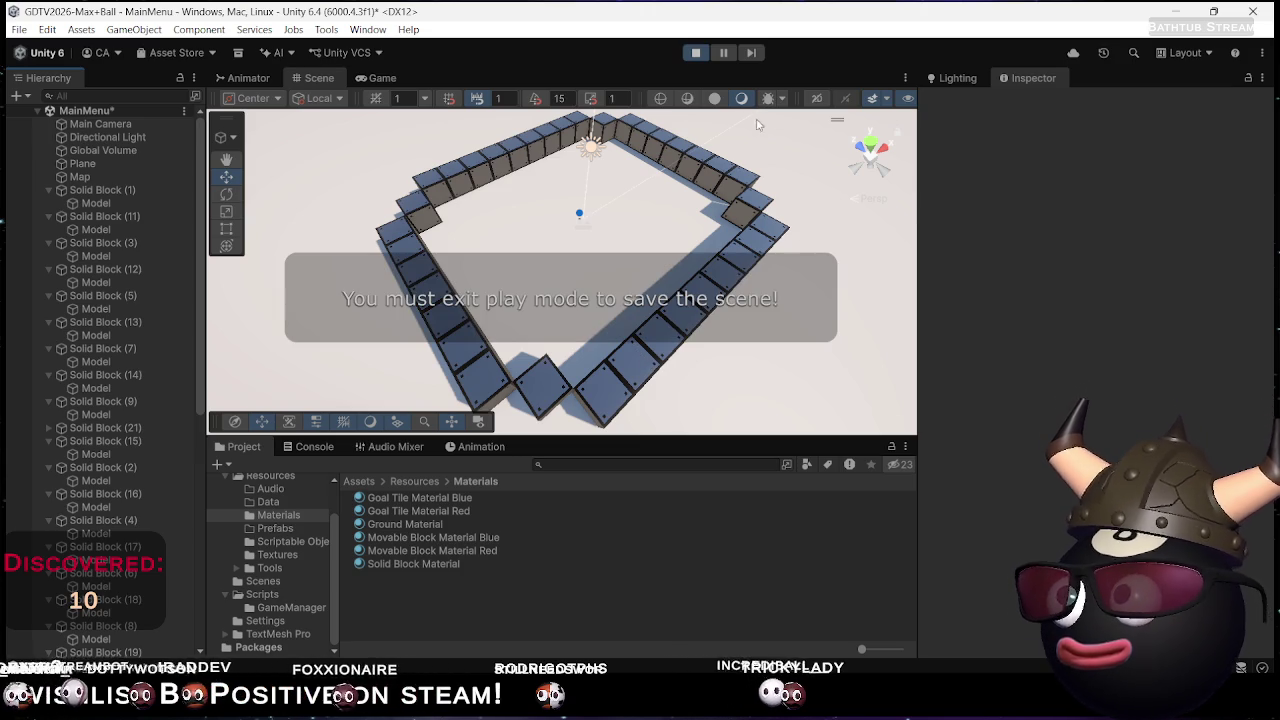
left_click(694, 54)
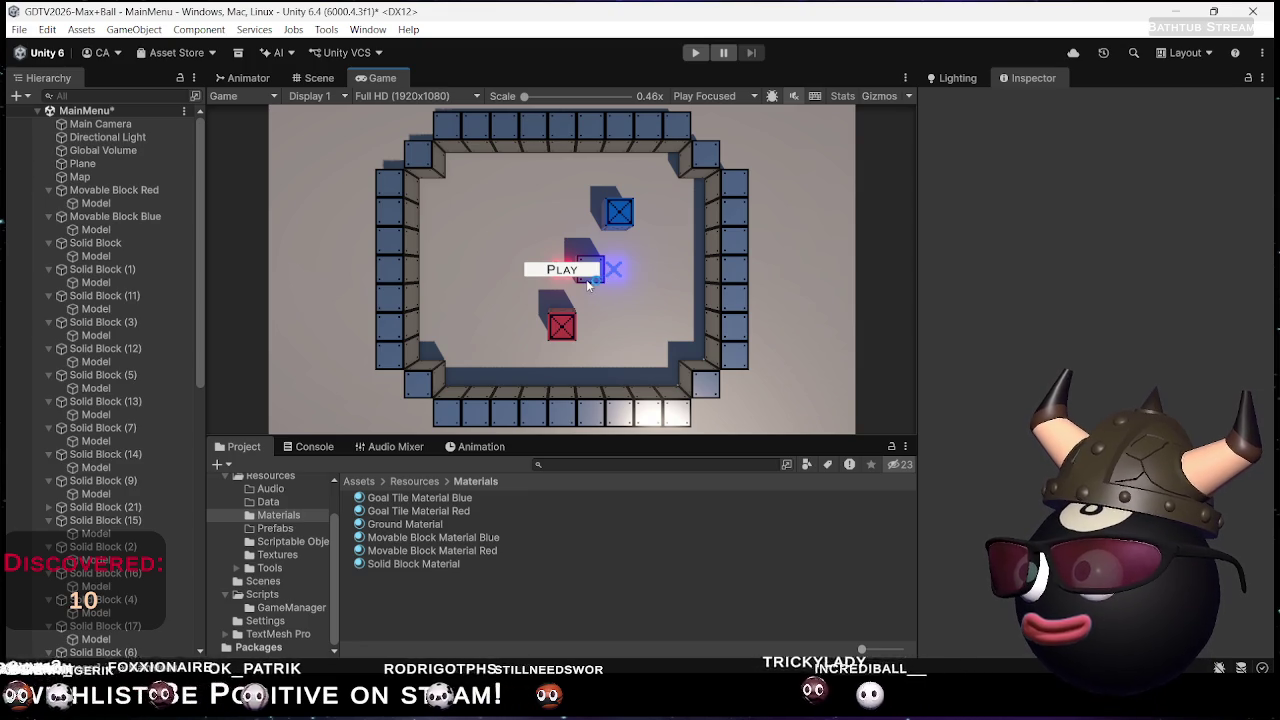
Delete the loose solid block and both movable blocks, then save the scene
left_click(100, 246)
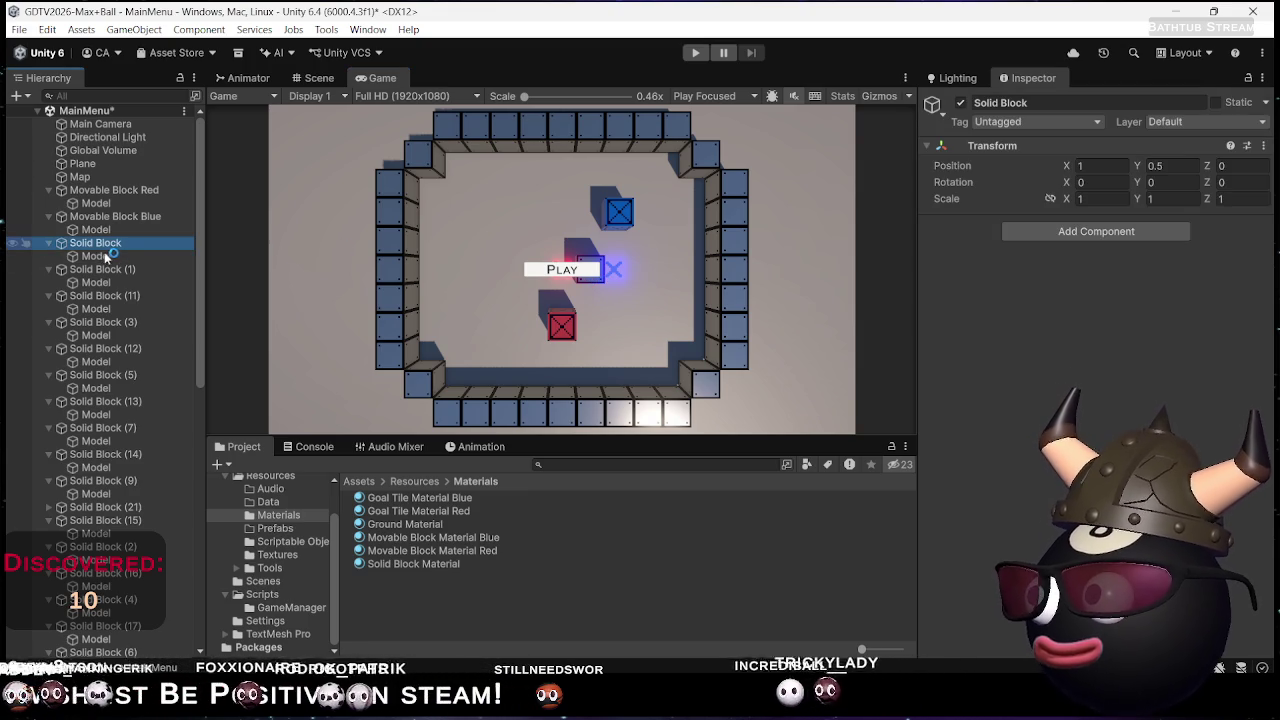
key("Delete")
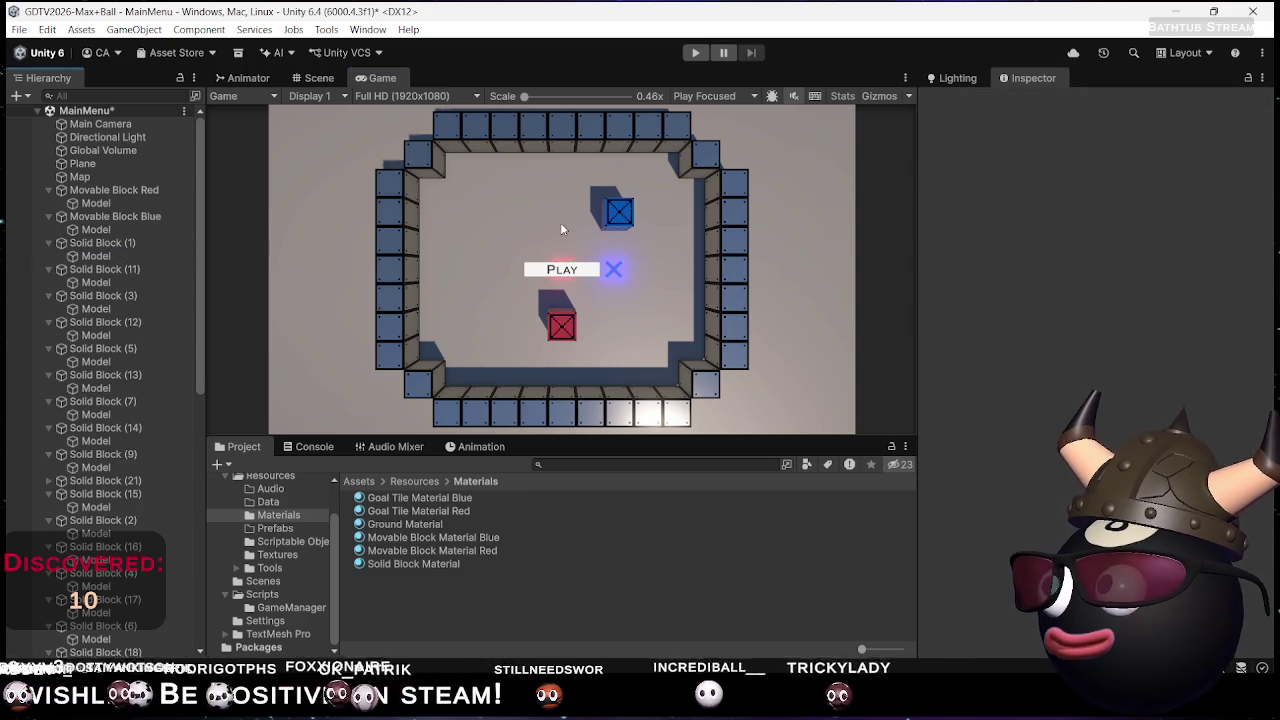
left_click(128, 216)
key("Delete")
left_click(110, 190)
key("Delete")
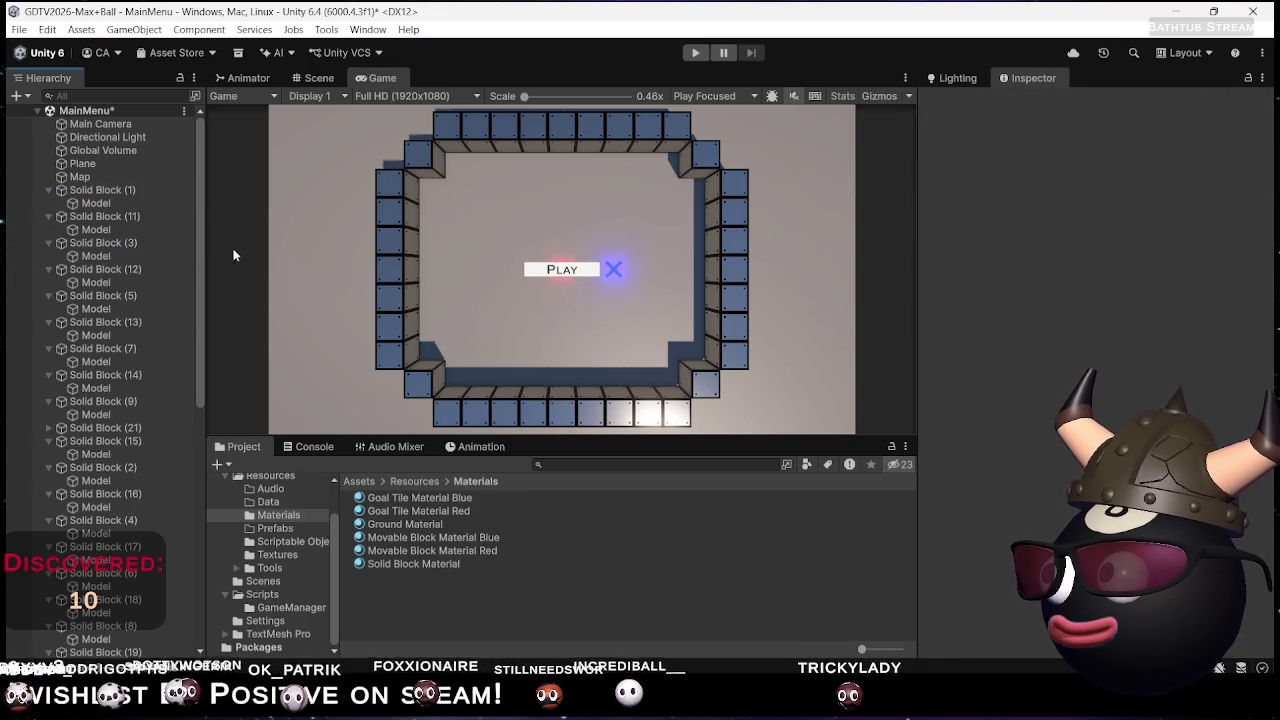
key("ctrl+s")
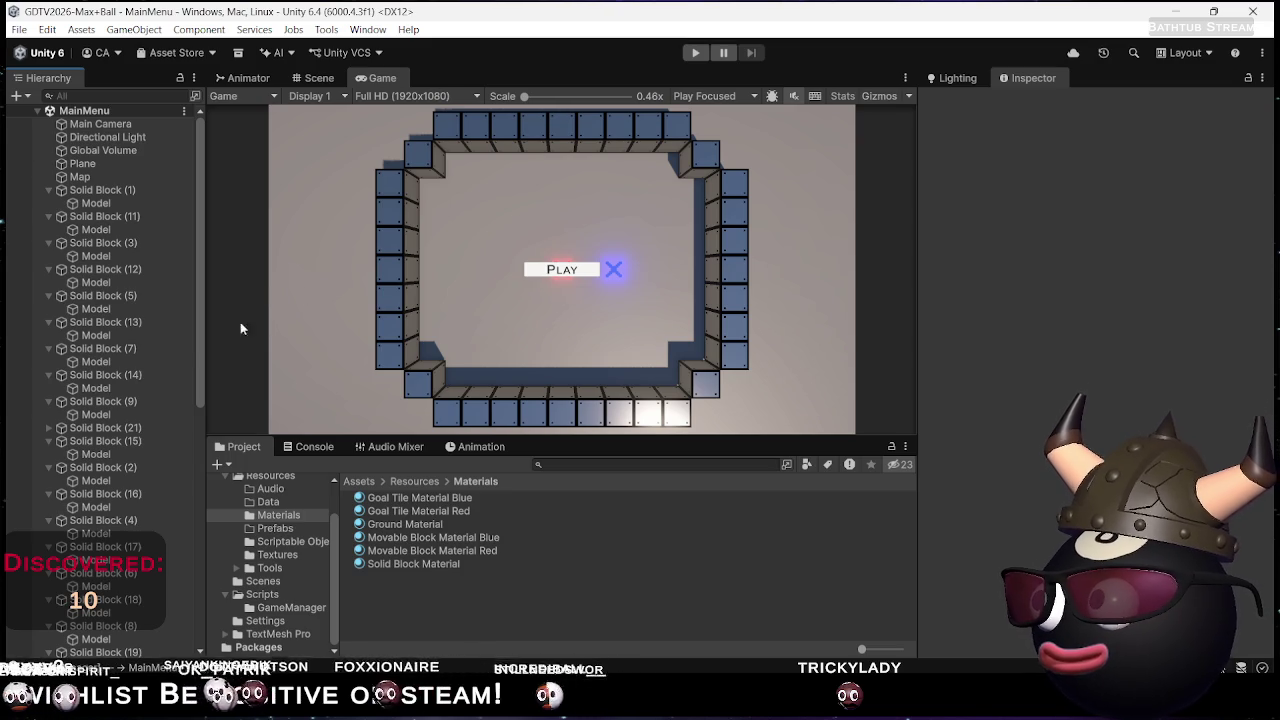
Collapse every expanded Solid Block entry down through Goal Tile Red and Blue in the Hierarchy
left_click(122, 196)
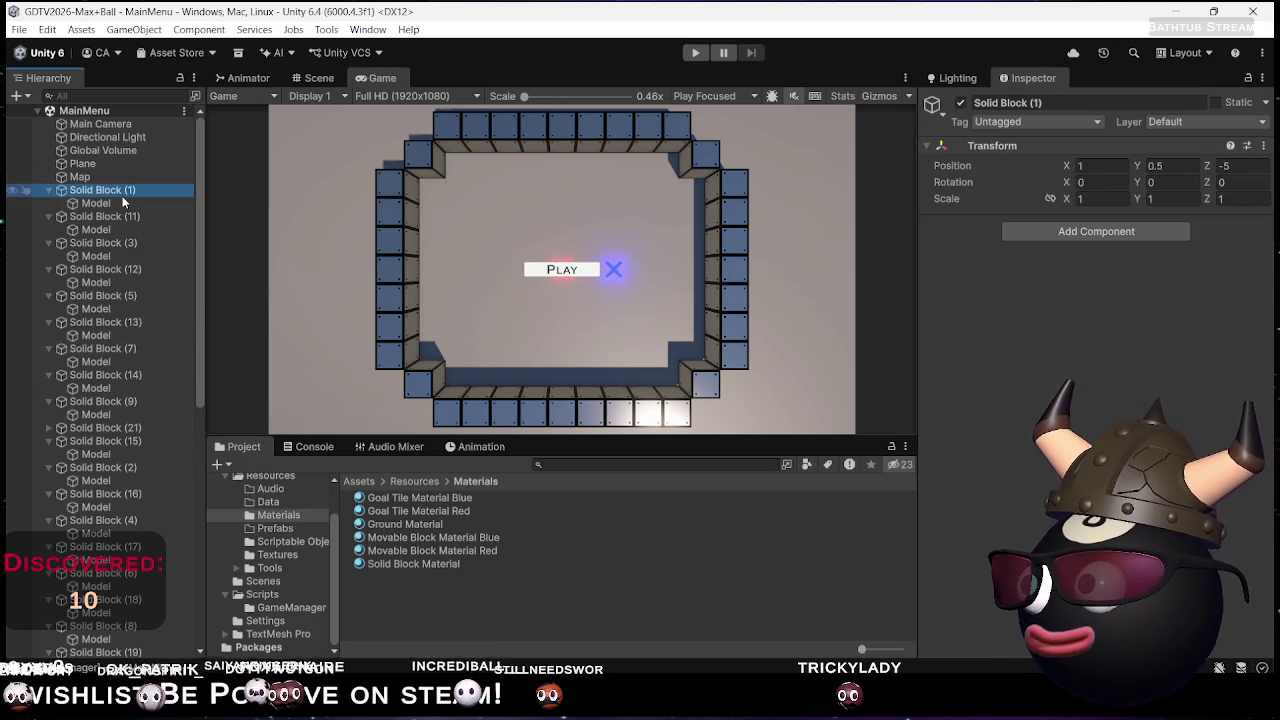
key("Left")
key("Down")
key("Left")
key("Down")
key("Left")
key("Down")
key("Left")
key("Up")
key("Up")
key("Up")
key("Down")
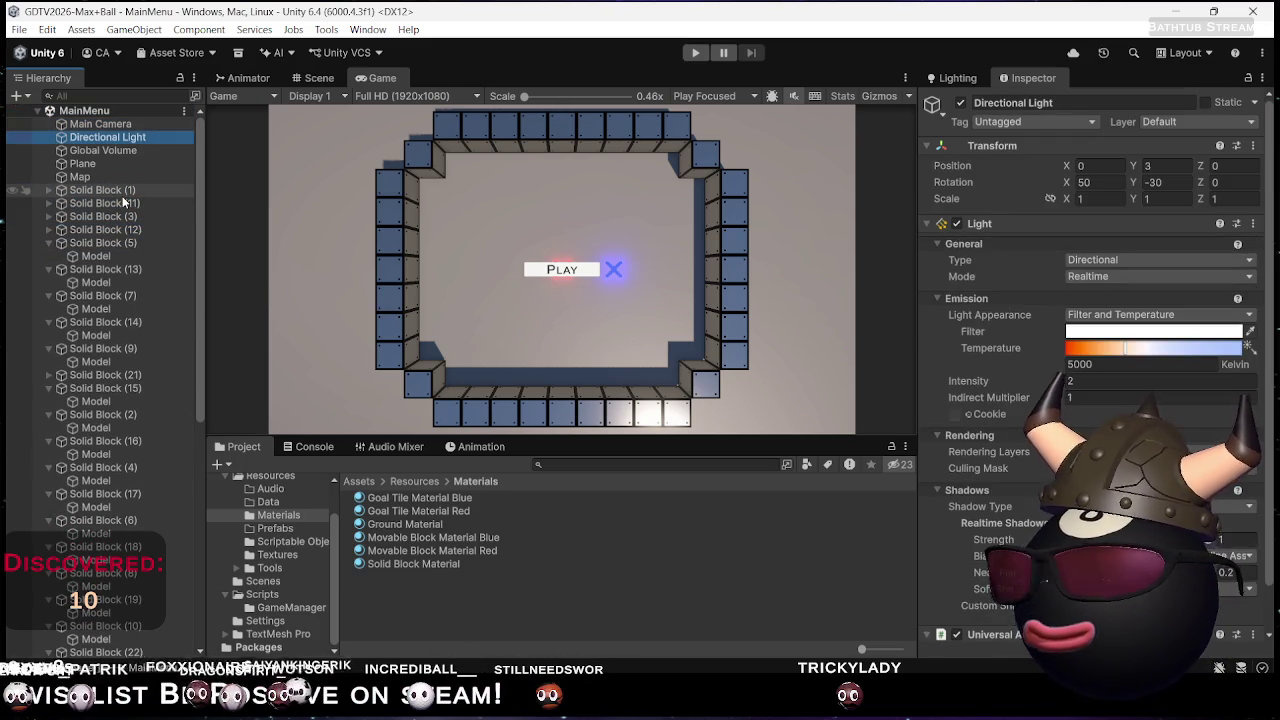
key("Down")
key("Down")
key("Down")
key("Up")
key("Up")
key("Up")
key("Left")
key("Down")
key("Left")
key("Down")
key("Left")
key("Up")
key("Up")
key("Up")
key("Down")
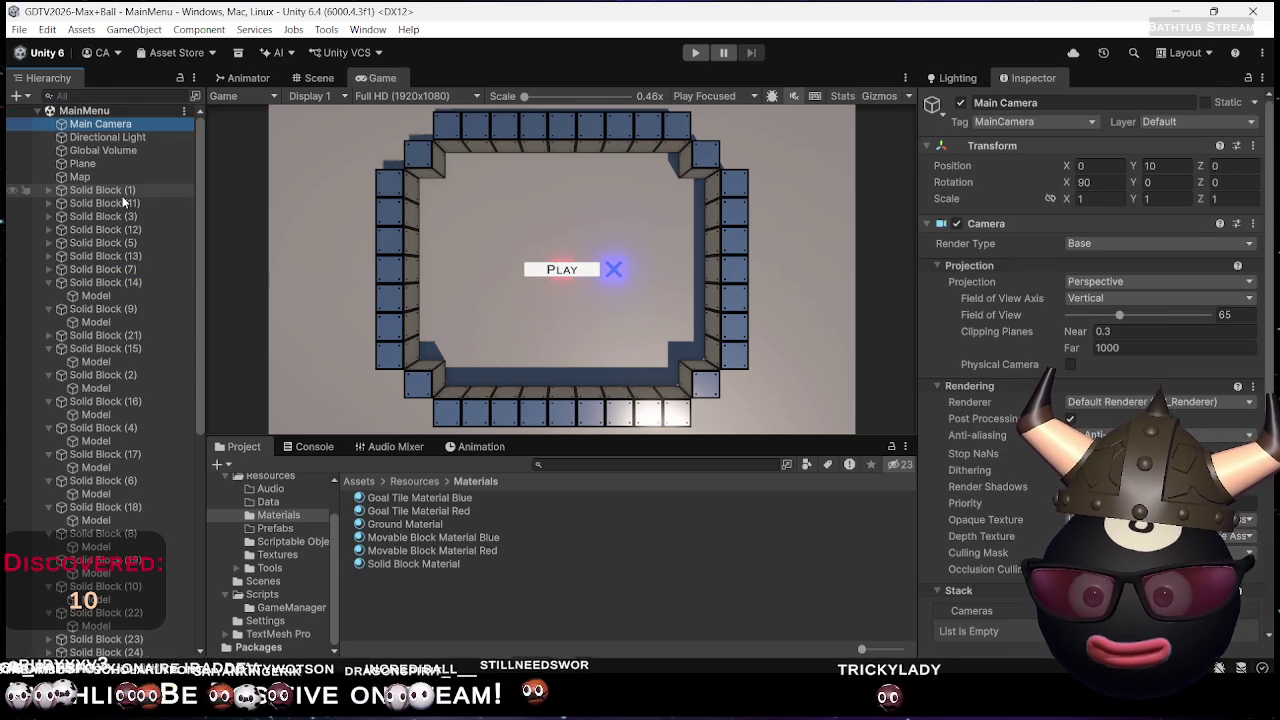
key("Down")
key("Down")
key("Down")
key("Down")
key("Down")
key("Down")
key("Left")
key("Left")
key("Down")
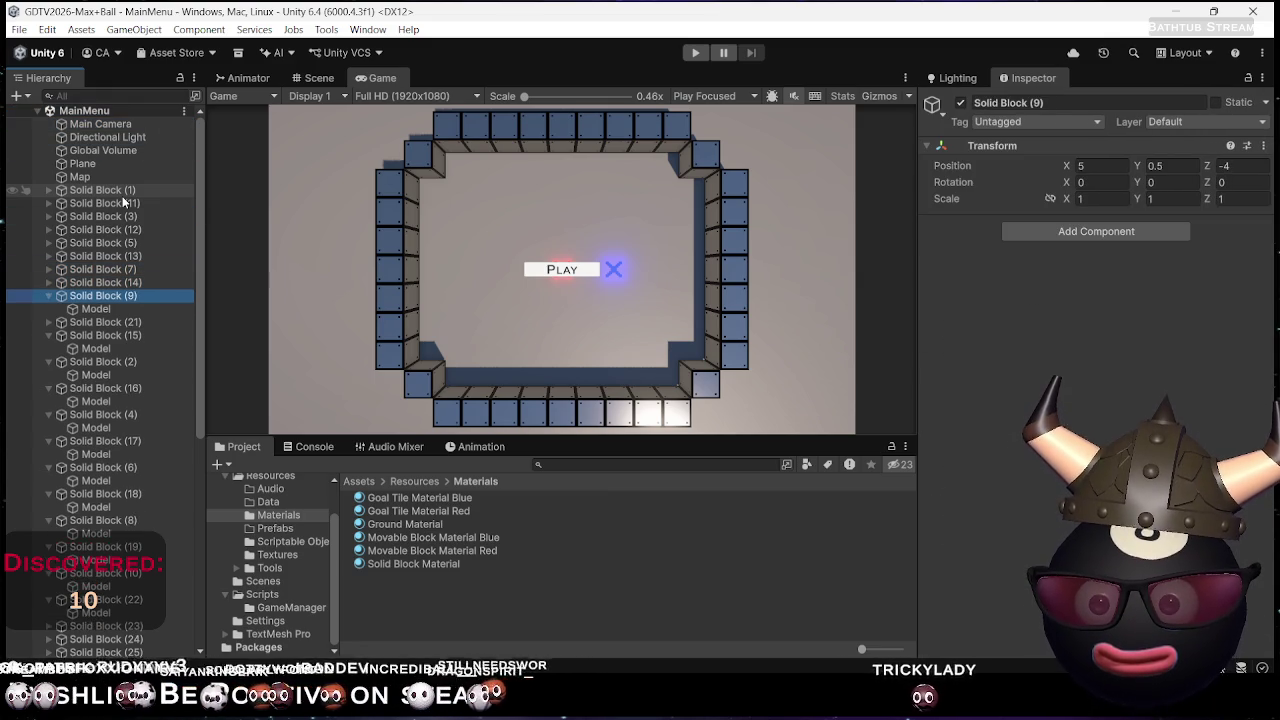
key("Left")
key("Down")
key("Up")
key("Up")
key("Up")
key("Down")
key("Down")
key("Down")
key("Left")
key("Down")
key("Left")
key("Down")
key("Left")
key("Down")
key("Left")
key("Down")
key("Left")
key("Down")
key("Left")
key("Down")
key("Left")
key("Down")
key("Left")
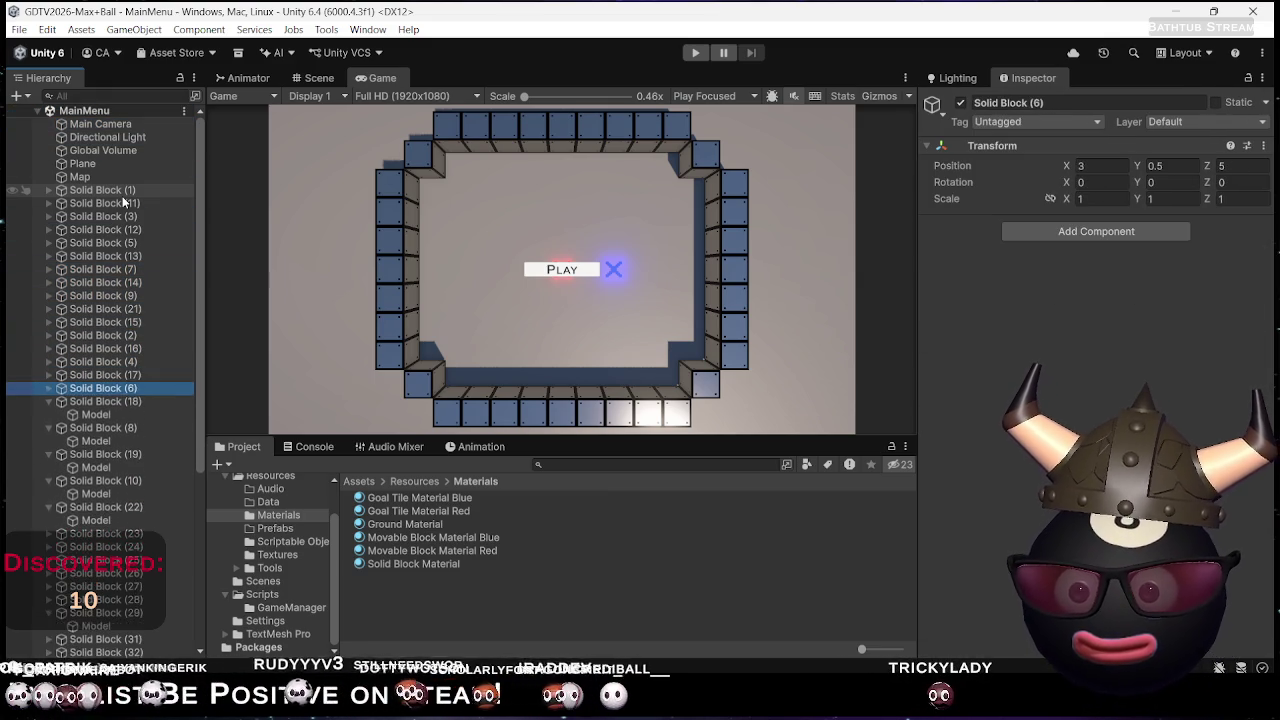
key("Down")
key("Left")
key("Down")
key("Left")
key("Left")
key("Down")
key("Down")
key("Down")
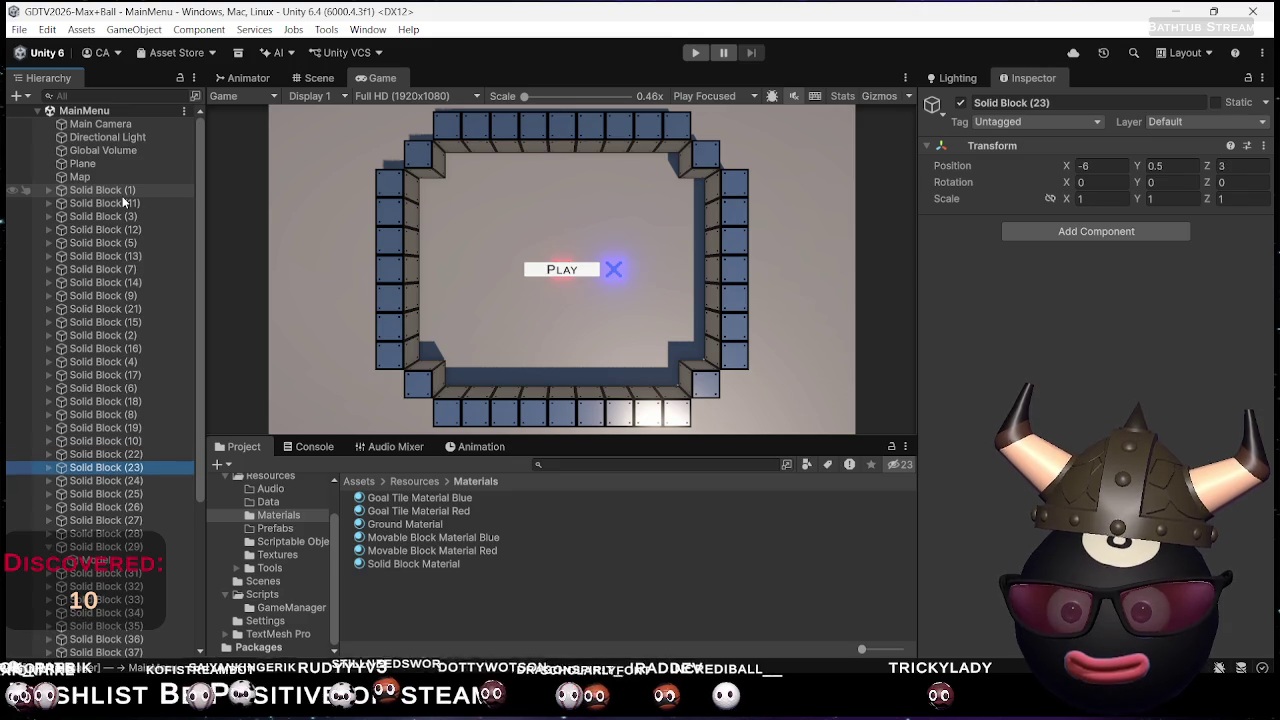
key("Down")
key("Down")
key("Down")
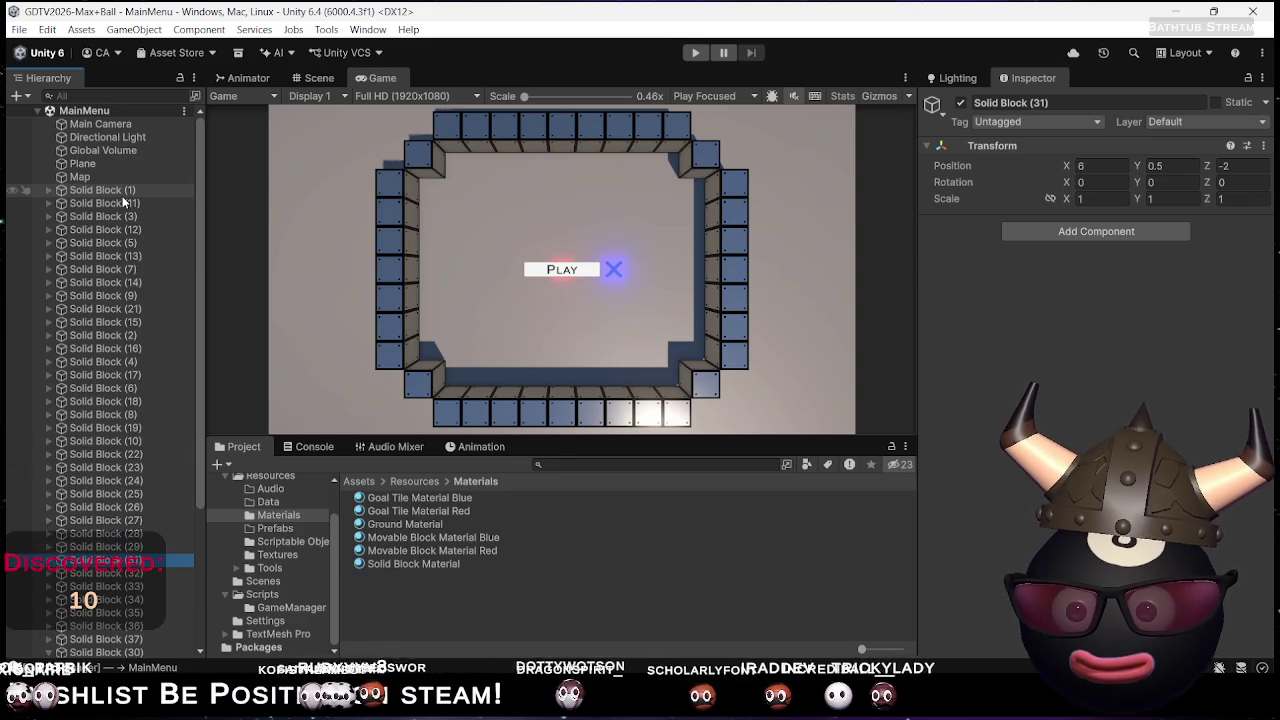
key("Up")
key("Up")
key("Up")
key("Left")
key("Down")
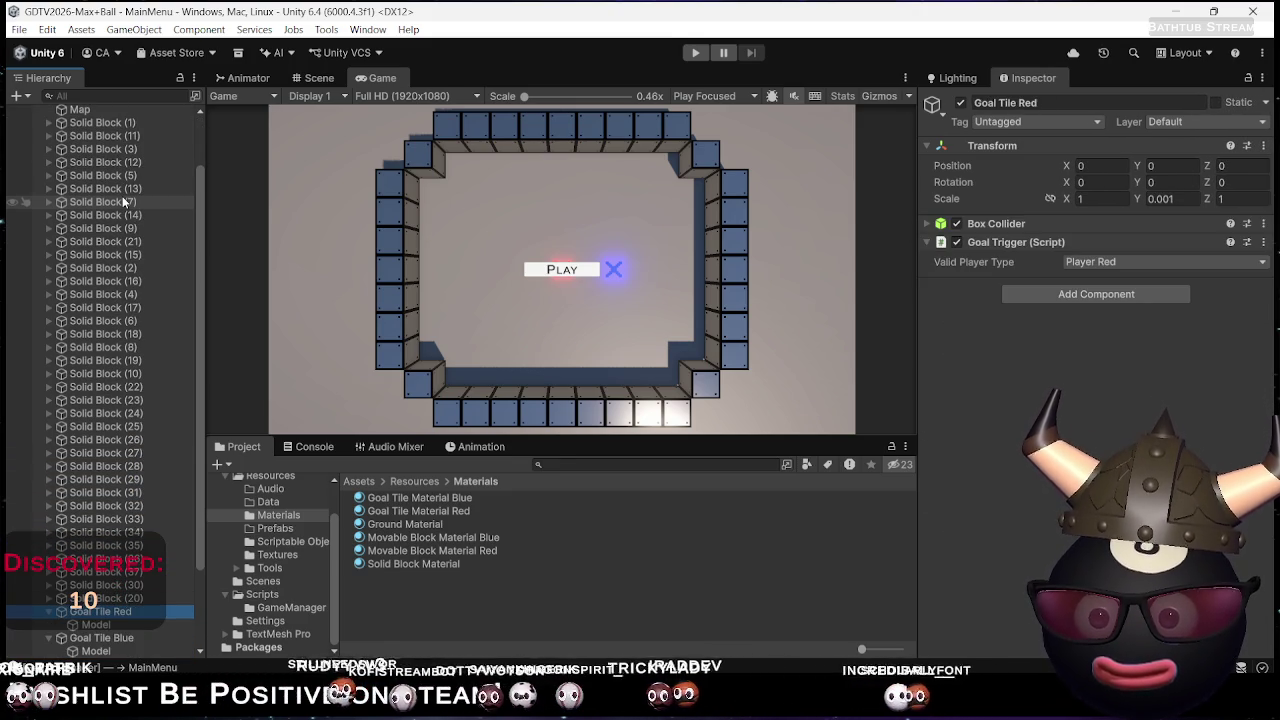
key("Left")
key("Down")
key("Left")
key("Down")
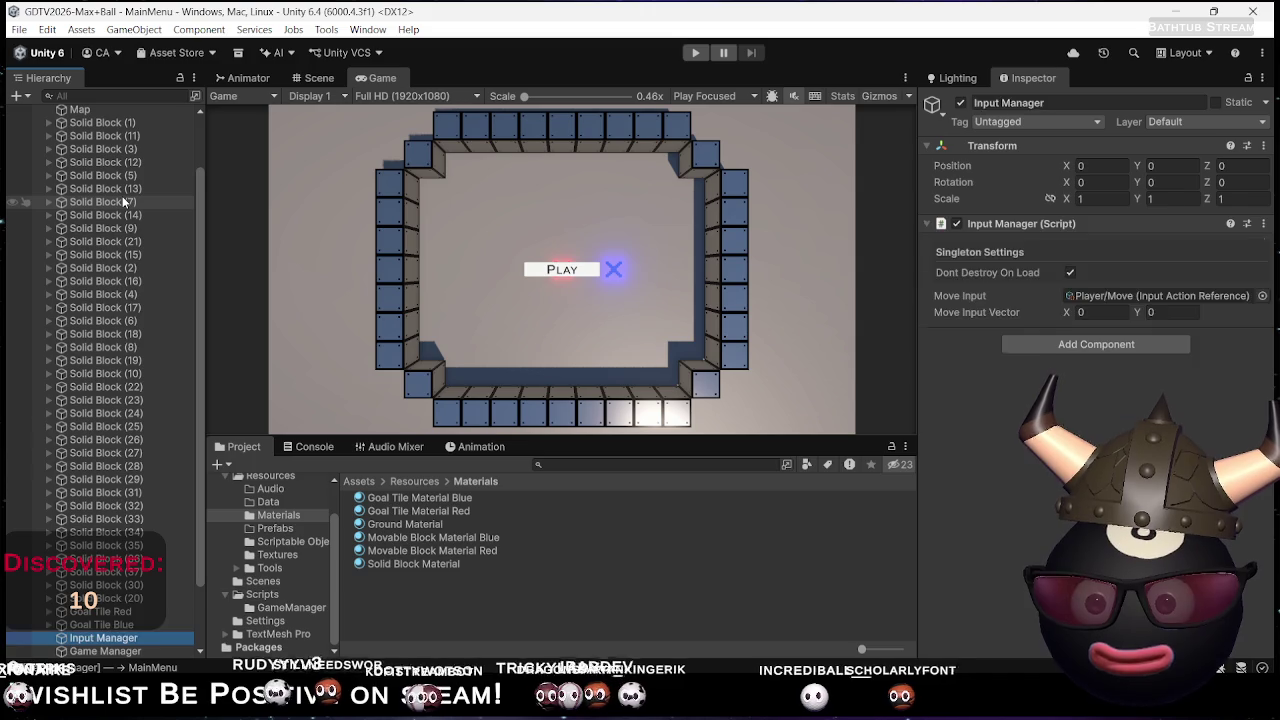
key("Up")
key("Up")
key("Up")
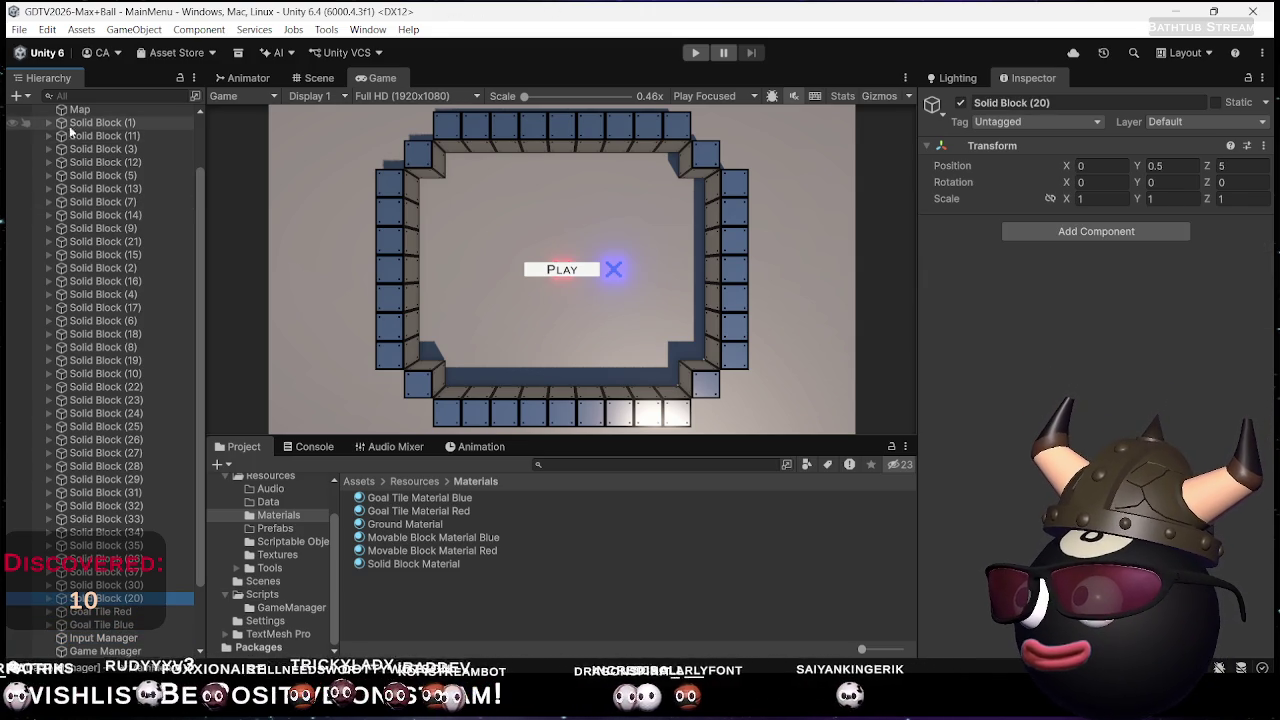
Parent Solid Blocks (1) through (20) and the ground Plane under the Map object
left_click(80, 123, "shift")
mouse_move(80, 123)
left_mouse_down()
mouse_move(82, 110)
mouse_move(84, 168)
left_mouse_up()
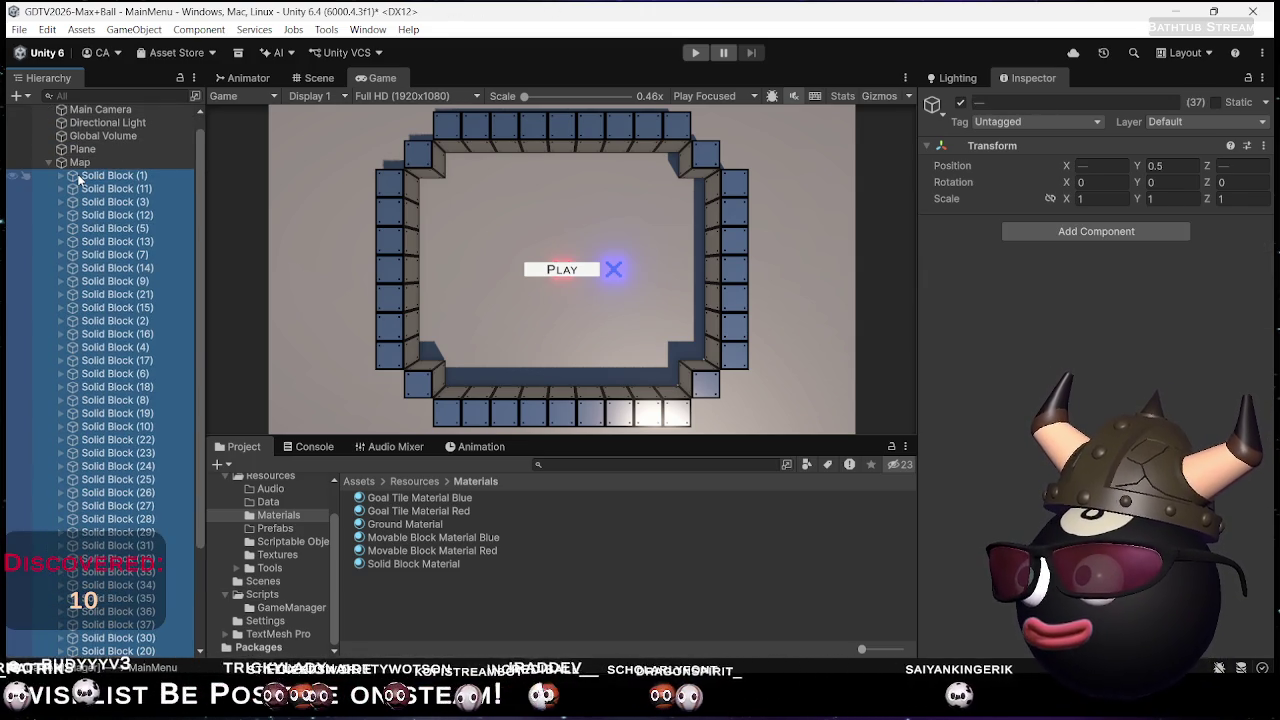
left_click(83, 164)
left_click(88, 151)
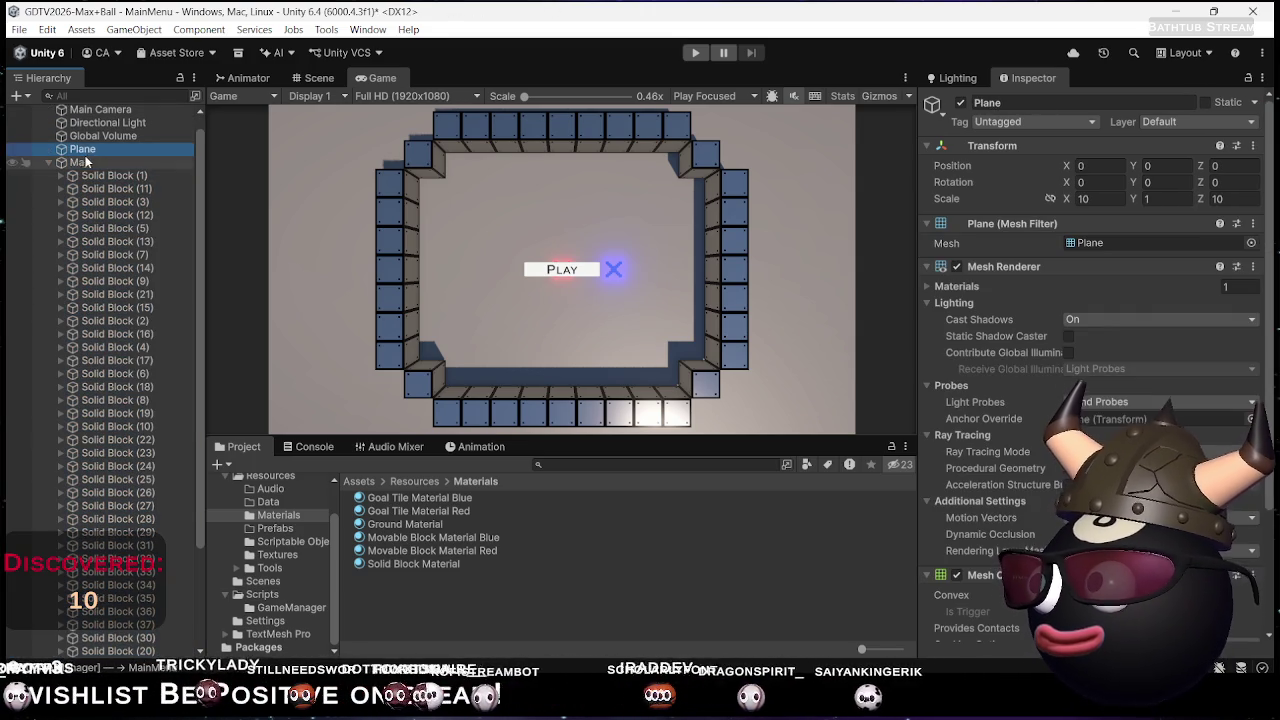
left_click_drag(93, 149, 86, 163)
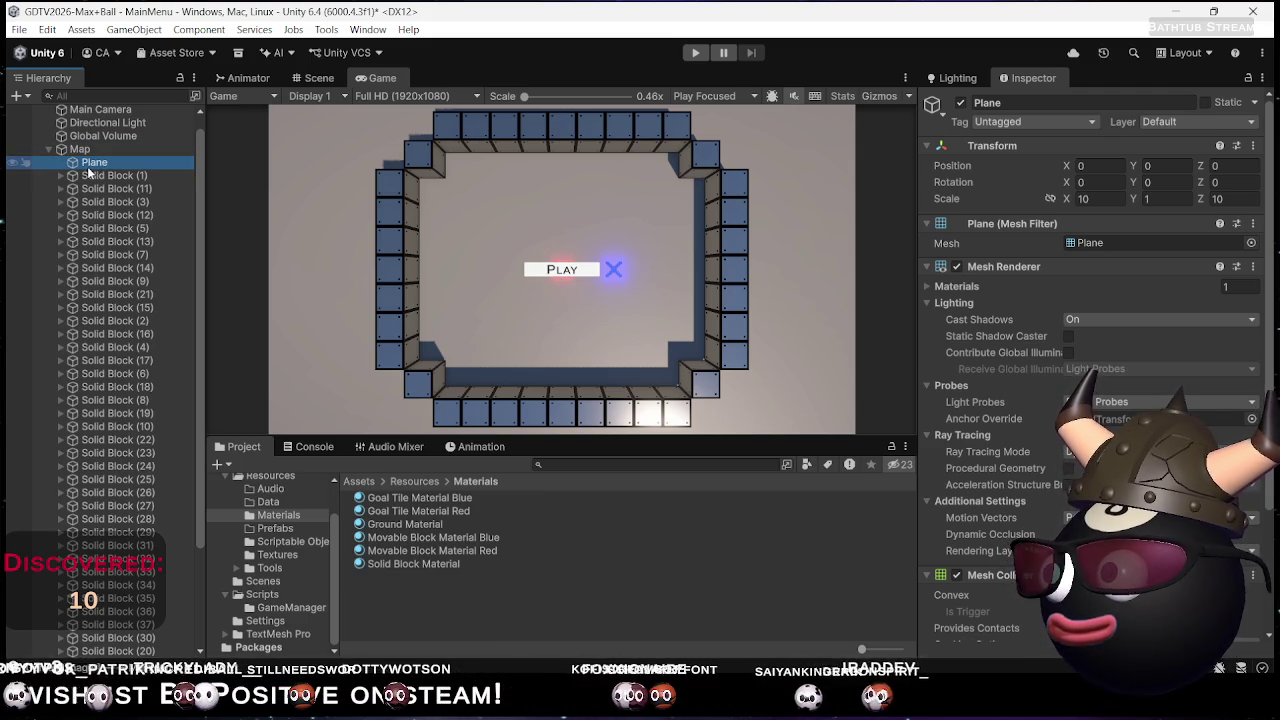
right_click(411, 606)
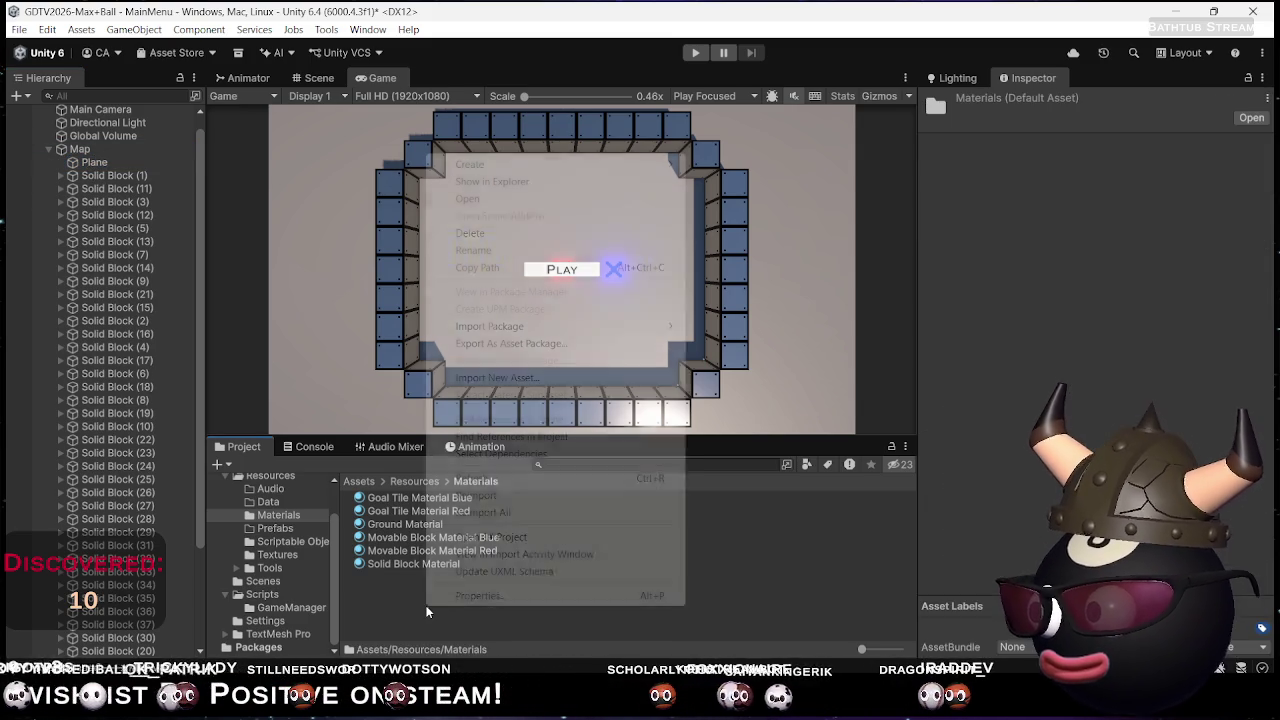
Duplicate Solid Block Material and rename the copy to Ground Block Materia
left_click(425, 562)
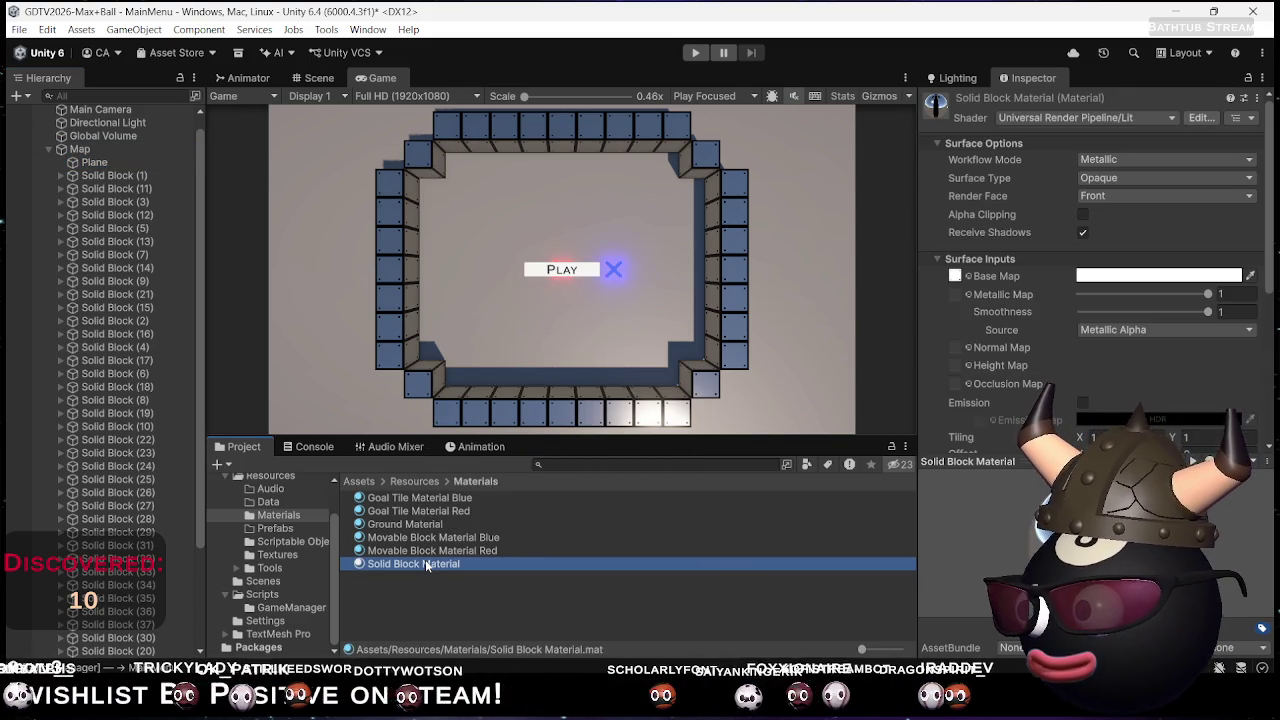
key("ctrl+d")
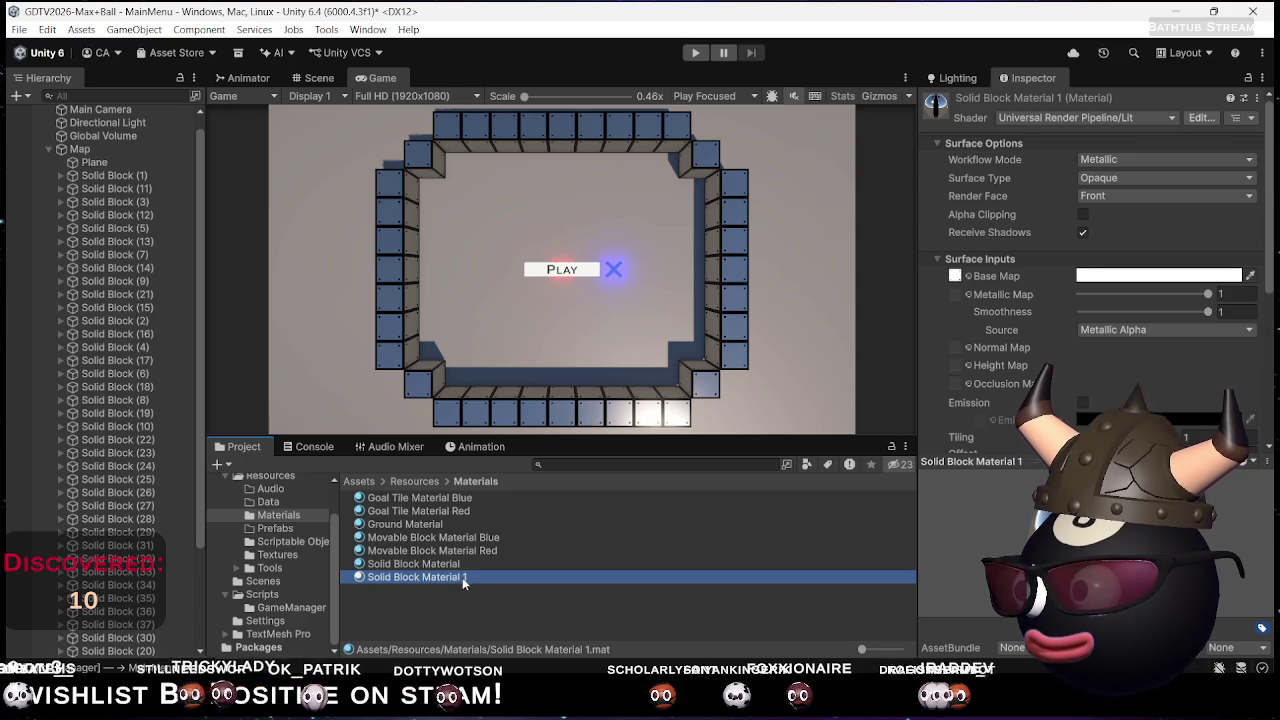
left_click(462, 577)
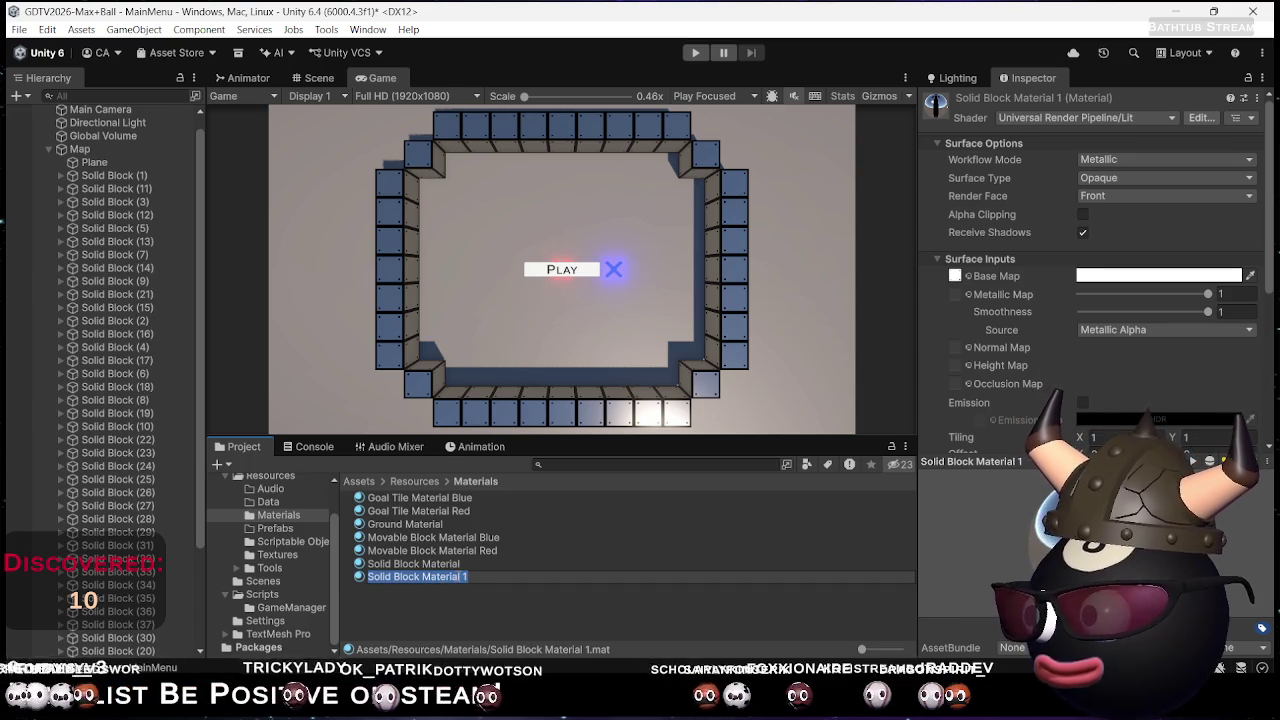
left_click(460, 577)
left_click_drag(459, 577, 468, 577)
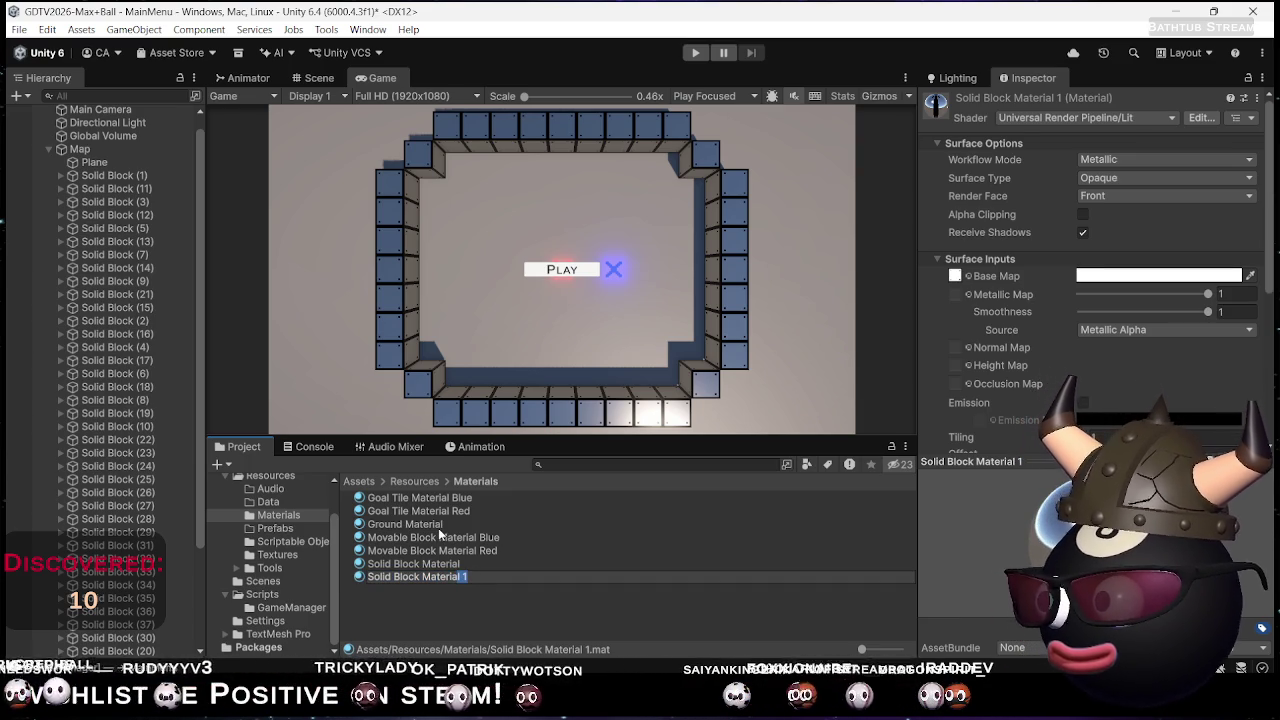
key("BackSpace")
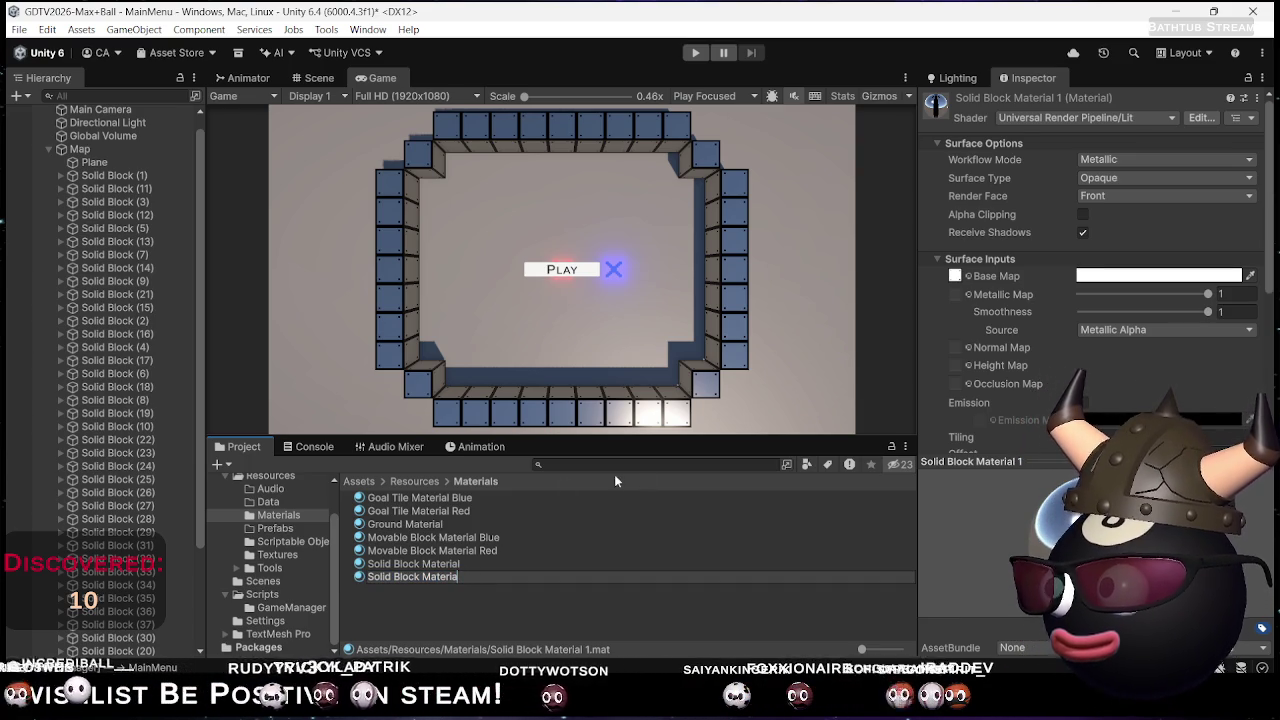
double_click(381, 577)
type("Ground")
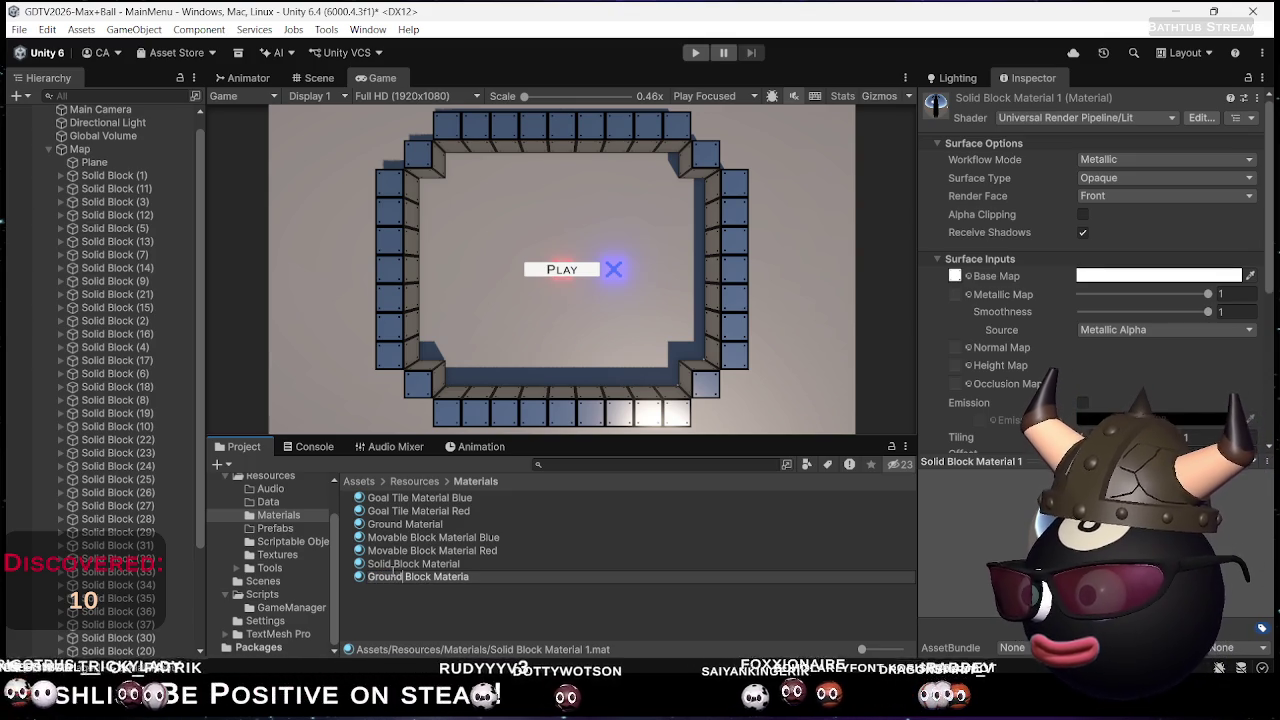
key("Return")
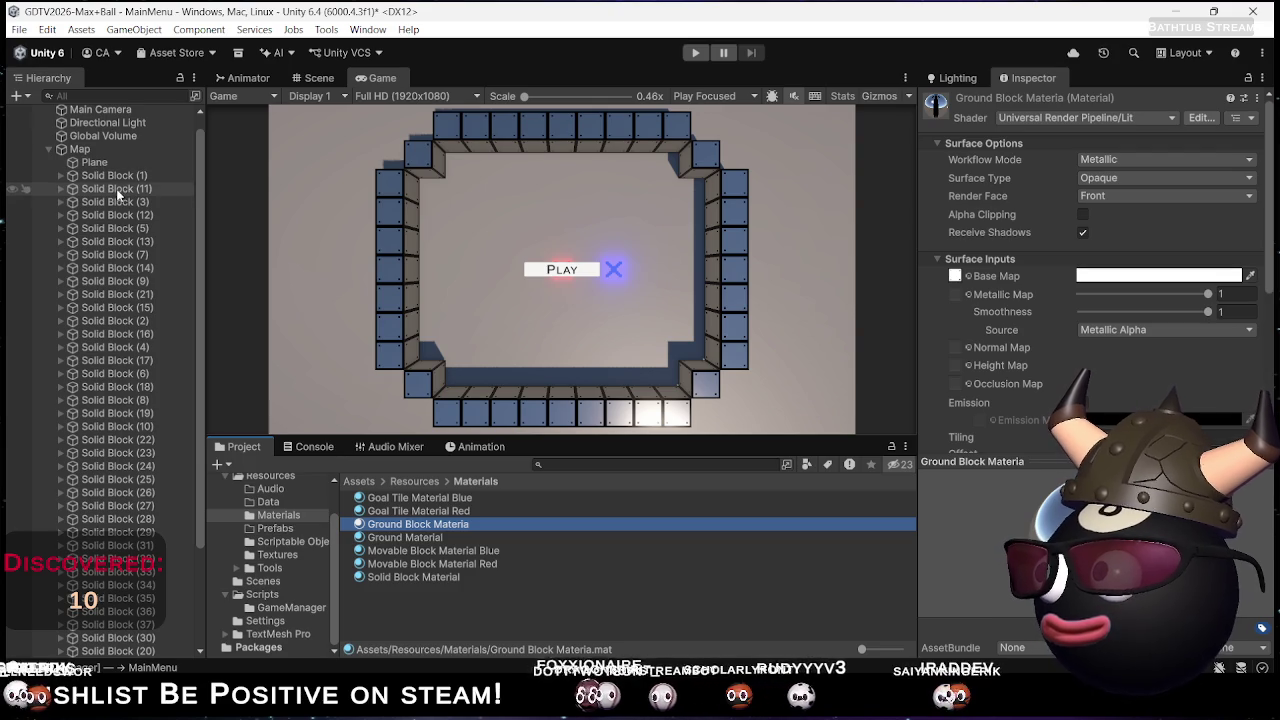
Give the ground Plane the blue ground material in Scene view, then check it in Game view
left_click(340, 321)
left_click(316, 77)
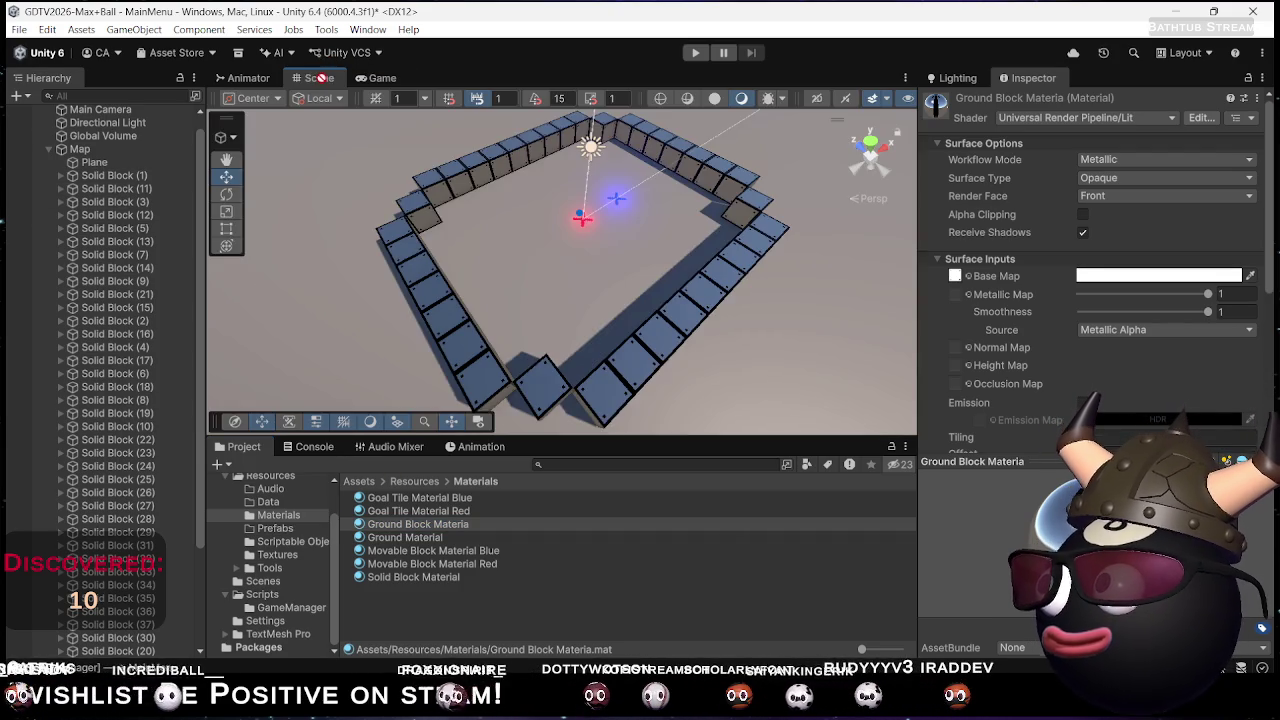
left_click(323, 228)
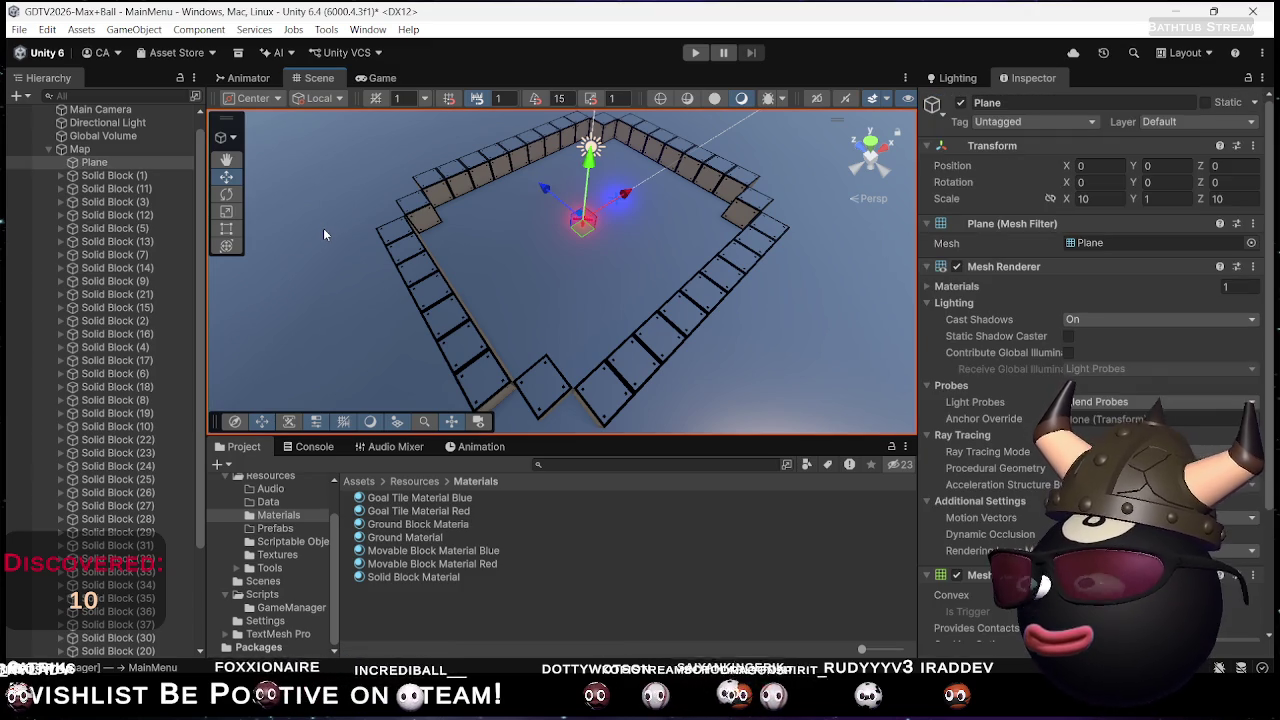
left_click(370, 77)
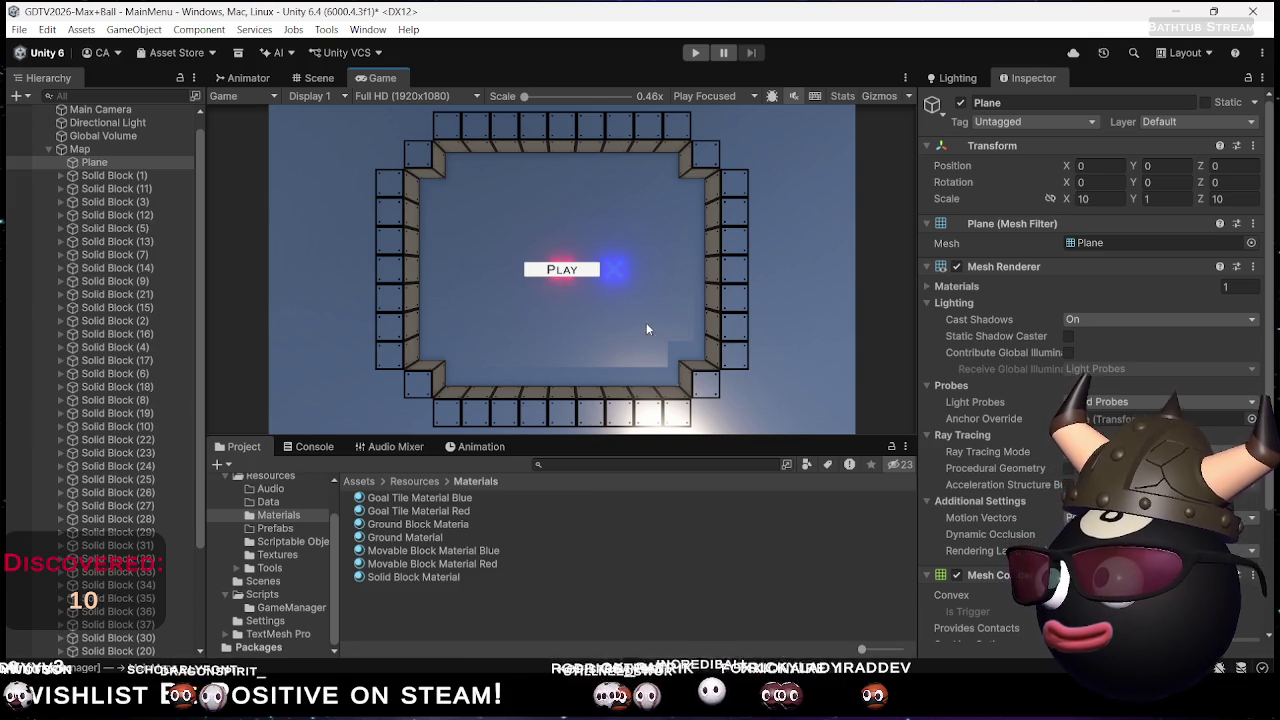
Collapse Map, nest it under Game Manager, and run the menu scene in play mode
left_click(48, 149)
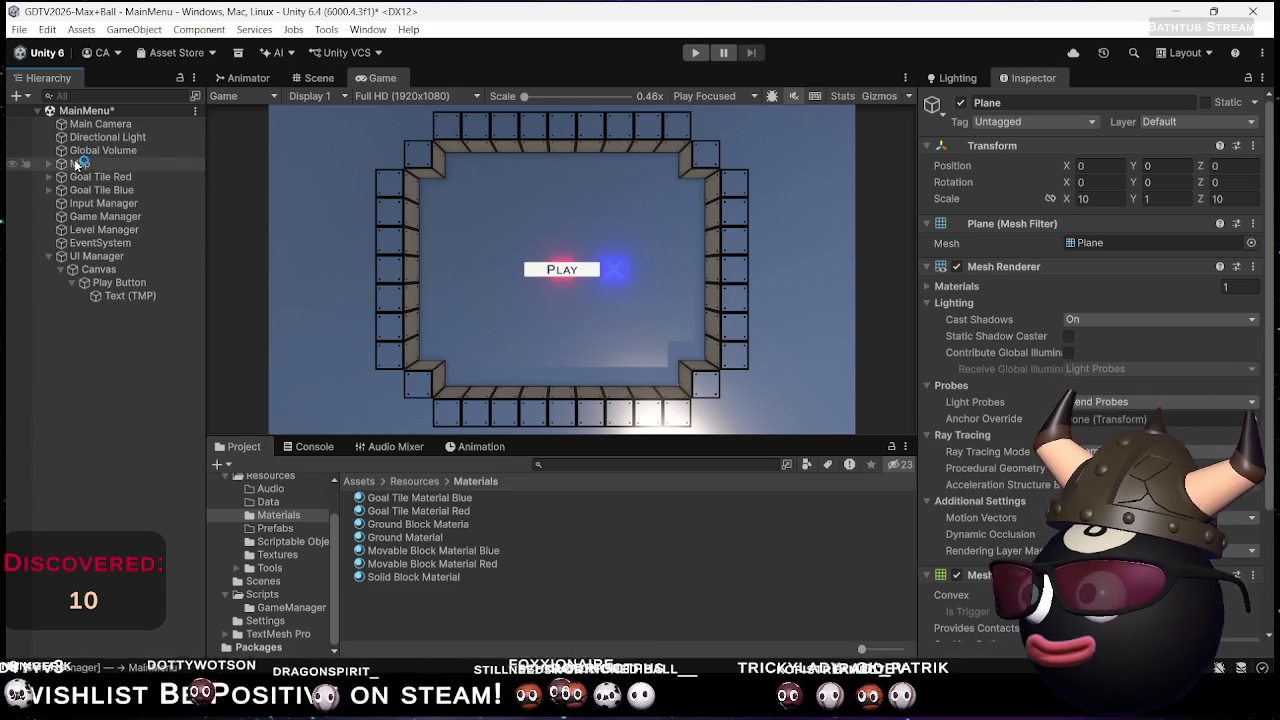
left_click_drag(75, 165, 117, 218)
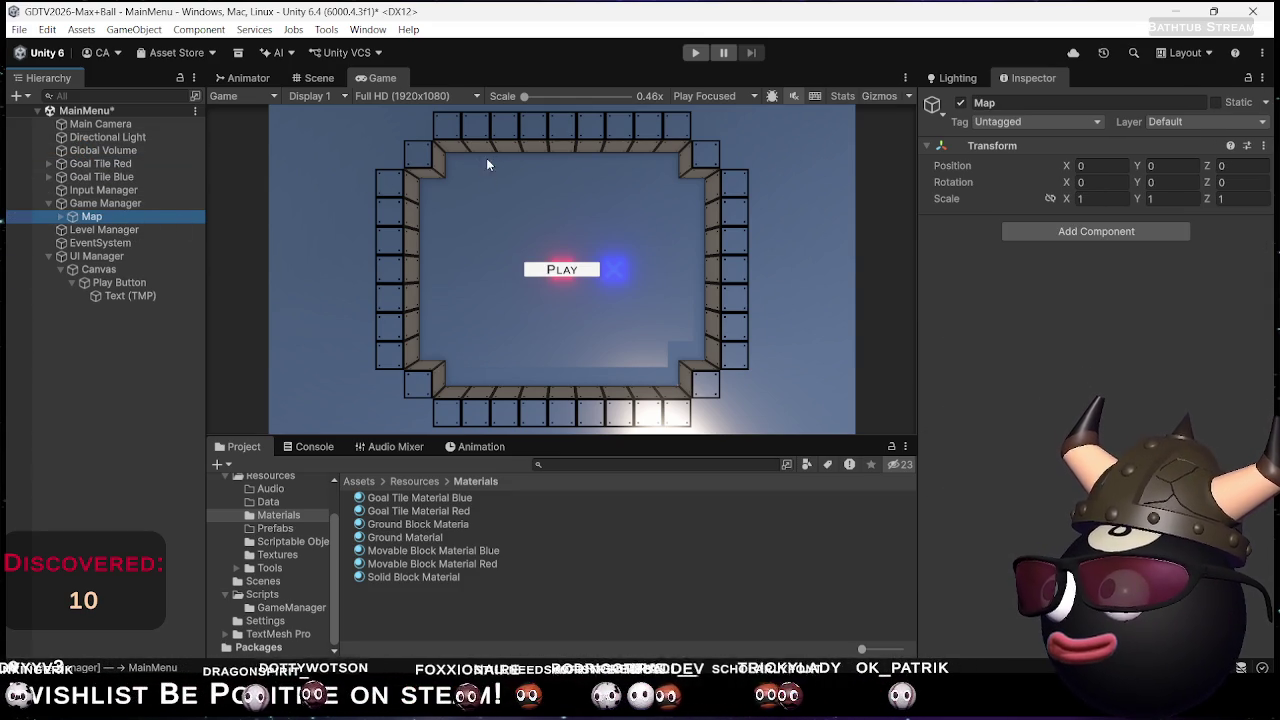
left_click(692, 53)
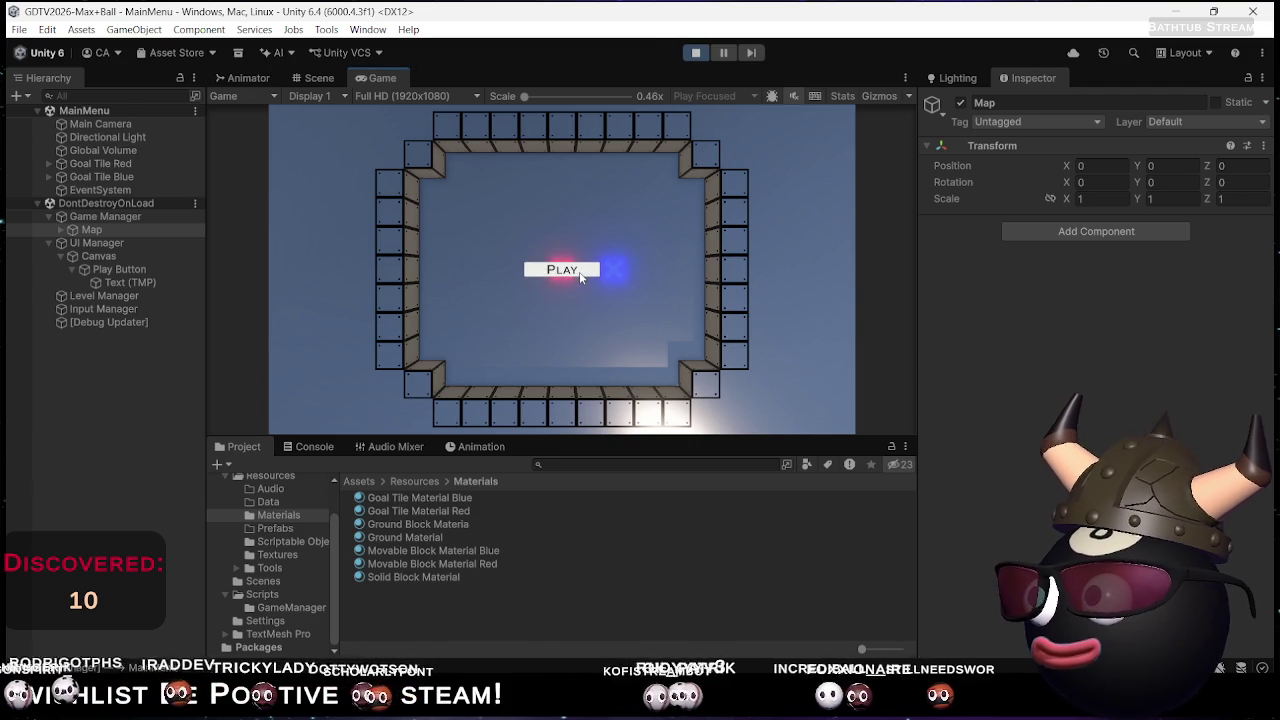
Start the game from the menu and solve Level0 by sliding both blocks onto their goal tiles
left_click(571, 269)
key("Left")
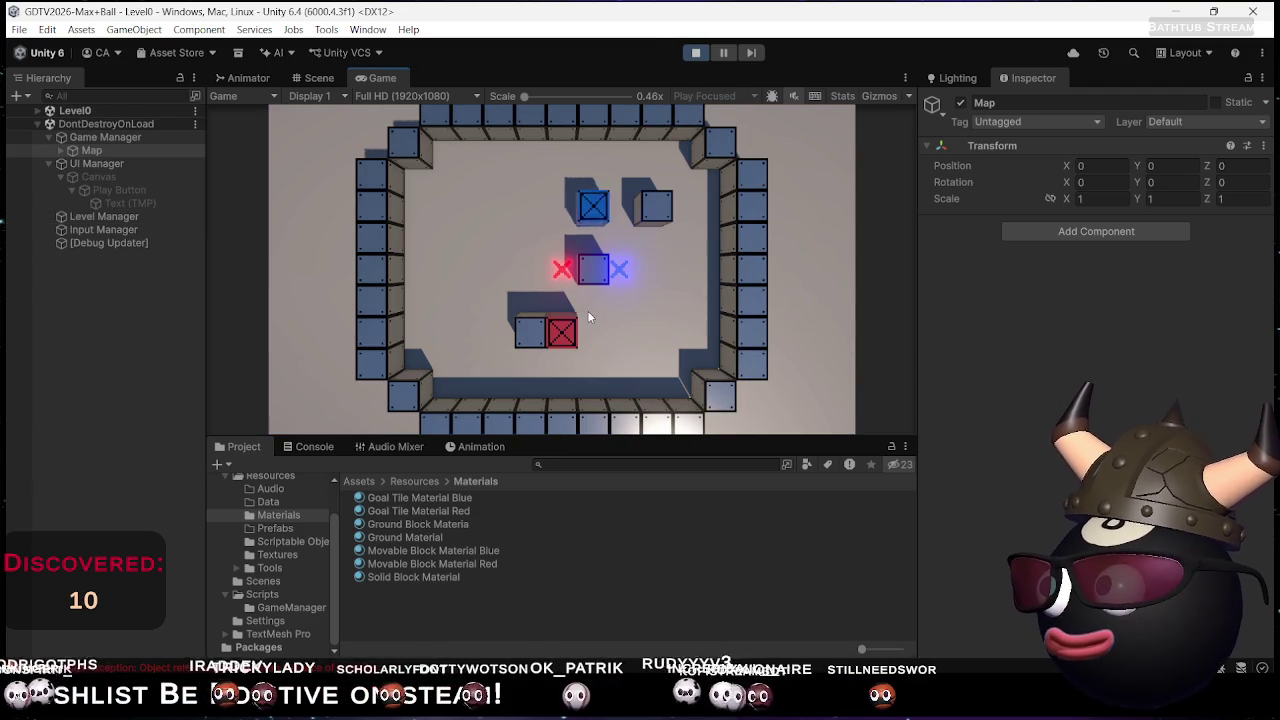
key("Right")
key("Down")
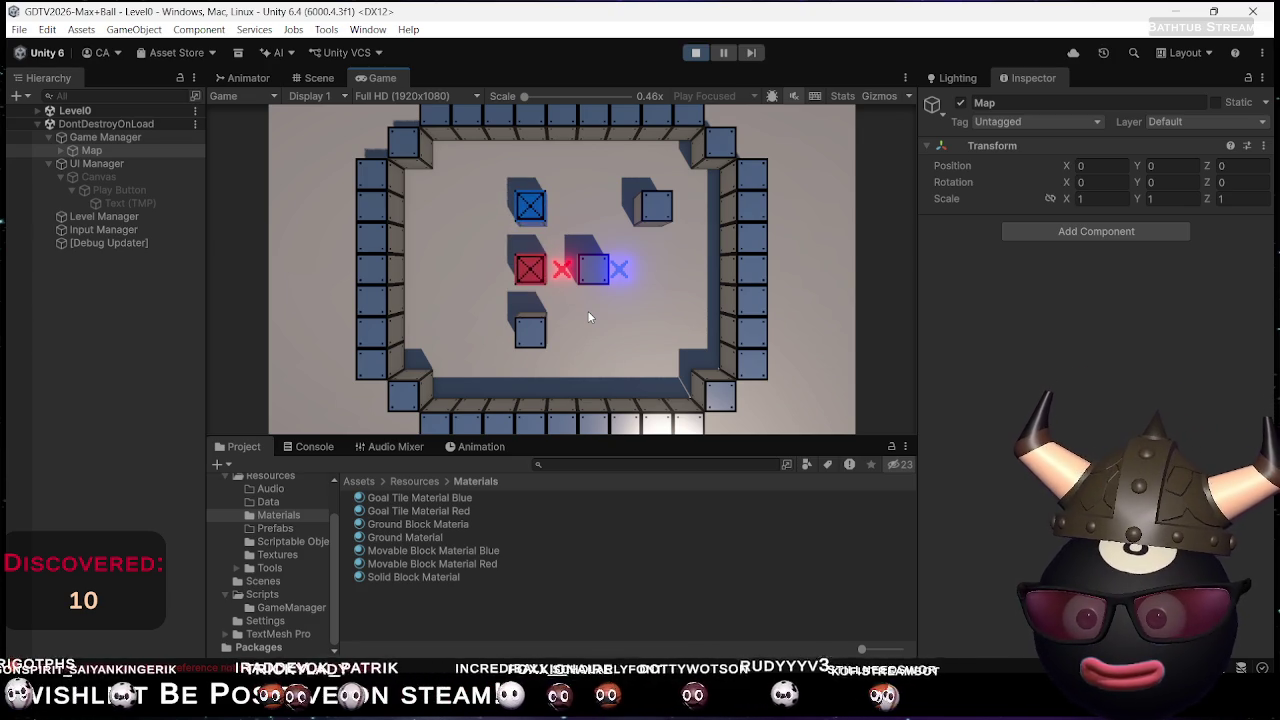
key("Left")
key("Down")
key("Down")
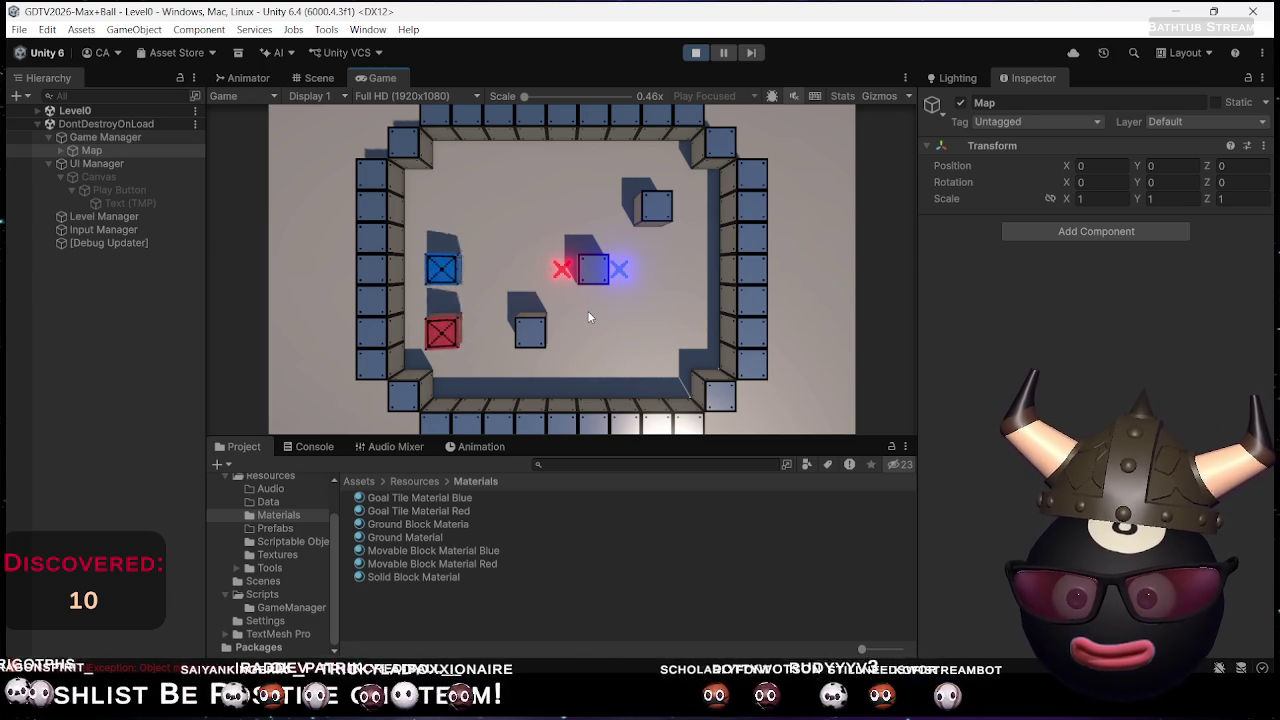
key("Right")
key("Right")
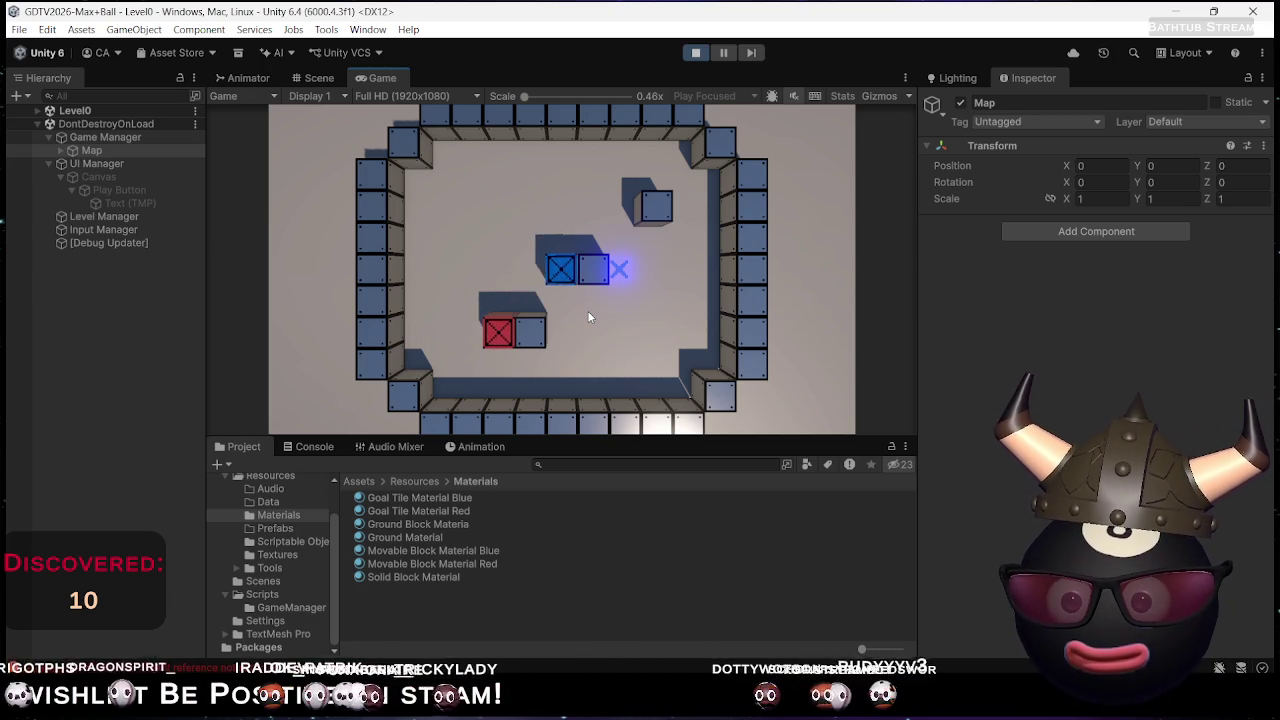
key("Up")
key("Up")
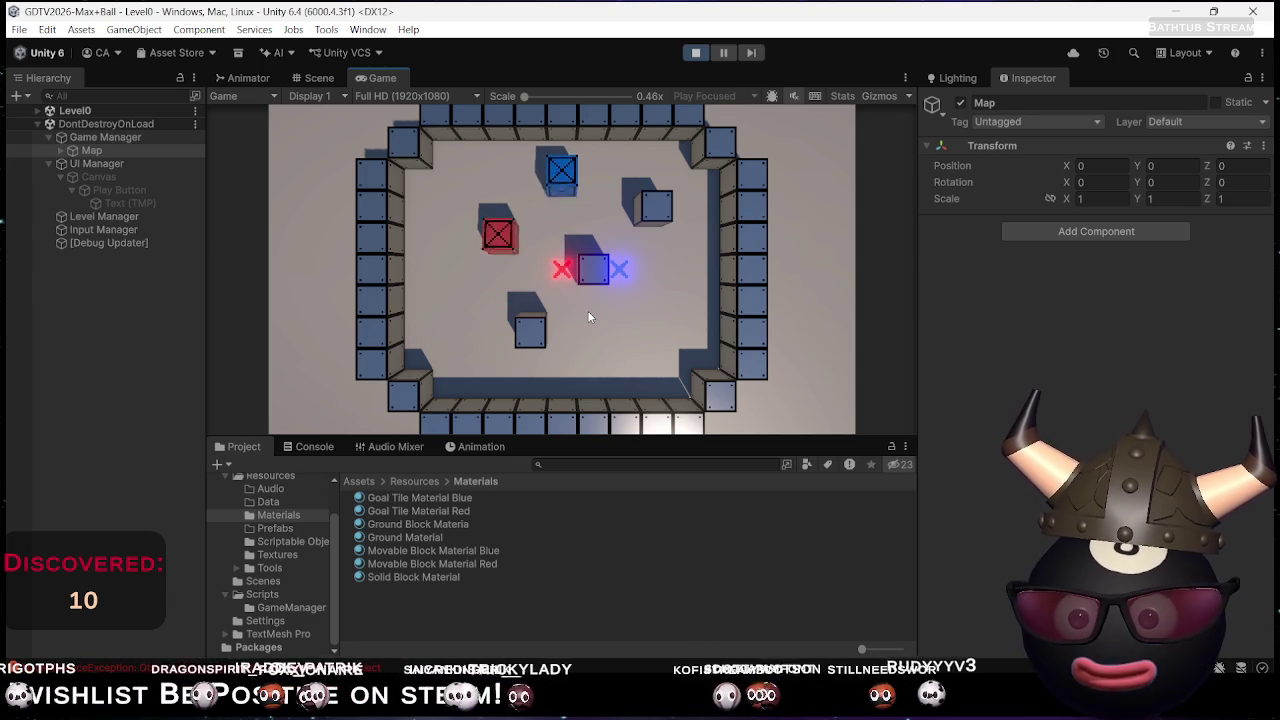
key("Right")
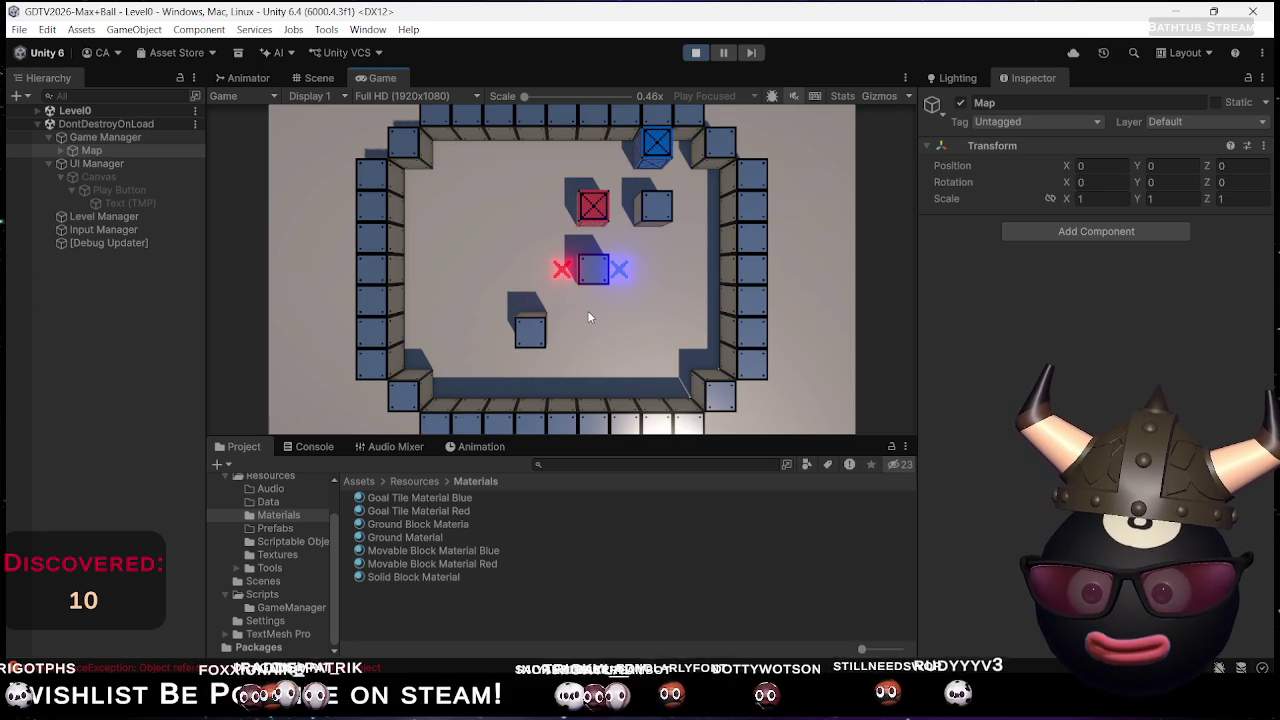
key("Left")
key("Down")
key("Left")
key("Down")
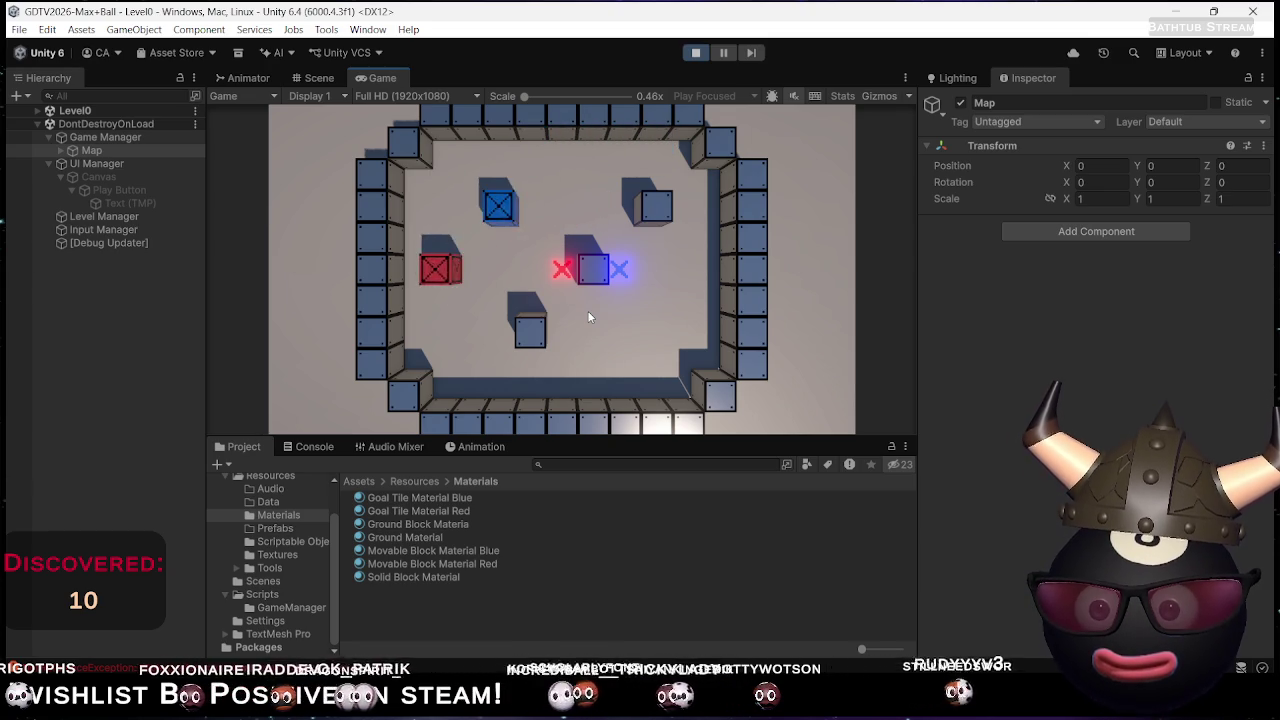
key("Left")
key("Down")
key("Down")
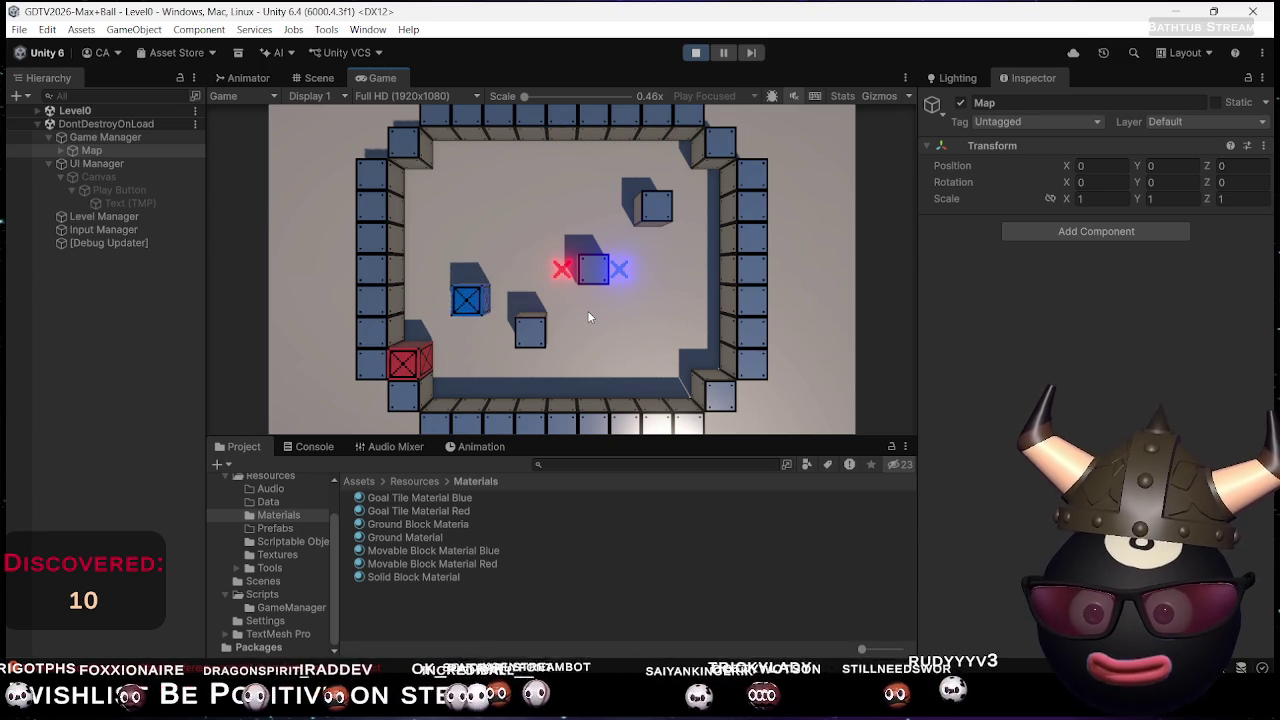
key("Up")
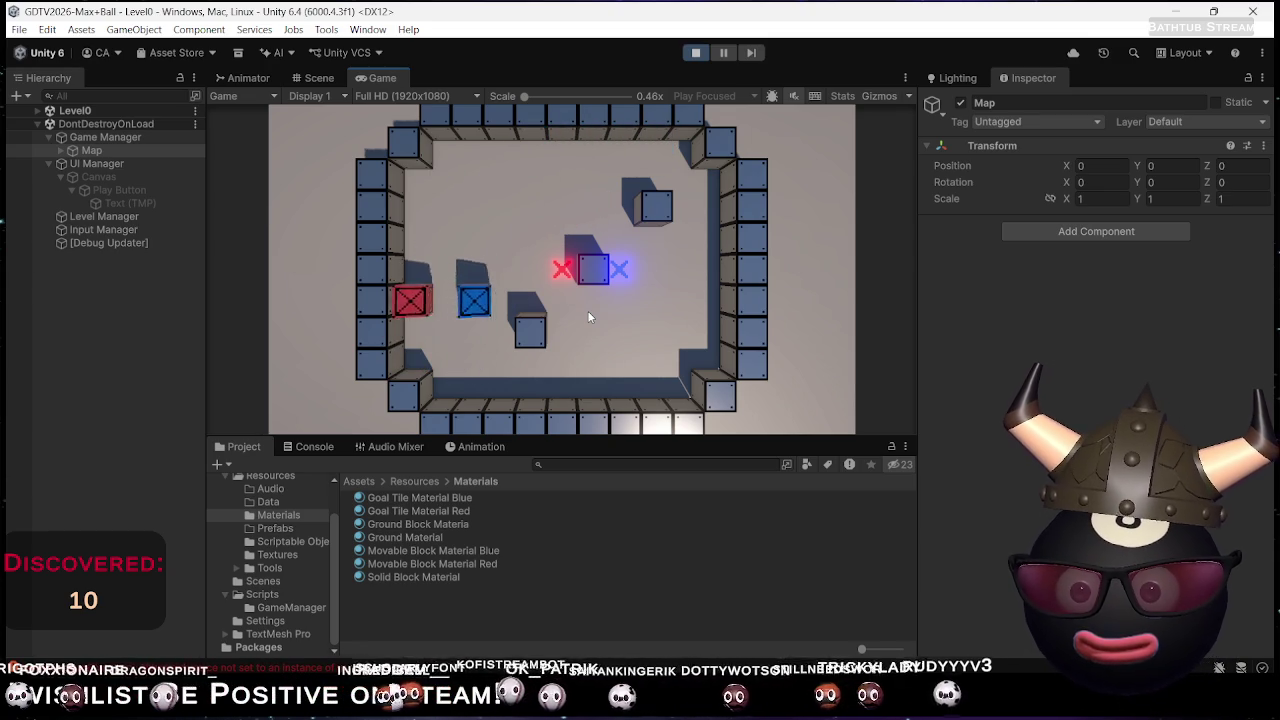
key("Right")
key("Up")
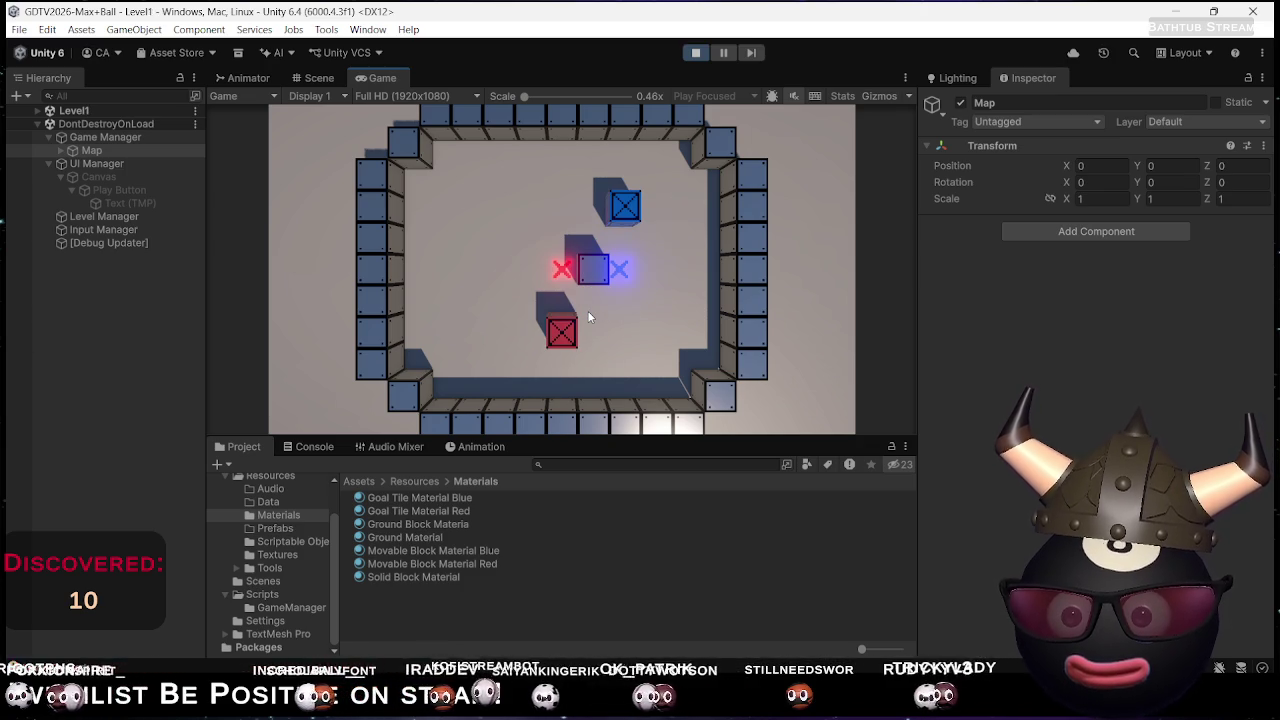
Try Level1 by steering the red block toward its goal, then stop play mode
key("Left")
key("Right")
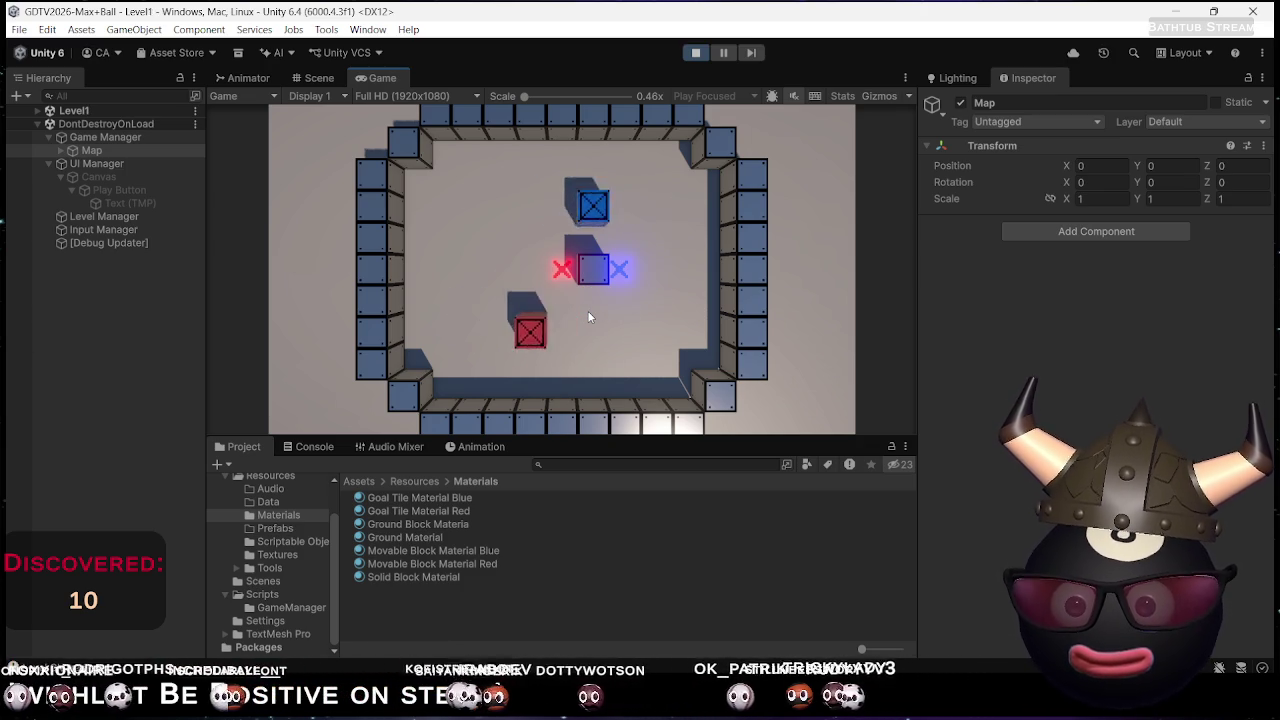
key("Left")
key("Right")
key("Left")
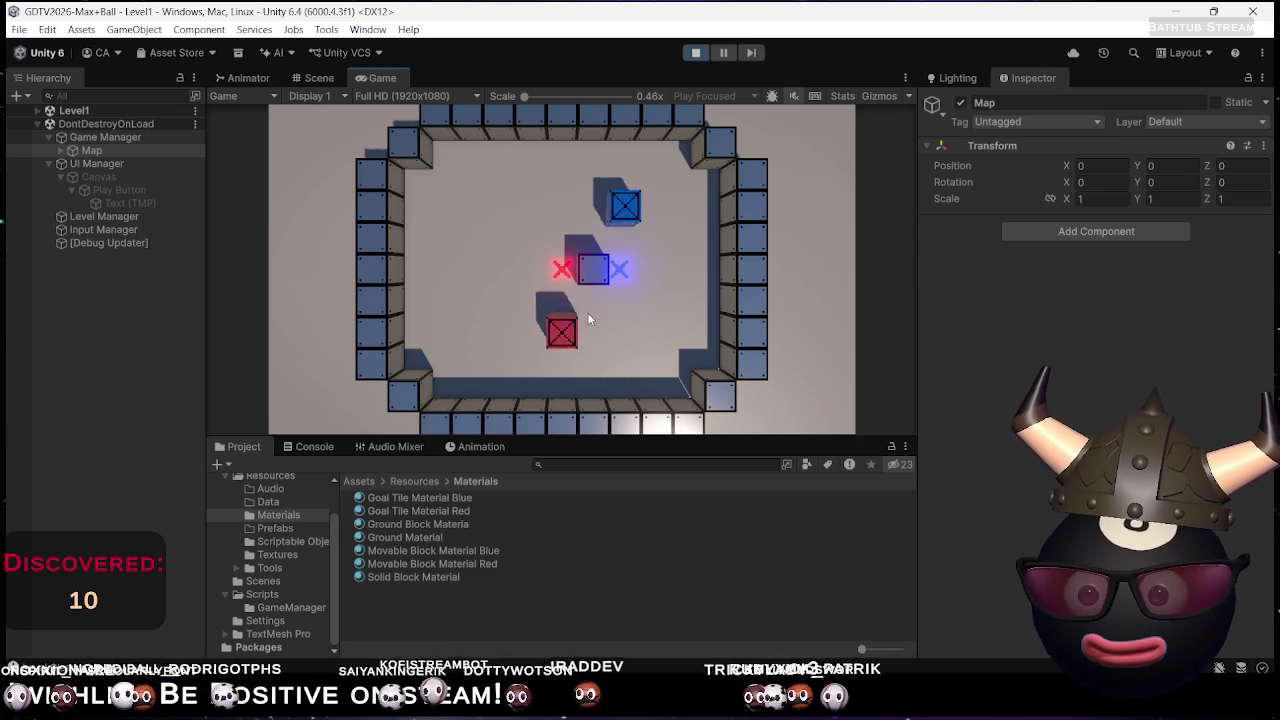
key("Left")
key("Up")
key("Right")
key("Right")
key("Up")
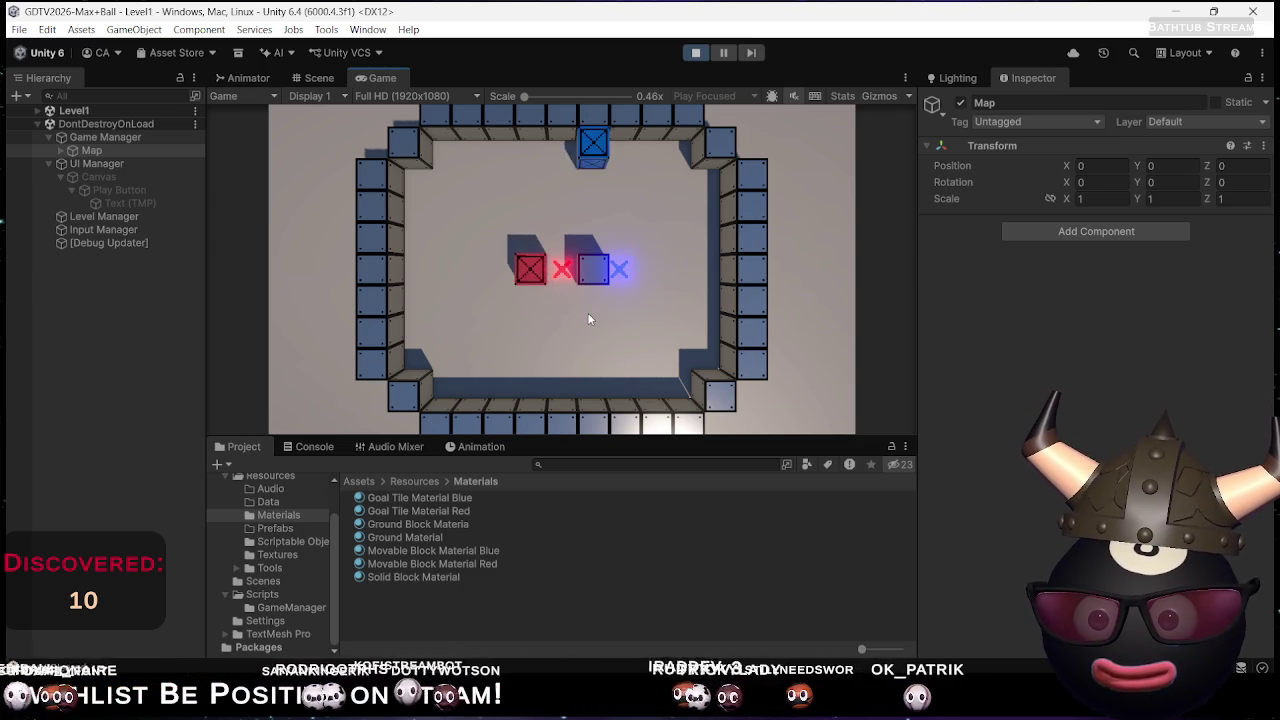
key("Right")
key("Up")
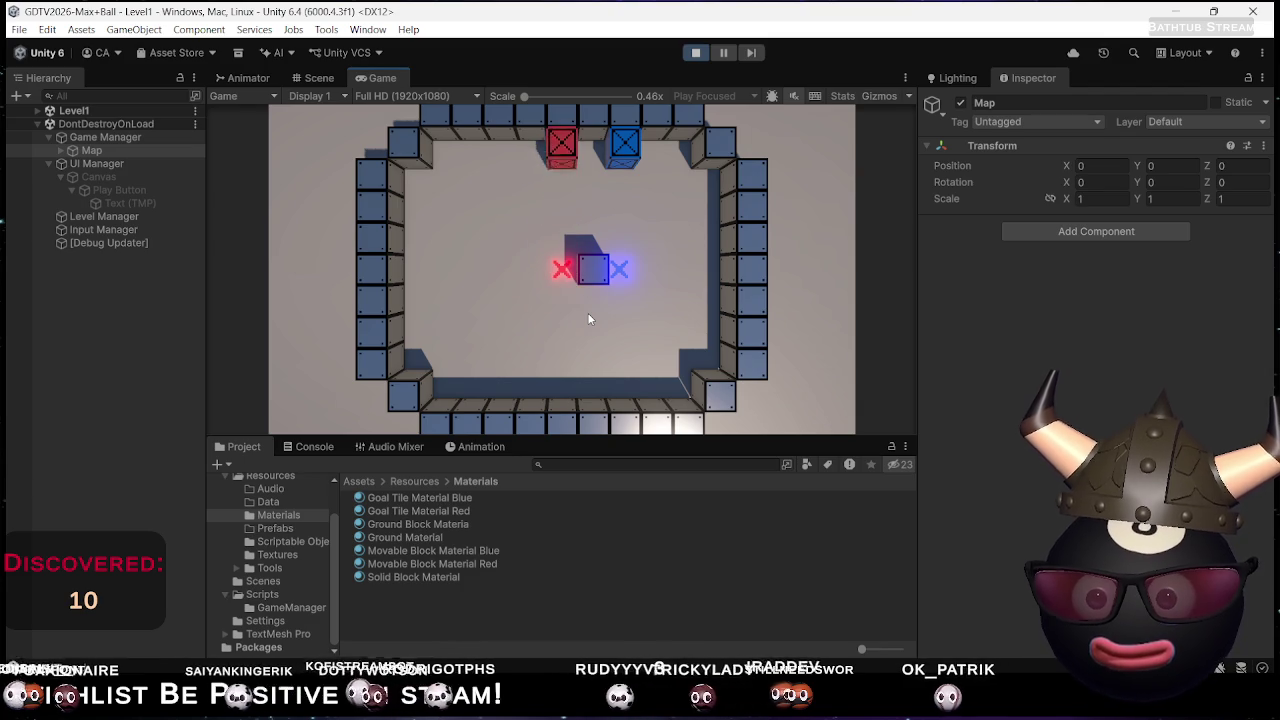
key("Down")
key("Down")
key("Left")
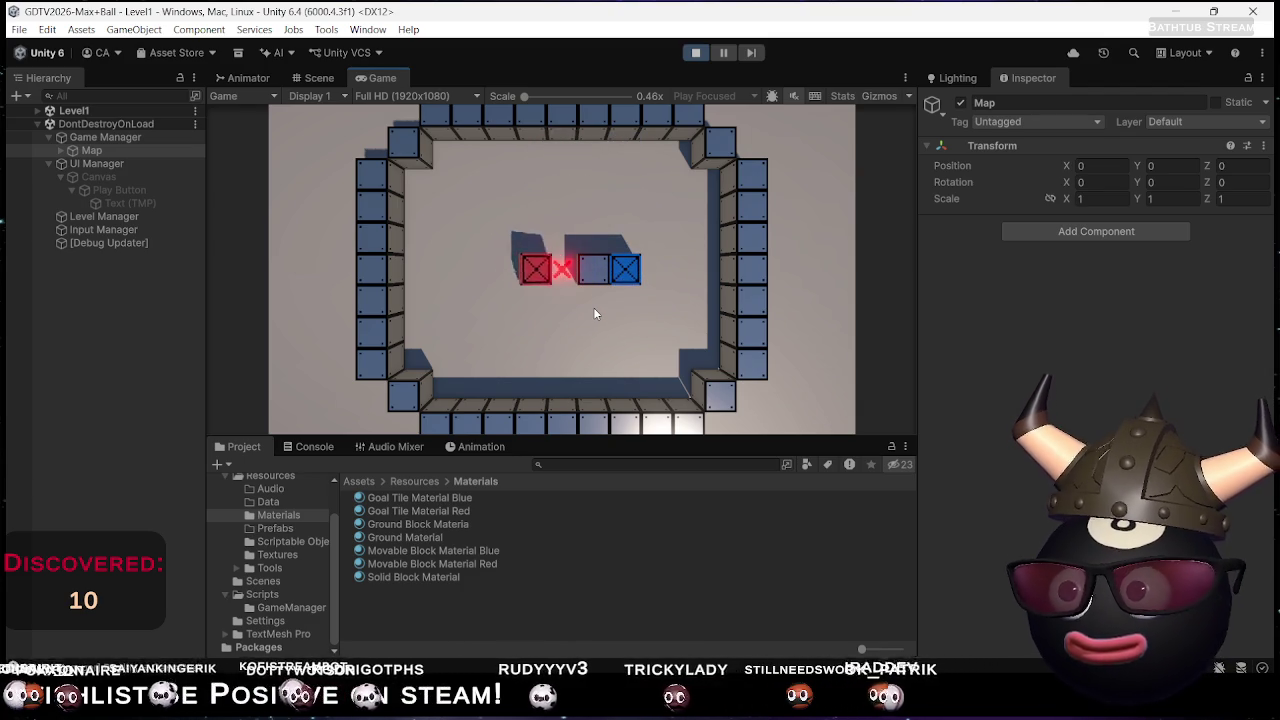
left_click(696, 54)
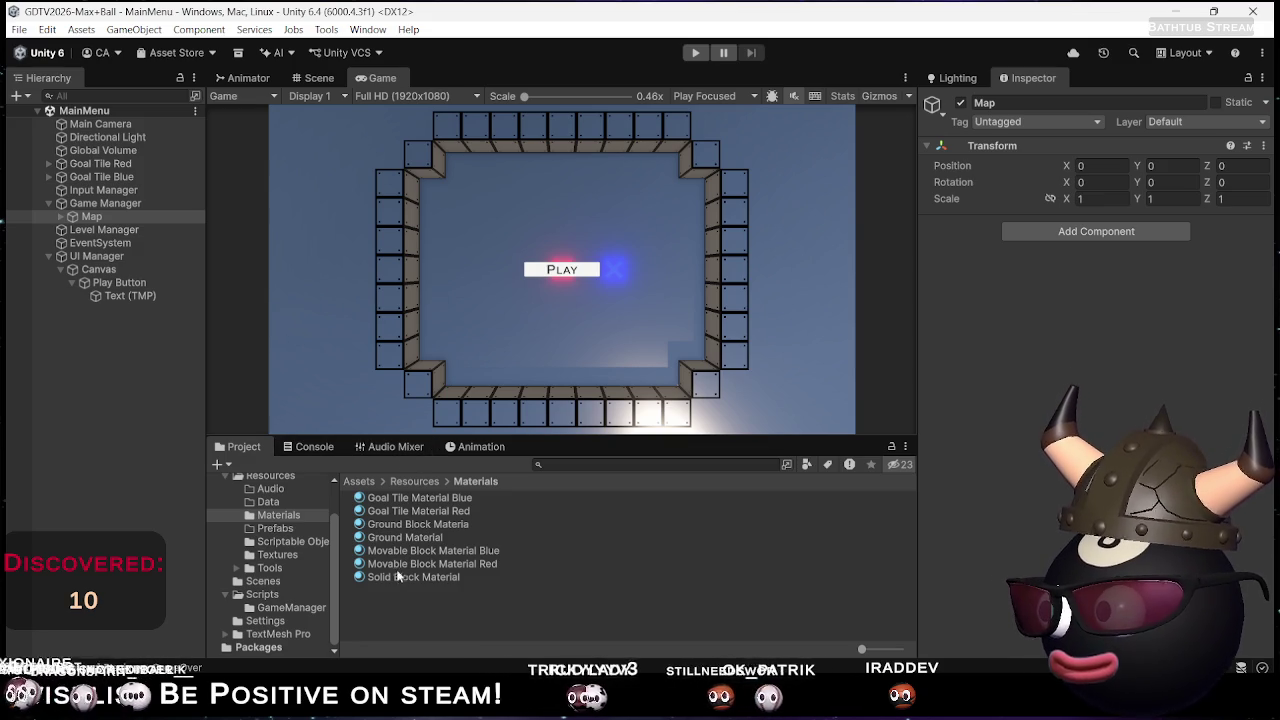
Apply Ground Material to the ground, assigning Sprite-0003 as its base map with Metallic 1
left_click_drag(410, 539, 313, 352)
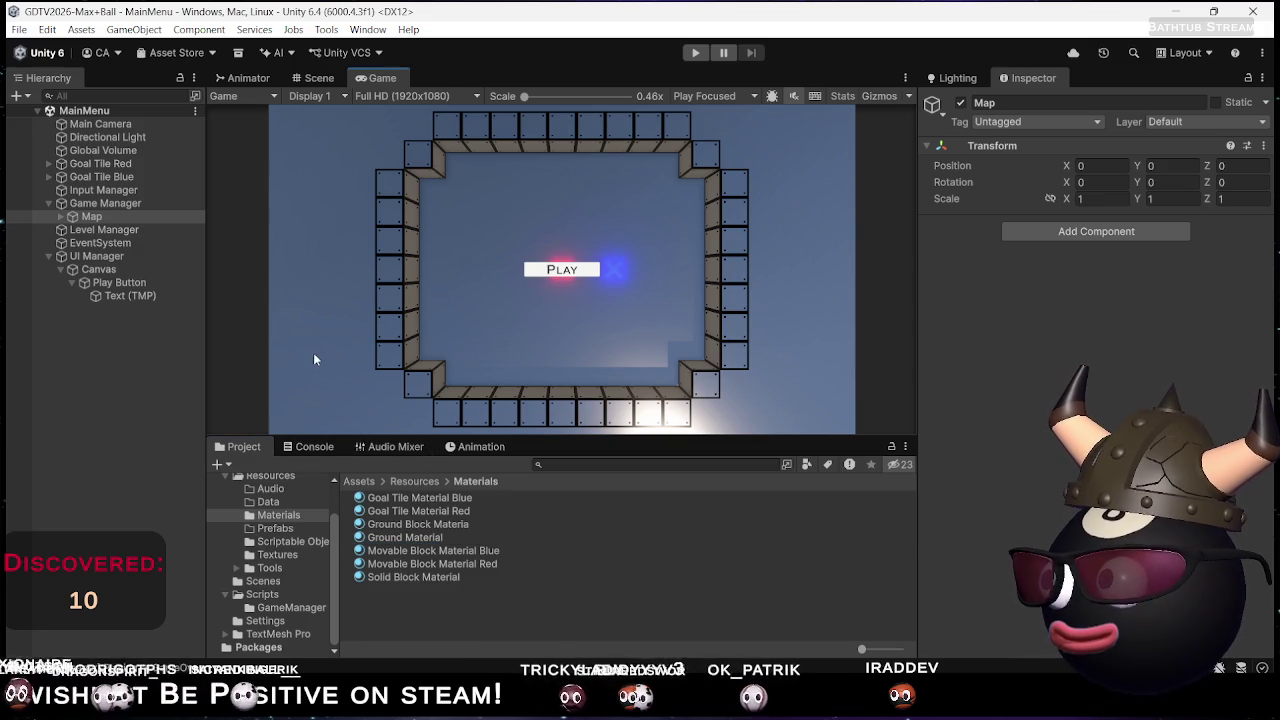
left_click(317, 78)
left_click_drag(415, 537, 313, 346)
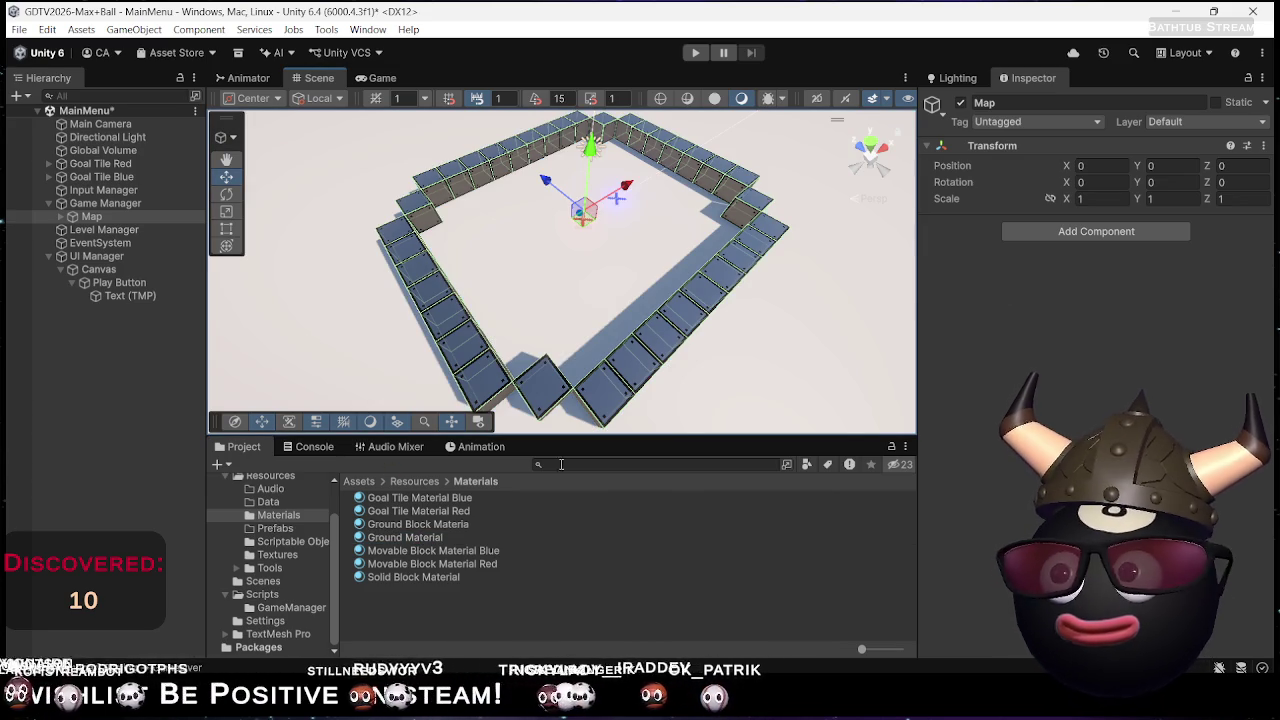
left_click(415, 540)
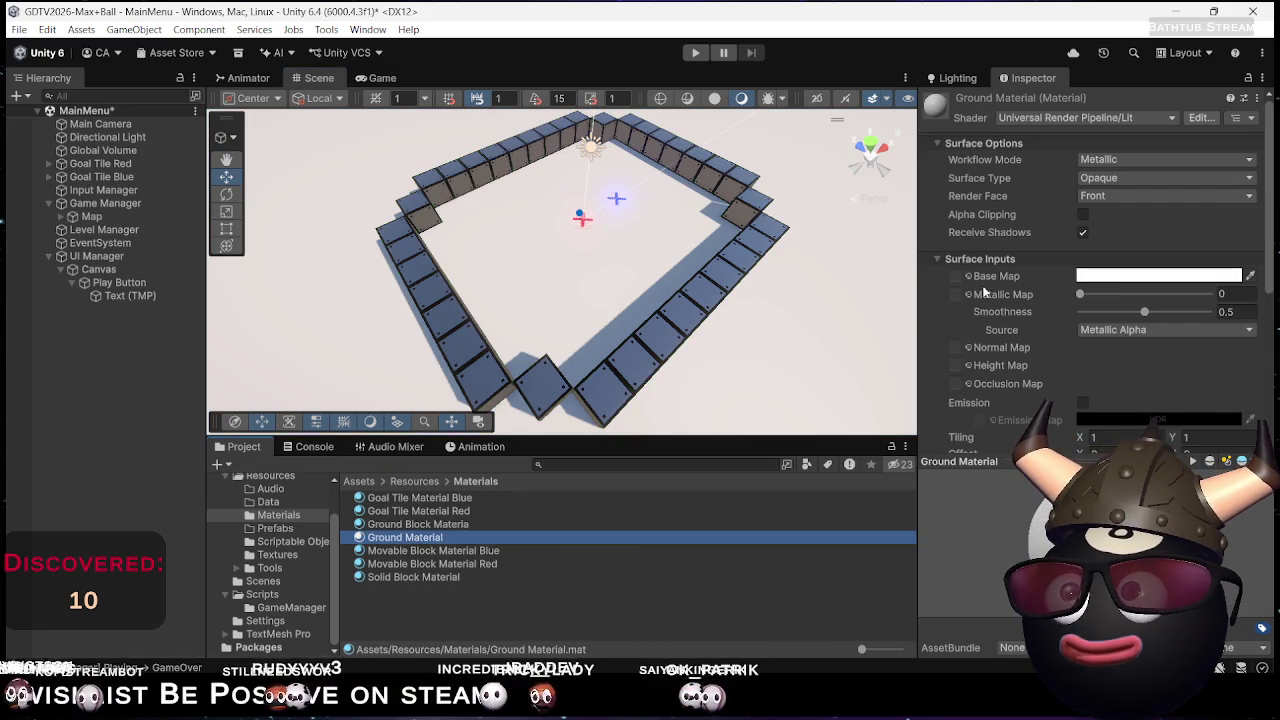
left_click(967, 276)
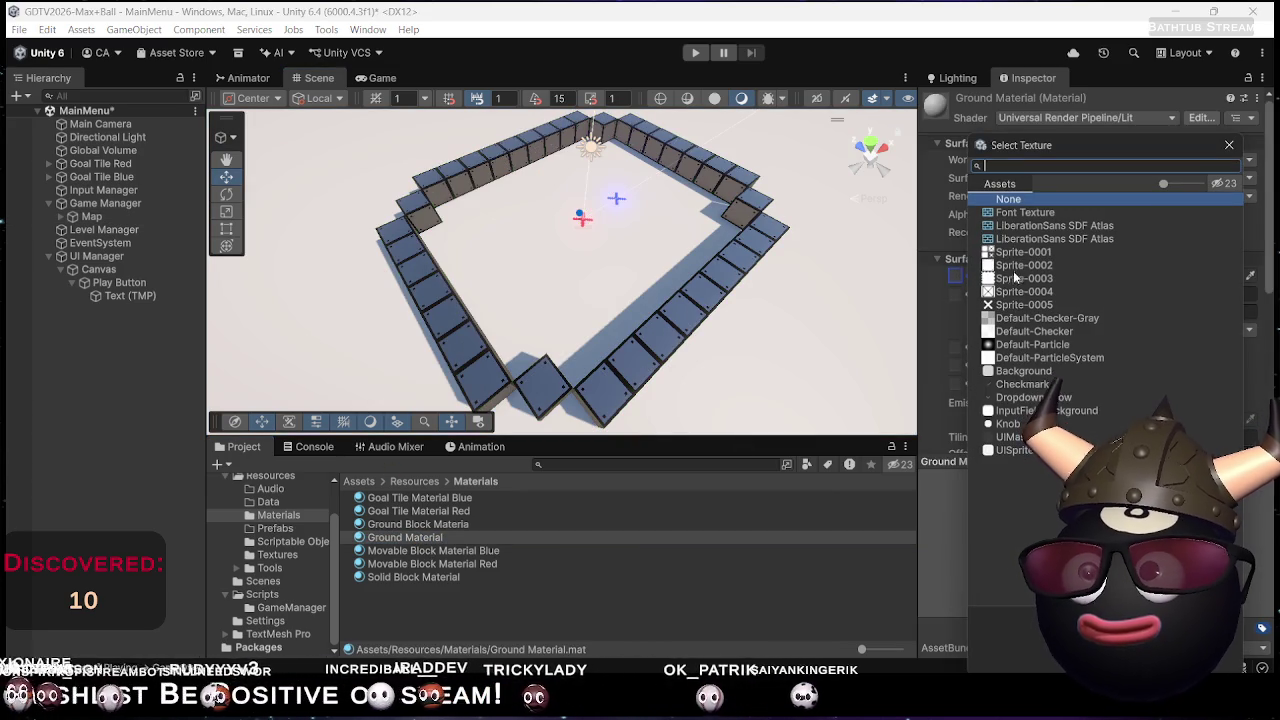
double_click(1003, 284)
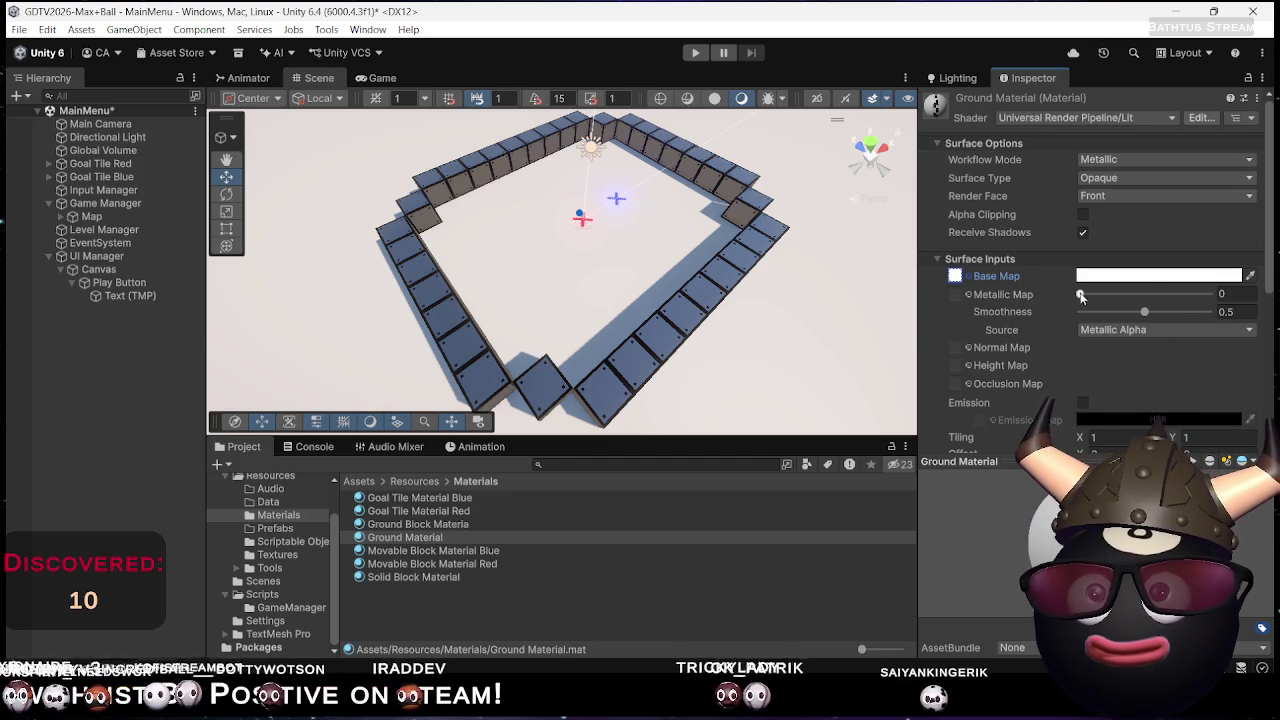
left_click_drag(1085, 297, 1216, 293)
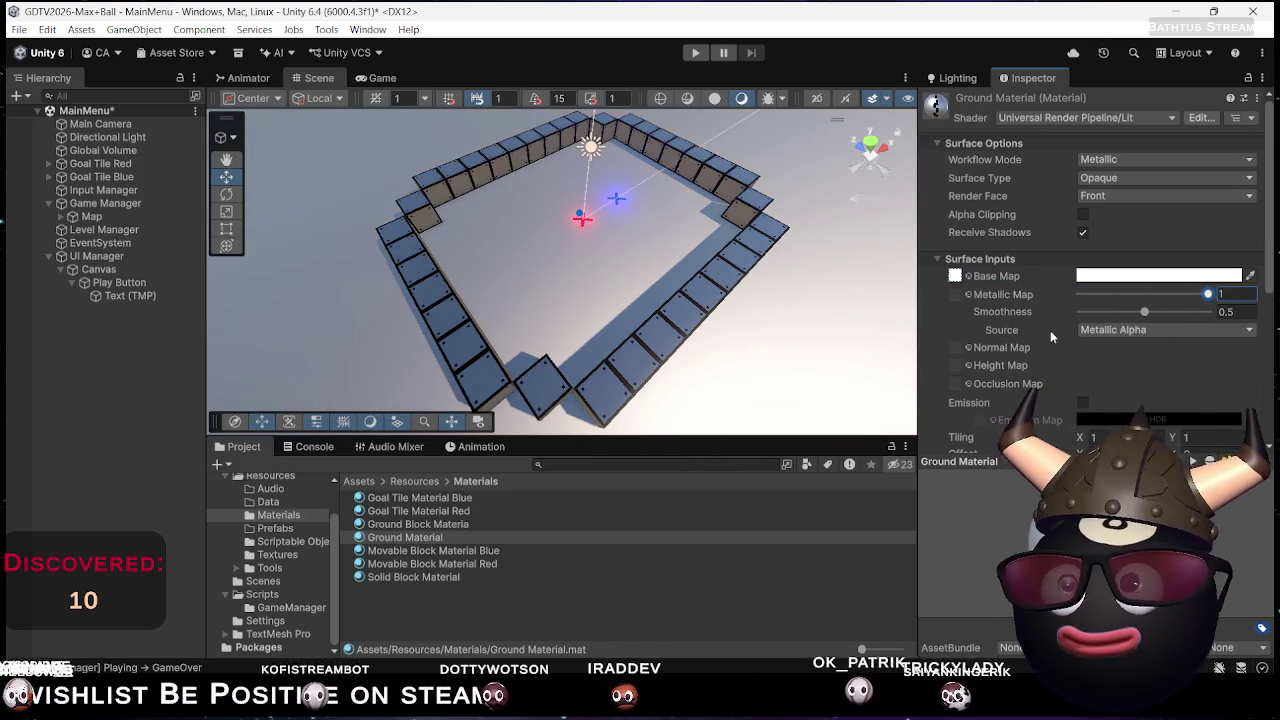
Set Ground Material's tiling to X 1.04, Y 0.5, then select the Sprite-0003 texture asset
scroll(1050, 328, "down", 4)
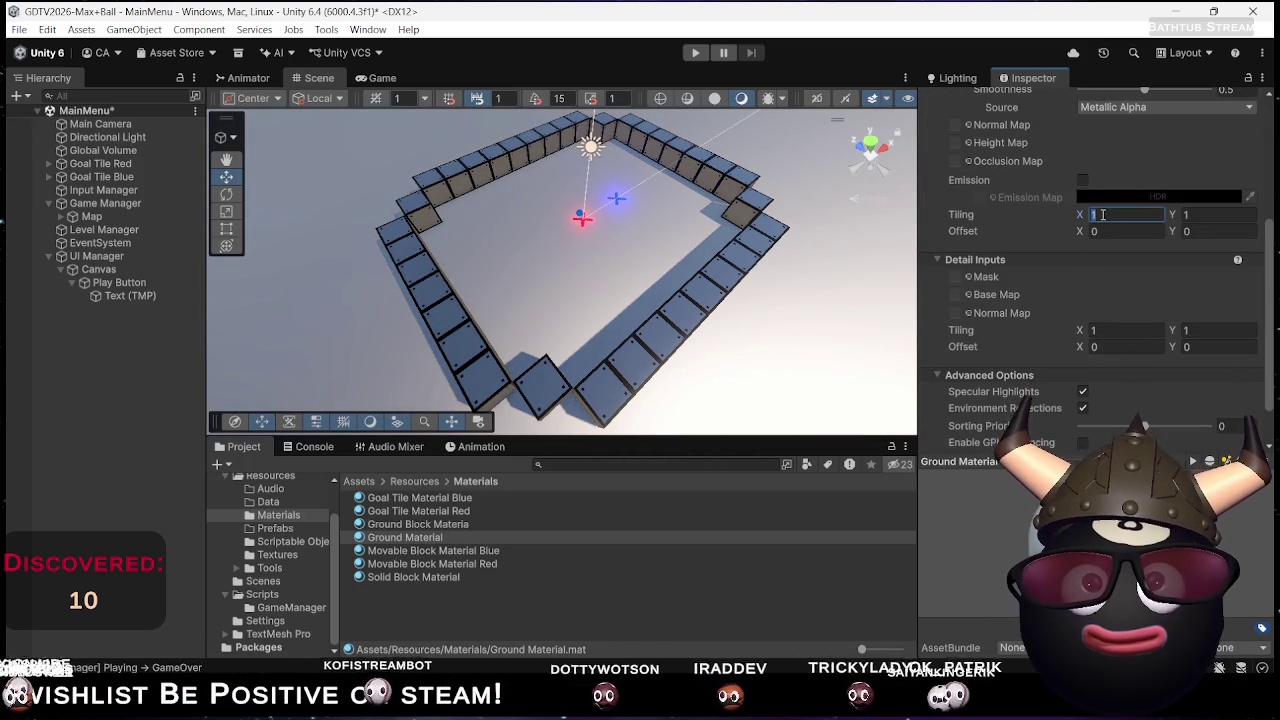
type("50")
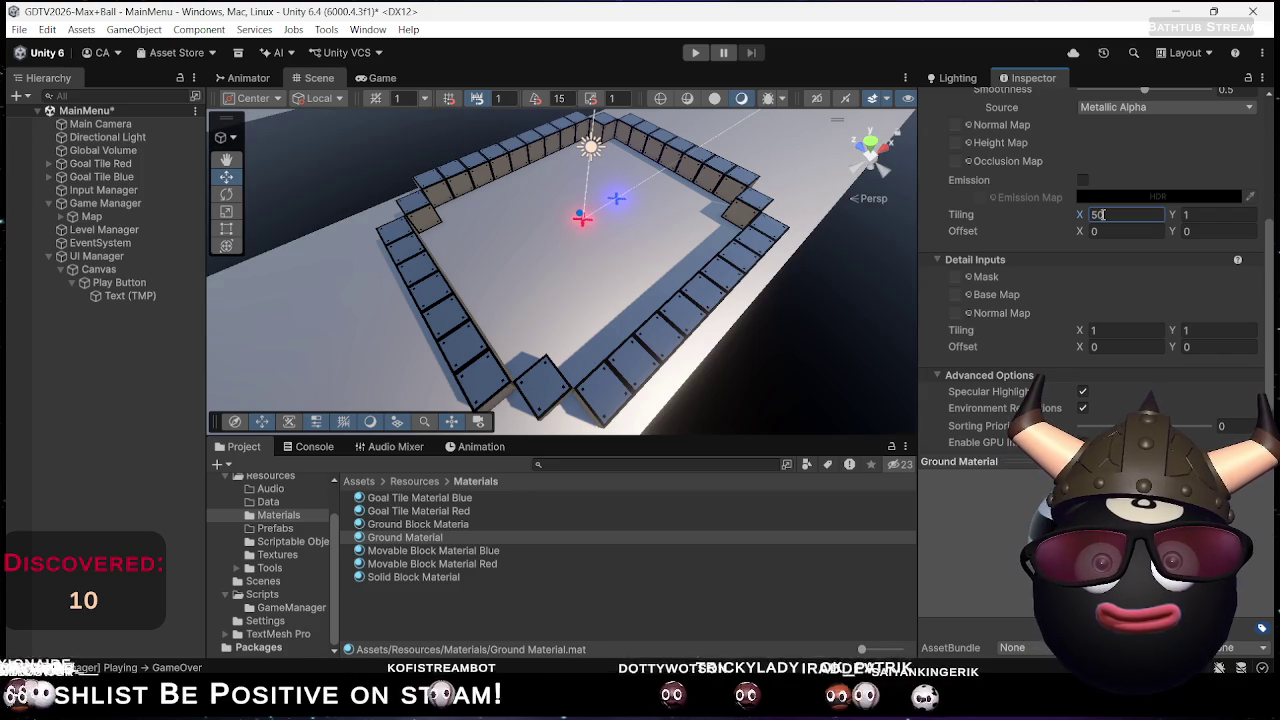
type("50")
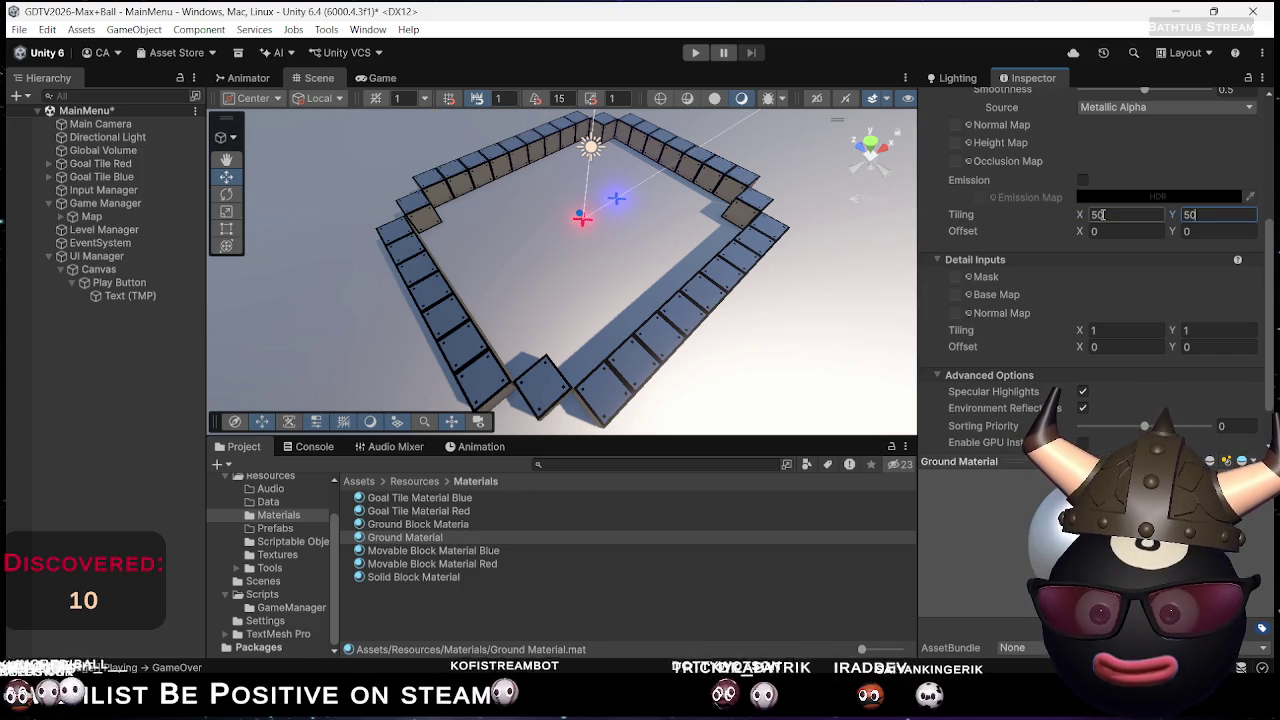
type("0.5")
key("Tab")
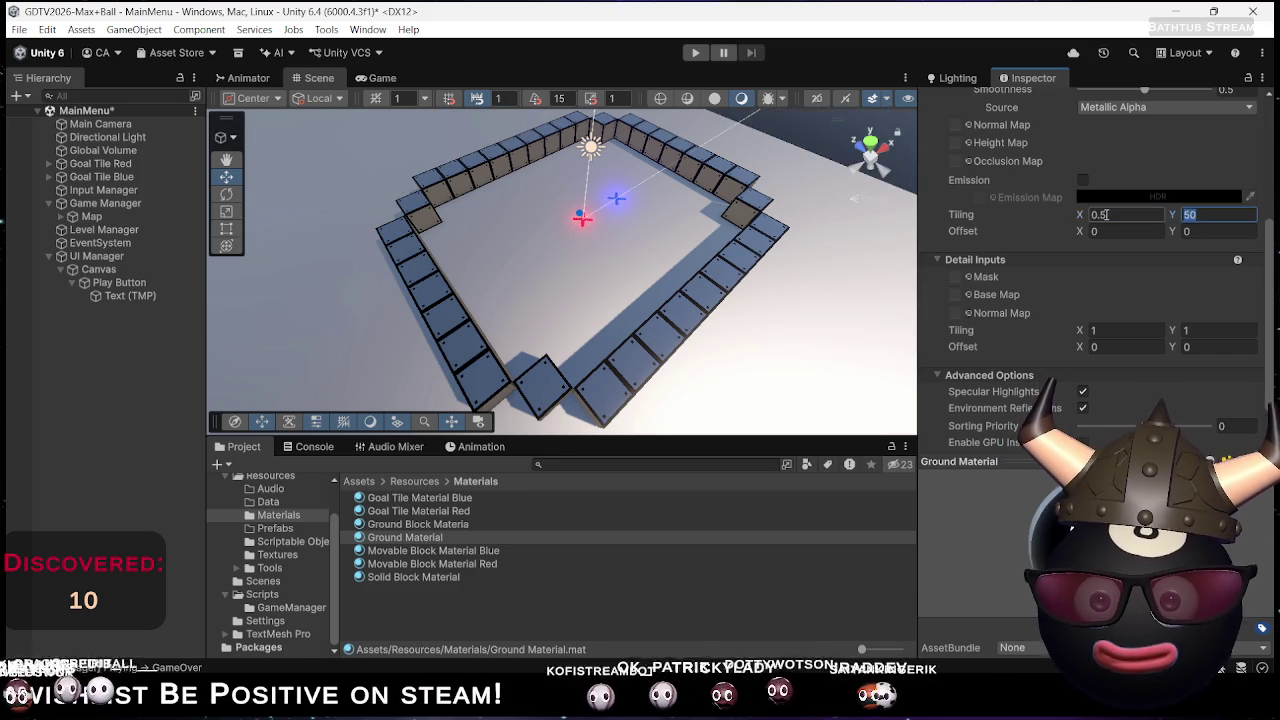
type(".5")
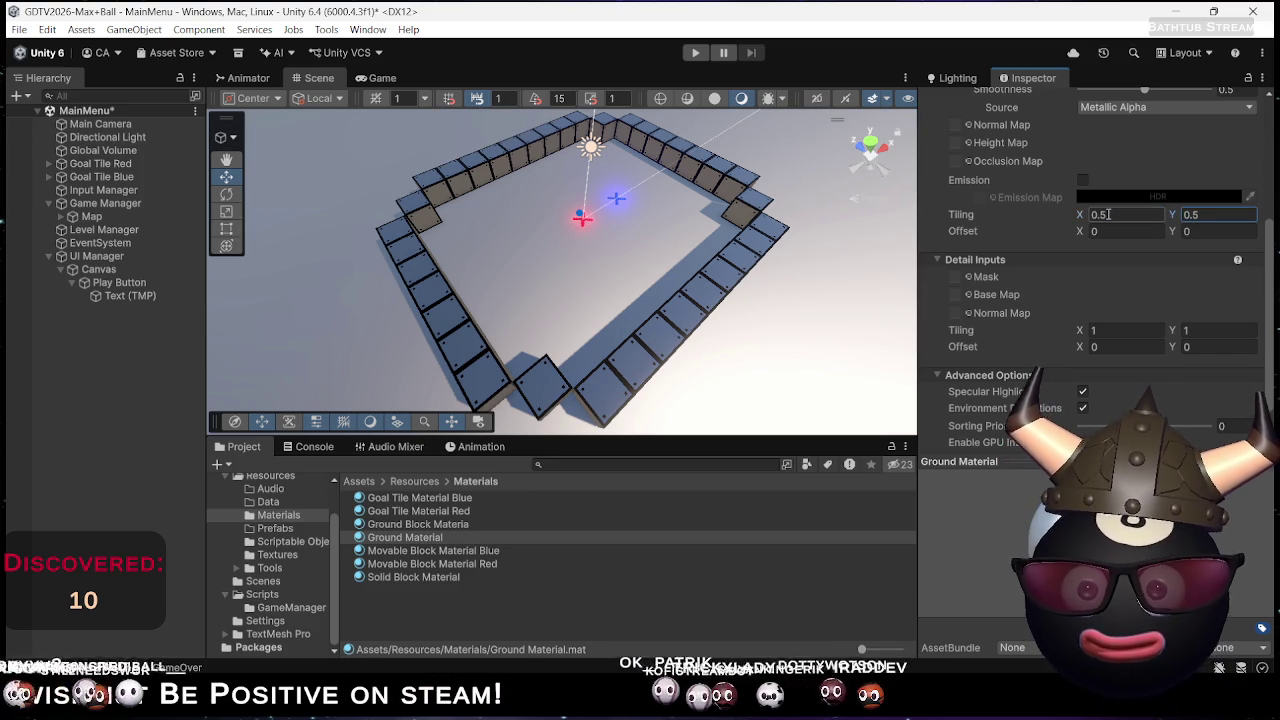
scroll(614, 238, "down", 5)
scroll(614, 238, "up", 10)
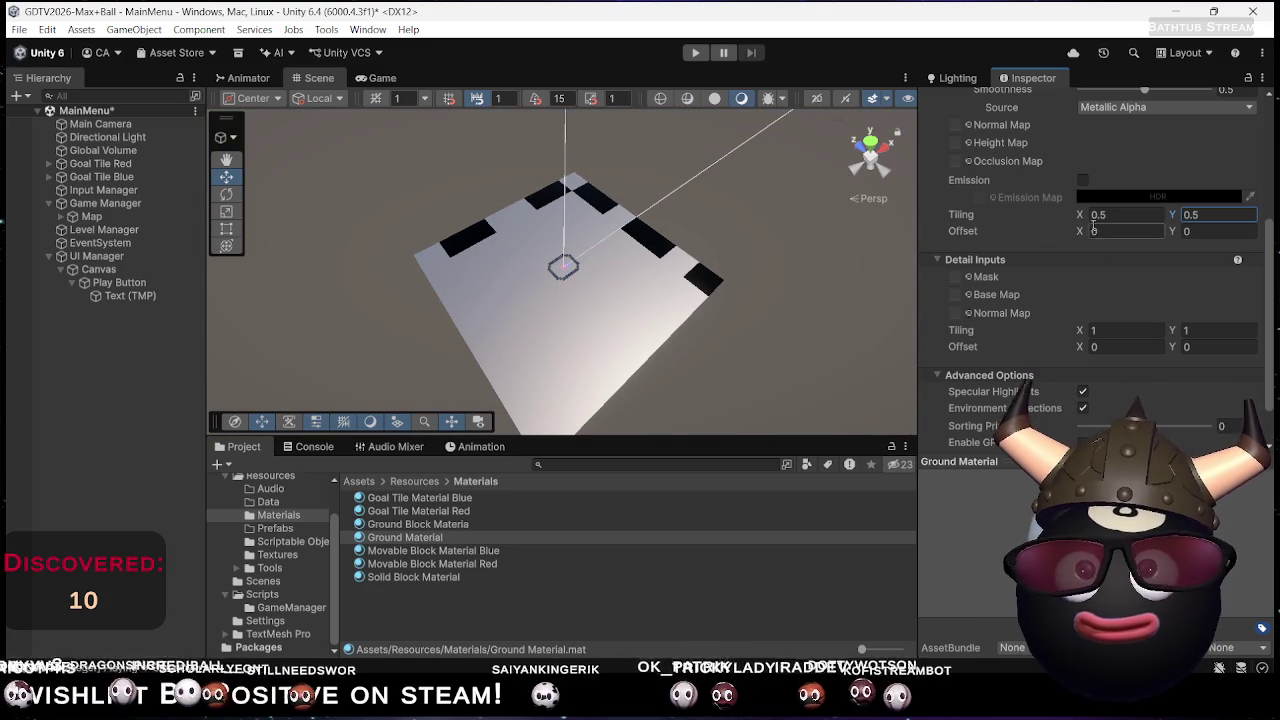
left_click(1098, 214)
type("1.8")
mouse_move(1097, 214)
left_mouse_down()
mouse_move(1151, 196)
mouse_move(1117, 214)
mouse_move(1071, 299)
left_mouse_up()
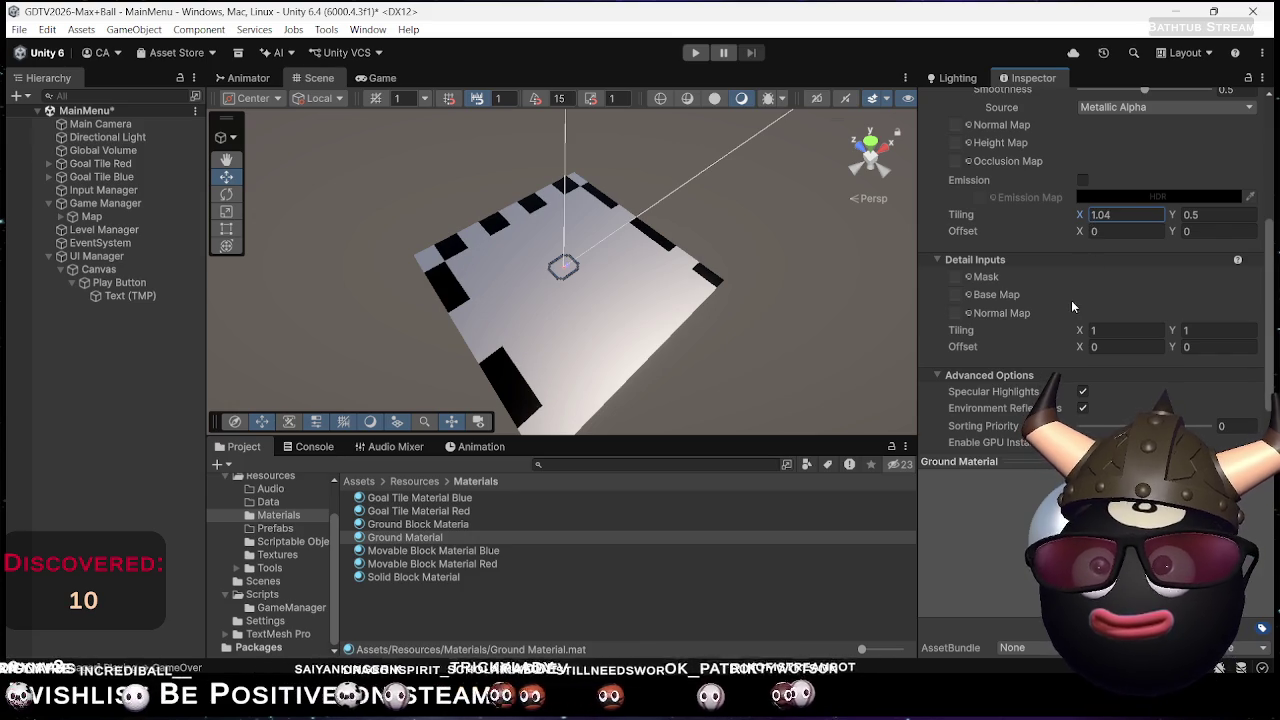
scroll(1048, 224, "up", 5)
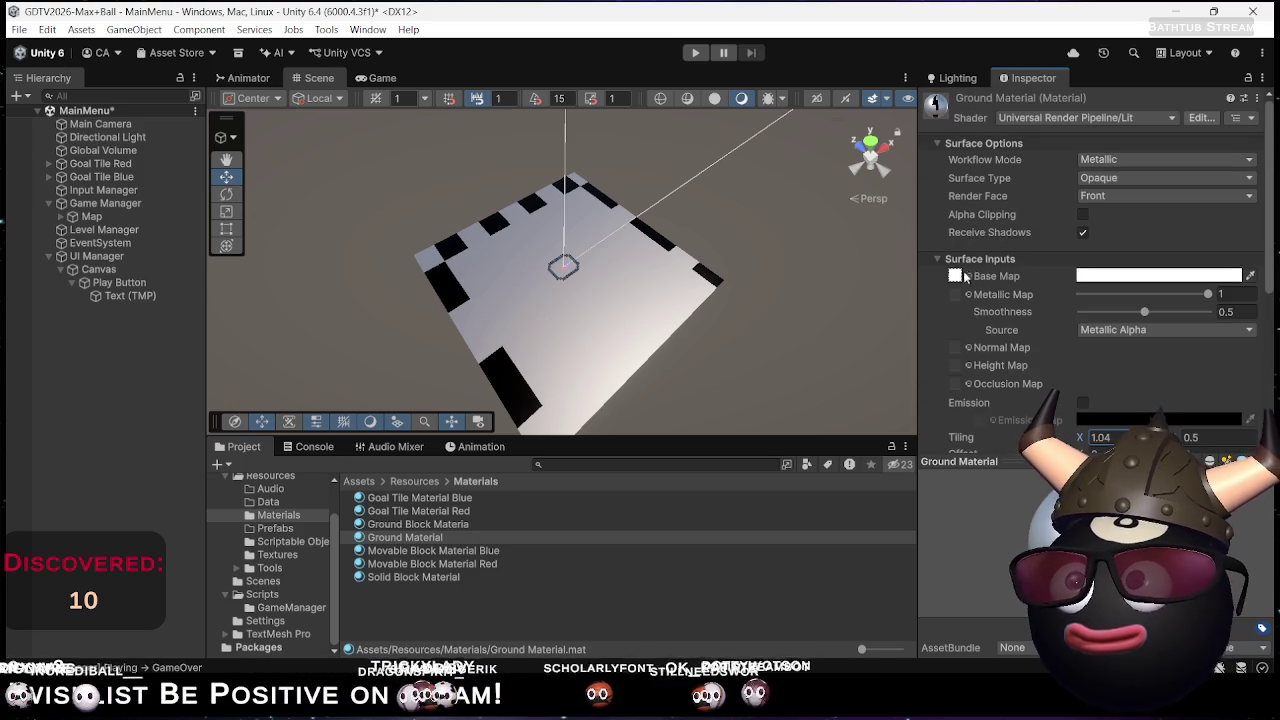
left_click(277, 554)
left_click(447, 589)
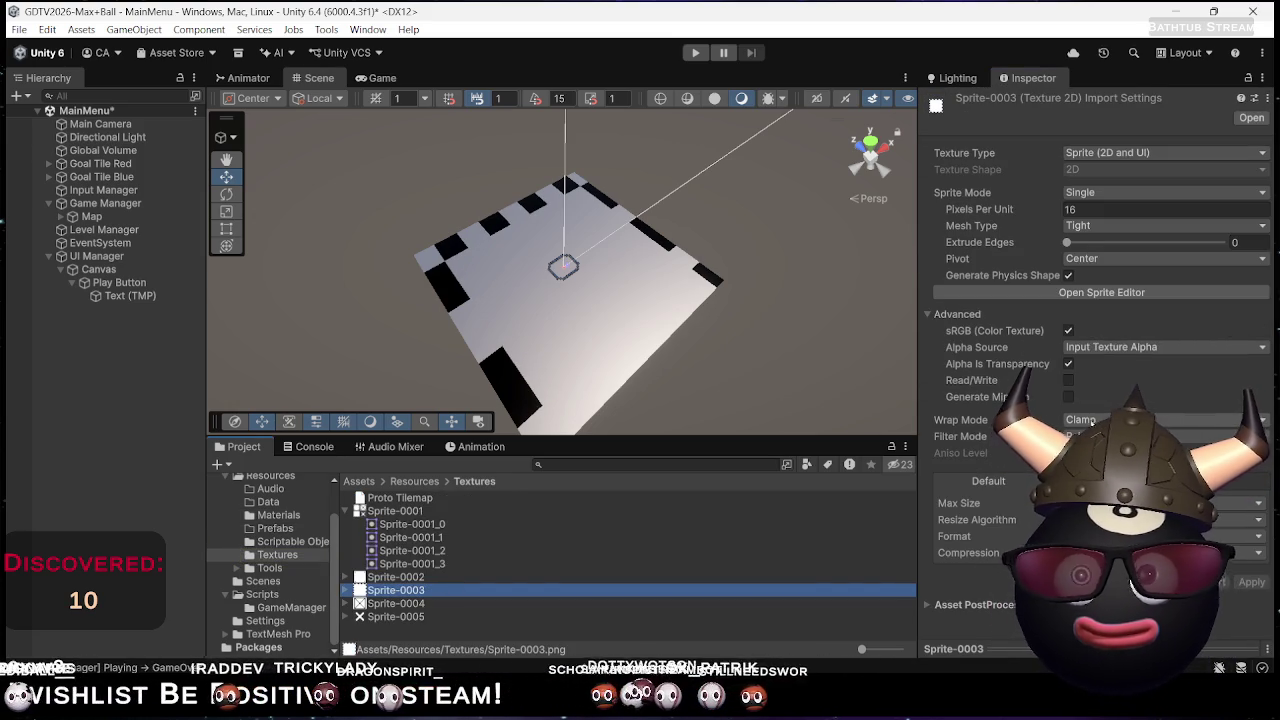
Set Sprite-0003's Wrap Mode to Repeat and apply, then select Ground Material in Materials
left_click(1110, 420)
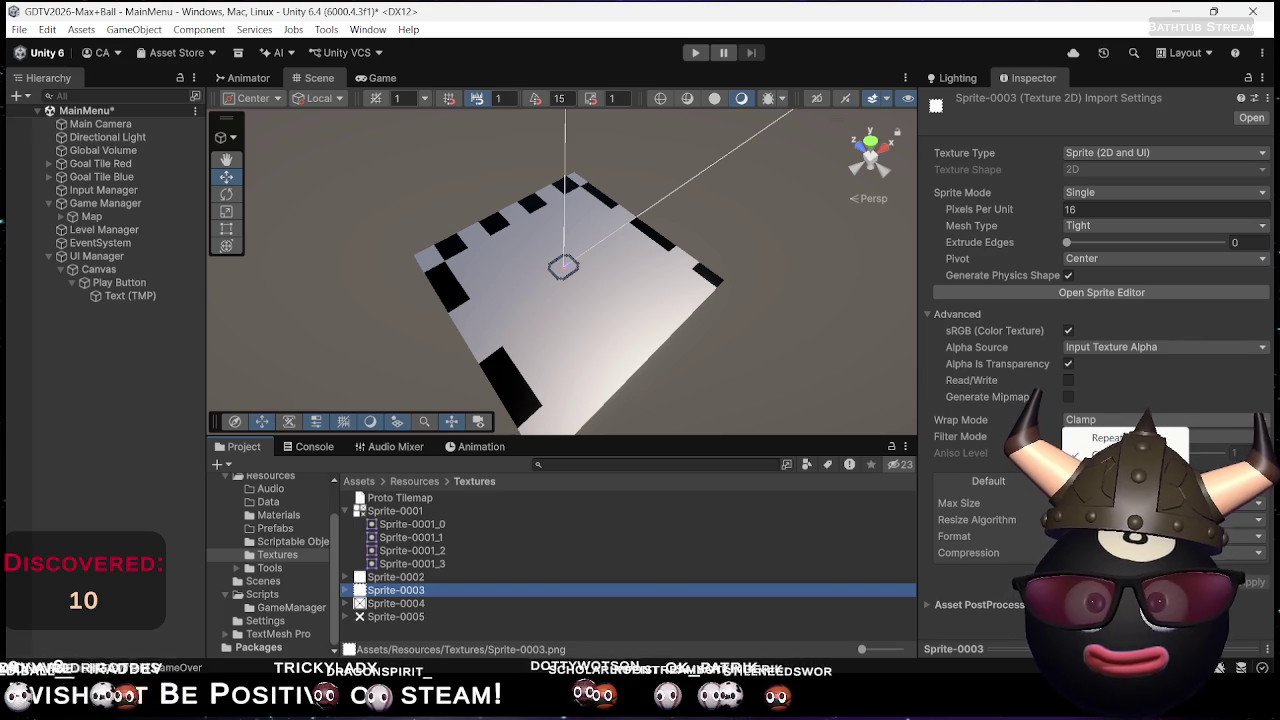
left_click(1105, 437)
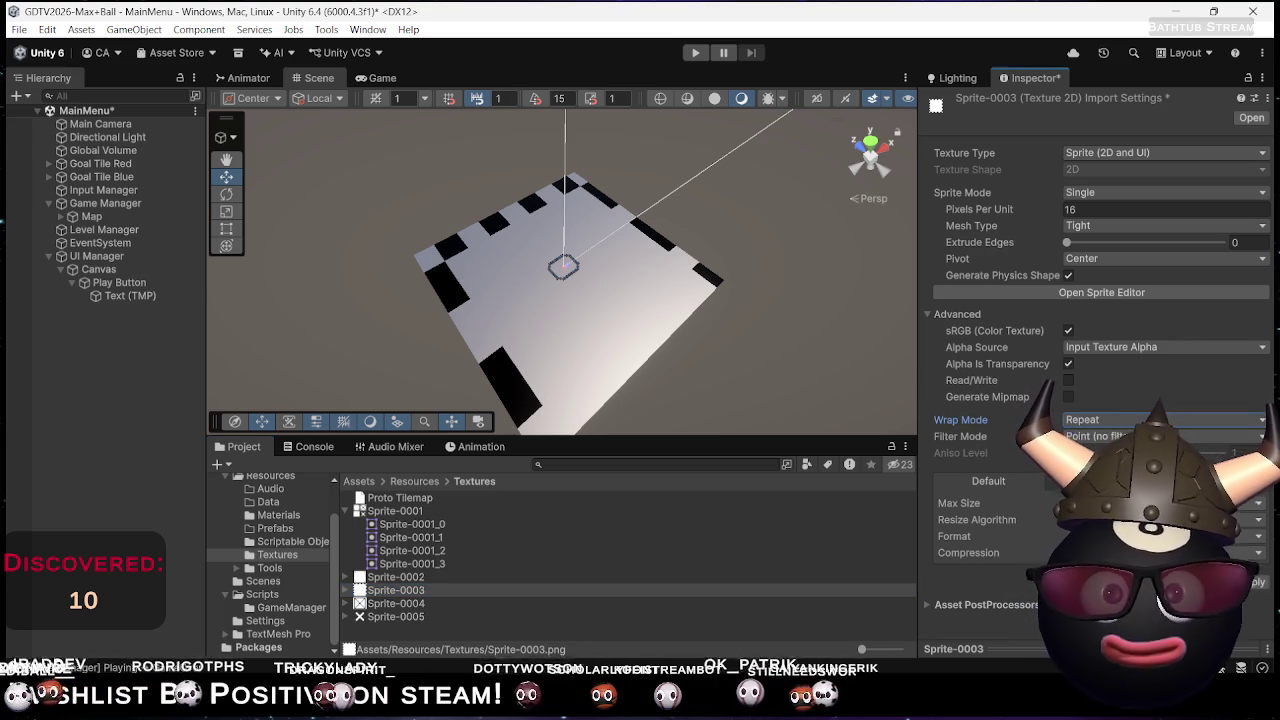
left_click(1255, 582)
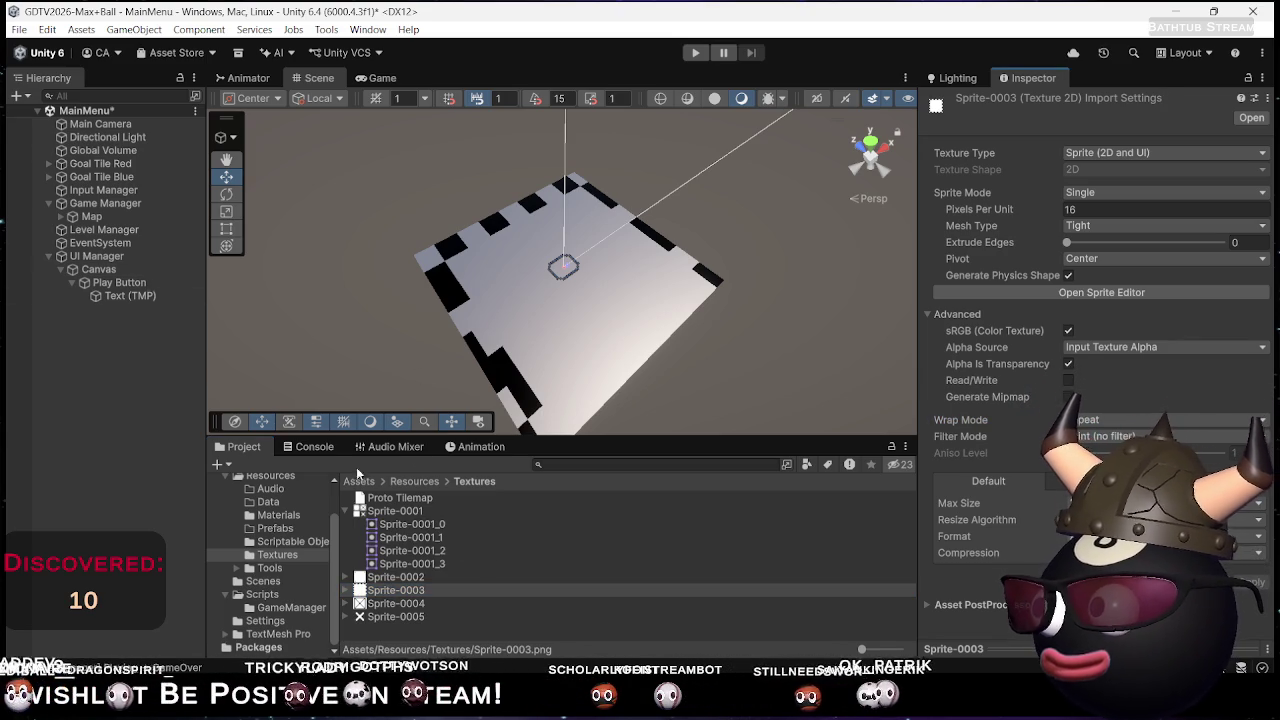
left_click(289, 513)
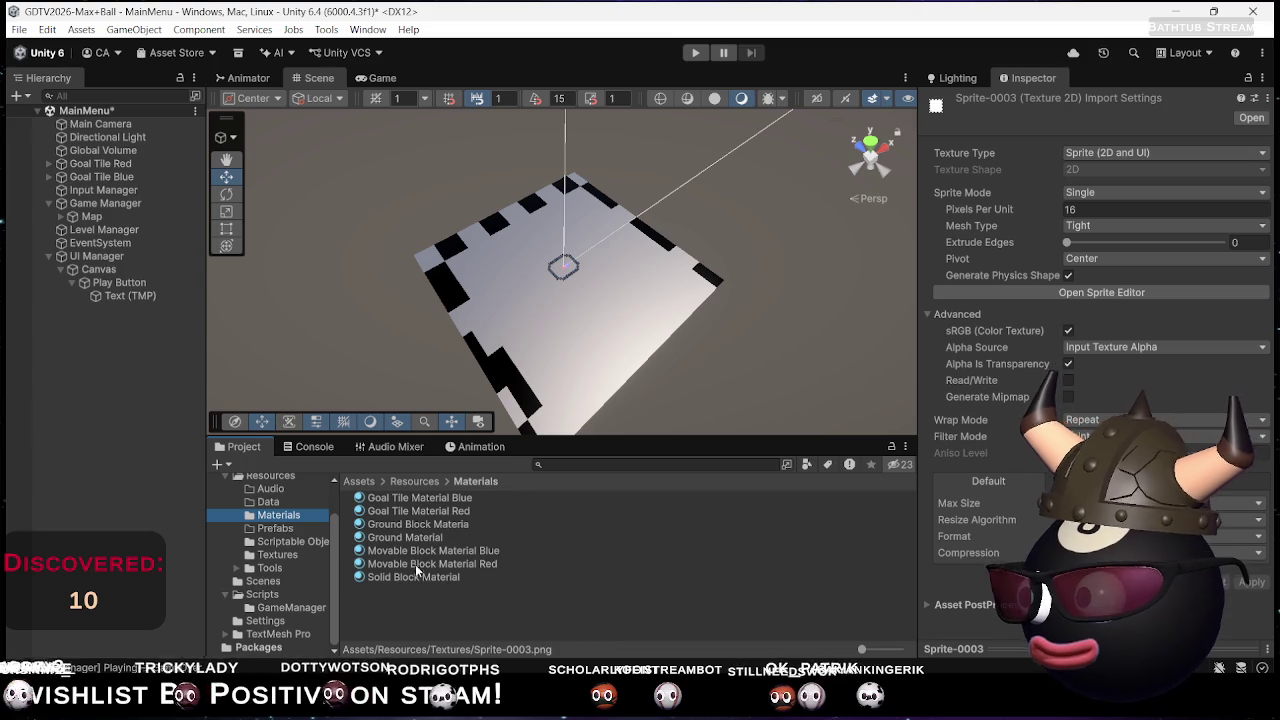
left_click(405, 537)
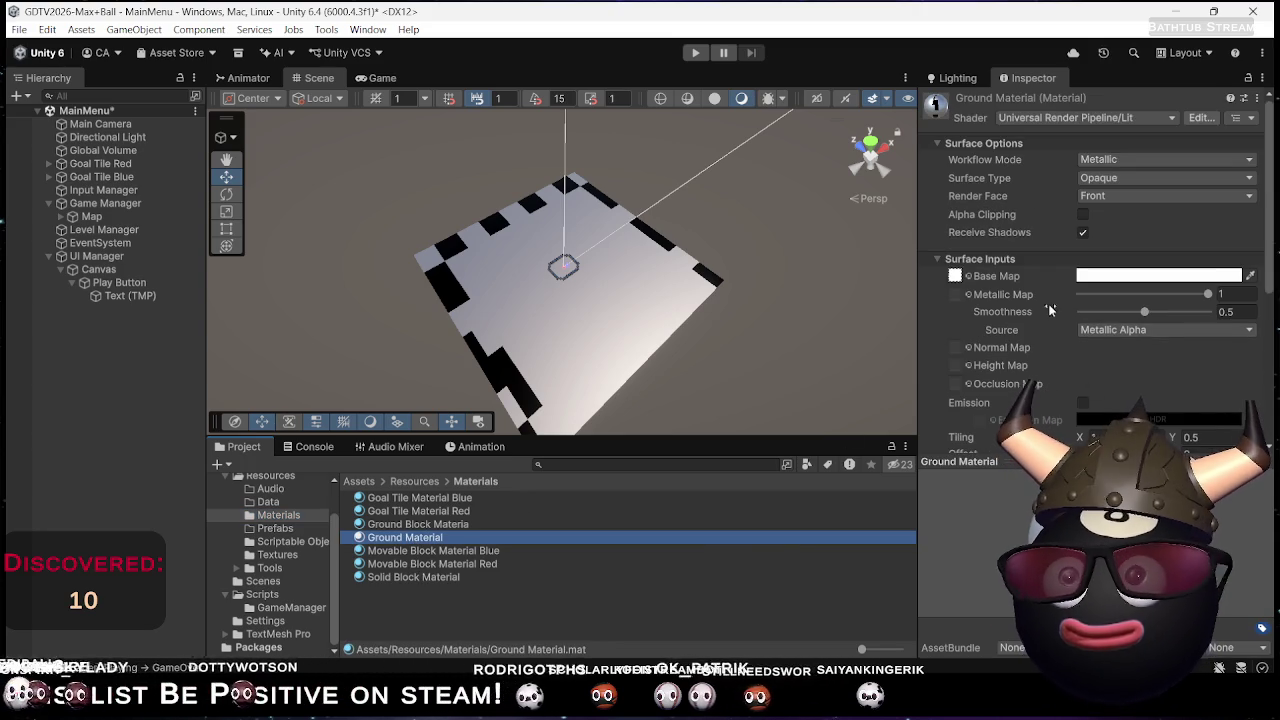
Set Ground Material's Surface Inputs tiling X and Y to 100 for a fine floor grid
scroll(1075, 320, "down", 3)
mouse_move(1080, 306)
left_mouse_down()
mouse_move(1178, 292)
mouse_move(1152, 300)
left_mouse_up()
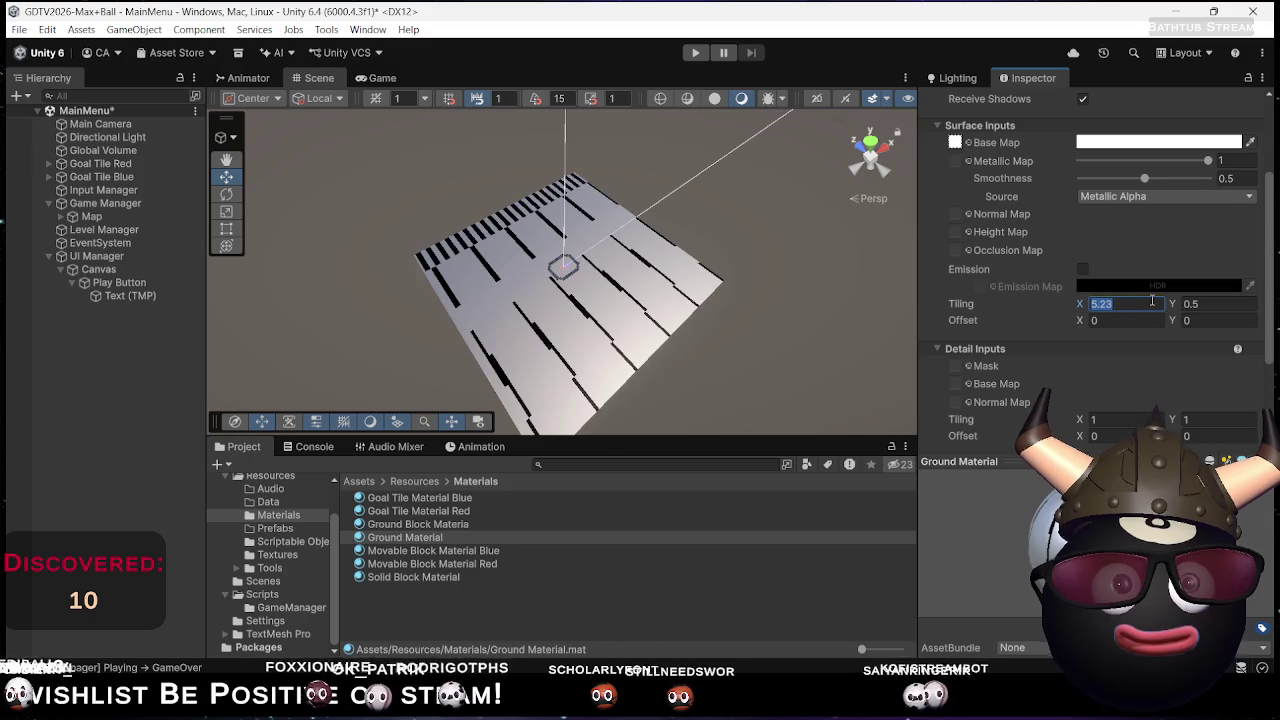
type("110")
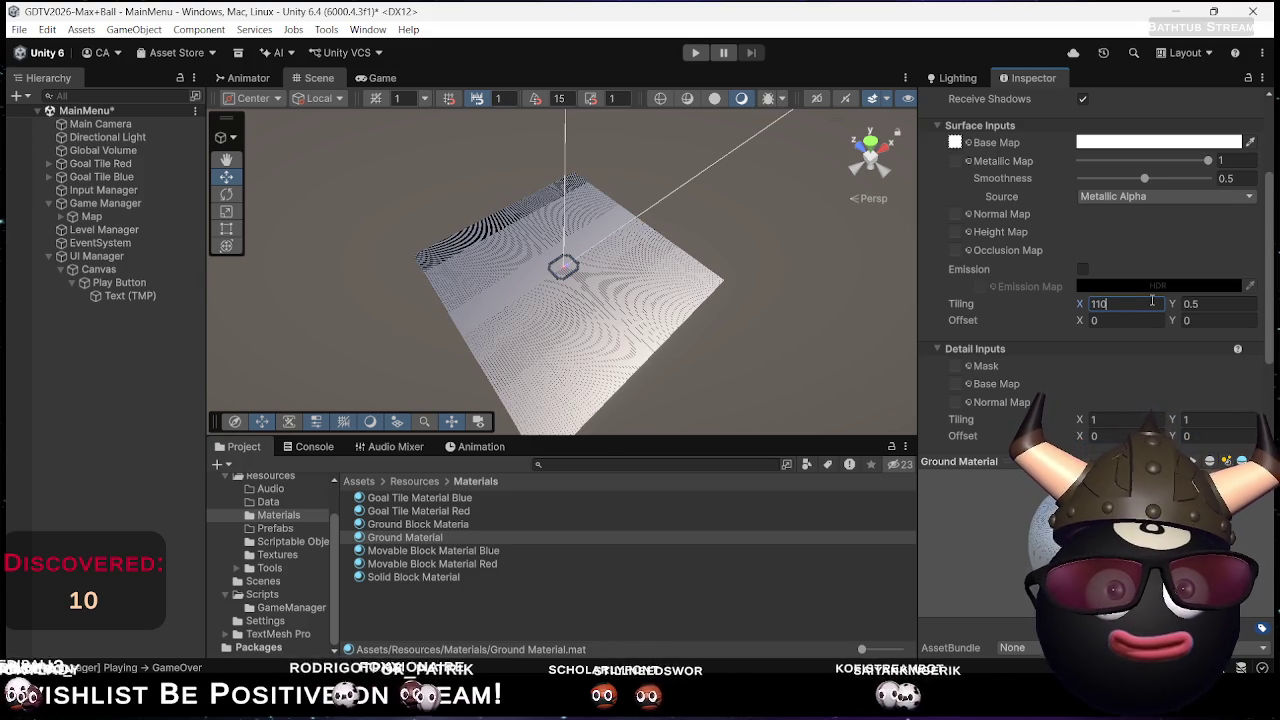
type("/")
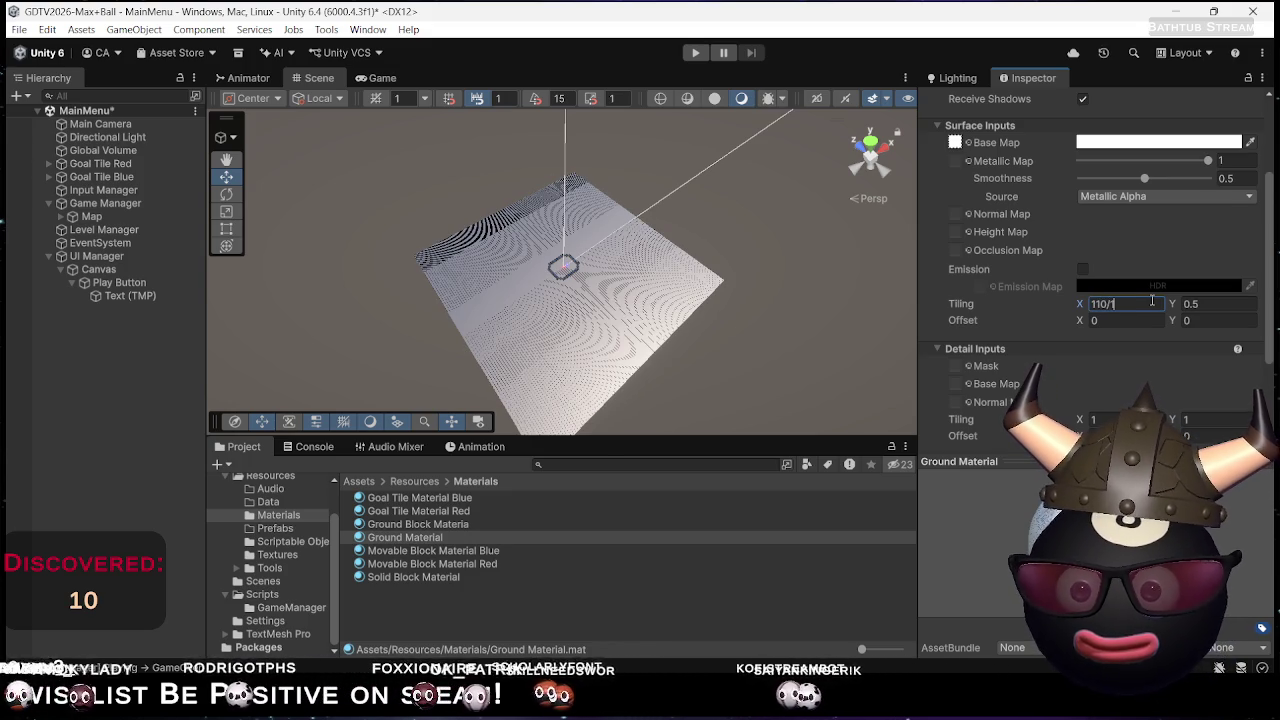
type("00")
key("Return")
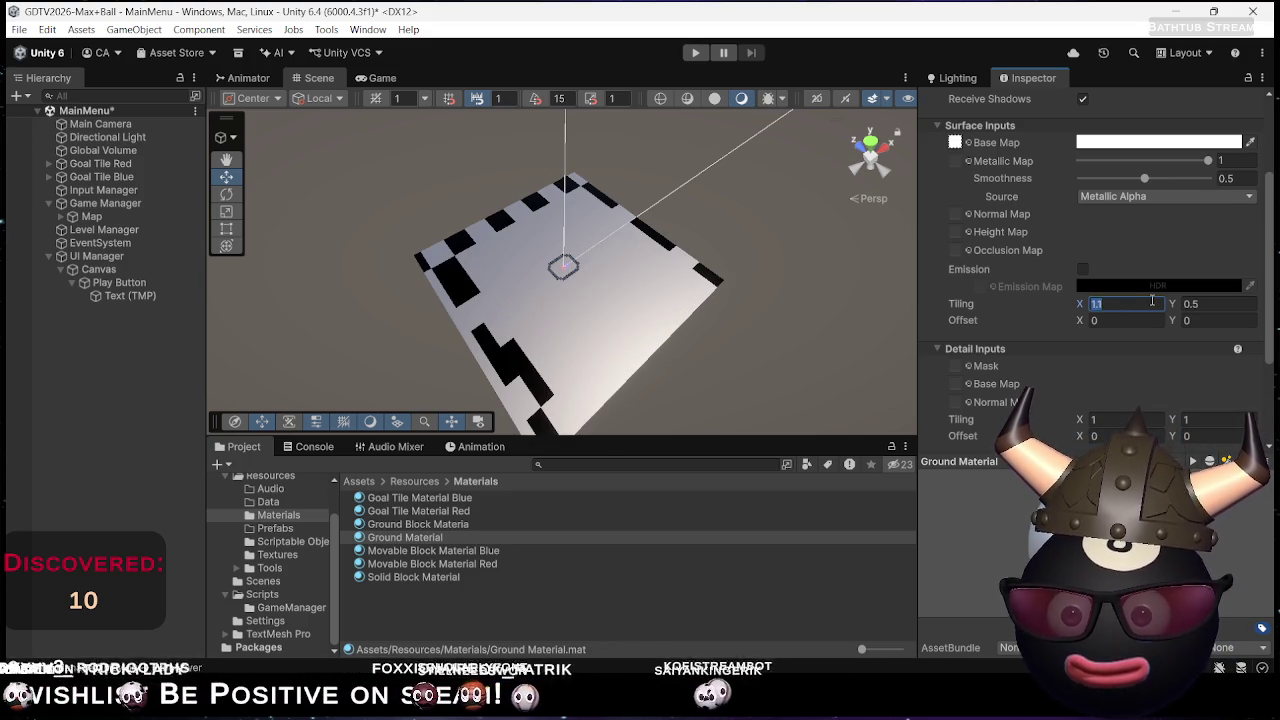
type("10")
key("Tab")
type("10")
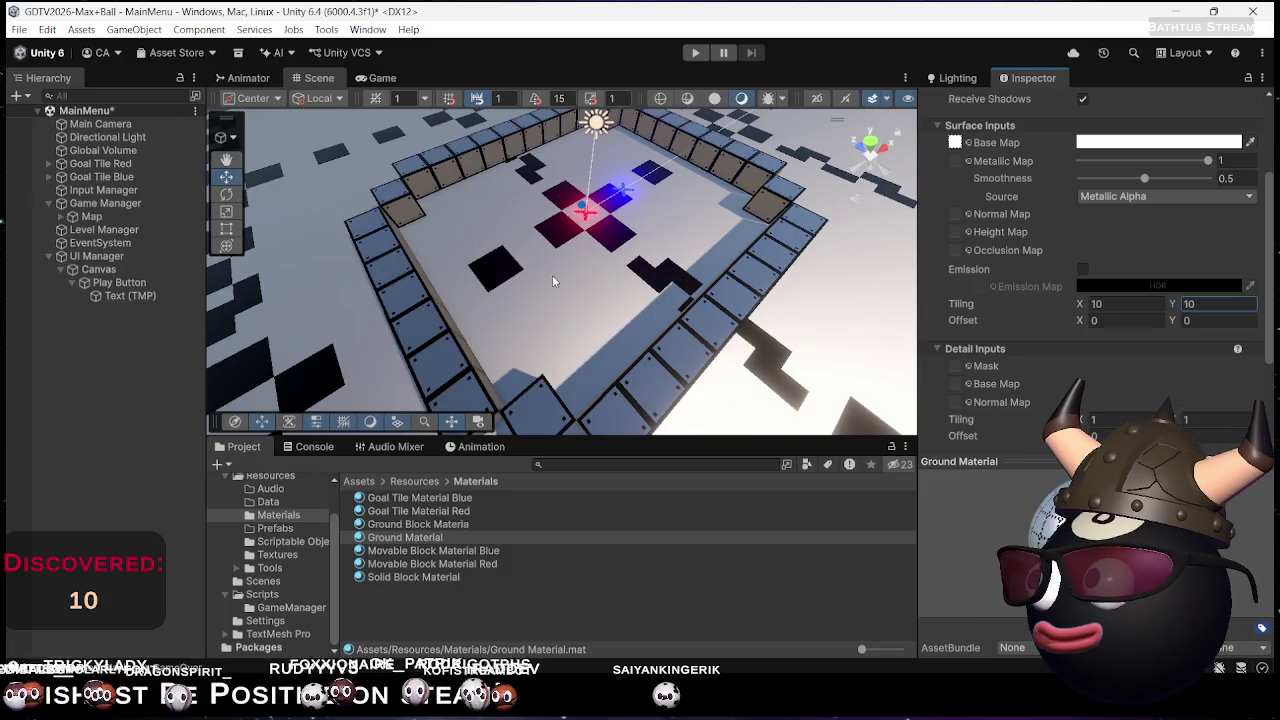
mouse_move(552, 281)
left_mouse_down()
mouse_move(448, 215)
mouse_move(474, 226)
left_mouse_up()
mouse_move(1078, 307)
left_mouse_down()
mouse_move(1260, 306)
mouse_move(60, 300)
mouse_move(145, 285)
mouse_move(1125, 268)
mouse_move(16, 244)
mouse_move(1208, 61)
left_mouse_up()
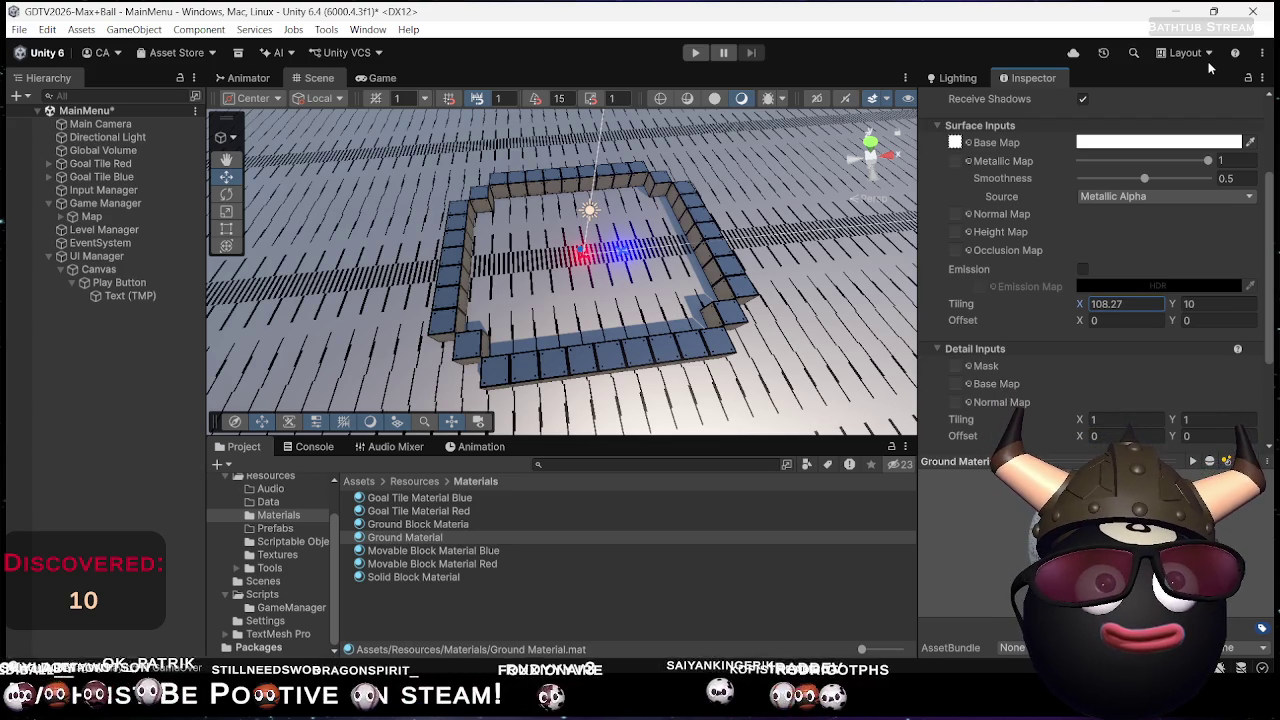
type("100")
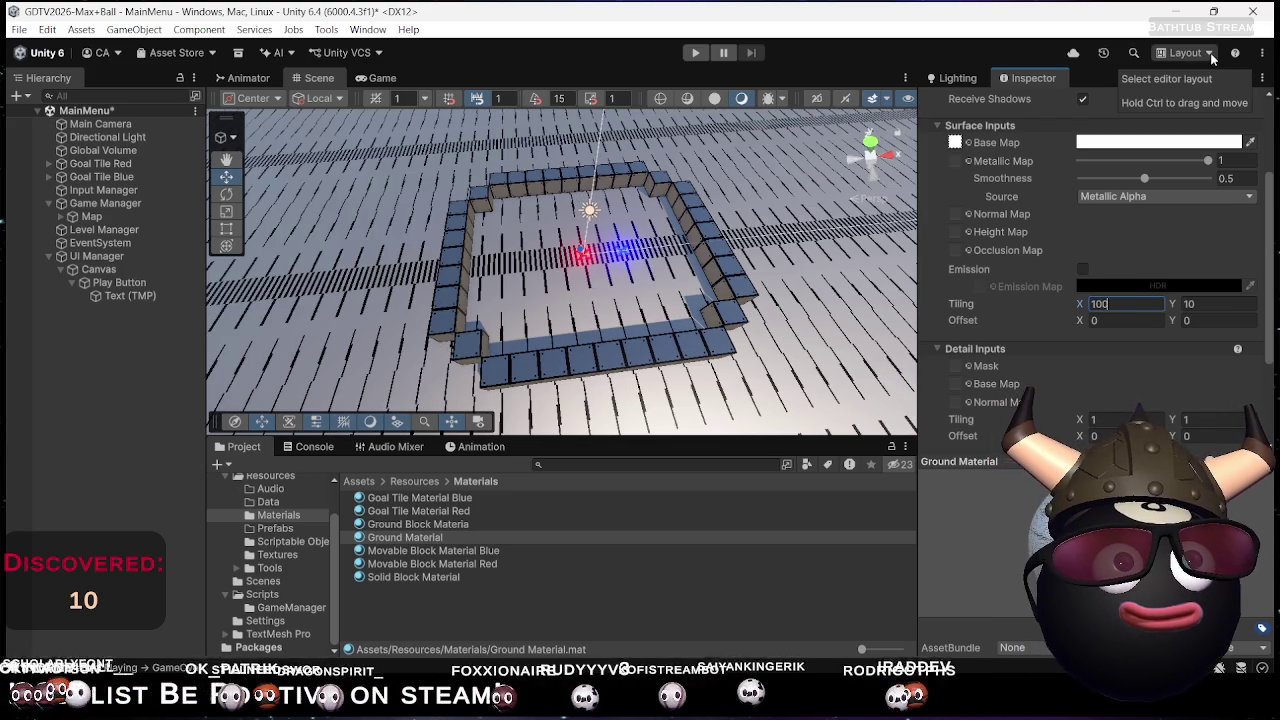
type("0")
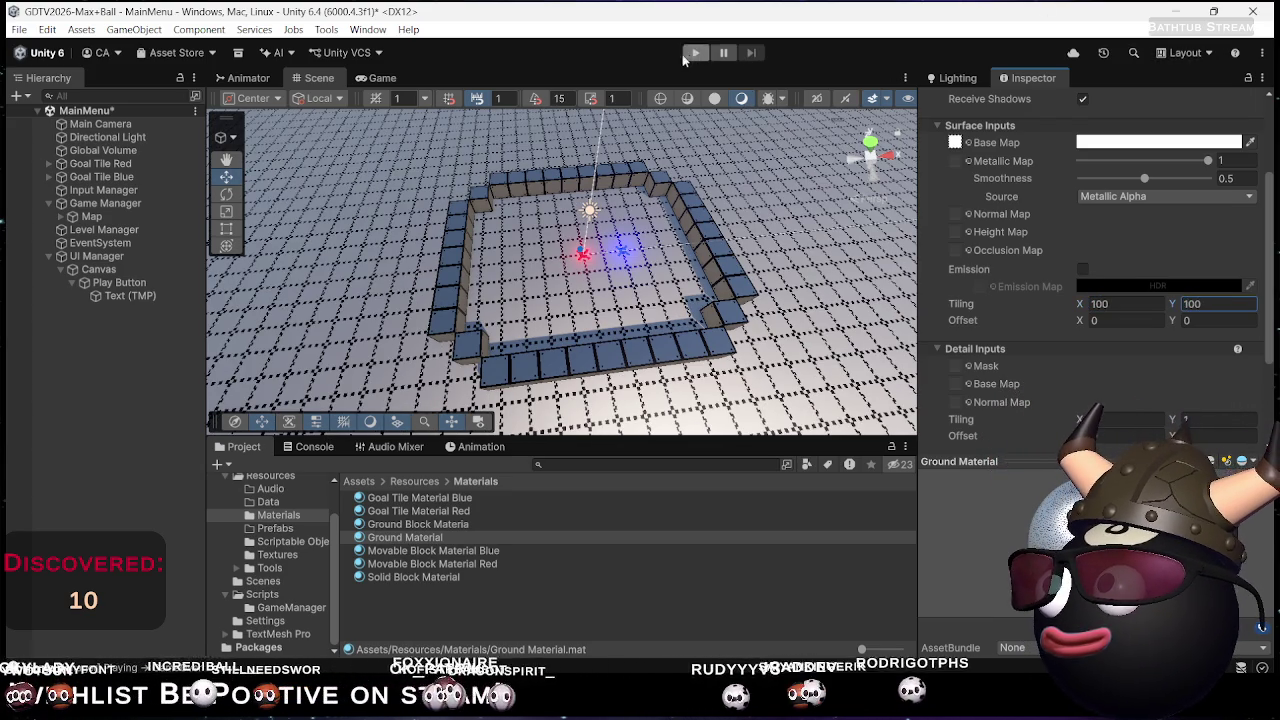
left_click(382, 78)
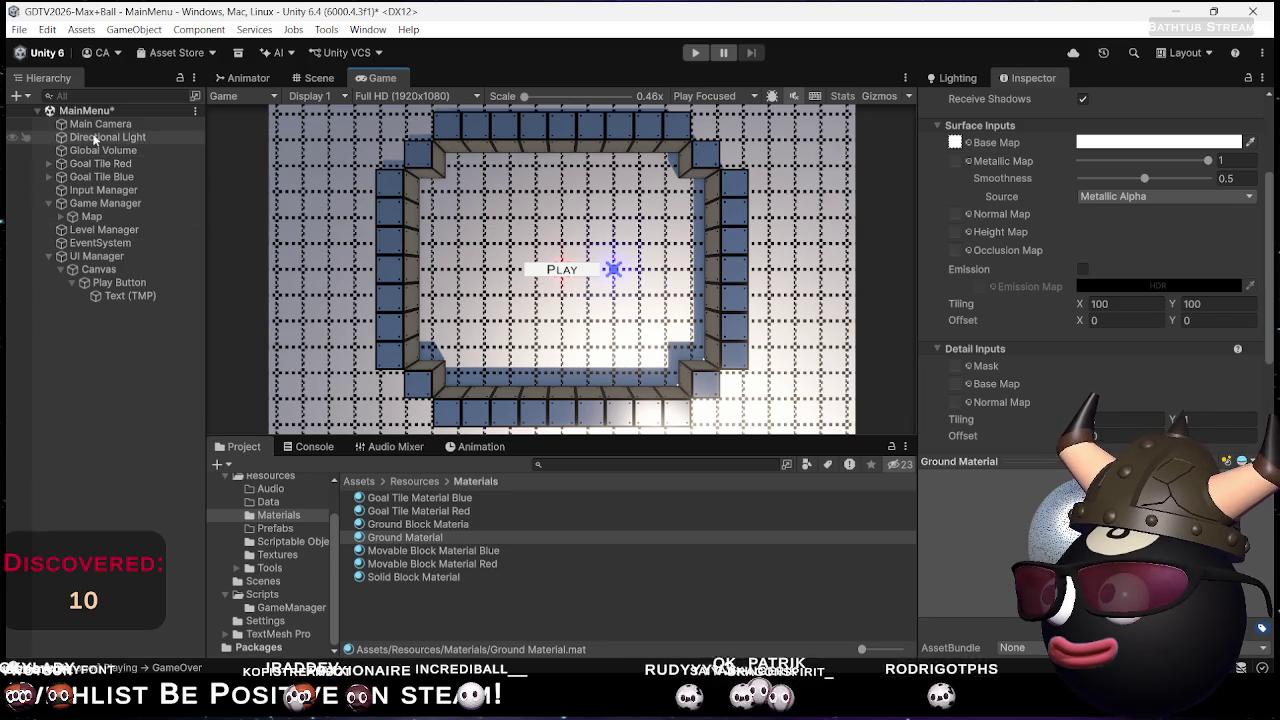
Rotate the Directional Light to X 90.62 so it shines straight down on the arena
mouse_move(1066, 134)
left_mouse_down()
mouse_move(87, 153)
mouse_move(1144, 191)
mouse_move(184, 182)
mouse_move(242, 175)
mouse_move(272, 181)
mouse_move(202, 237)
left_mouse_up()
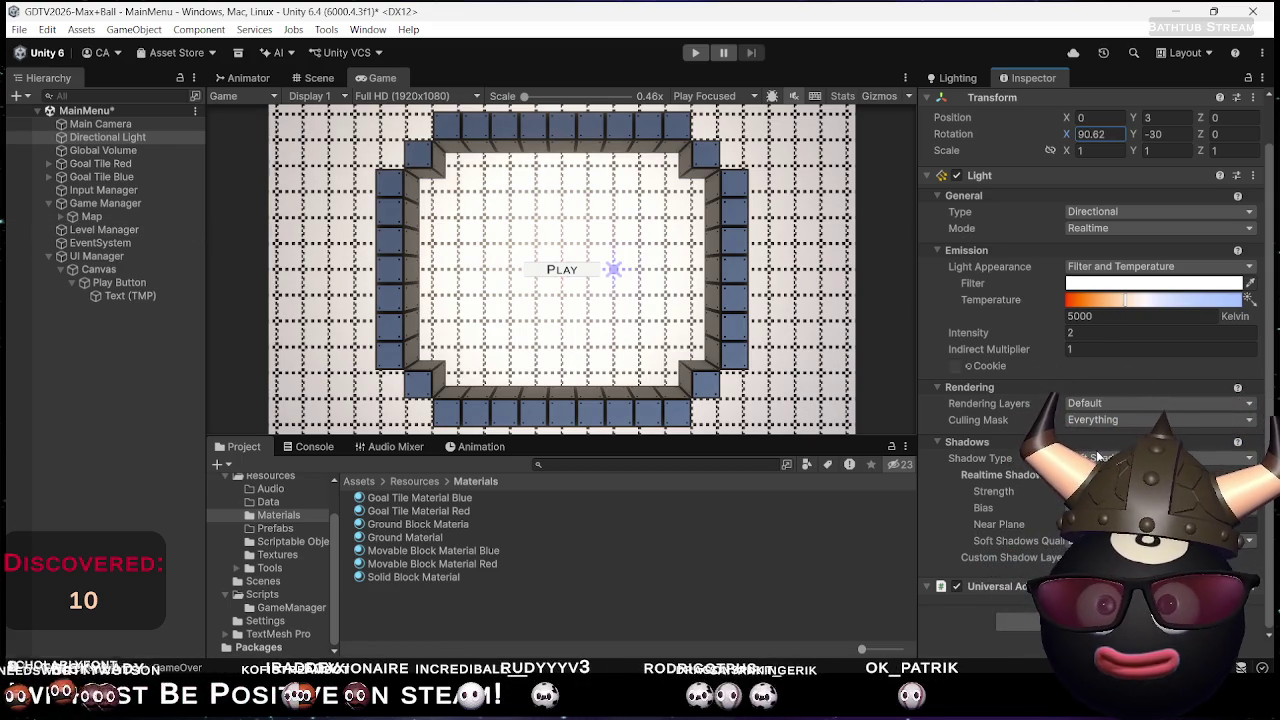
Set the Directional Light to No Shadows and intensity 0, then save the MainMenu scene
left_click(1066, 505)
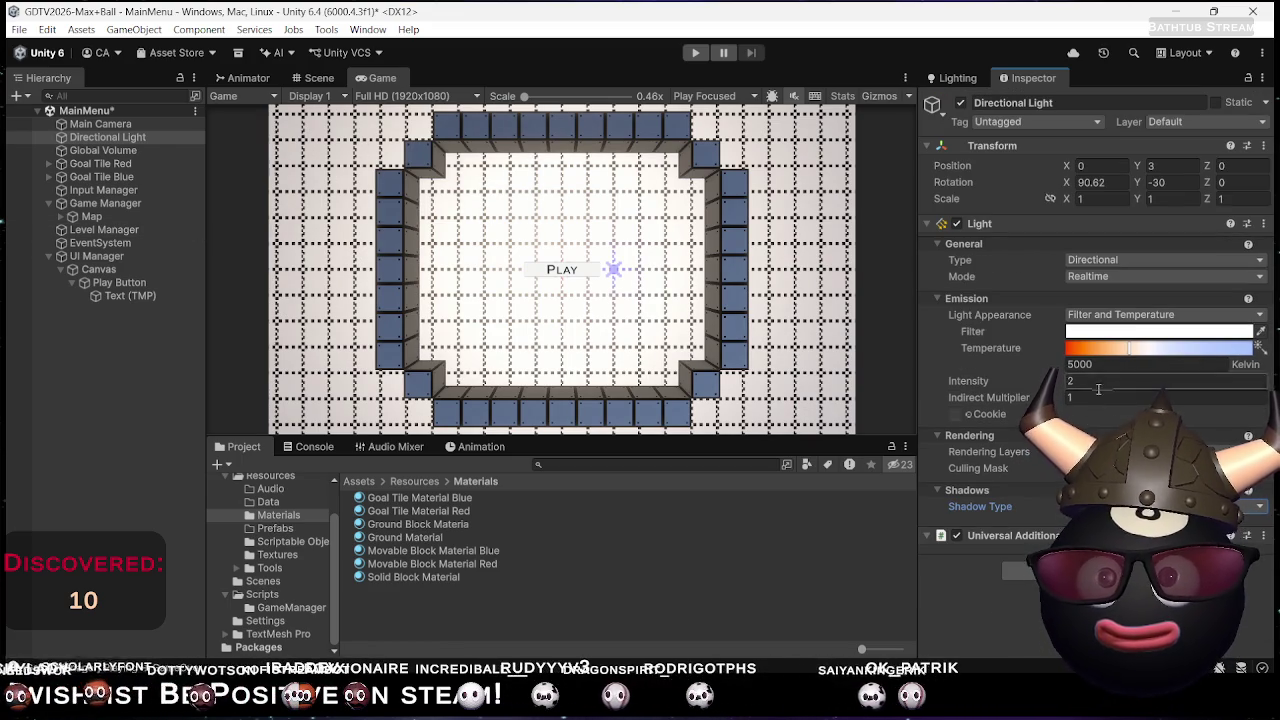
left_click_drag(1029, 379, 1000, 380)
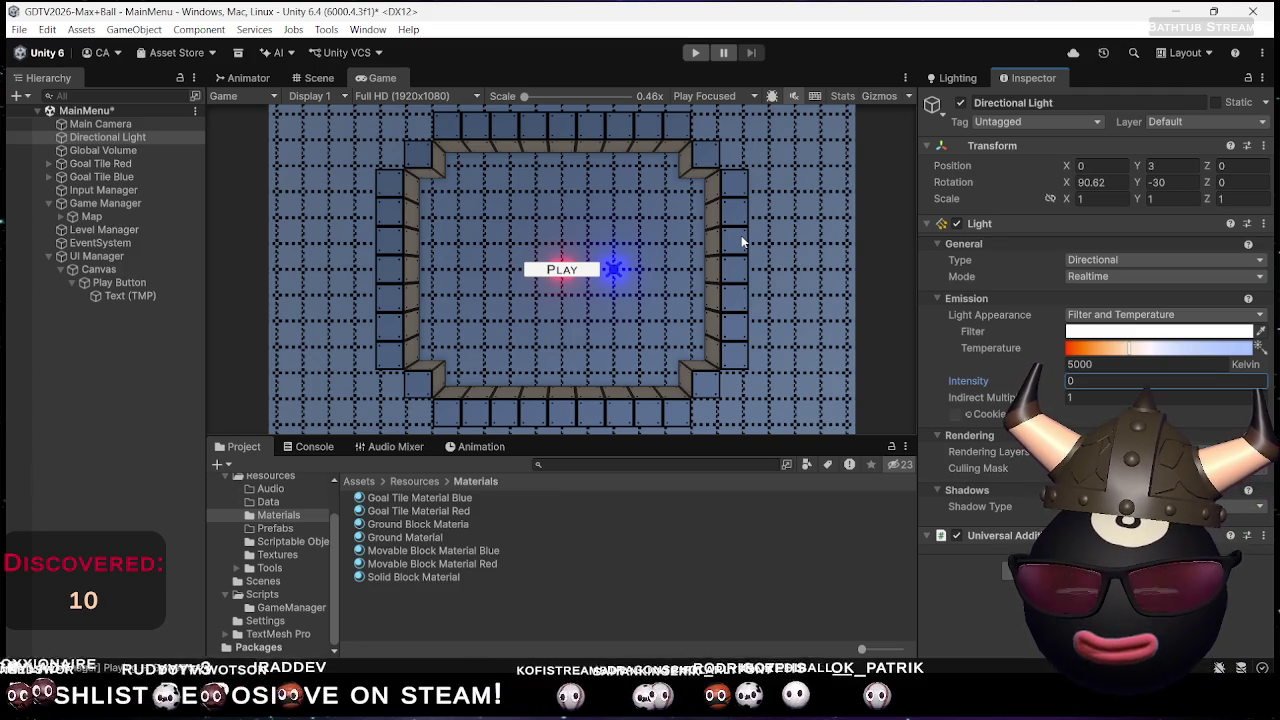
key("ctrl+s")
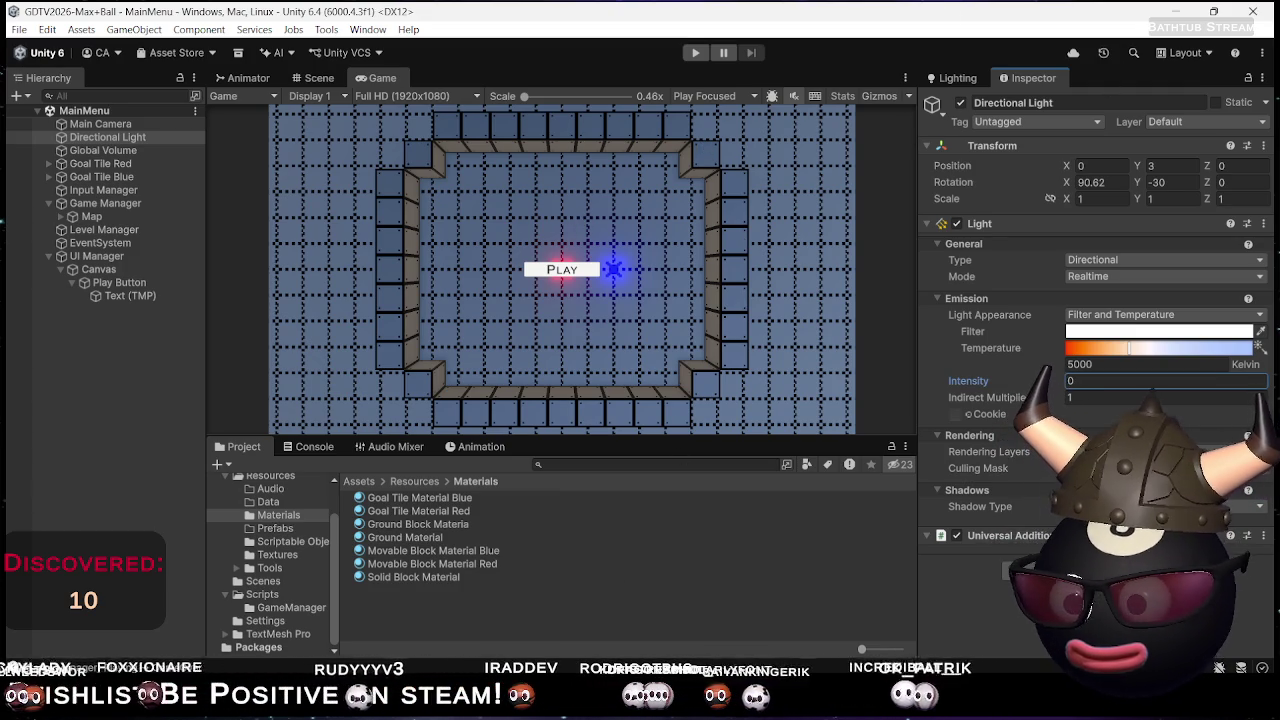
mouse_move(925, 715)
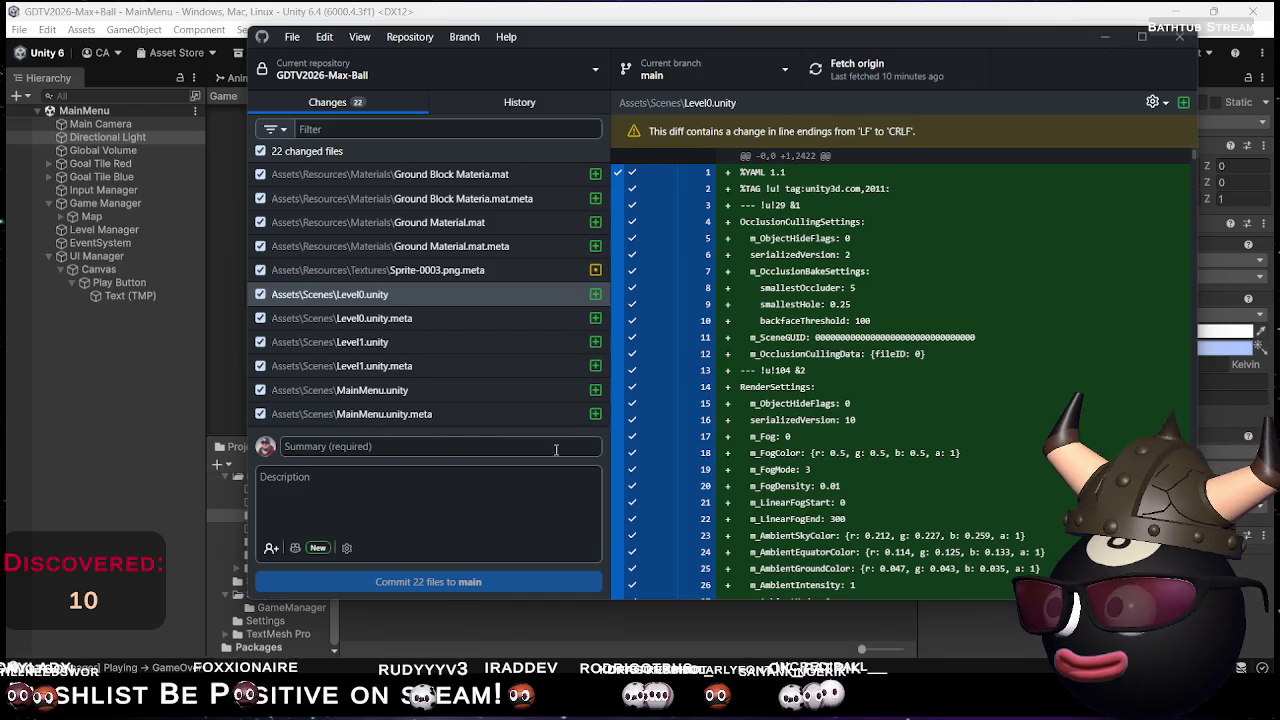
Commit the 22 changed files to main as 'Kinda game loop' and push to origin
left_click(464, 445)
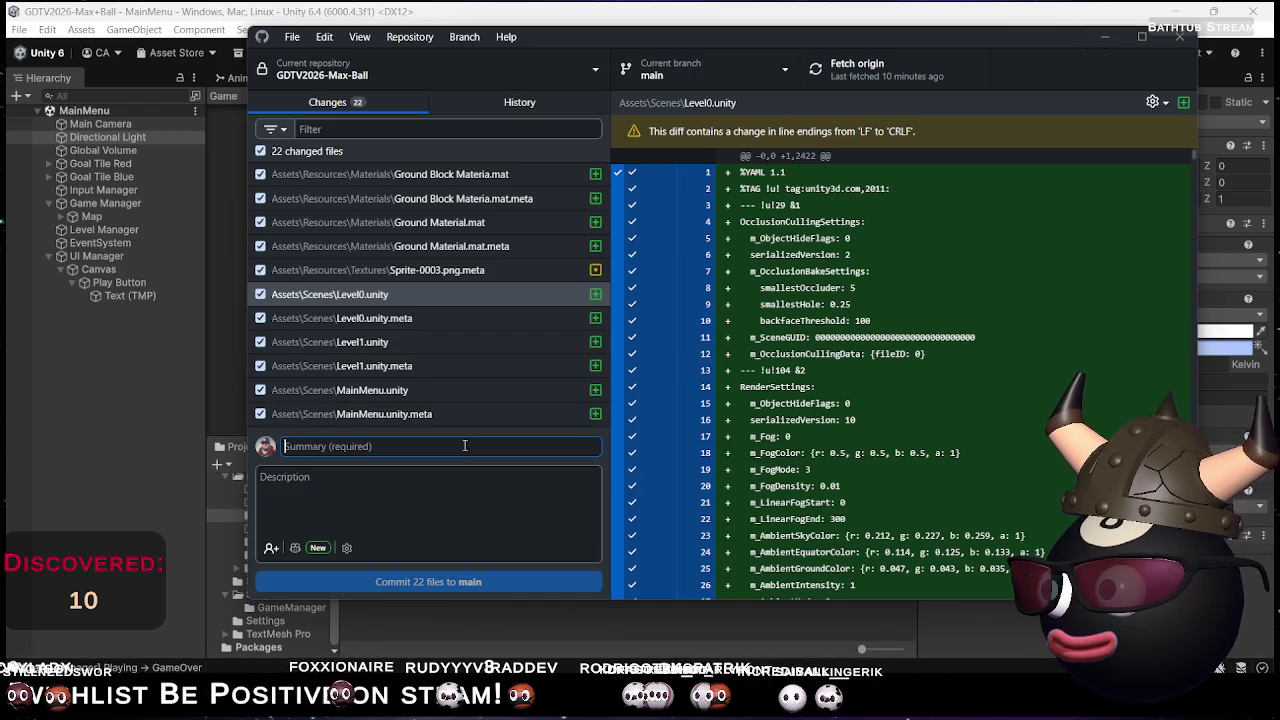
type("Kinda game loop")
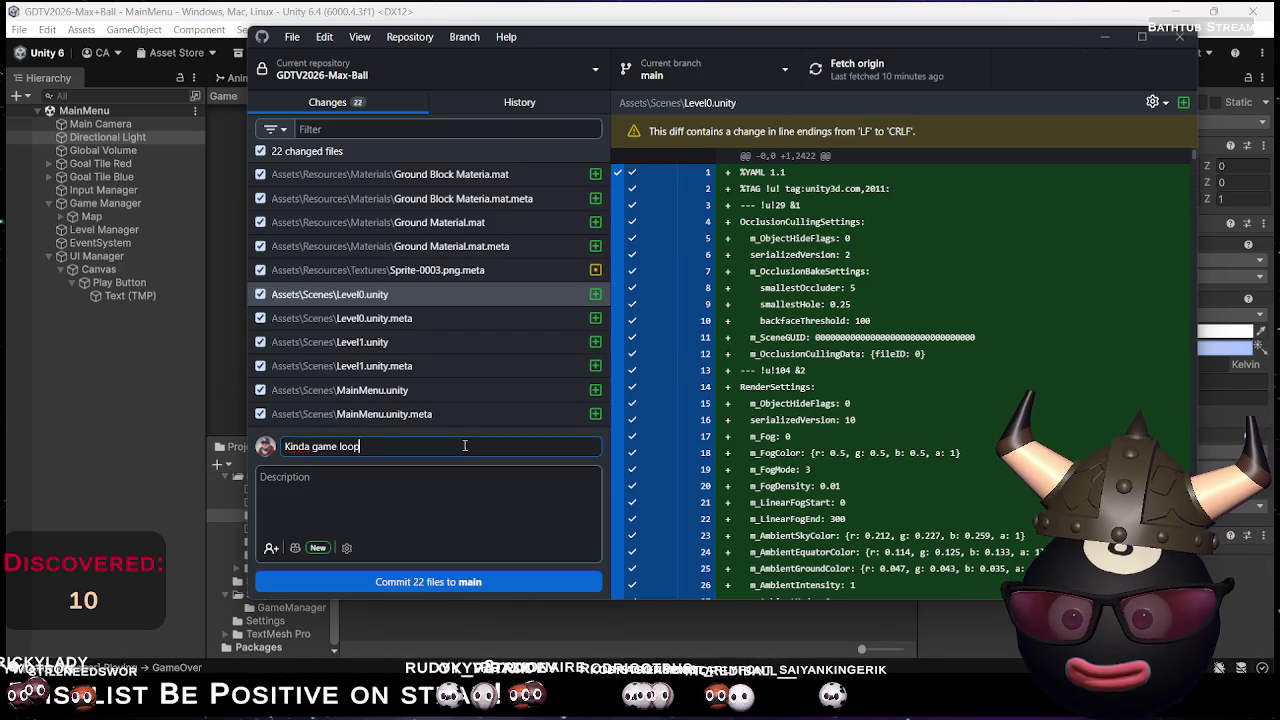
left_click(450, 580)
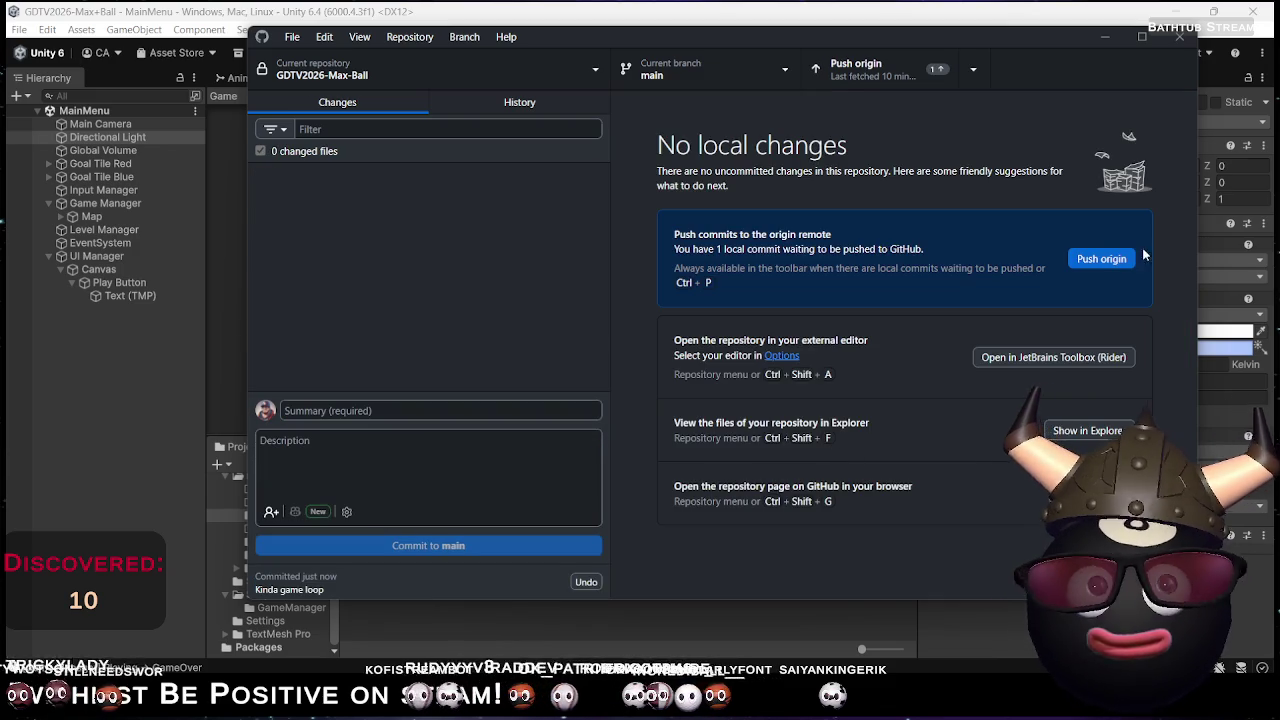
left_click(1101, 262)
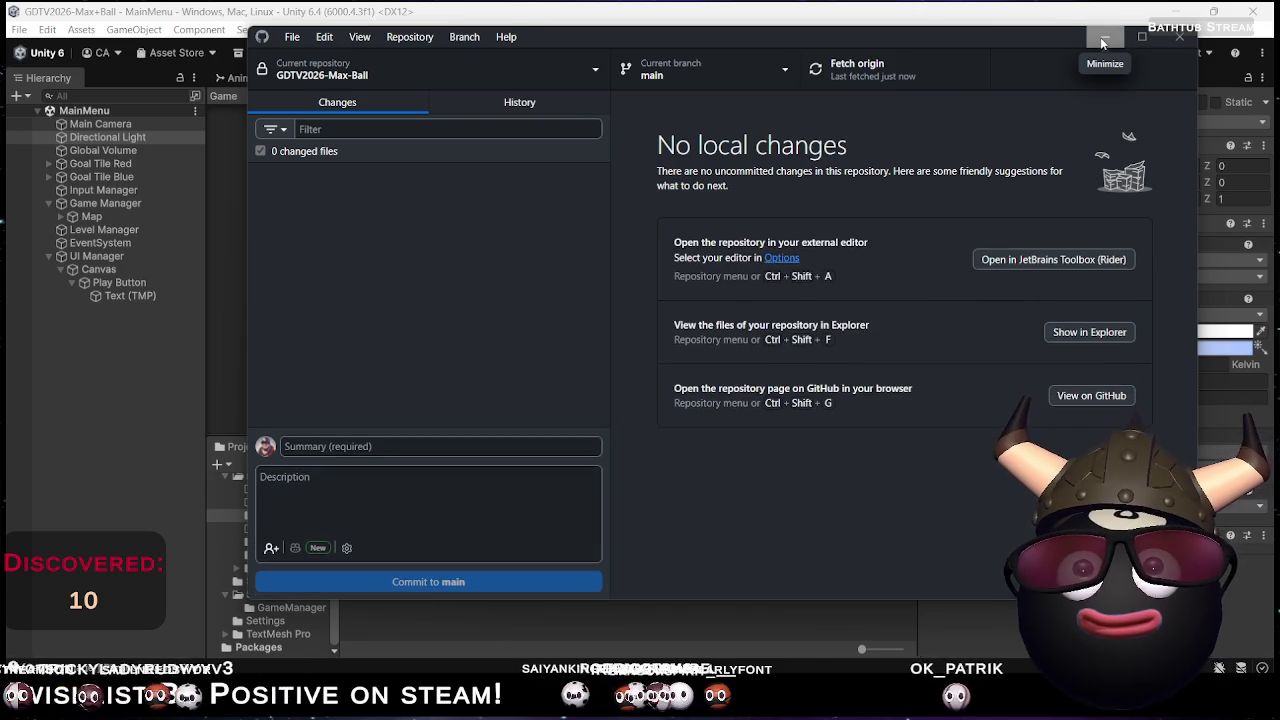
left_click(1100, 37)
Minimize Unity and bring up the Twitch channel's live stream page
left_click(1191, 12)
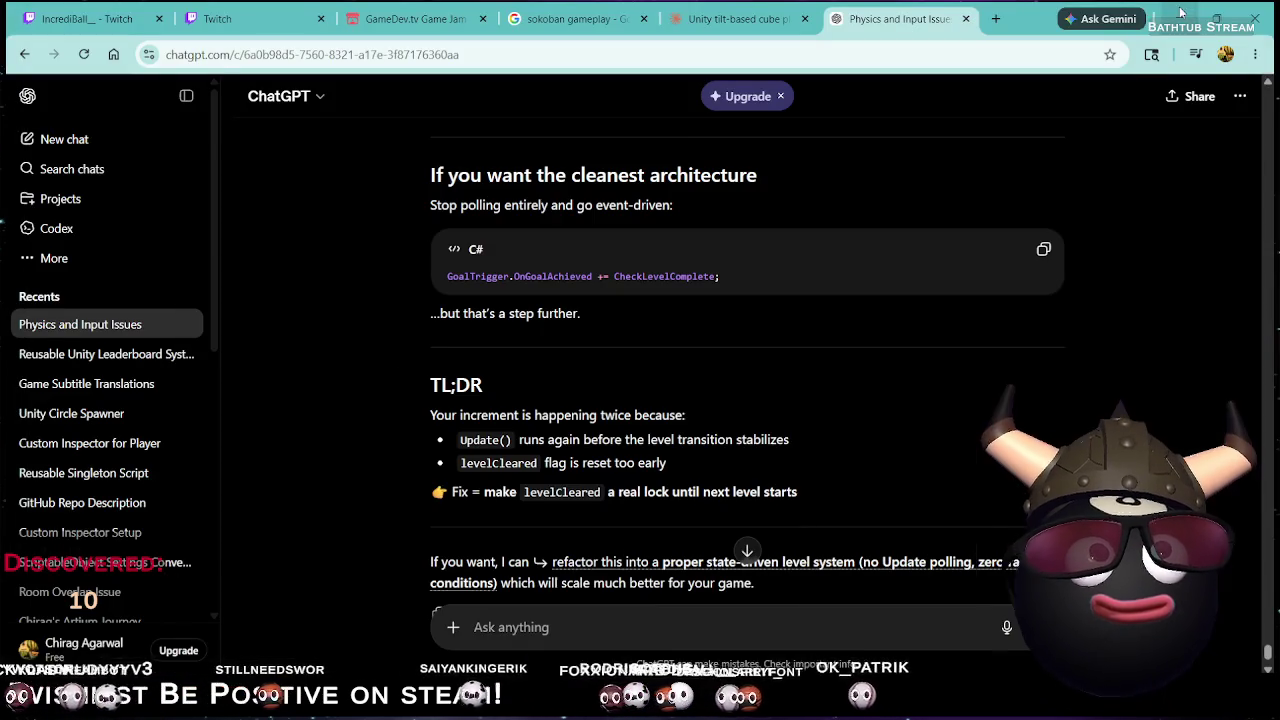
left_click(178, 15)
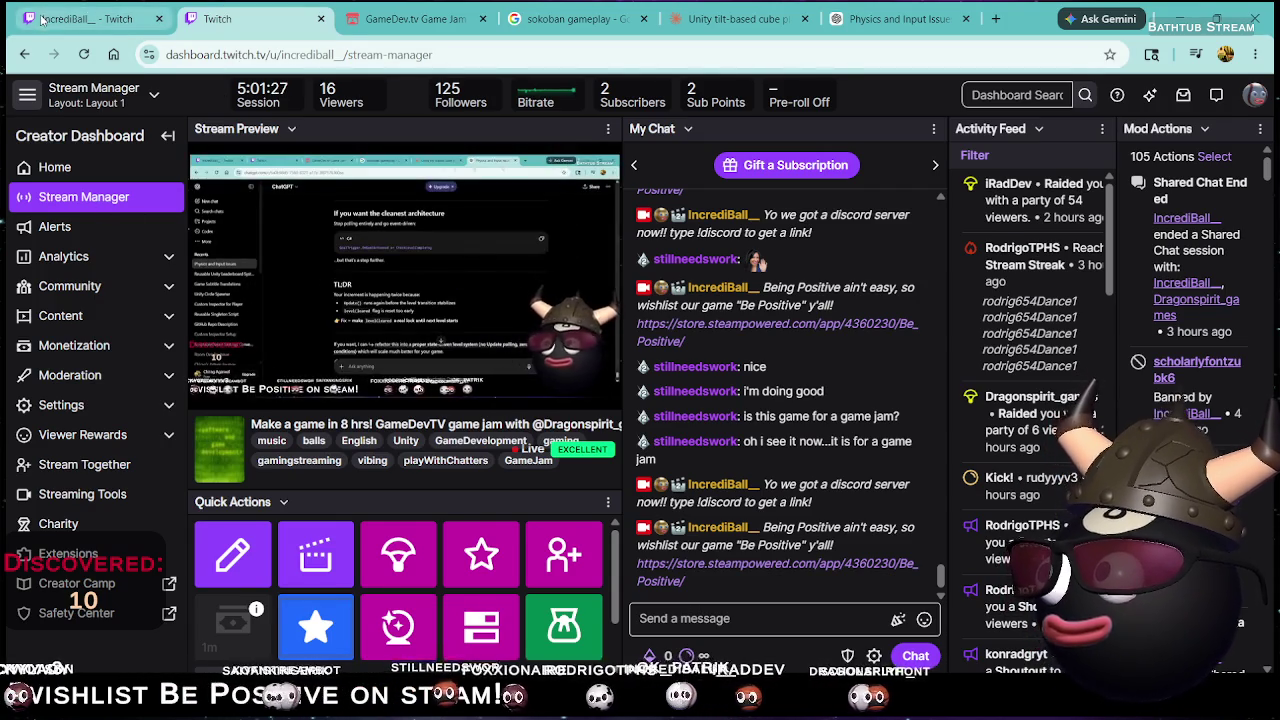
left_click(90, 18)
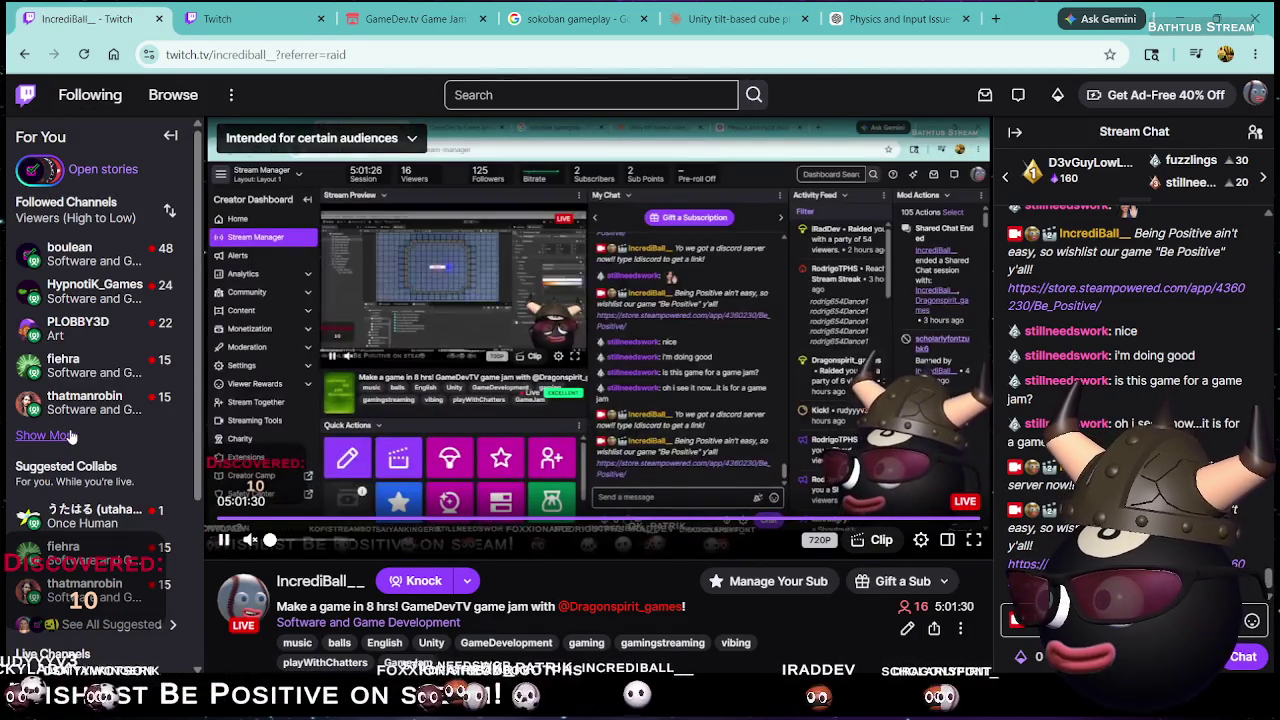
left_click(45, 436)
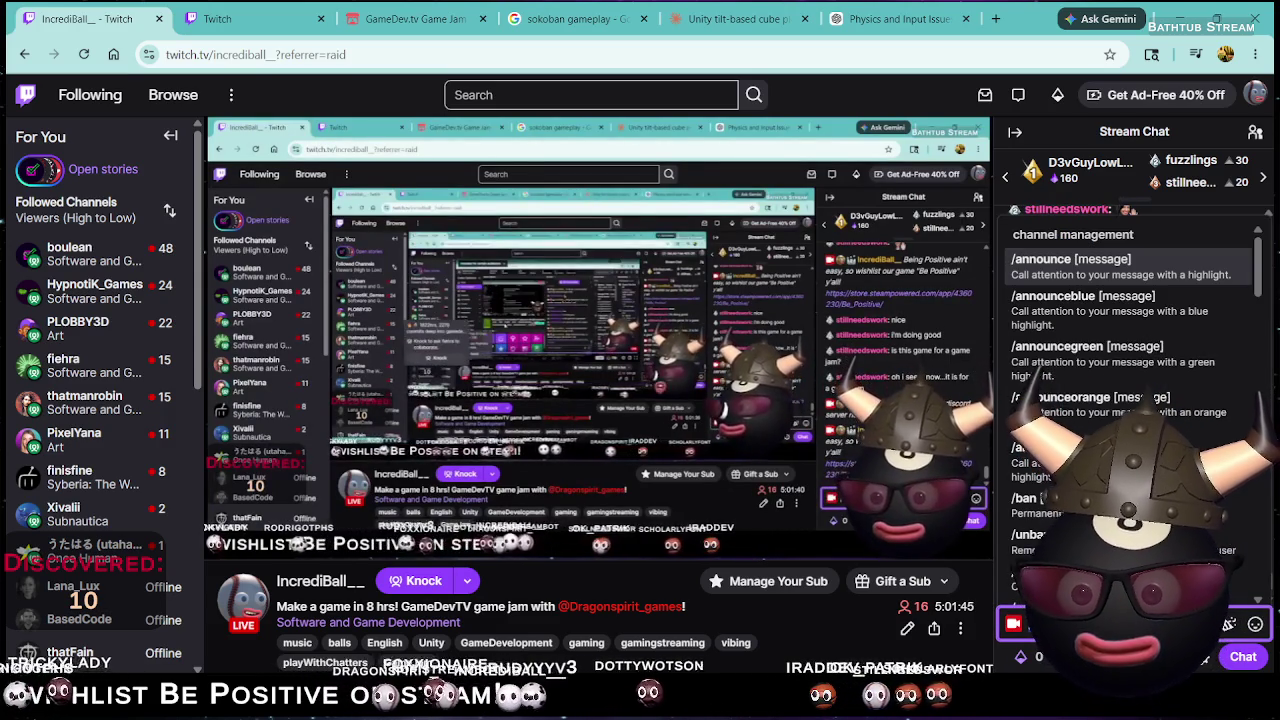
Redeem the 'May The Balls Be With You!' reward from chat's Power-ups & Rewards
key("Escape")
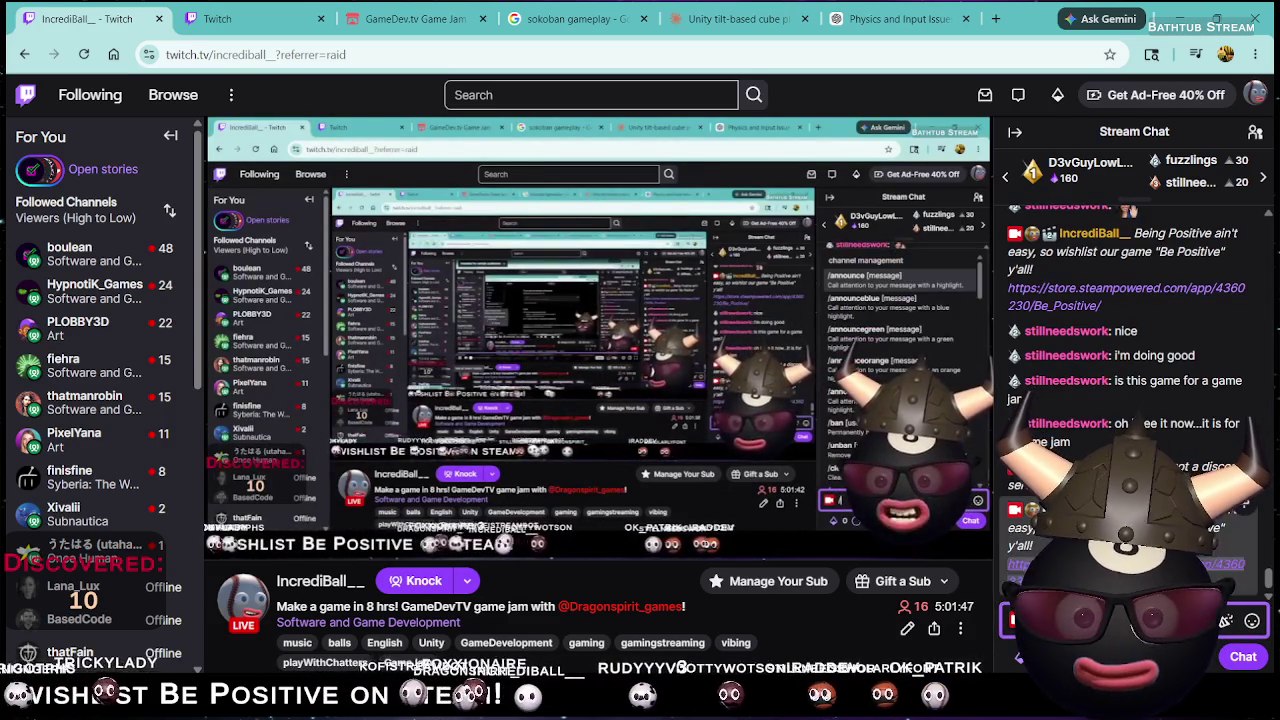
left_click(1020, 656)
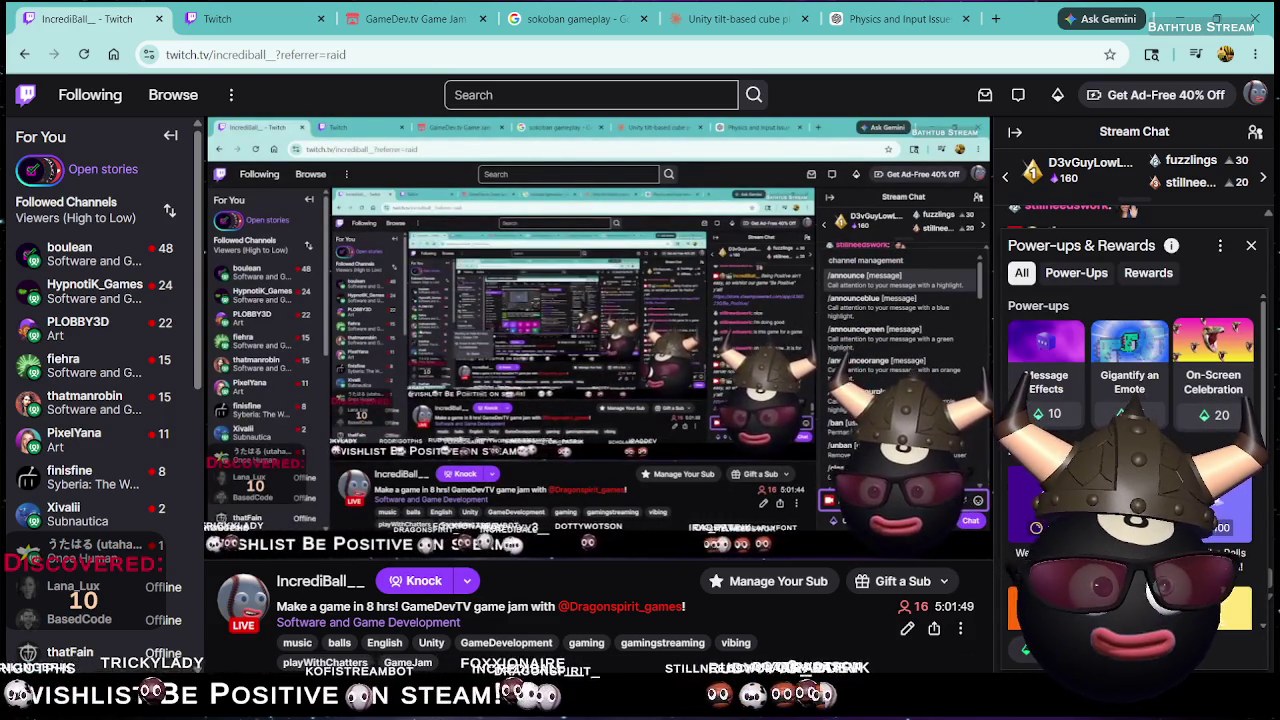
left_click(1150, 622)
left_click(1155, 628)
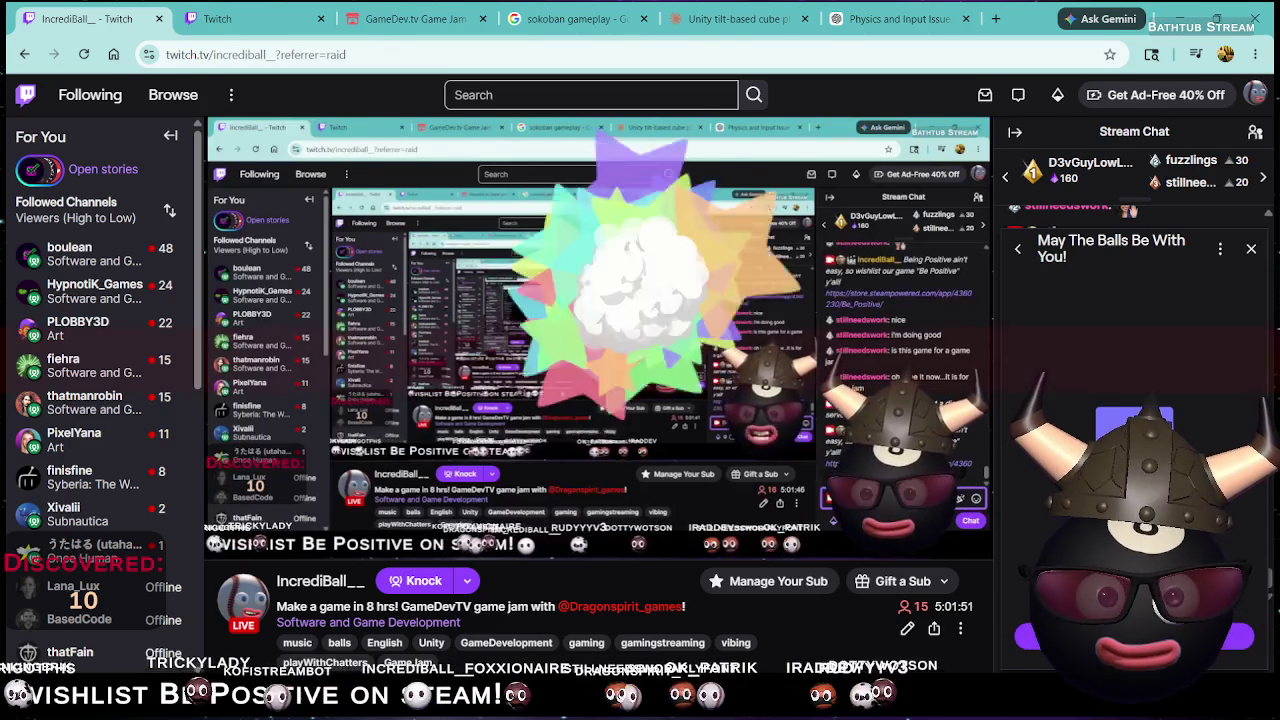